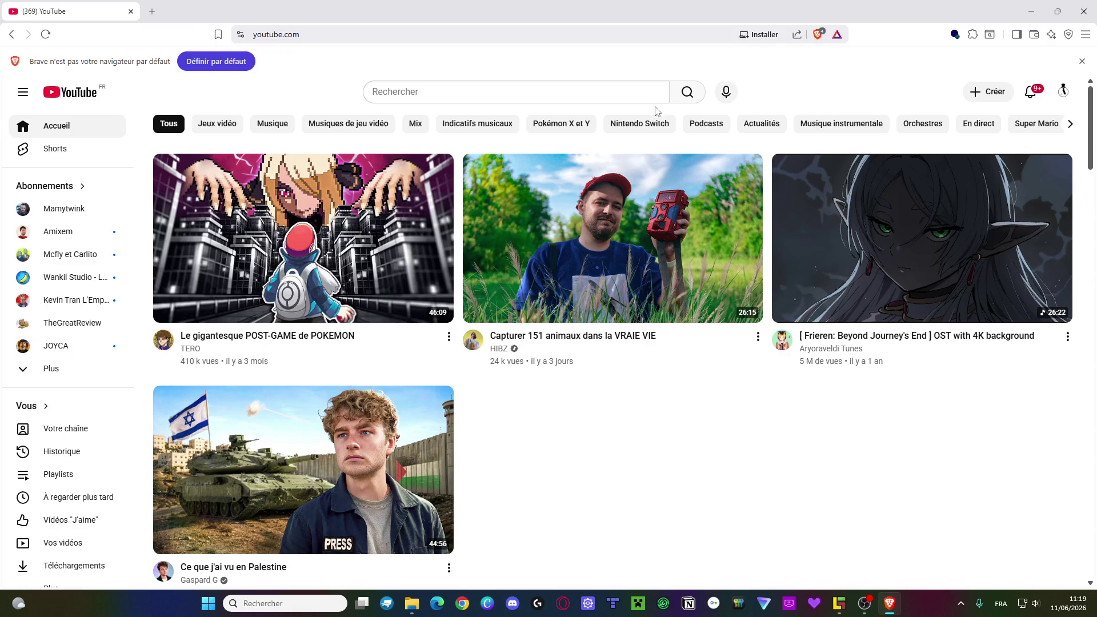
- Search YouTube for 'snk playlist'
click(435, 89)
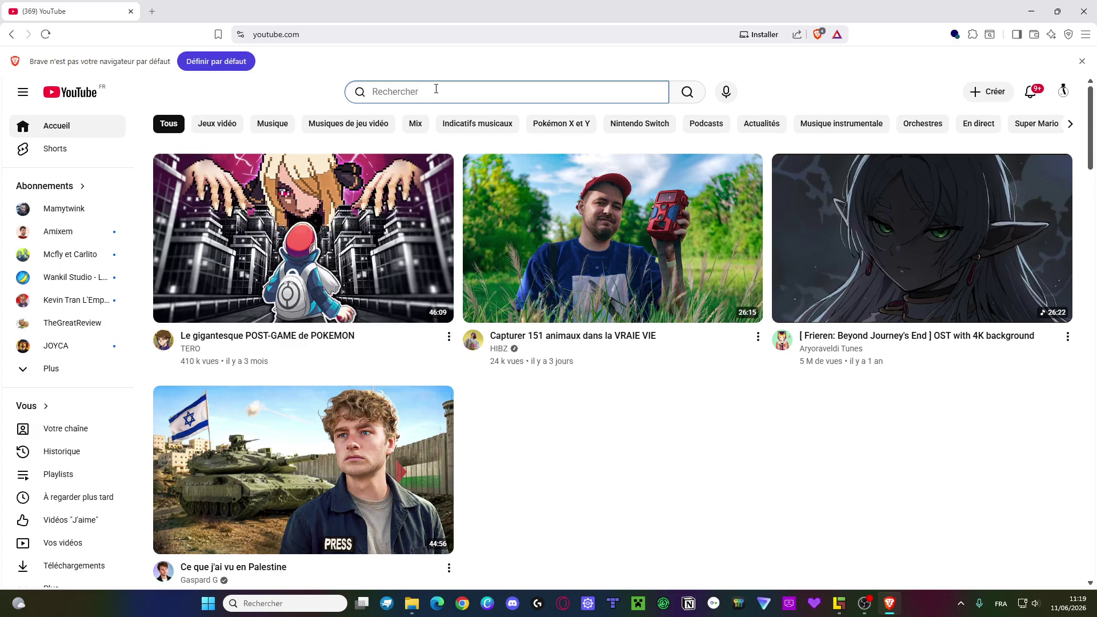
text(snnk)
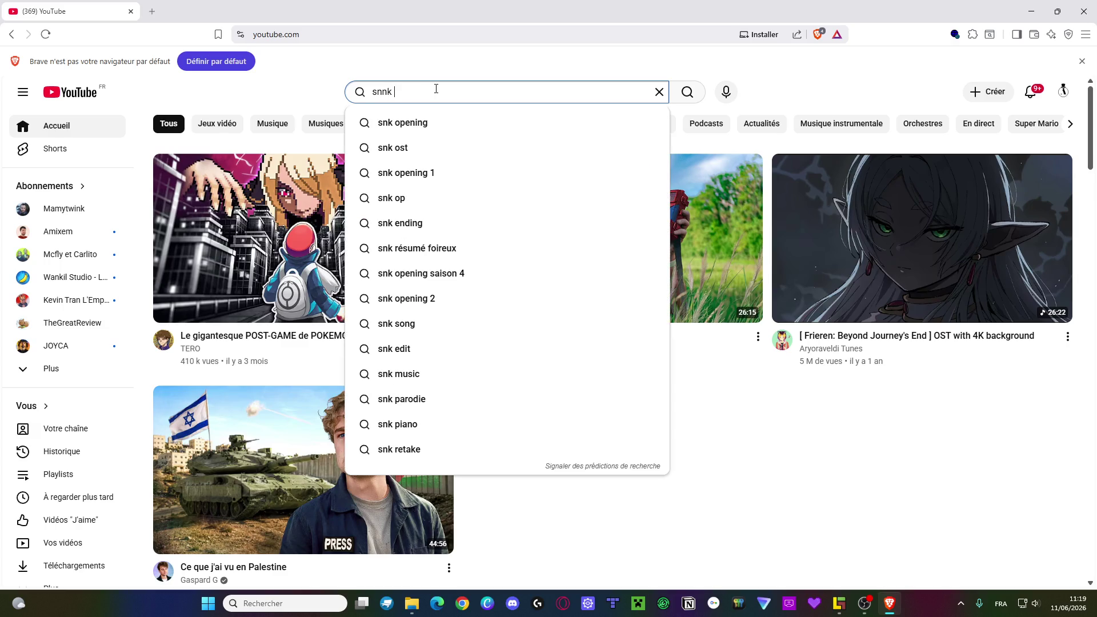
key(BackSpace)
key(BackSpace)
key(BackSpace)
text(k )
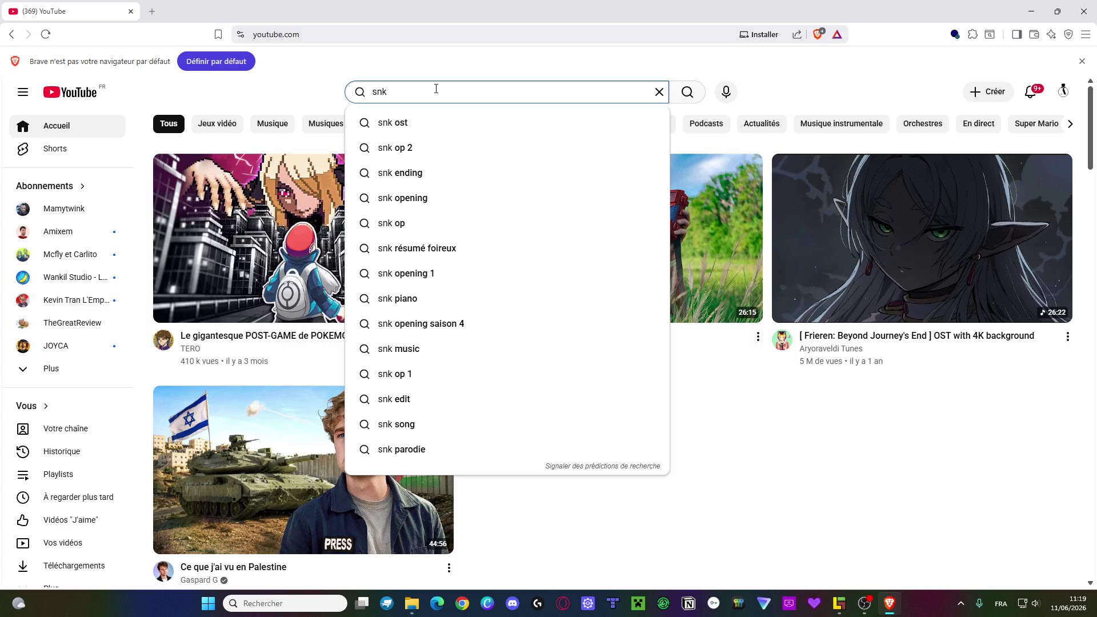
text(playlist)
key(Return)
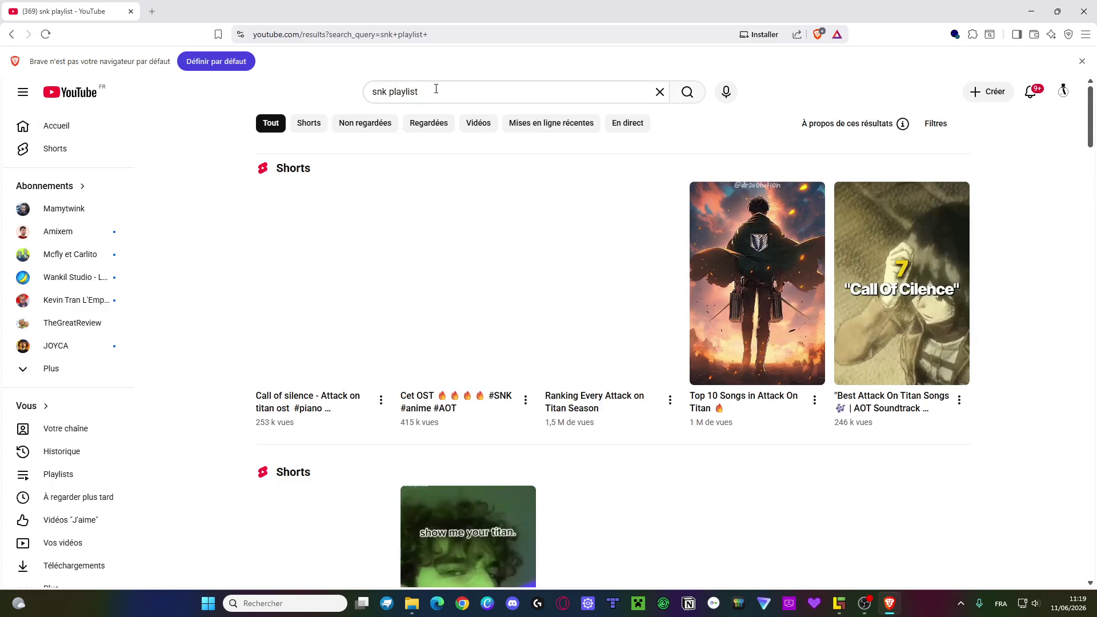
- Open the Attack on Titan Soundtracks playlist from the results, then return to LDtk
scroll(864, 304, down, 7)
scroll(825, 355, down, 5)
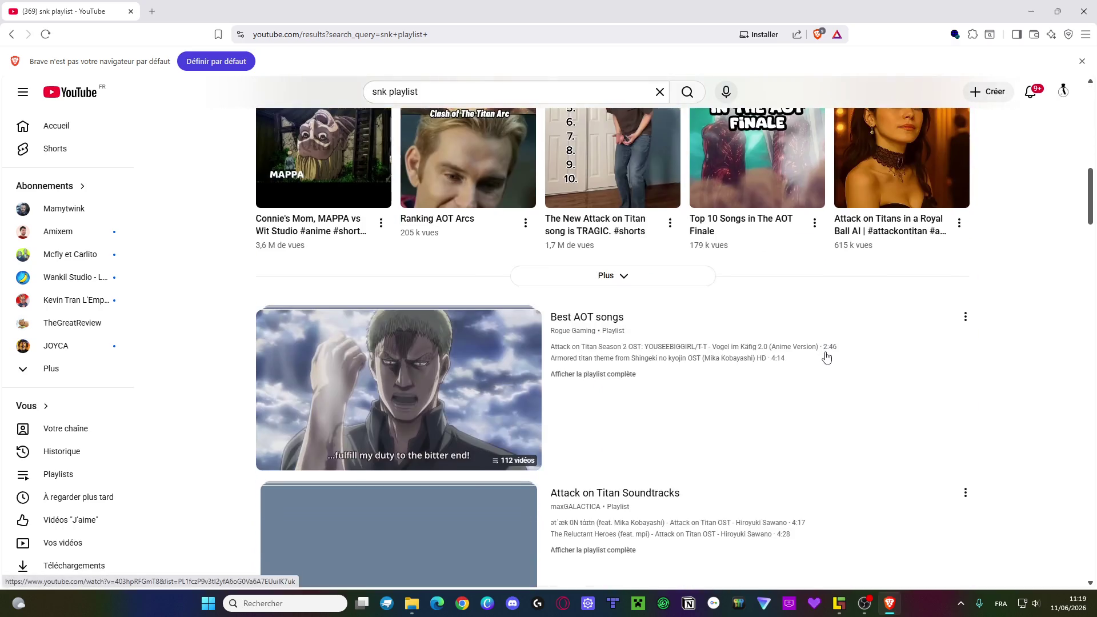
scroll(799, 491, down, 7)
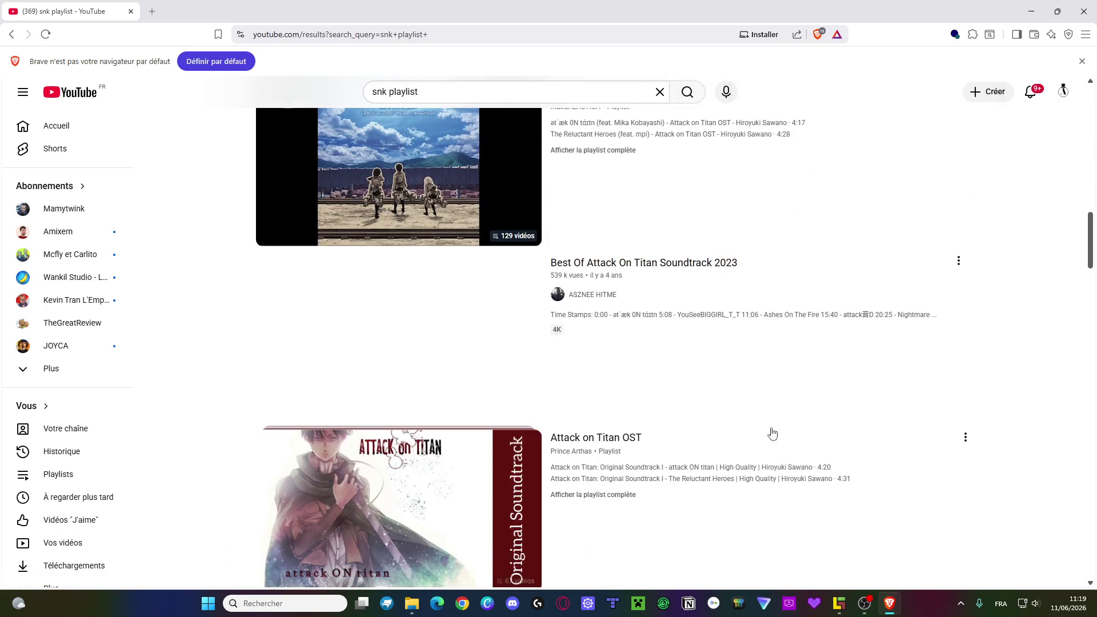
scroll(832, 360, up, 3)
click(484, 329)
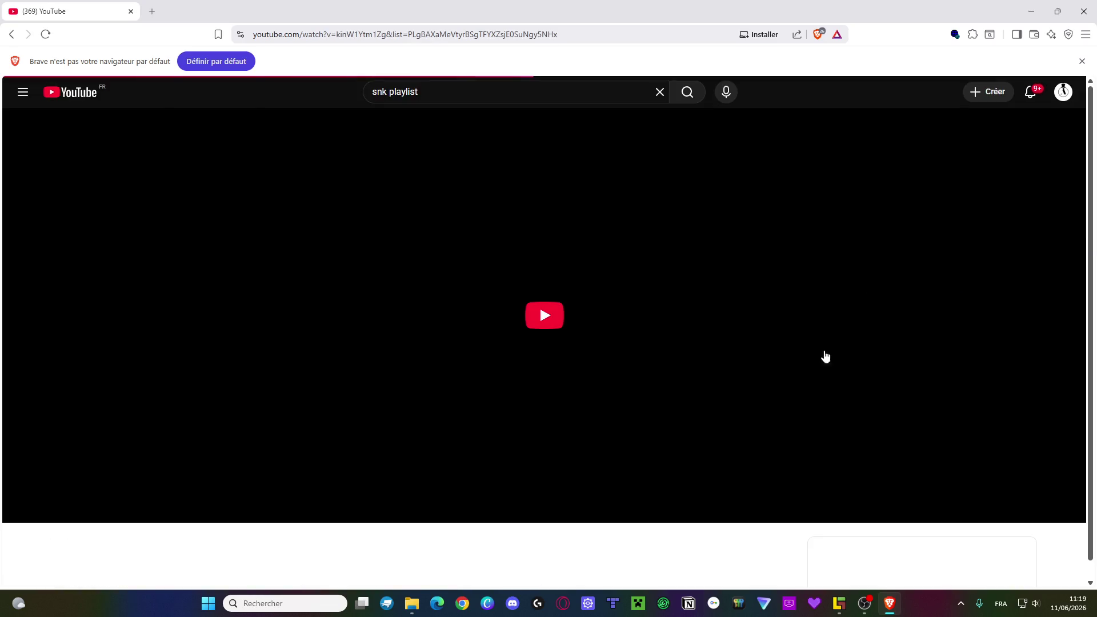
key(alt+Tab)
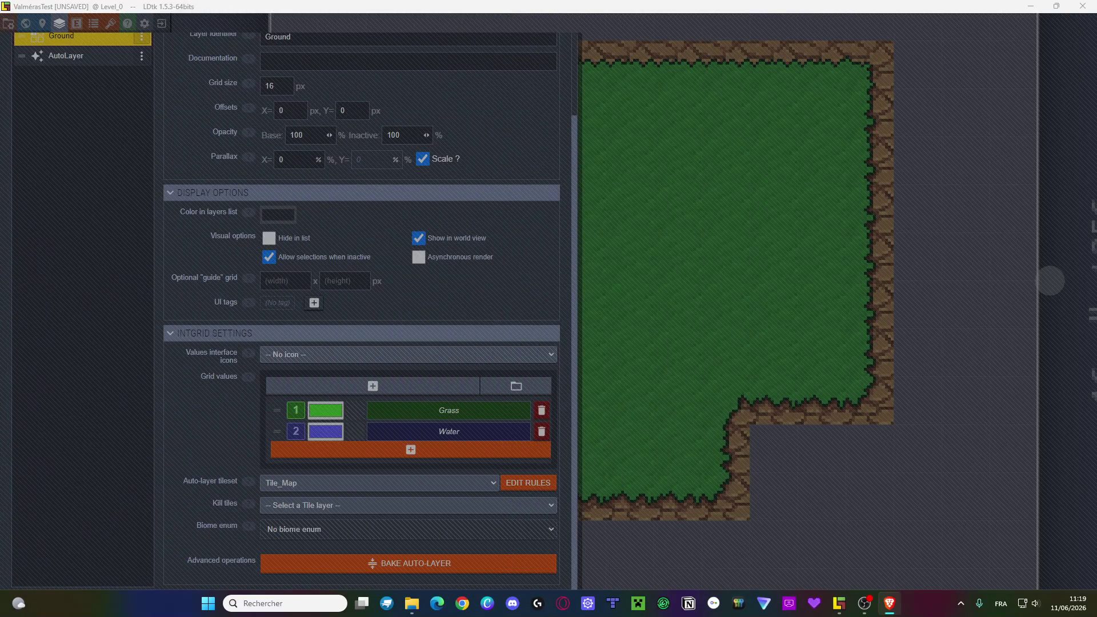
- Close the Ground layer settings and test erasing and refilling a grass strip on the canvas
click(658, 252)
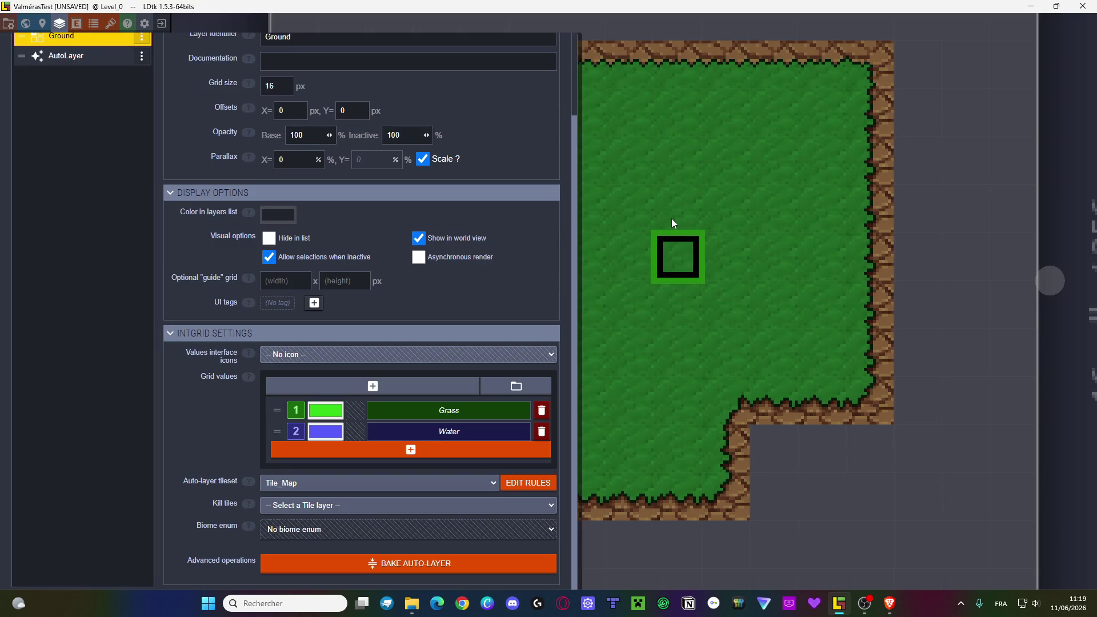
key(Escape)
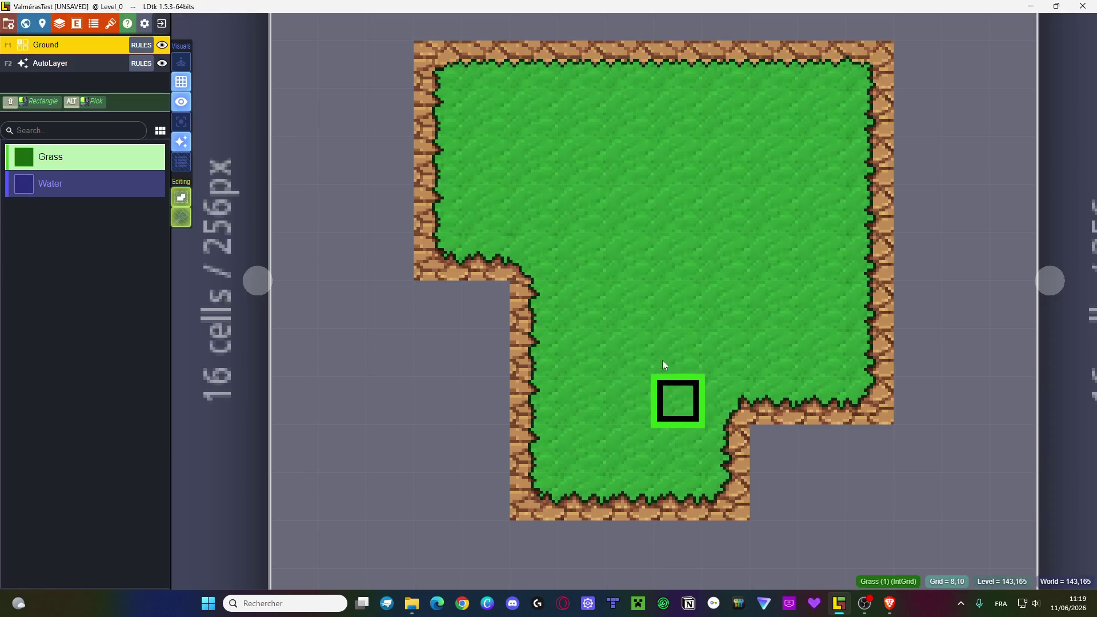
mouse_move(633, 287)
mouse_down()
mouse_move(615, 328)
mouse_move(702, 238)
mouse_move(637, 260)
mouse_move(705, 199)
mouse_move(648, 276)
mouse_move(630, 412)
mouse_up()
click(628, 409)
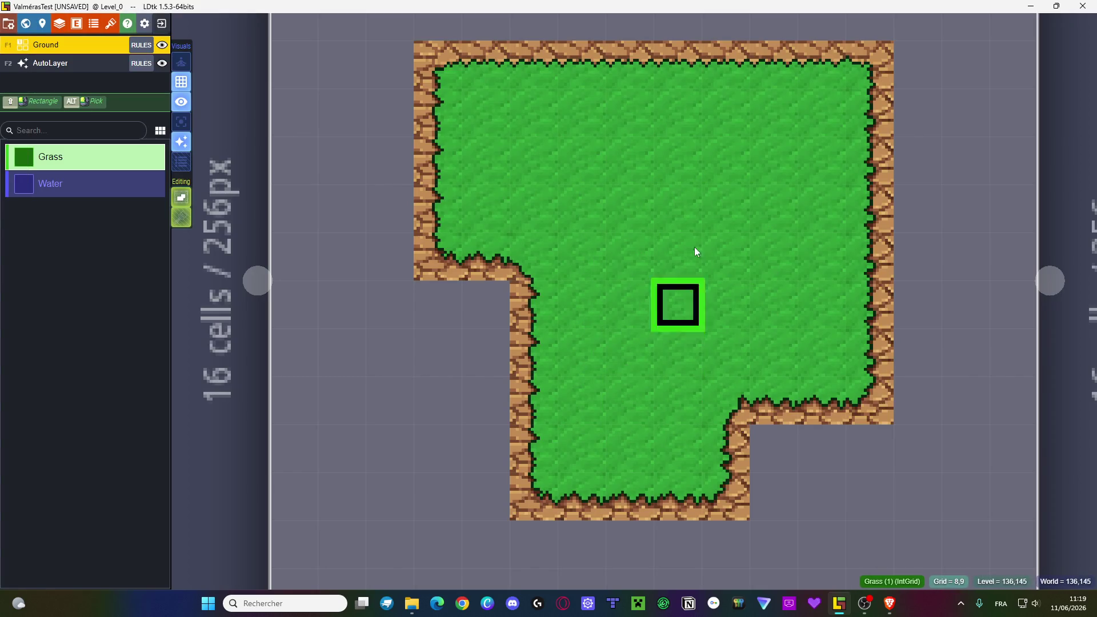
- Lower the system volume while away from LDtk
key(alt+Tab)
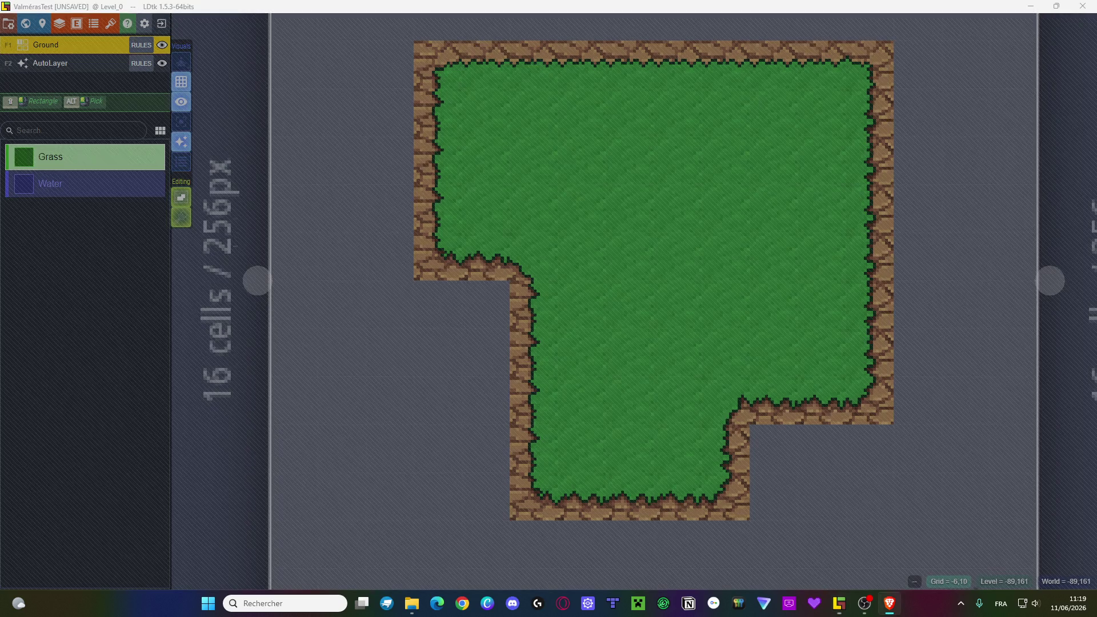
key(XF86AudioLowerVolume)
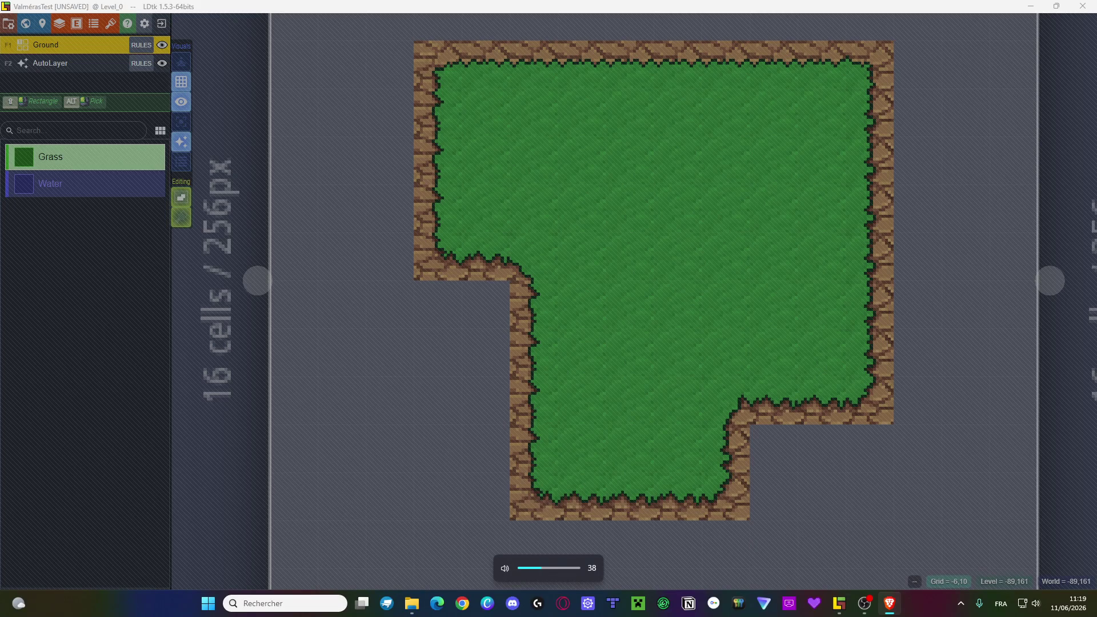
key(alt+Tab)
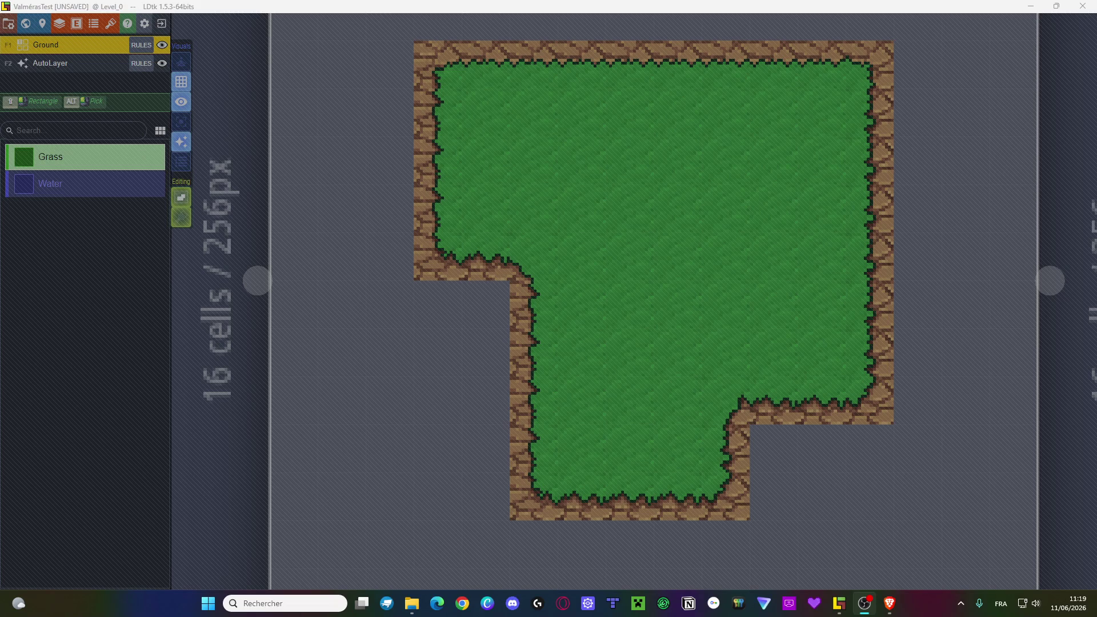
- Back in LDtk, pick the Water IntGrid value and open the Ground layer's auto-layer rules
click(596, 205)
click(68, 186)
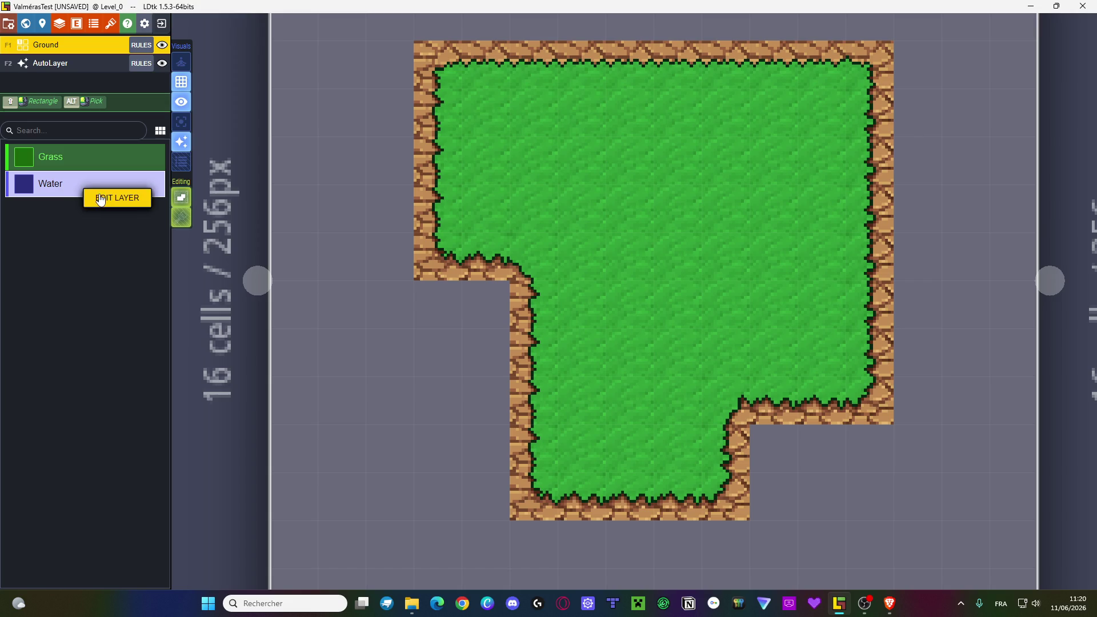
click(138, 45)
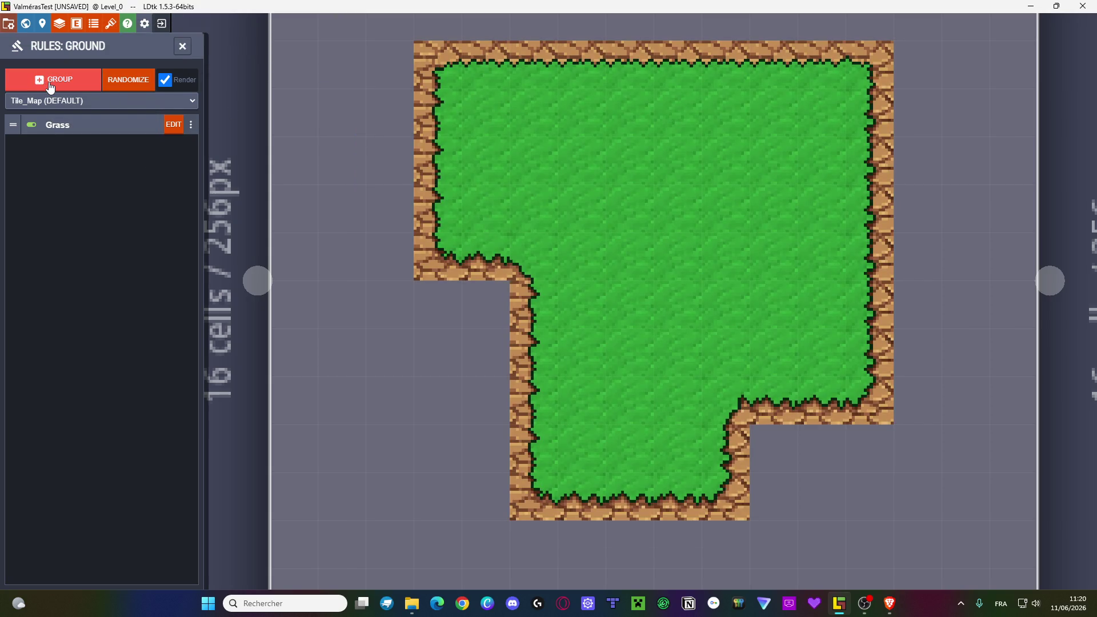
- Reopen the Ground layer's rules list and edit the Grass rule group in the assistant
click(182, 47)
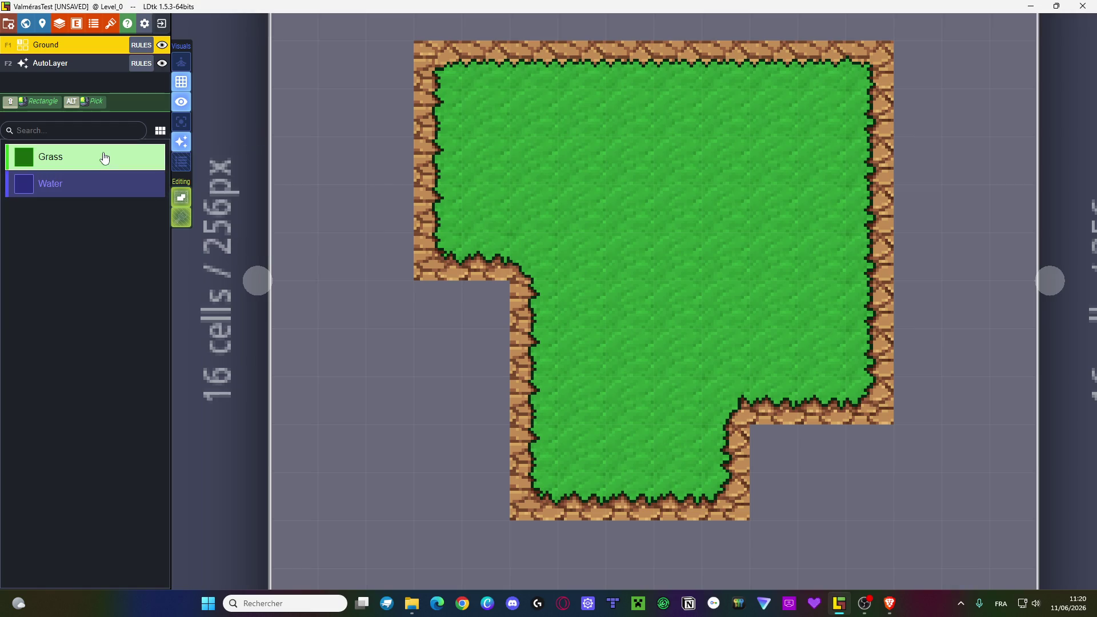
click(143, 46)
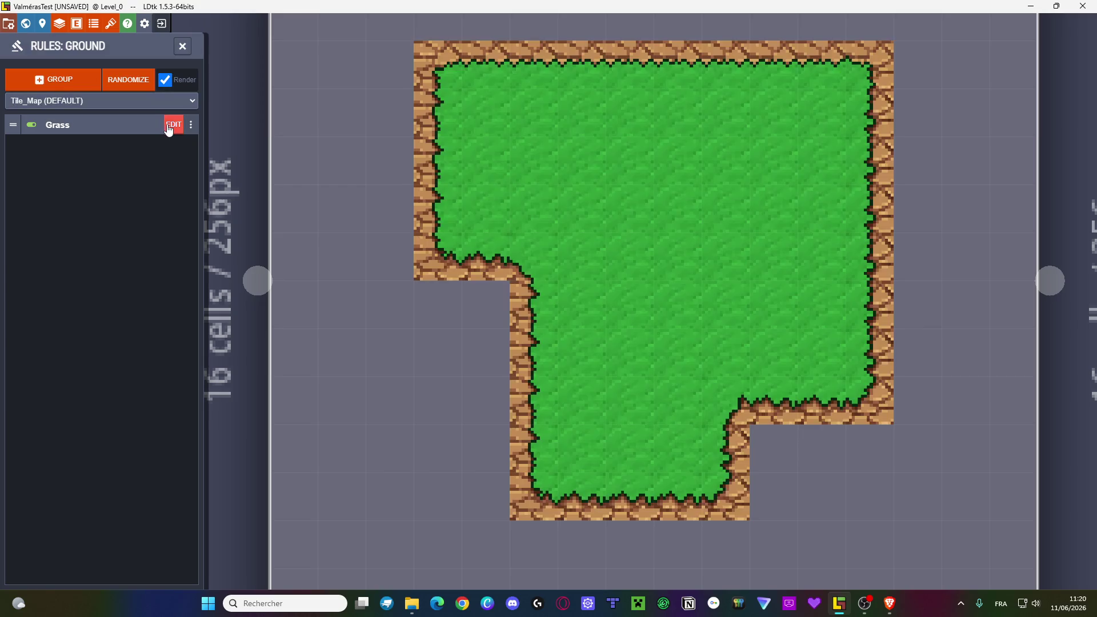
click(172, 125)
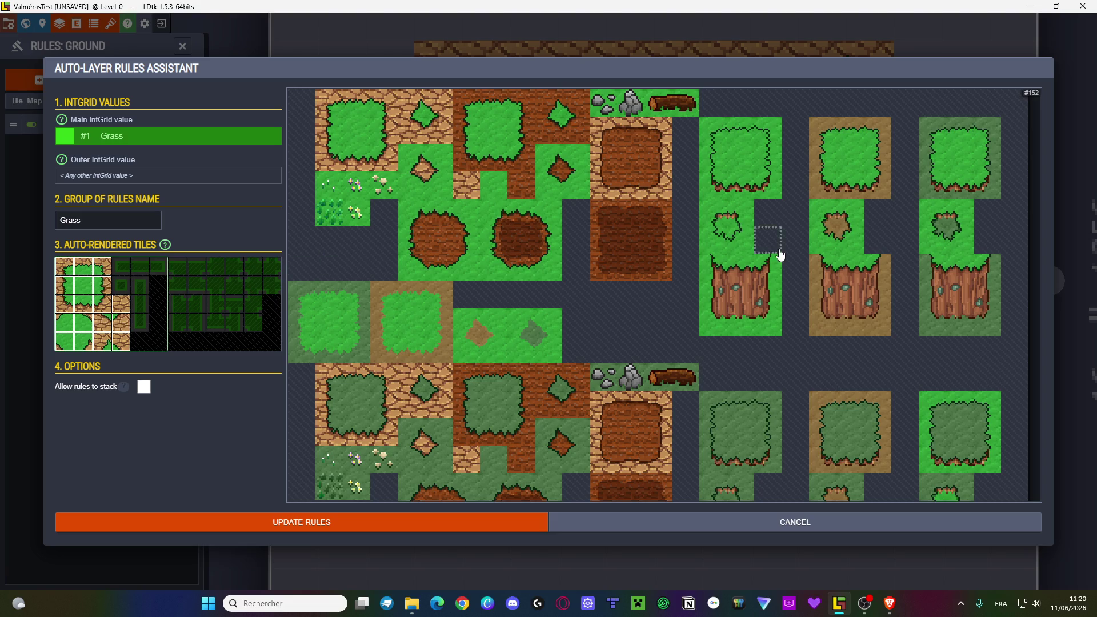
- Zoom and pan around the tileset and check the Grass group's name
scroll(778, 244, down, 4)
mouse_move(725, 406)
mouse_down()
mouse_move(695, 321)
mouse_move(744, 206)
mouse_move(690, 314)
mouse_up()
scroll(663, 331, up, 3)
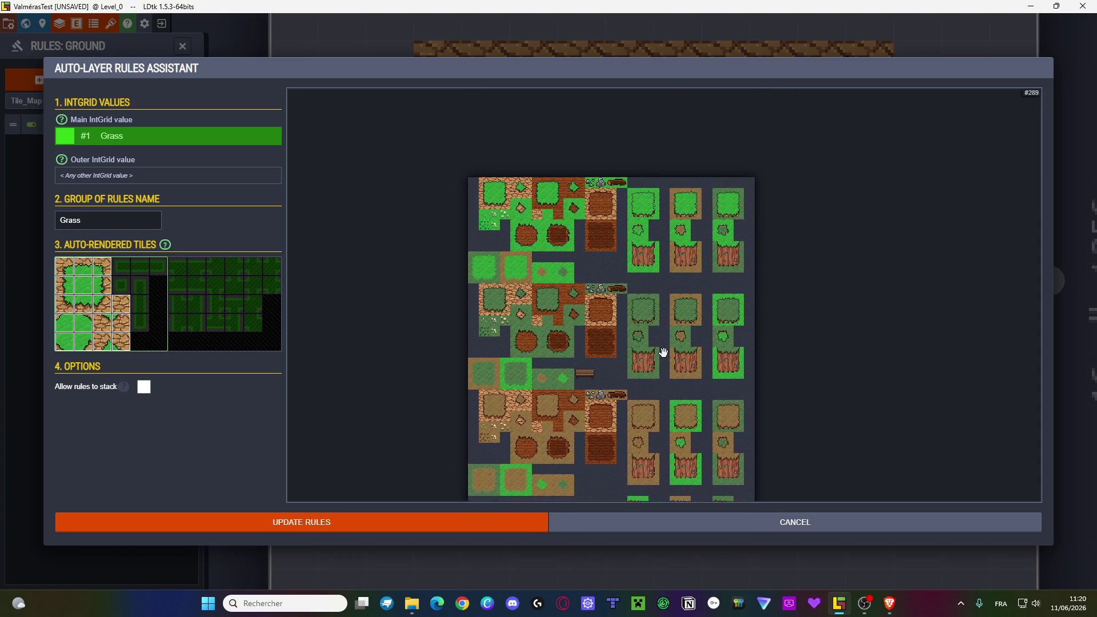
scroll(577, 311, up, 2)
scroll(587, 320, down, 2)
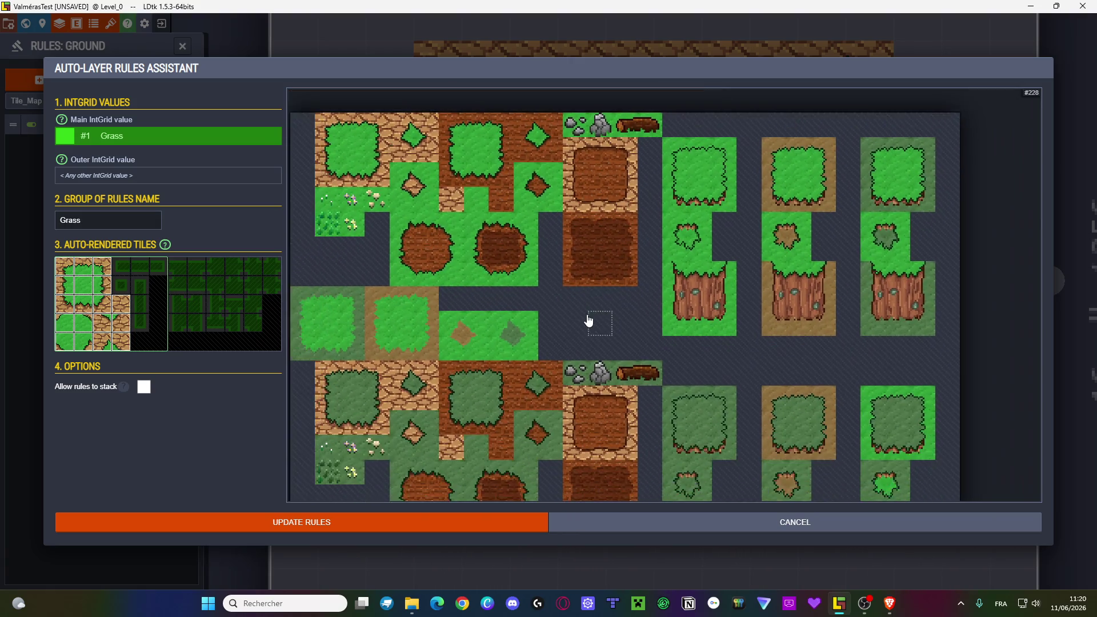
click(121, 220)
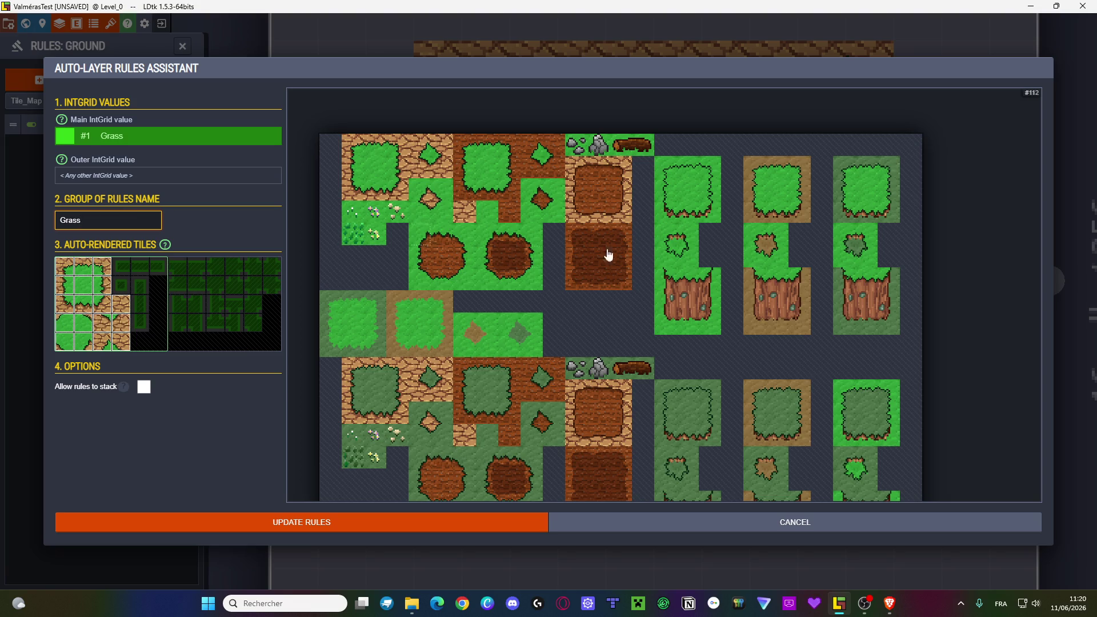
- Return to LDtk and apply the Grass rule group with Update Rules
key(alt+Tab)
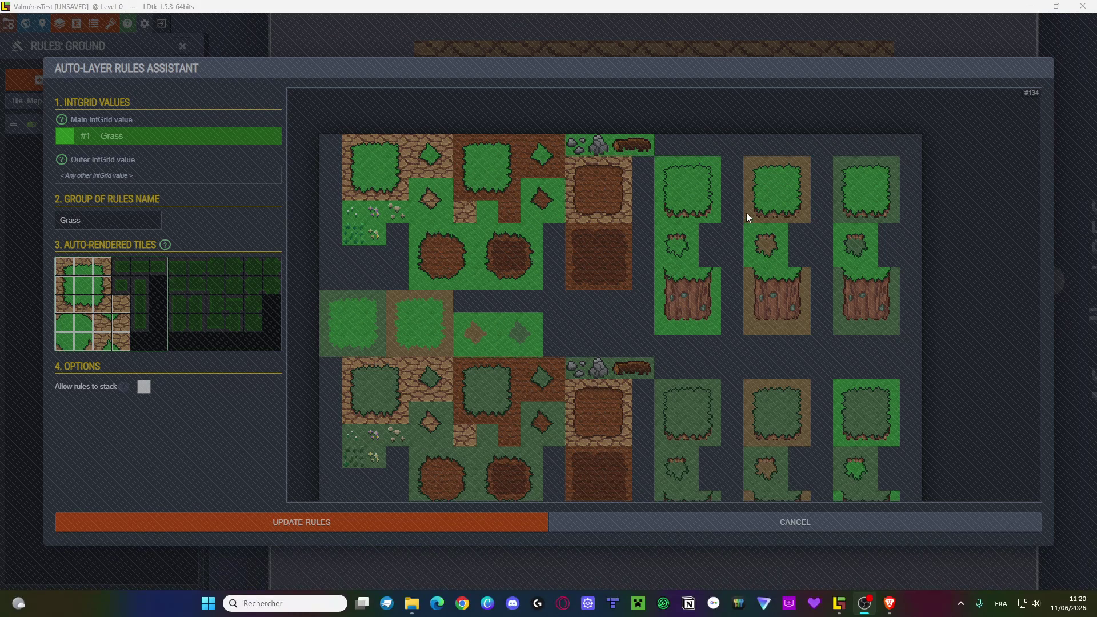
click(391, 169)
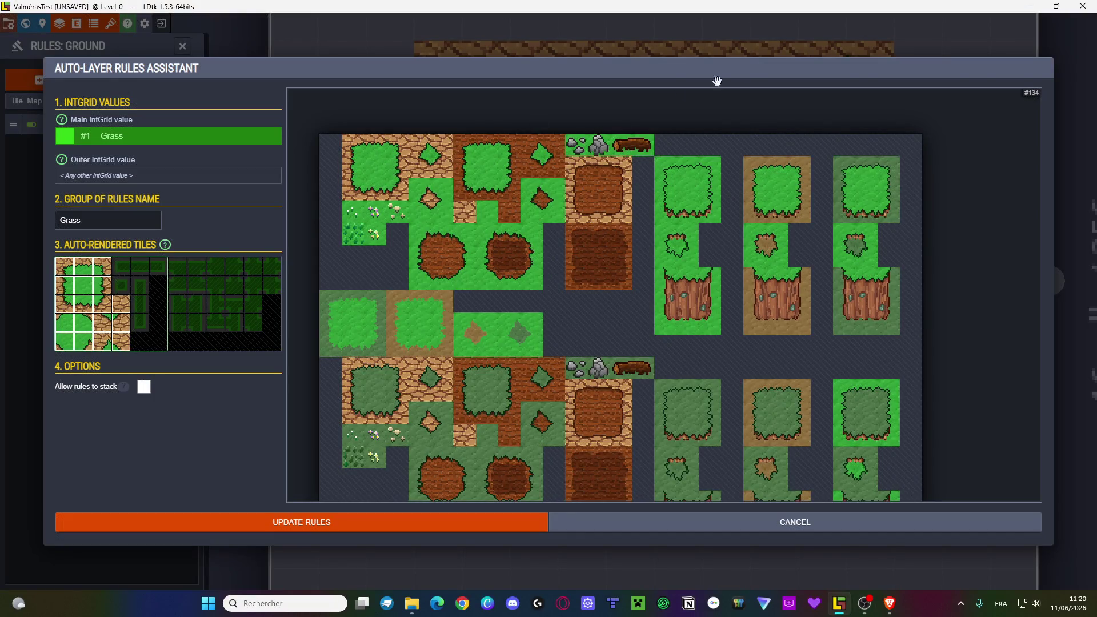
click(337, 522)
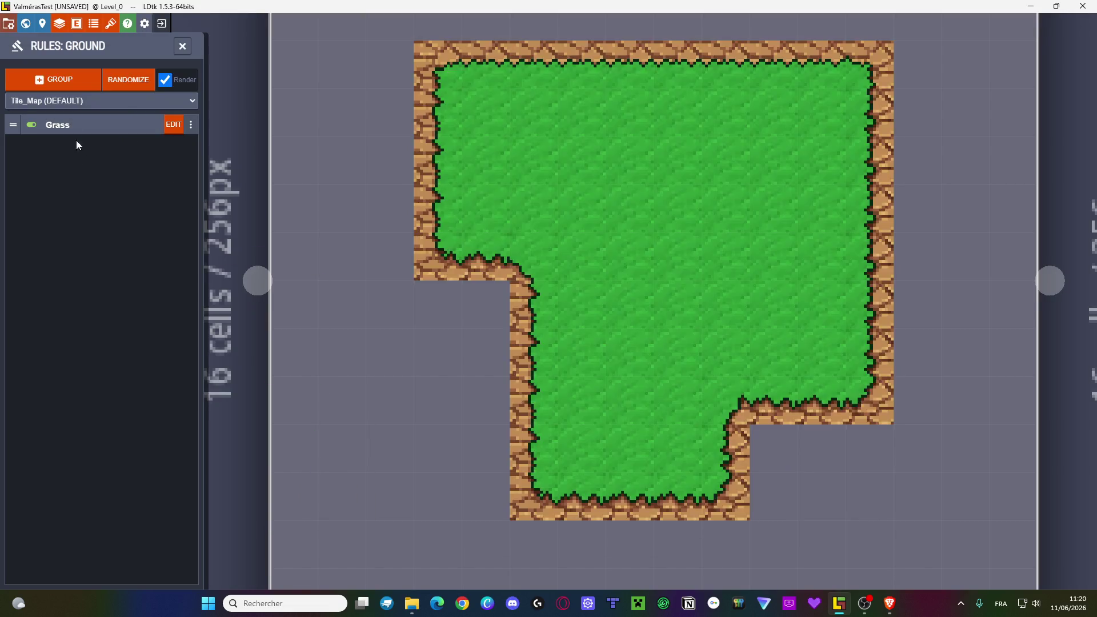
- Add a new rule group with the assistant and place the first tileset tile in the template
click(59, 80)
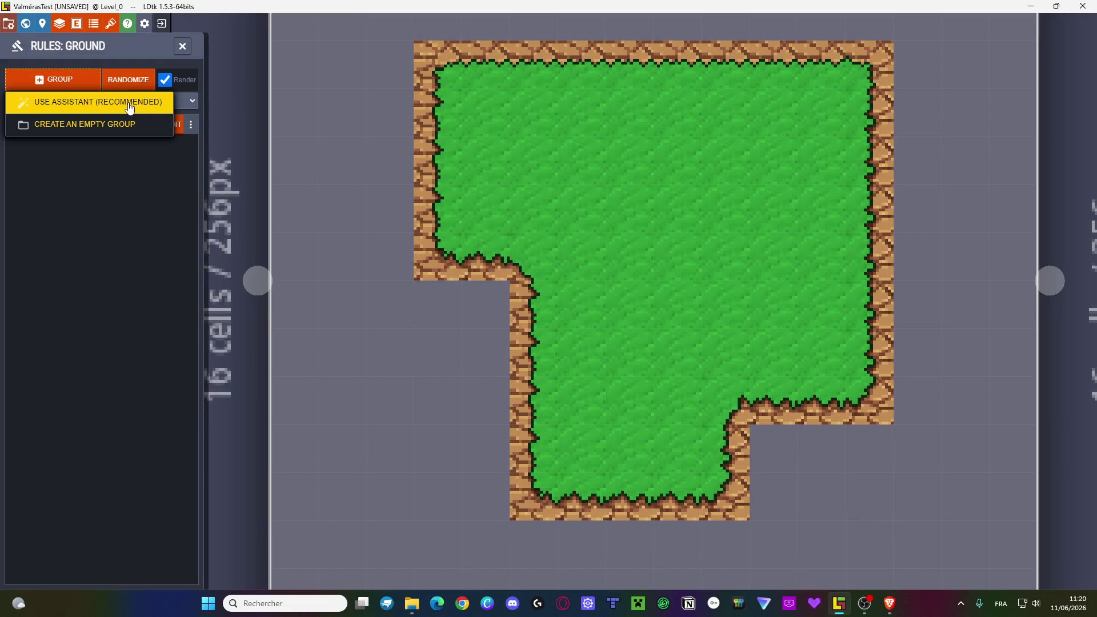
click(129, 104)
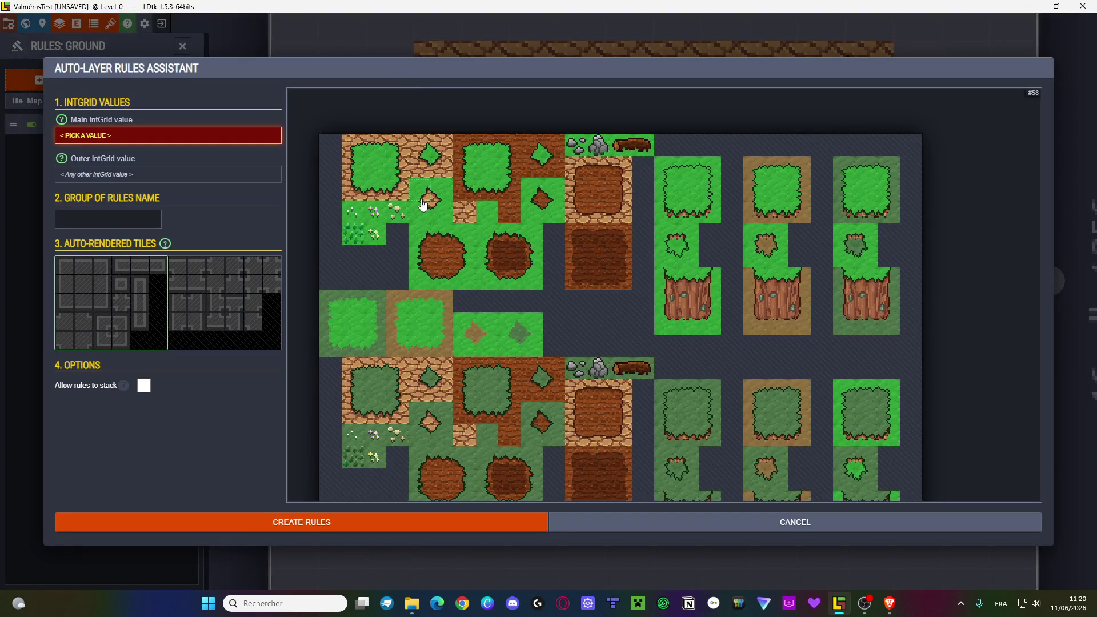
click(443, 267)
click(84, 285)
- Fill the template's first slots with brown dirt, grass-topped and dirt-edge tiles
click(470, 221)
click(65, 284)
click(397, 167)
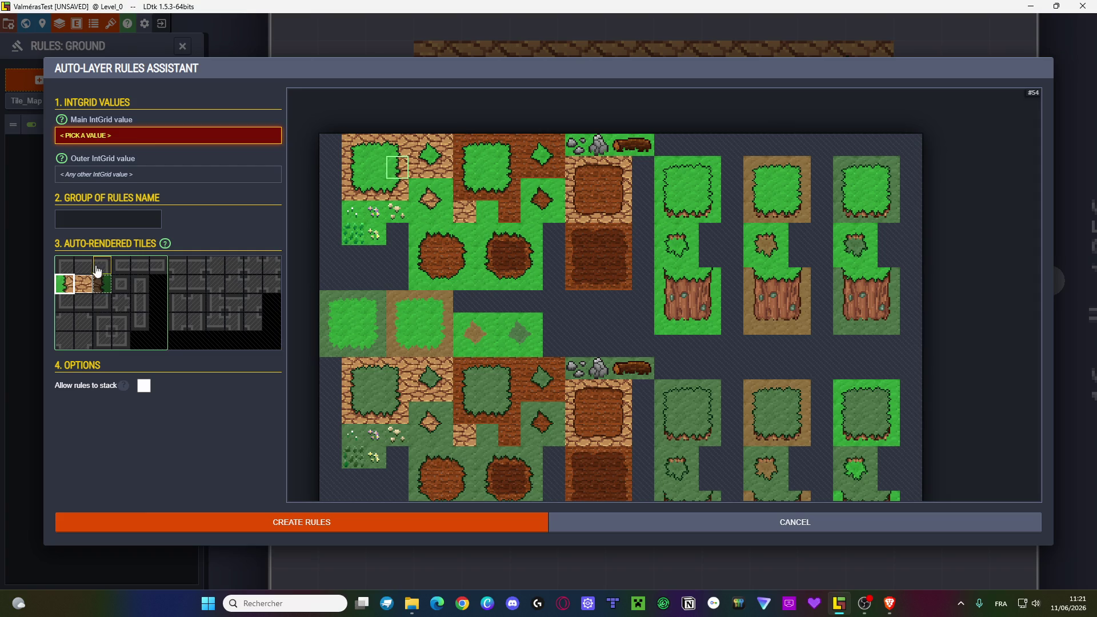
click(83, 266)
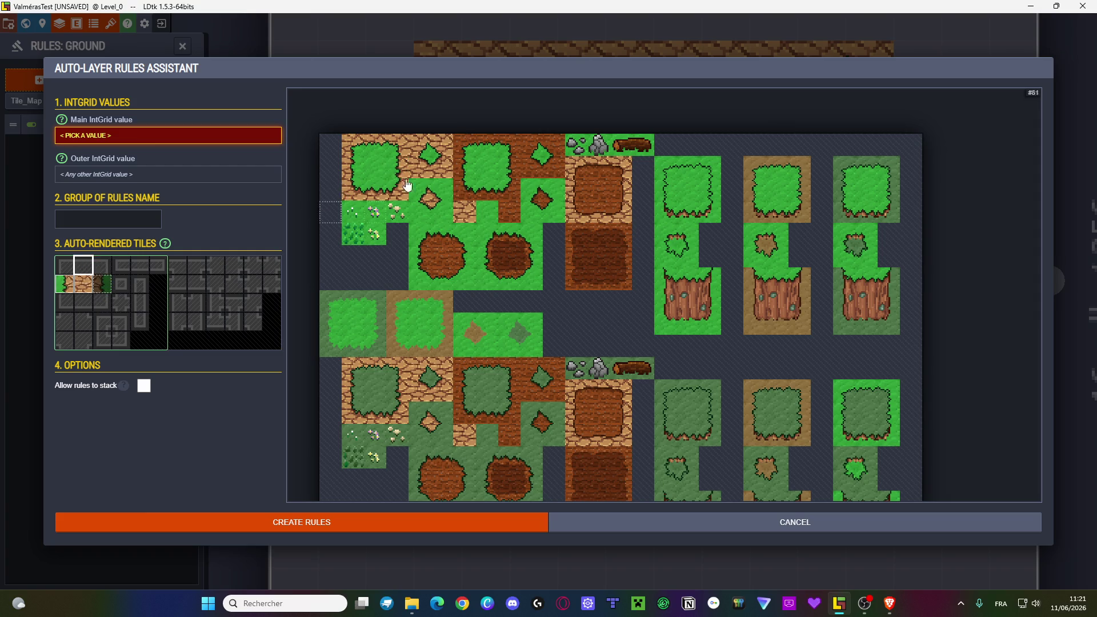
click(369, 156)
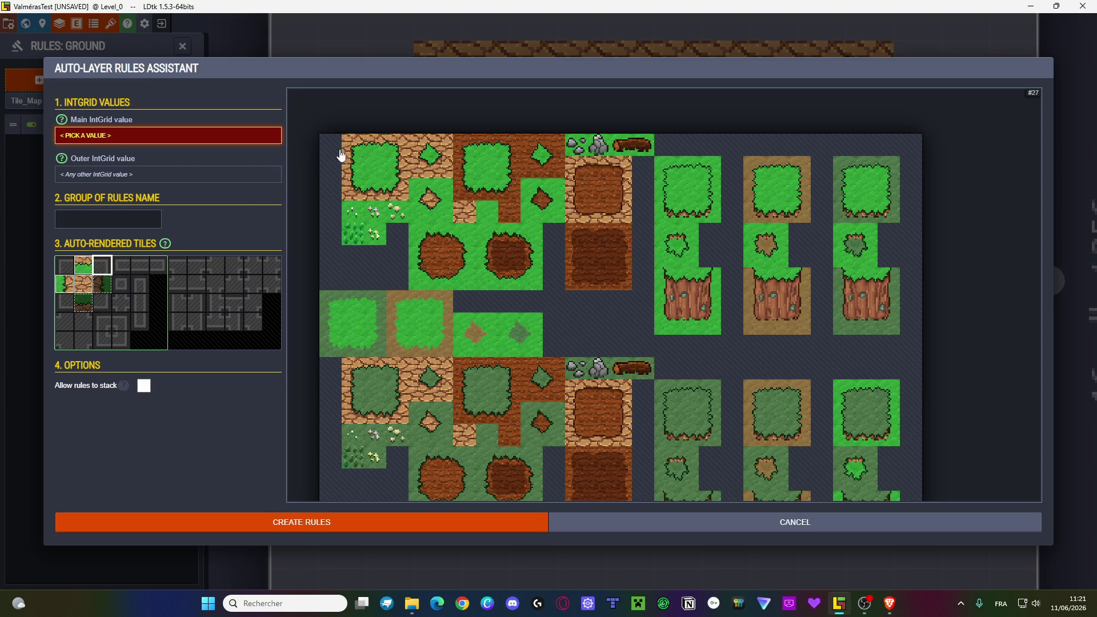
click(387, 149)
click(64, 265)
click(352, 145)
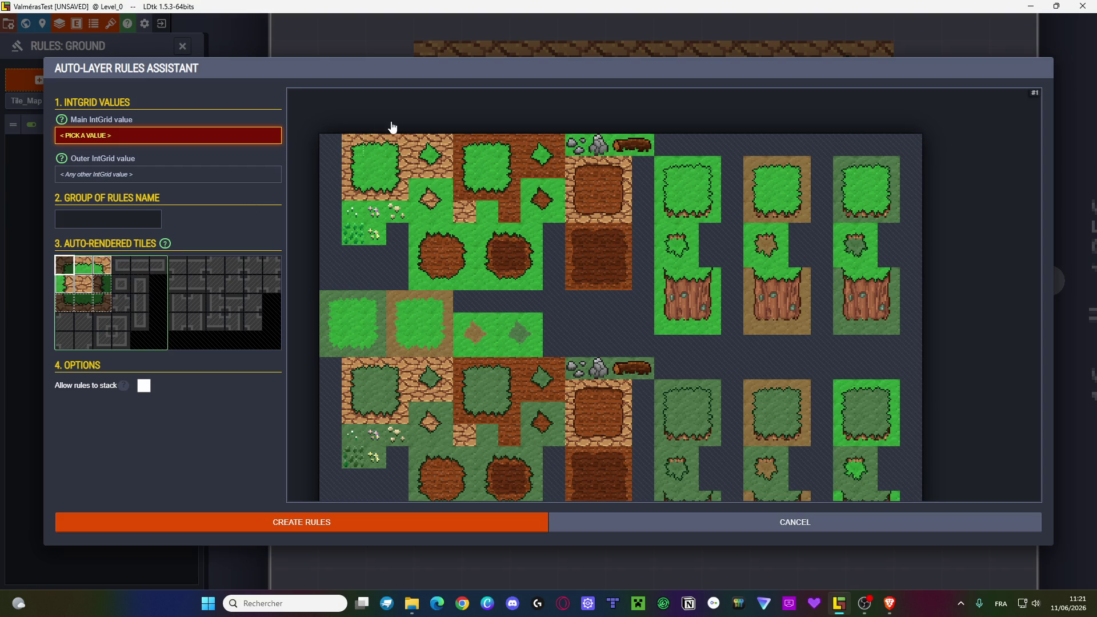
click(63, 303)
click(354, 191)
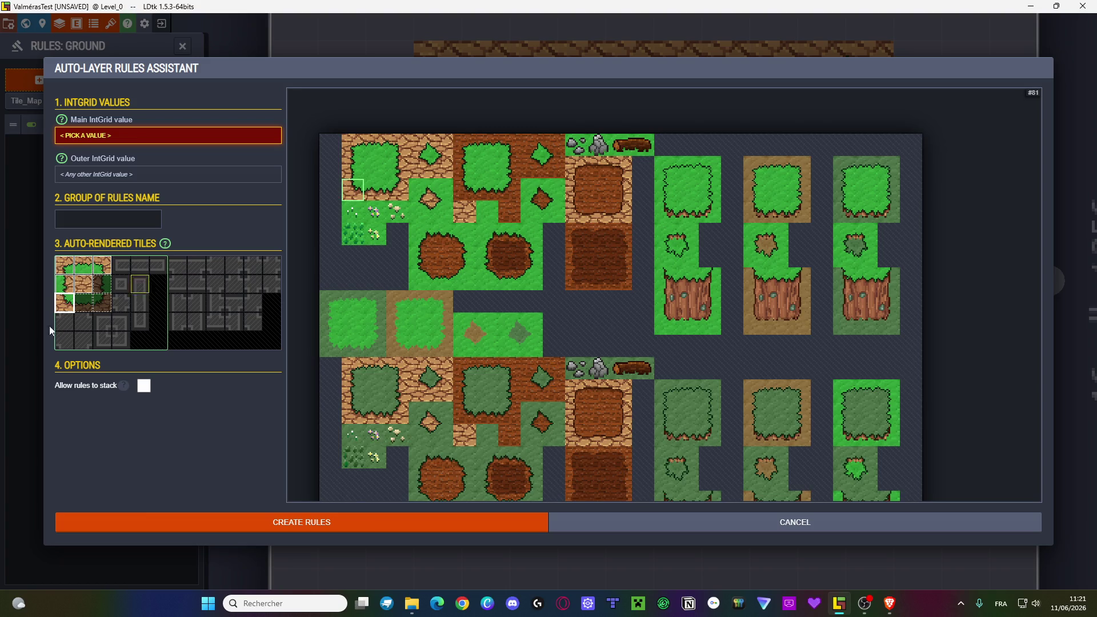
click(64, 267)
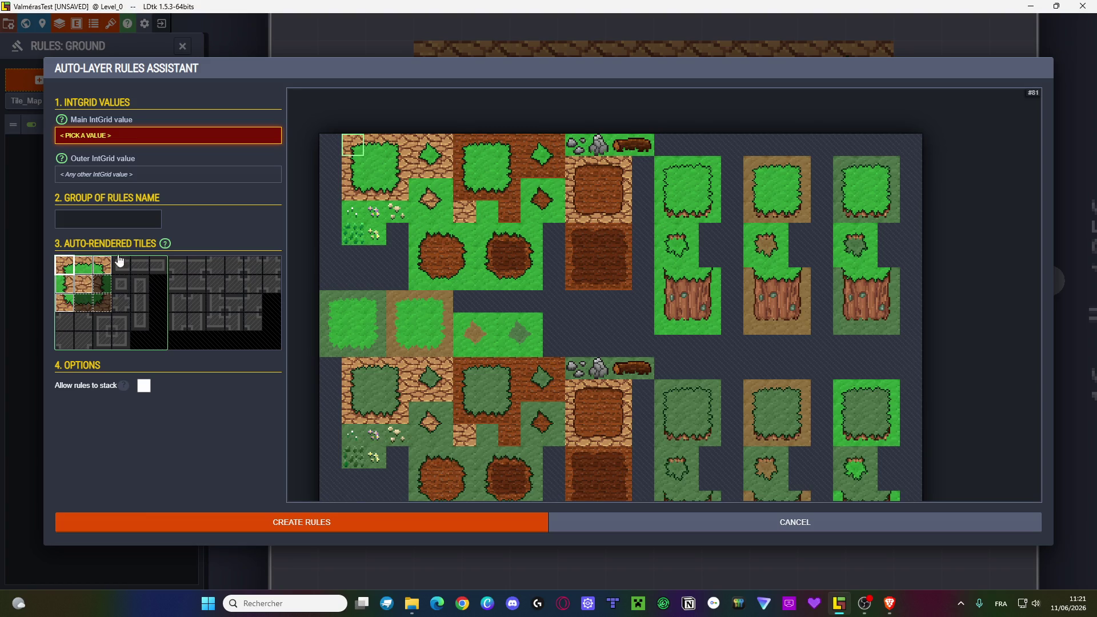
click(404, 194)
click(83, 266)
click(375, 190)
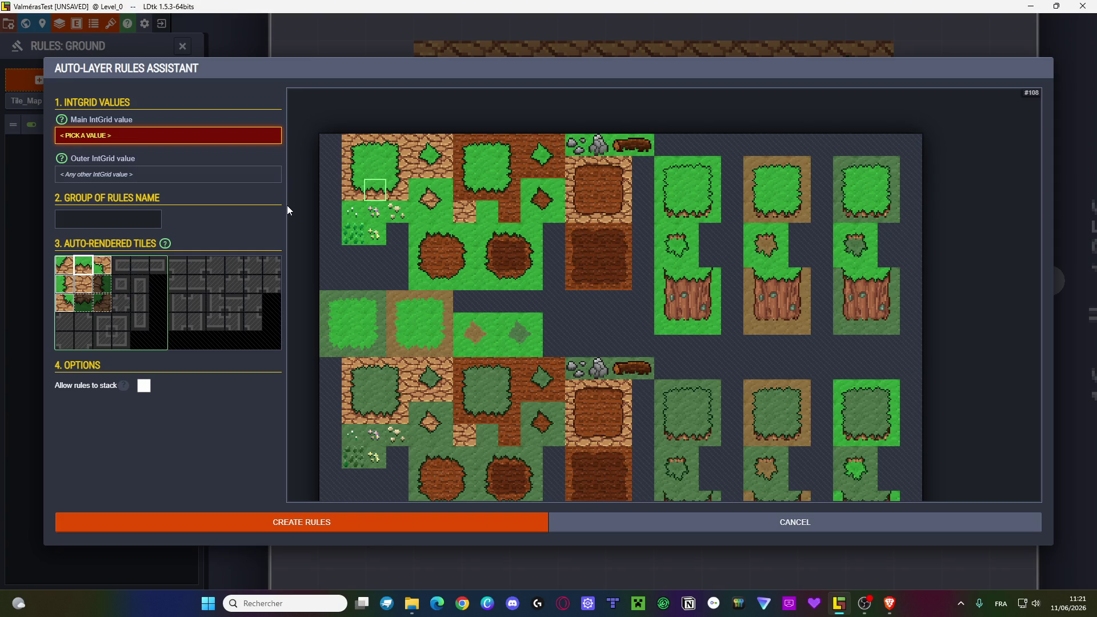
- Put grass tiles in the four corner positions and cobblestone tiles in the middle-right and bottom-middle slots
click(65, 266)
click(426, 198)
click(425, 197)
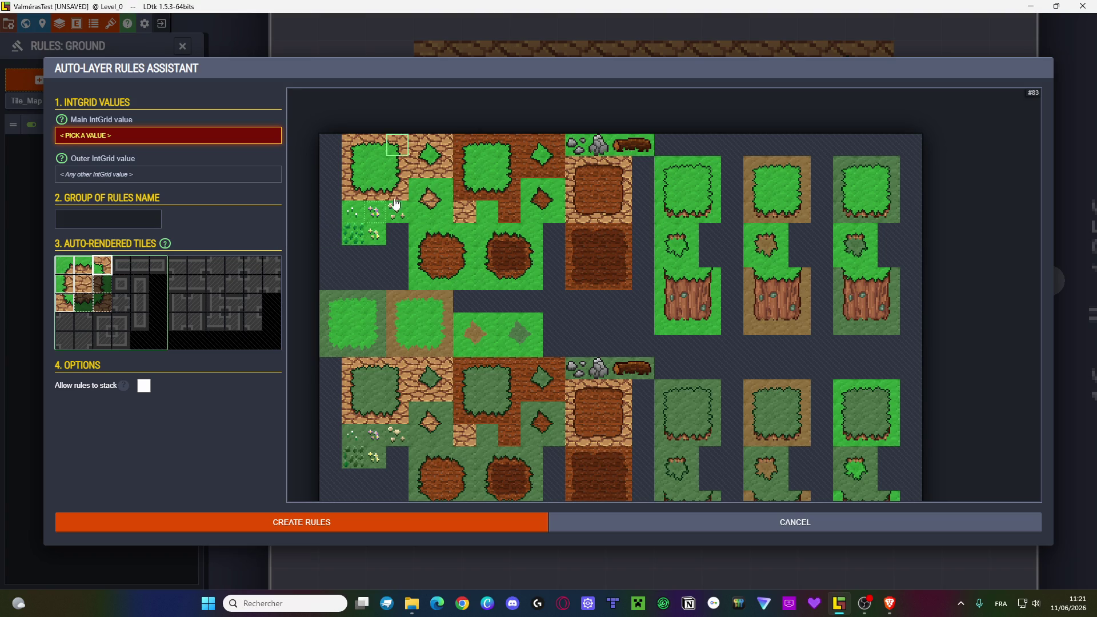
click(437, 193)
click(103, 302)
click(448, 217)
click(65, 302)
click(417, 214)
click(100, 284)
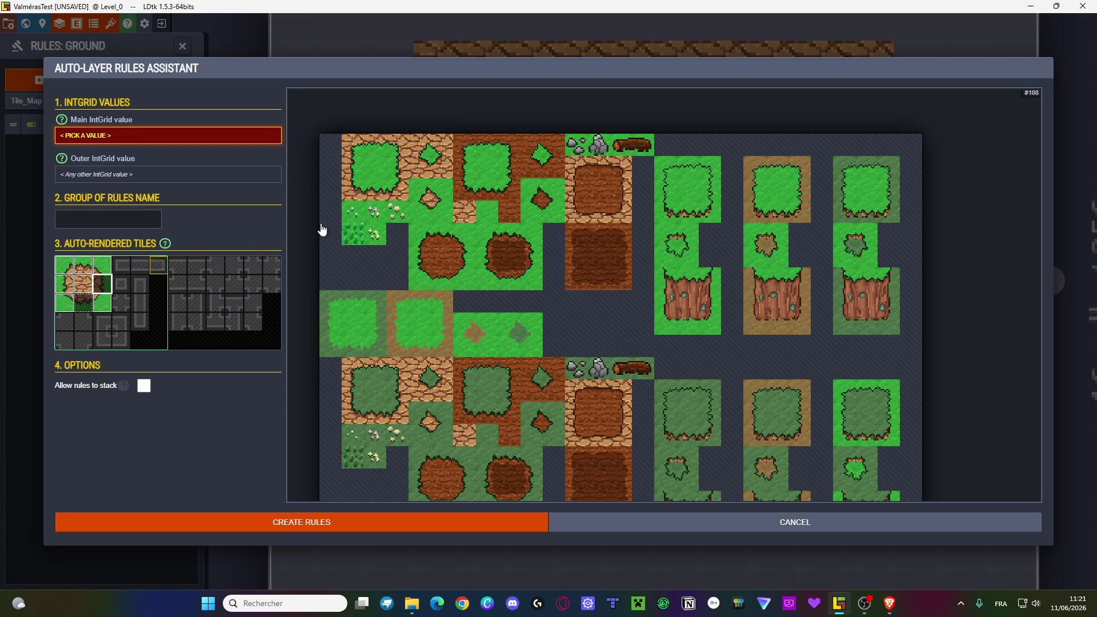
click(353, 167)
click(86, 307)
click(377, 146)
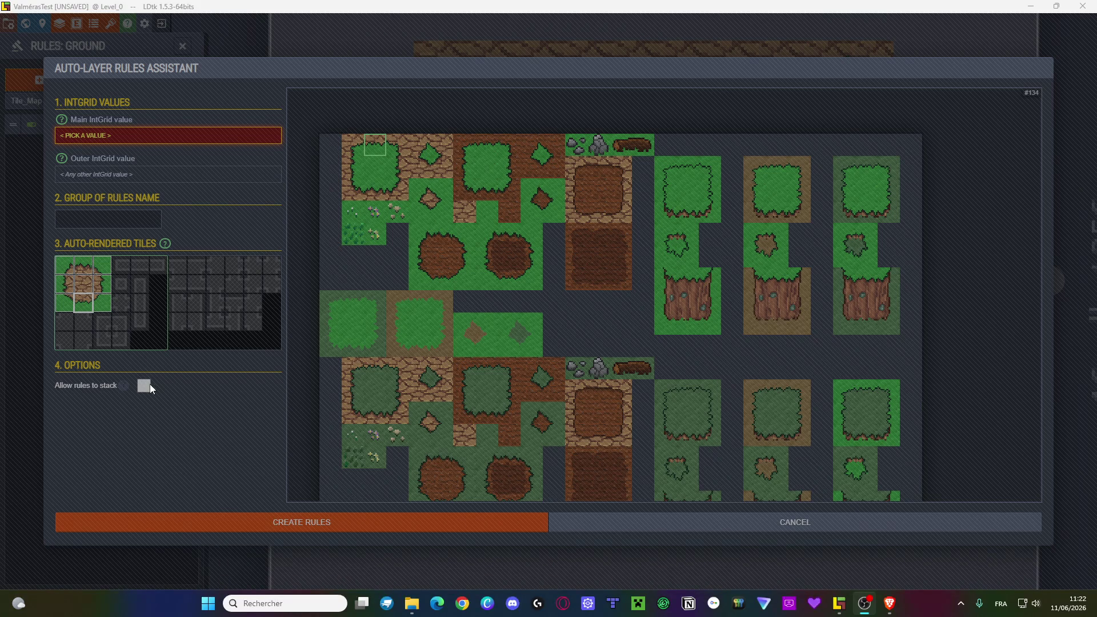
- Fill the lower template positions with light cobble and dirt tiles, then attempt Create Rules
click(174, 363)
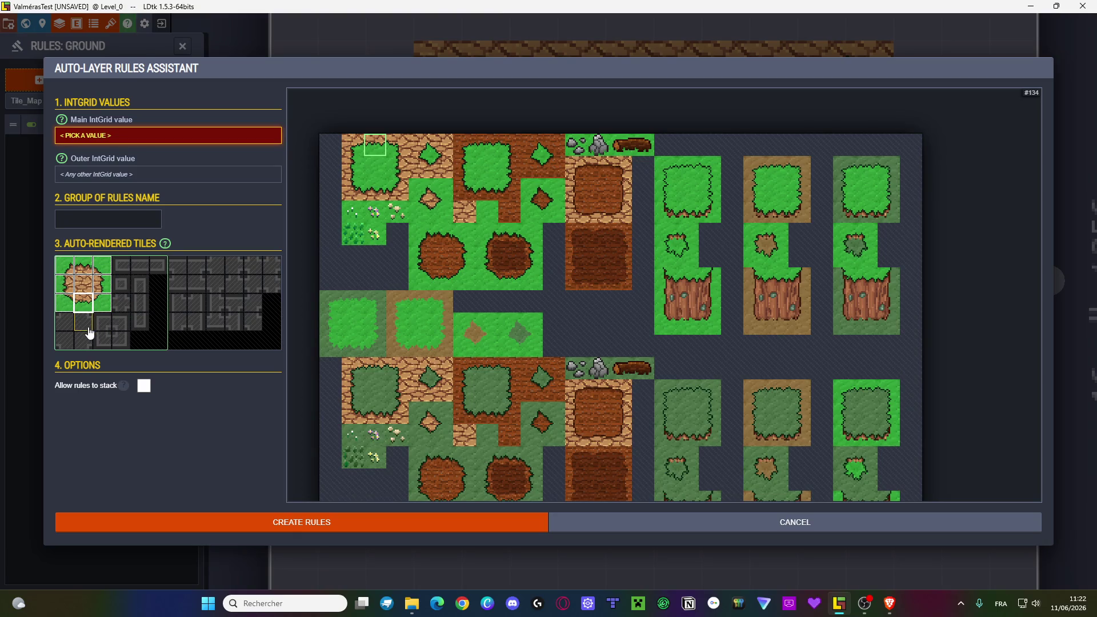
click(89, 332)
click(441, 145)
click(64, 322)
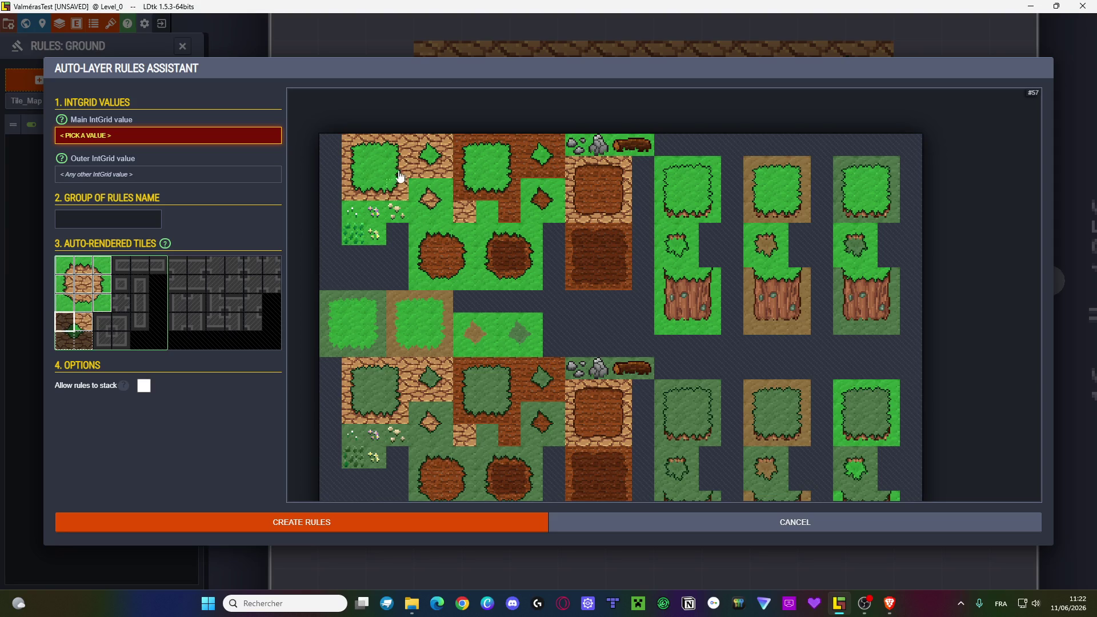
click(427, 149)
click(417, 174)
click(84, 342)
click(442, 169)
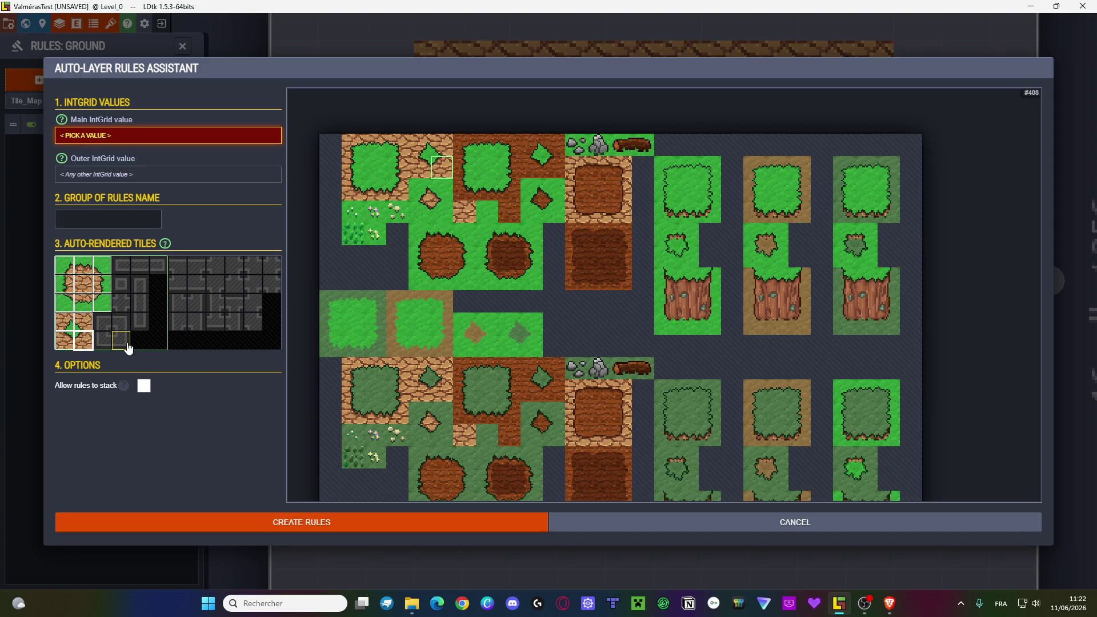
click(337, 521)
click(159, 173)
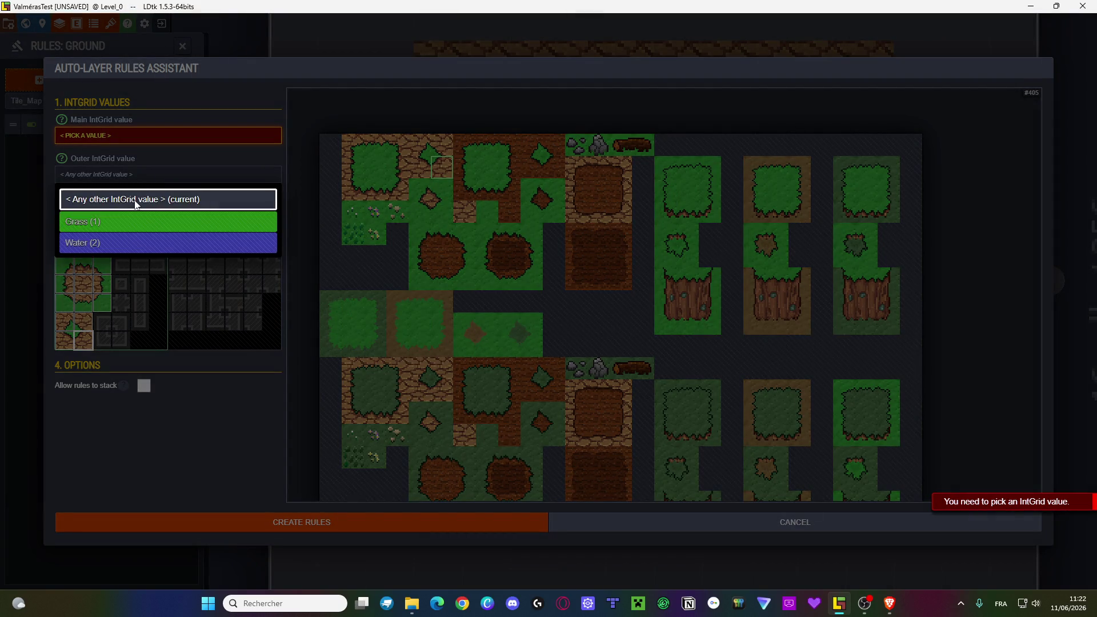
- Type 'DiOut' as the group name and choose #1 Grass as the outer and main IntGrid values
click(134, 200)
click(100, 221)
text(Dirt)
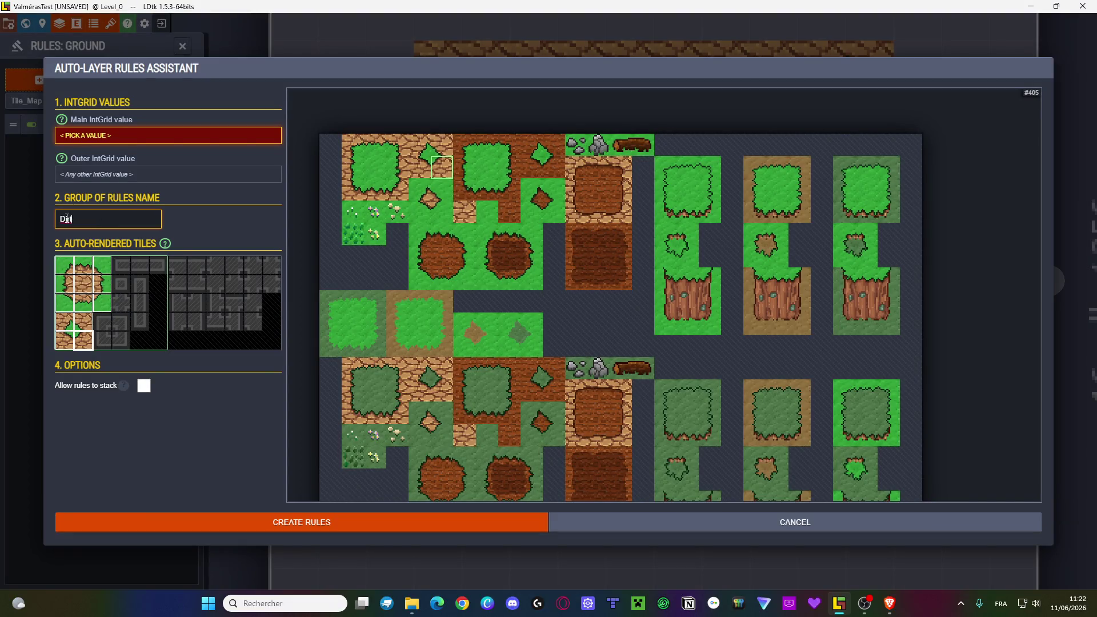
text(Out)
click(174, 174)
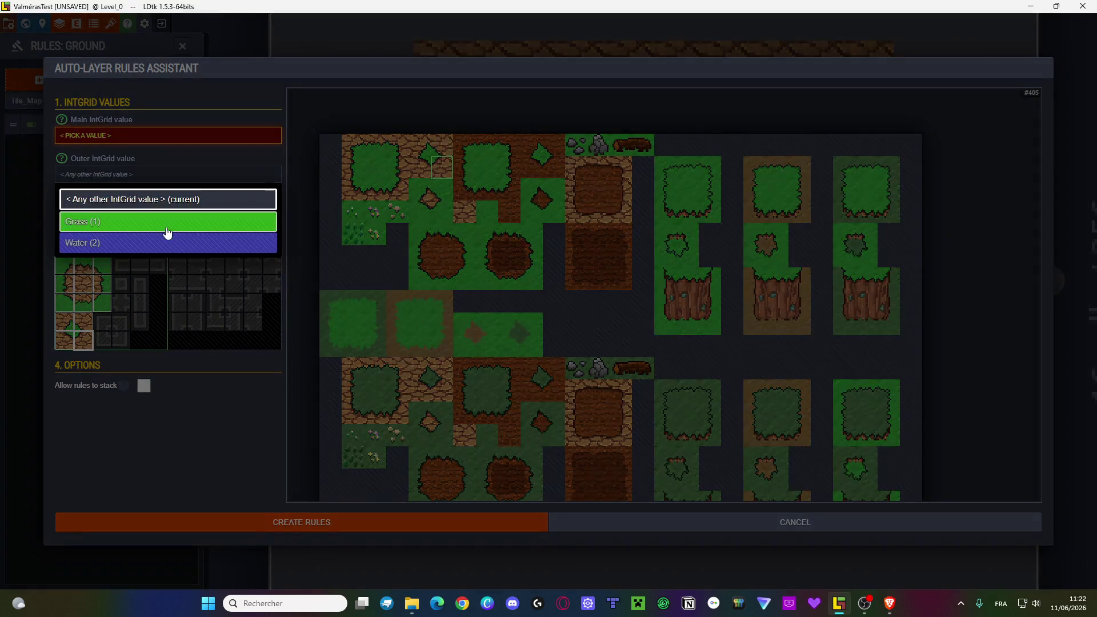
click(164, 228)
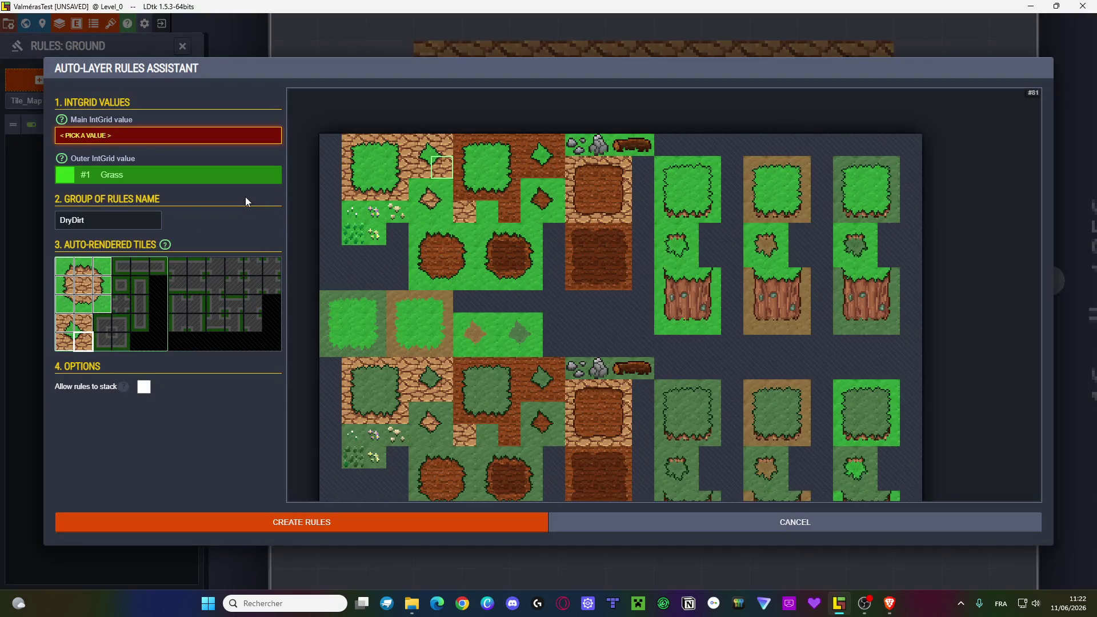
click(177, 145)
click(153, 160)
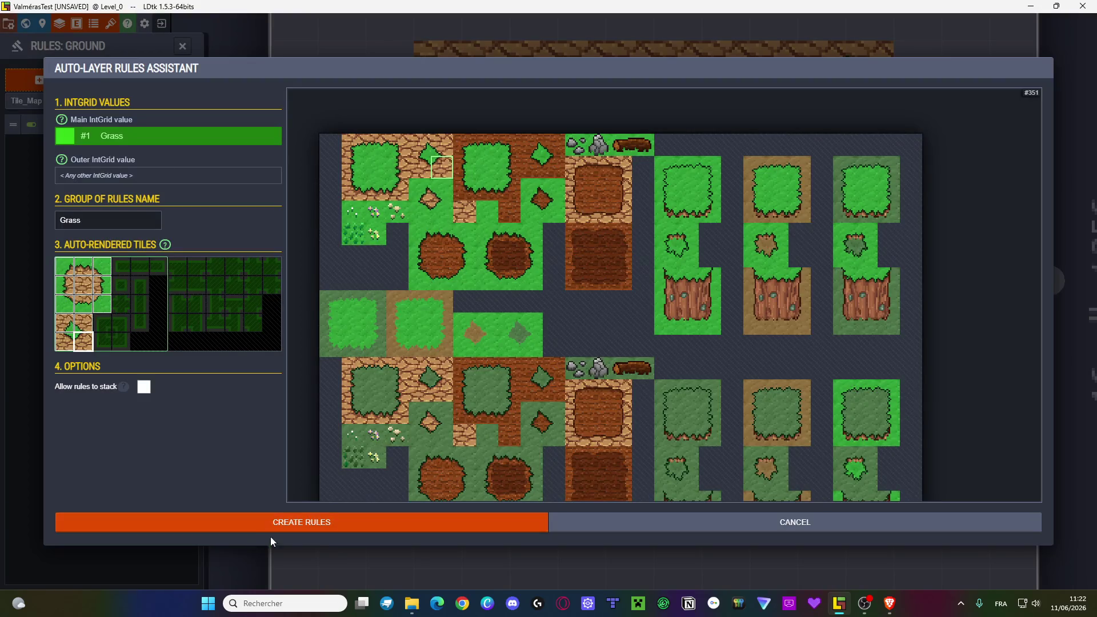
- Set the outer value to Grass, create the rule group, close the rules panel and open Project Layers
click(142, 176)
click(114, 221)
click(206, 522)
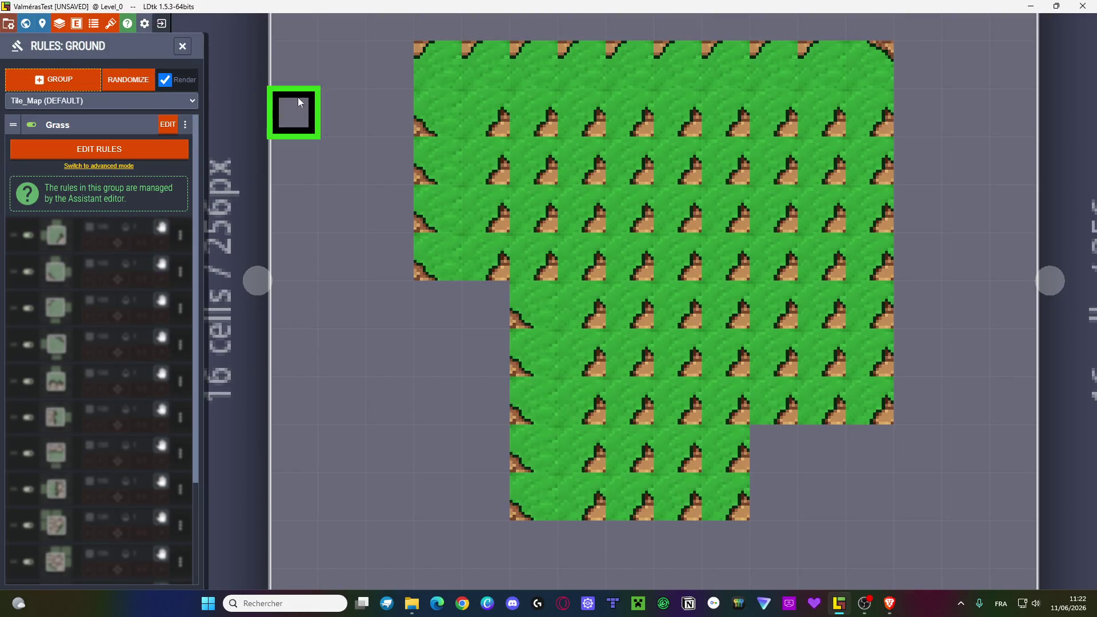
click(182, 48)
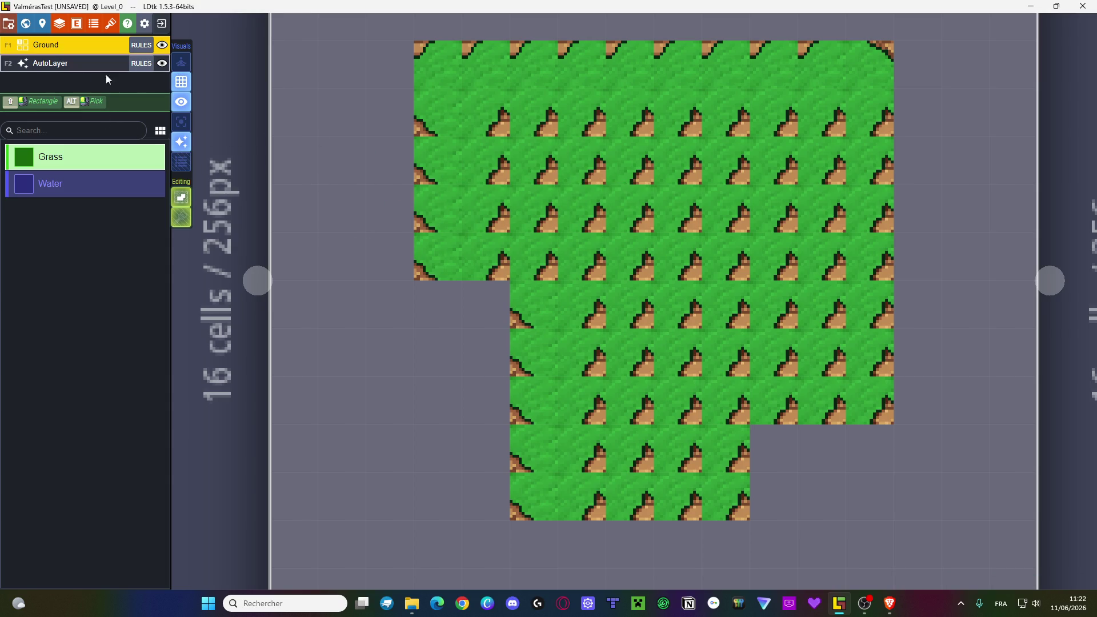
click(59, 24)
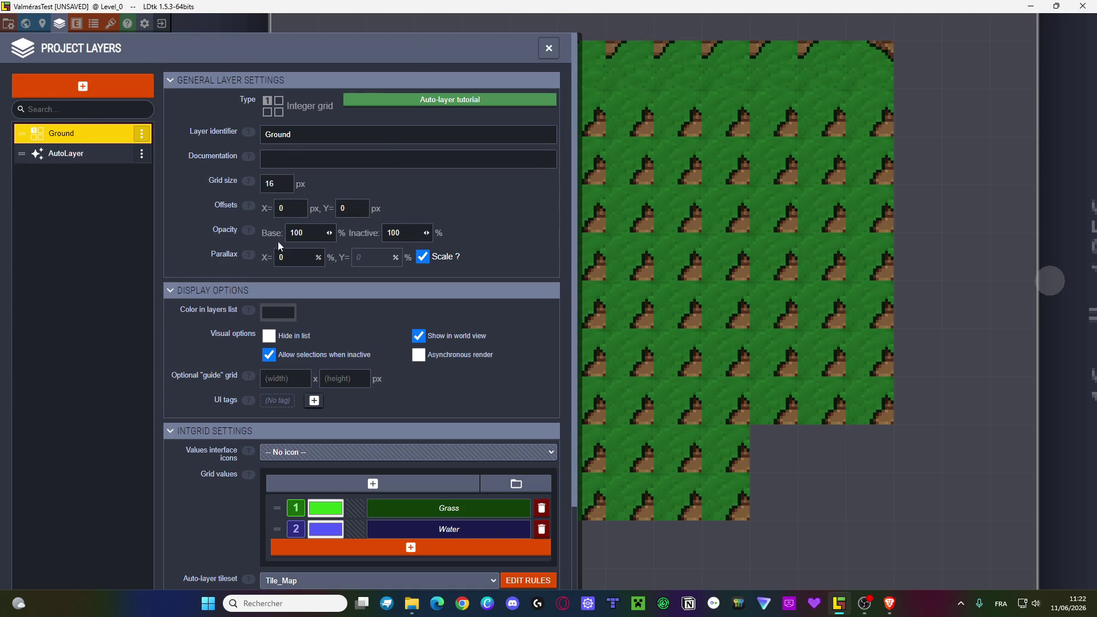
- Add IntGrid value DryDirt, move it between Grass and Water, and colour it dark brown #613B00
scroll(271, 235, down, 3)
click(415, 451)
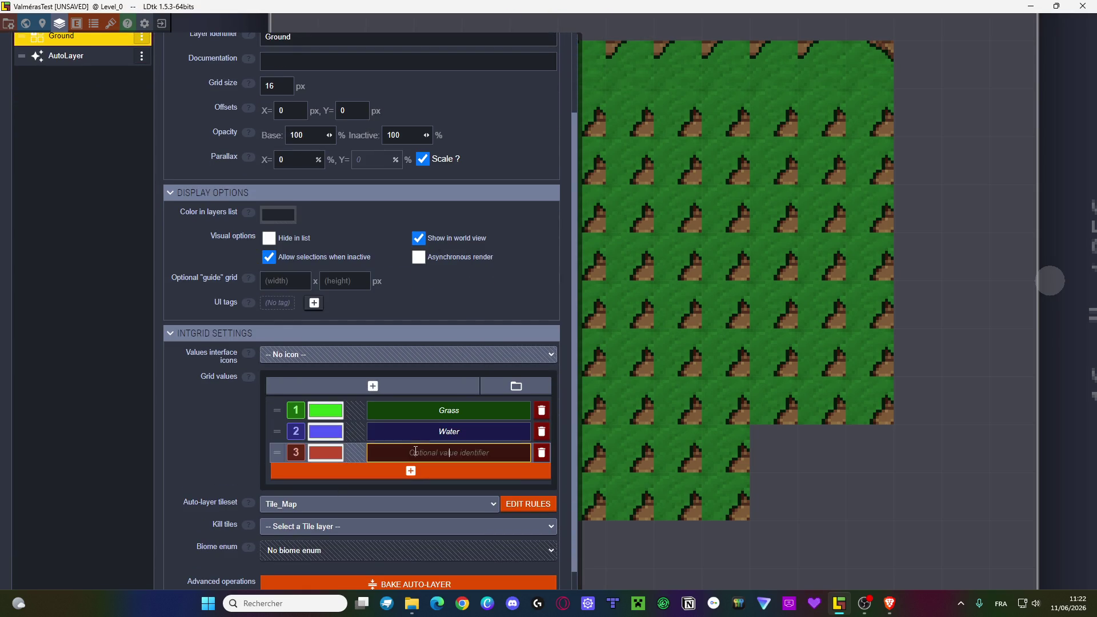
text(DryDirt)
key(Return)
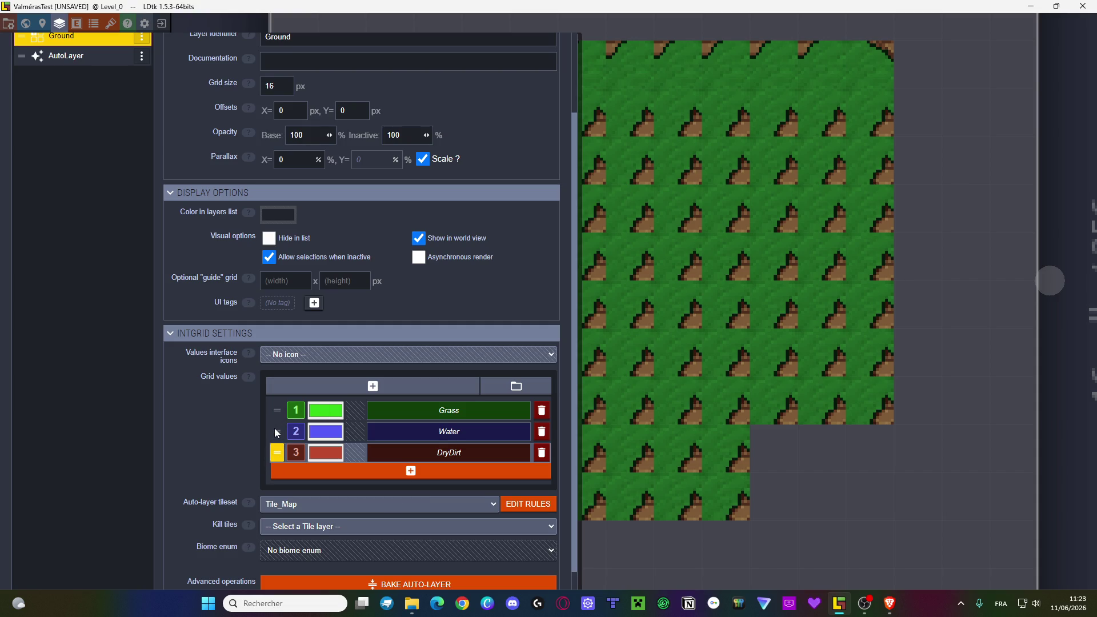
drag(274, 428, 279, 441)
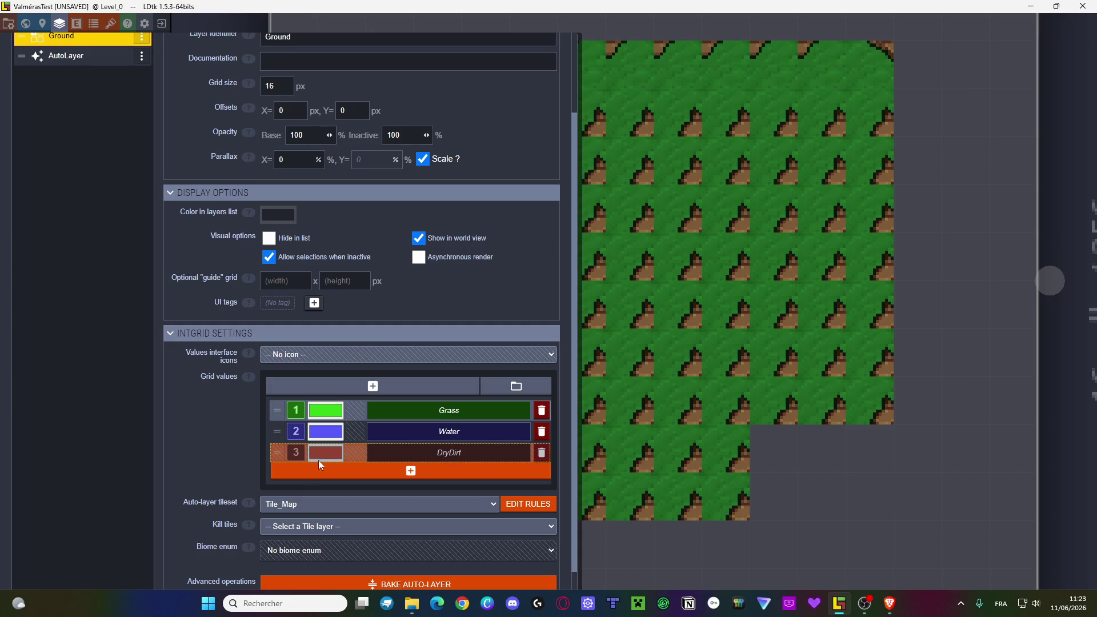
drag(375, 483, 400, 433)
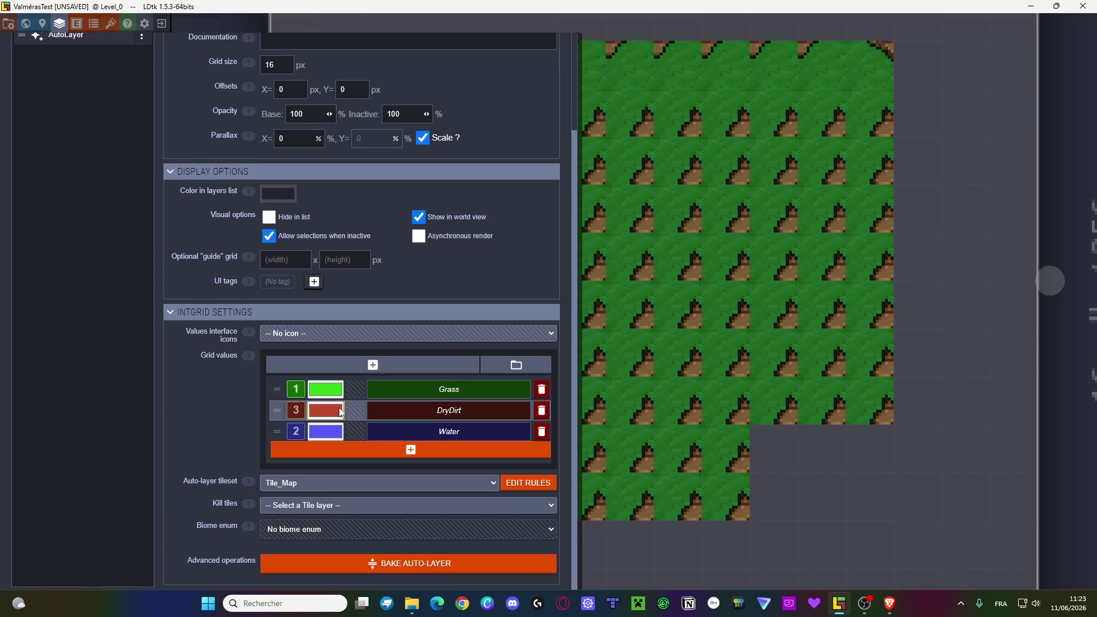
click(337, 410)
drag(489, 530, 485, 519)
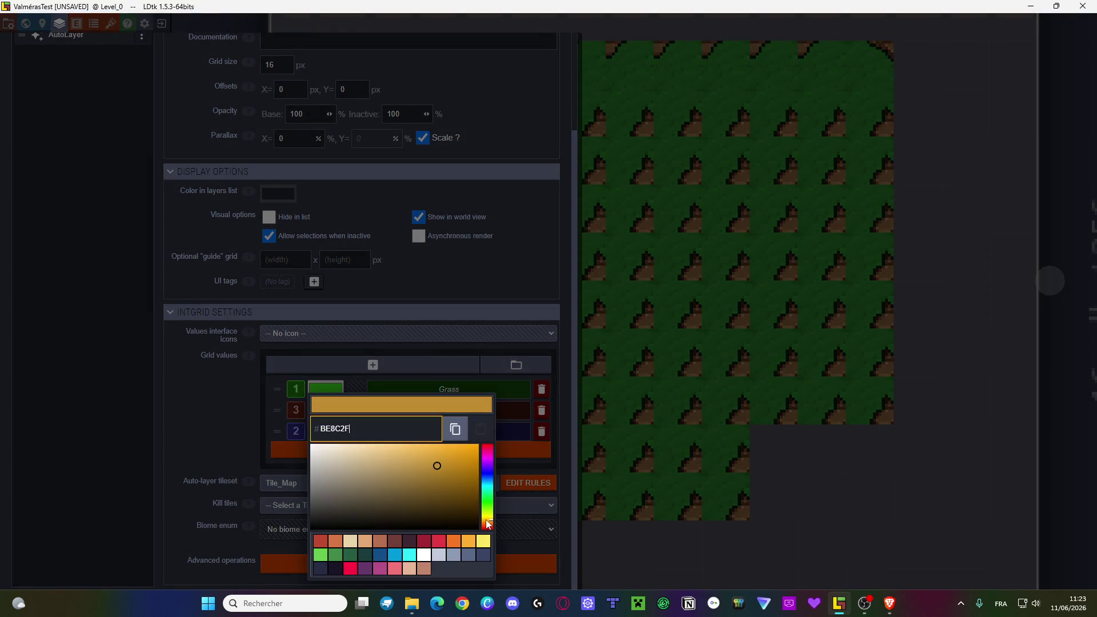
click(479, 498)
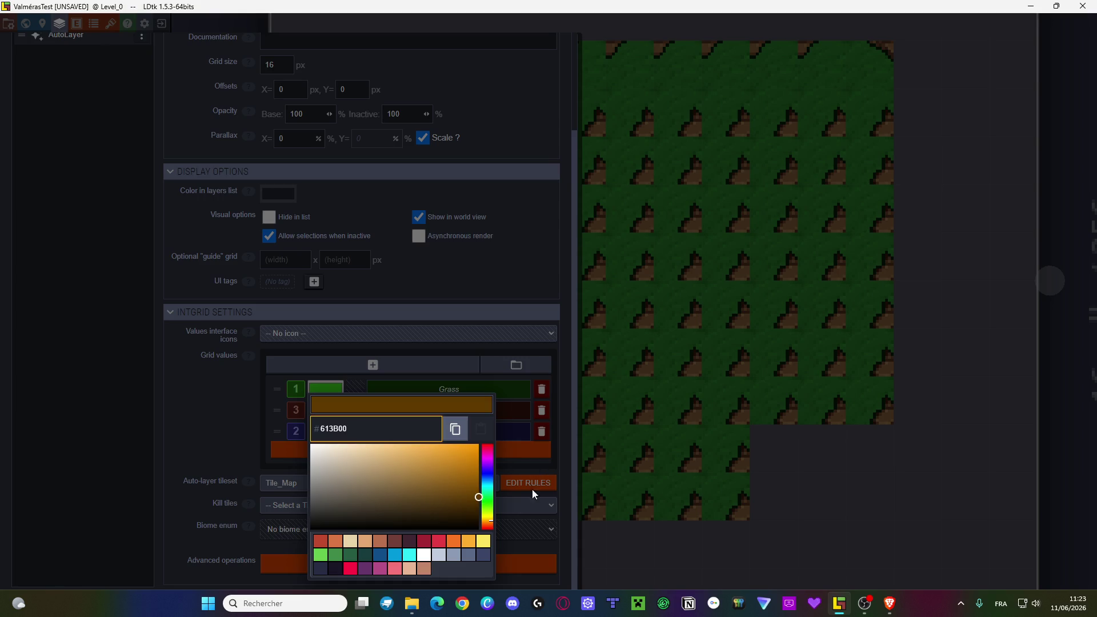
click(532, 485)
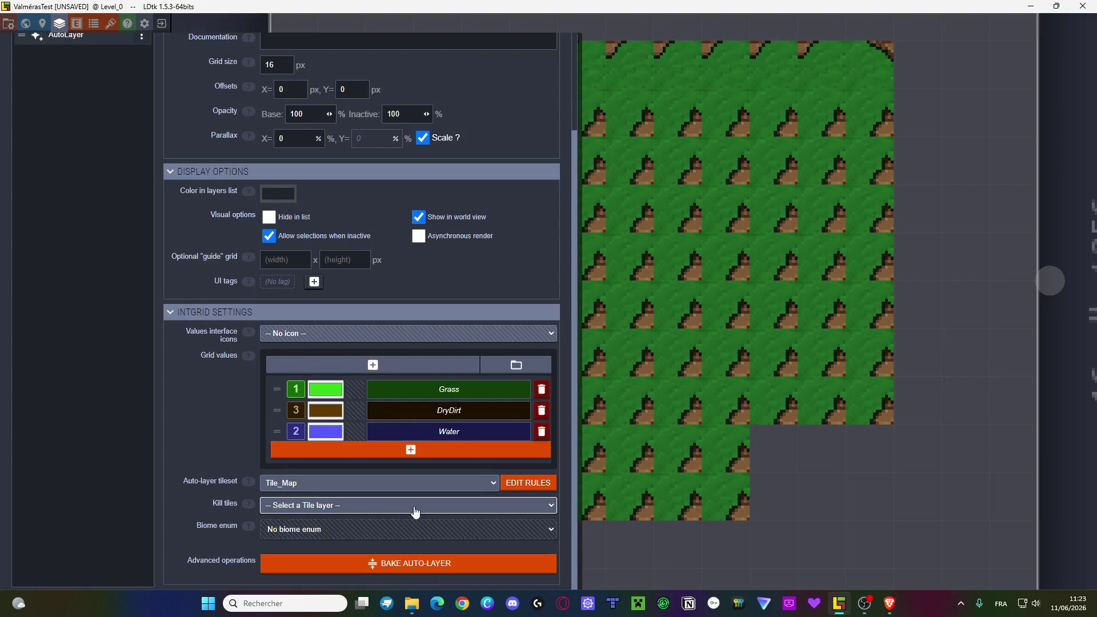
scroll(415, 511, up, 3)
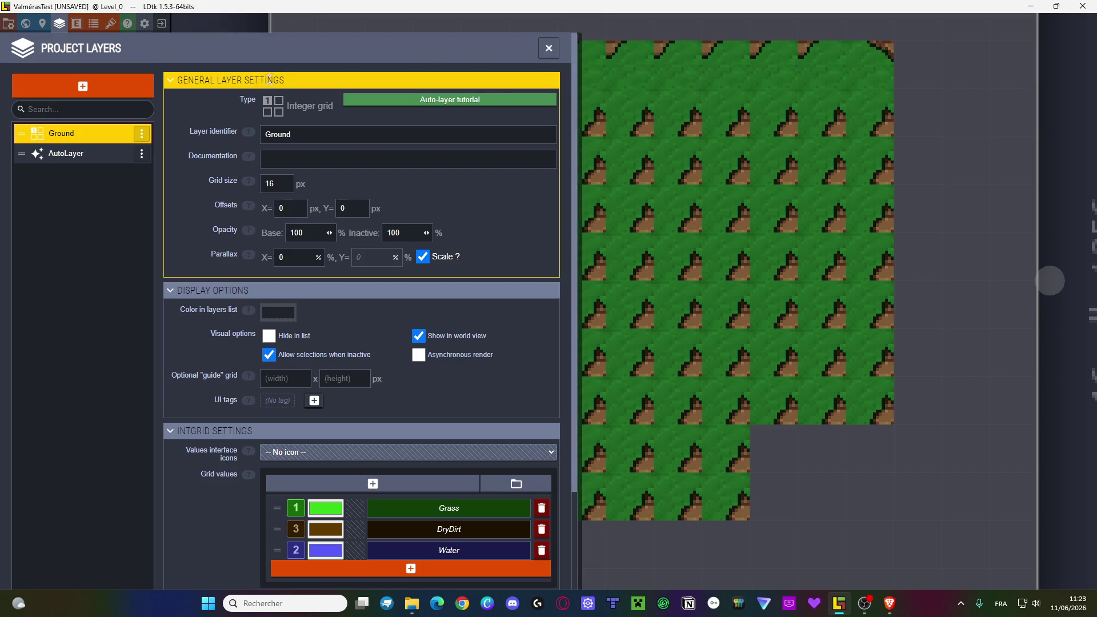
- Reopen the Grass group and set a plain grass centre with dirt-edged grass on side, top and bottom slots
click(548, 48)
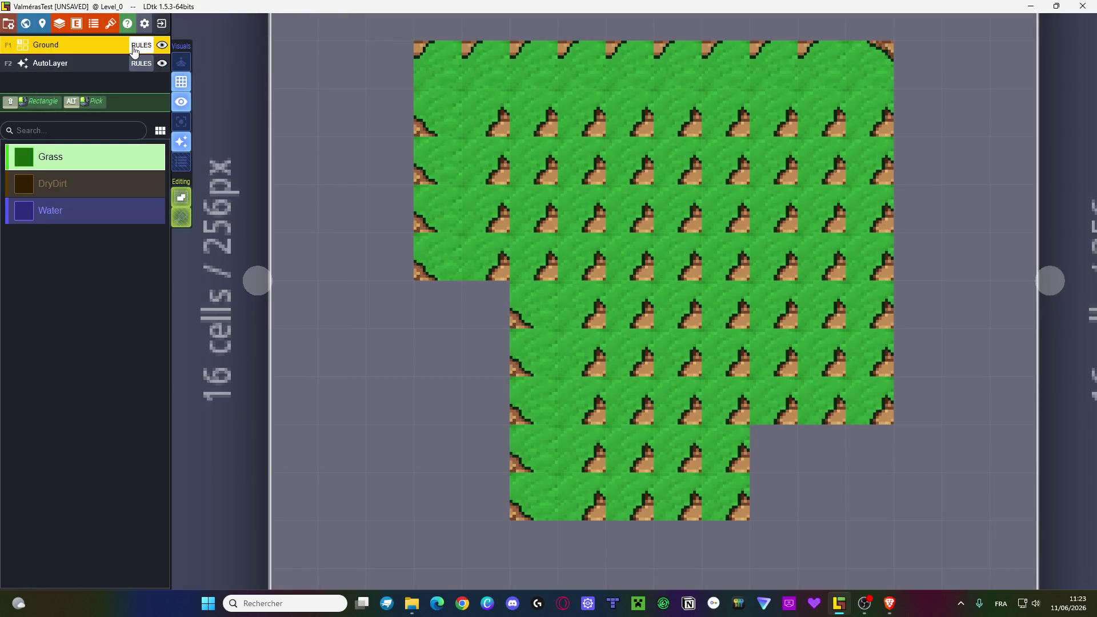
click(135, 50)
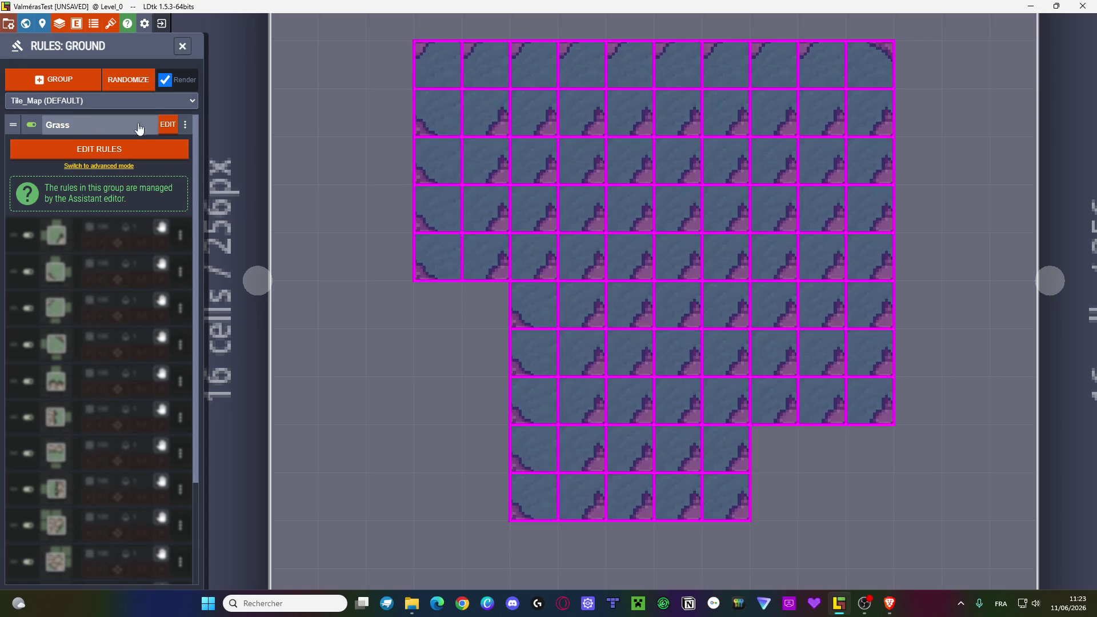
click(166, 120)
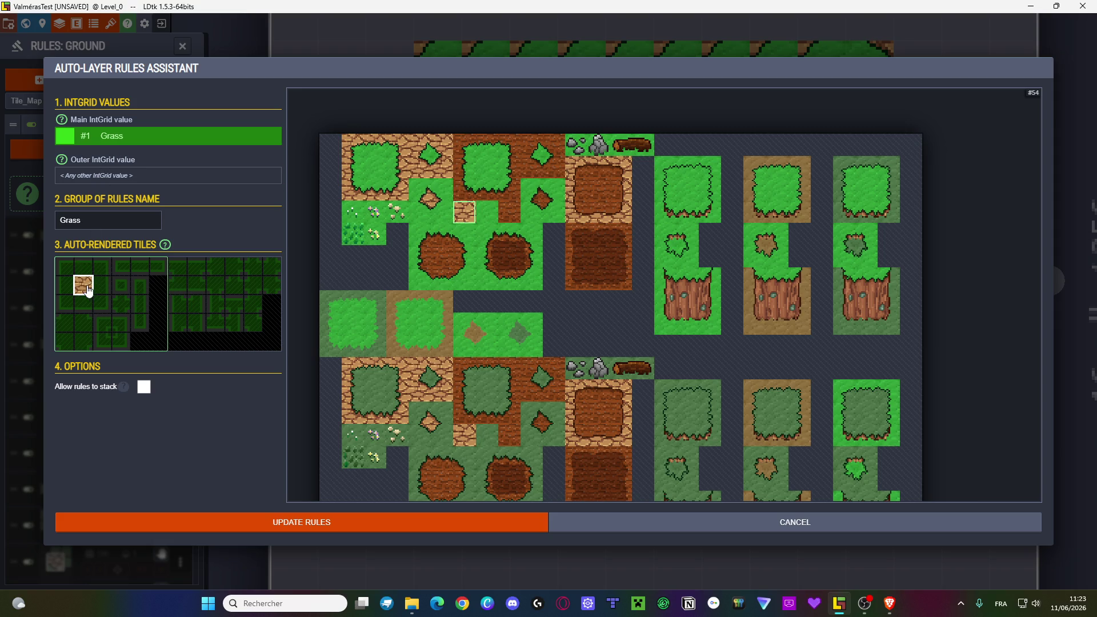
click(375, 167)
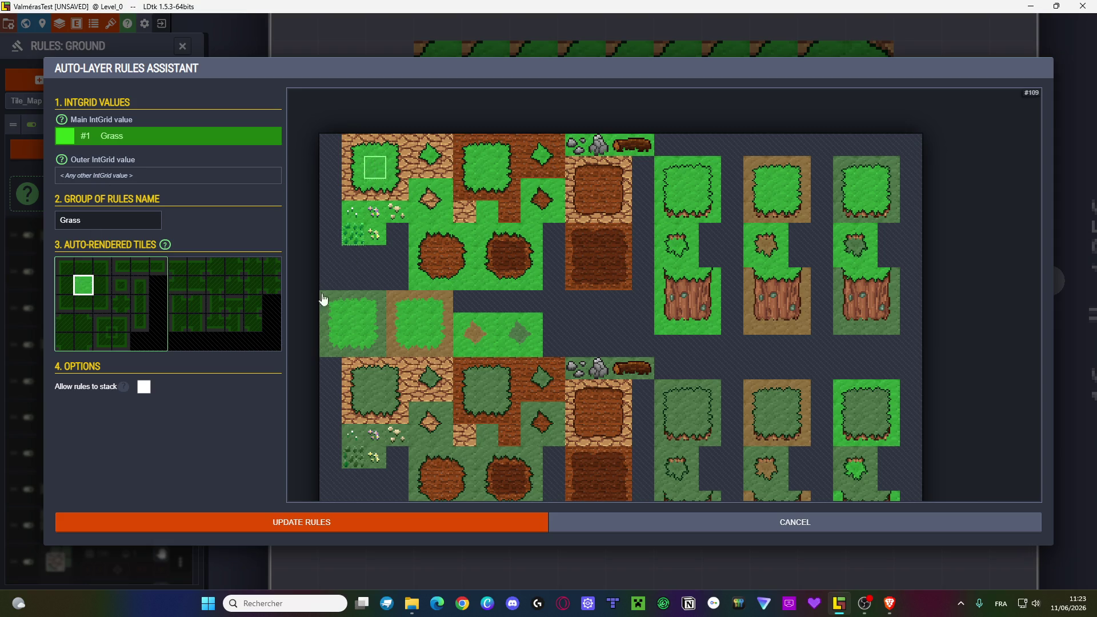
click(104, 290)
click(399, 175)
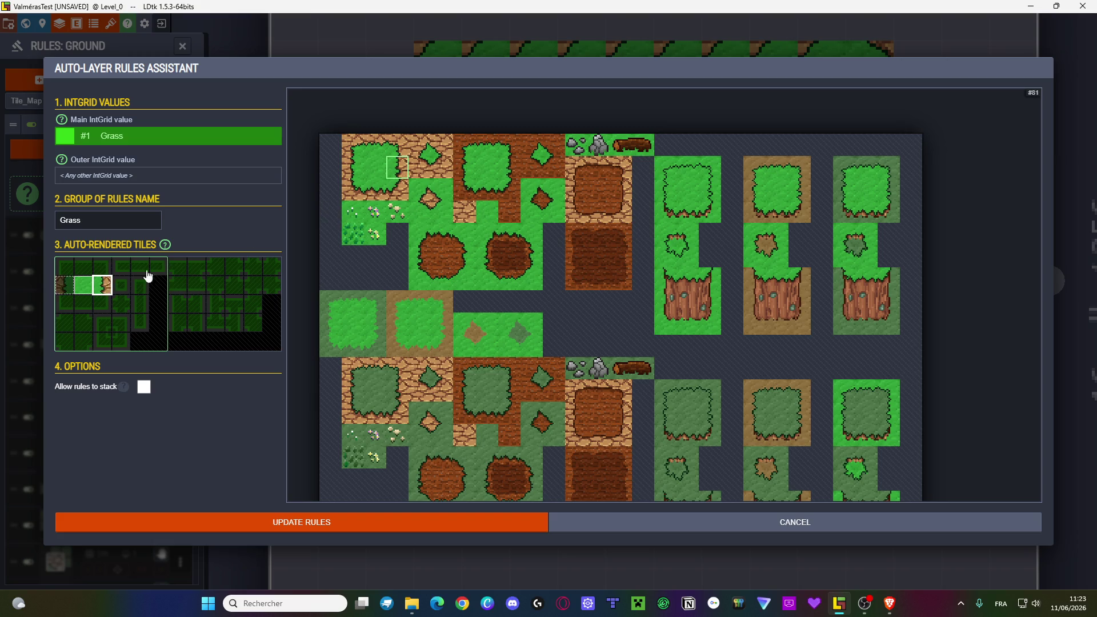
click(64, 285)
click(352, 168)
click(83, 266)
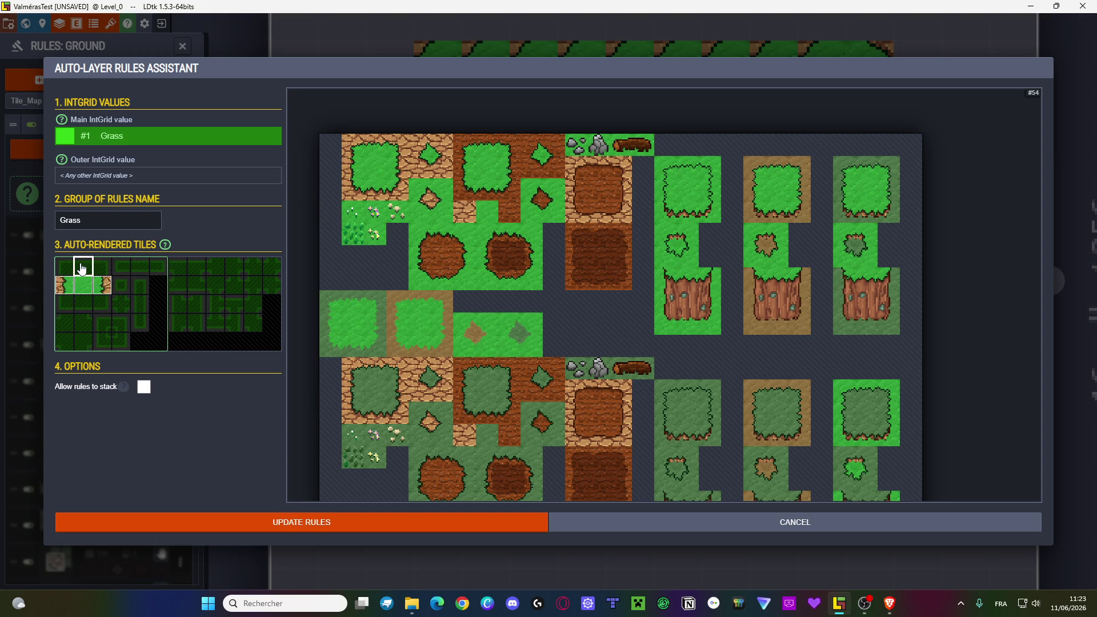
click(379, 152)
click(86, 305)
click(376, 194)
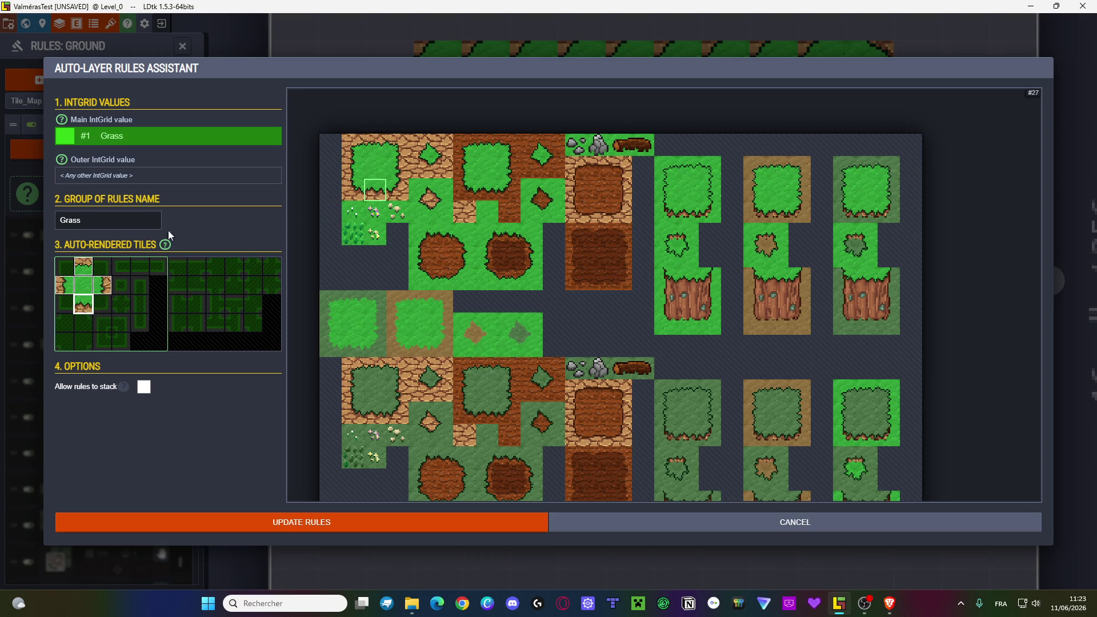
- Fill the corner slots with dirt-corner grass tiles and the lower slots with dirt tiles
click(98, 269)
click(402, 151)
click(64, 266)
click(344, 147)
click(64, 304)
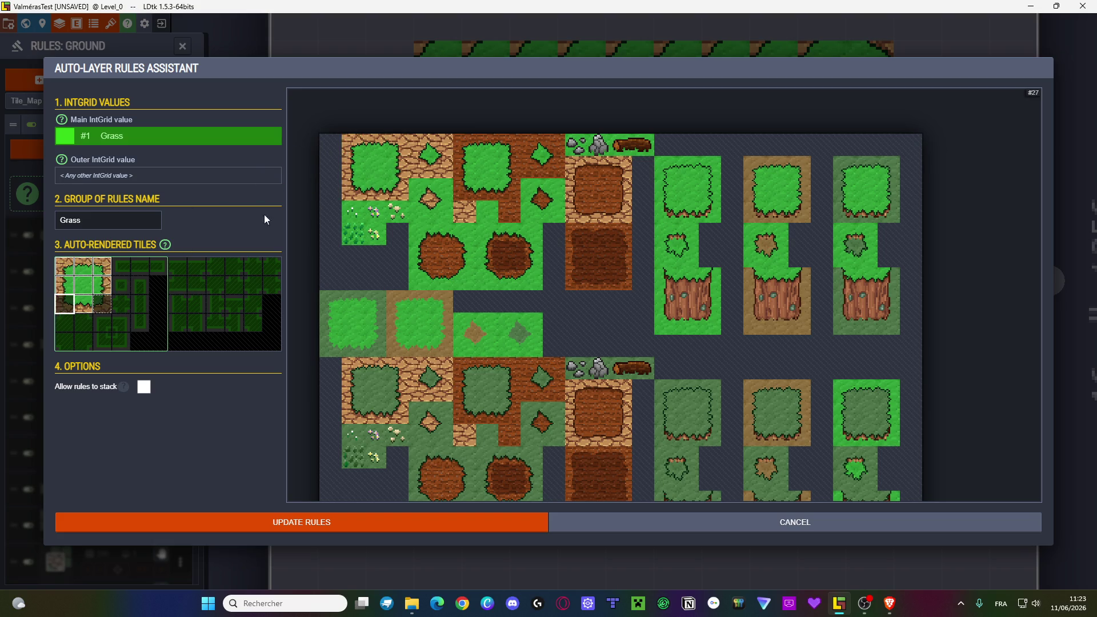
click(359, 194)
click(103, 304)
click(397, 190)
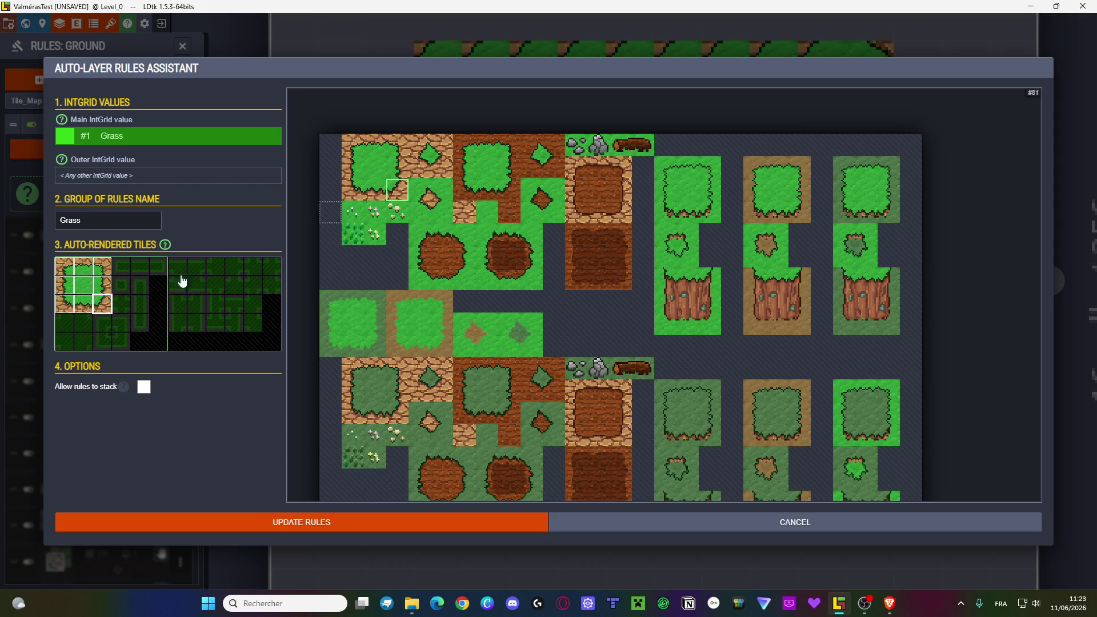
click(67, 329)
click(420, 146)
click(83, 323)
click(441, 145)
click(83, 341)
click(441, 168)
- Fill the remaining bottom slots with green and diamond grass tiles and apply the rules
click(58, 350)
click(422, 173)
click(102, 322)
click(421, 191)
click(99, 345)
click(425, 208)
click(122, 341)
click(443, 213)
click(116, 327)
click(438, 193)
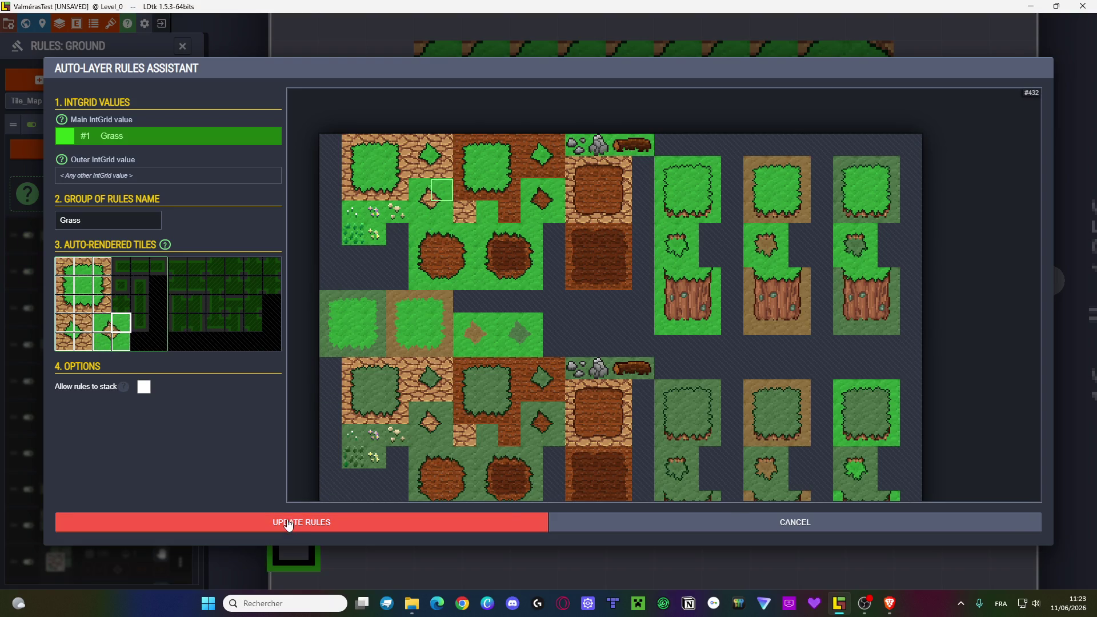
click(289, 525)
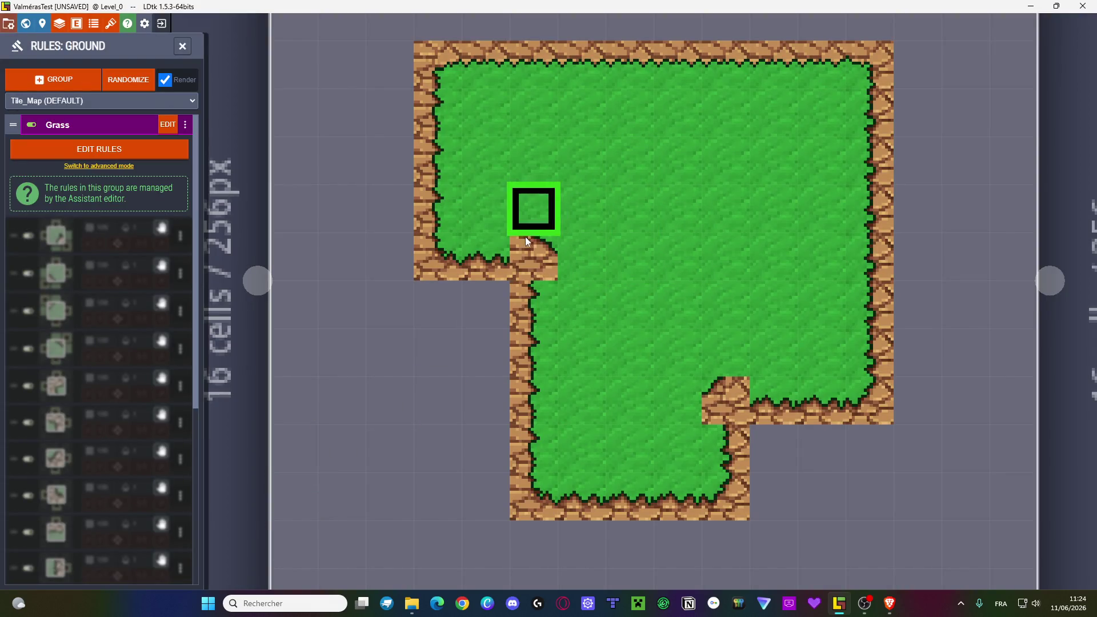
- Reopen the Grass template and put plain grass and a dirt corner tile in bottom slots
click(174, 125)
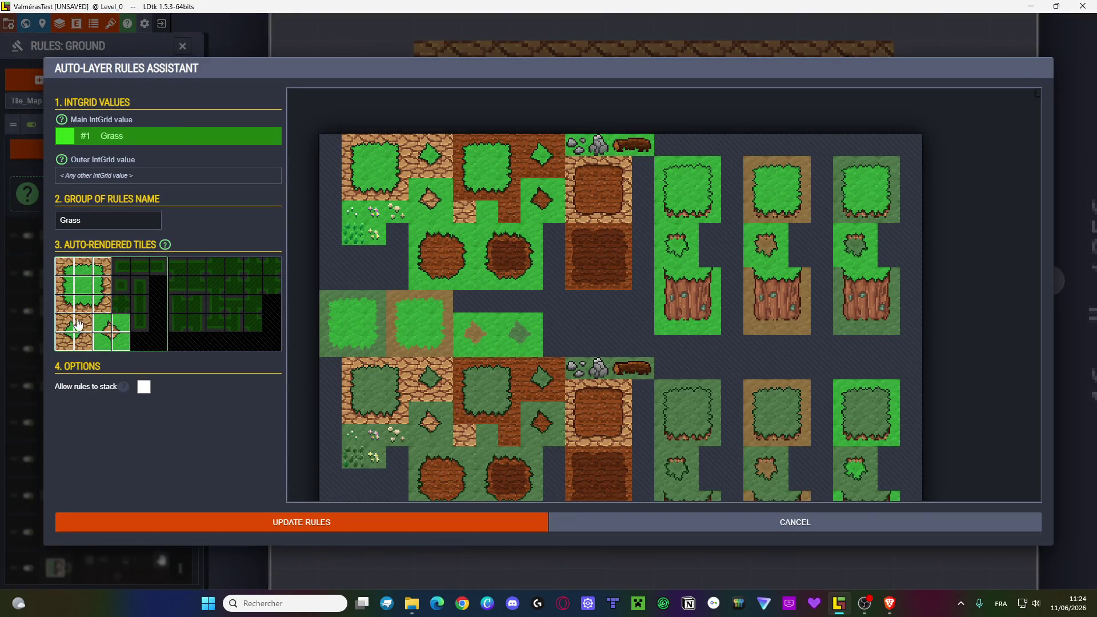
click(78, 329)
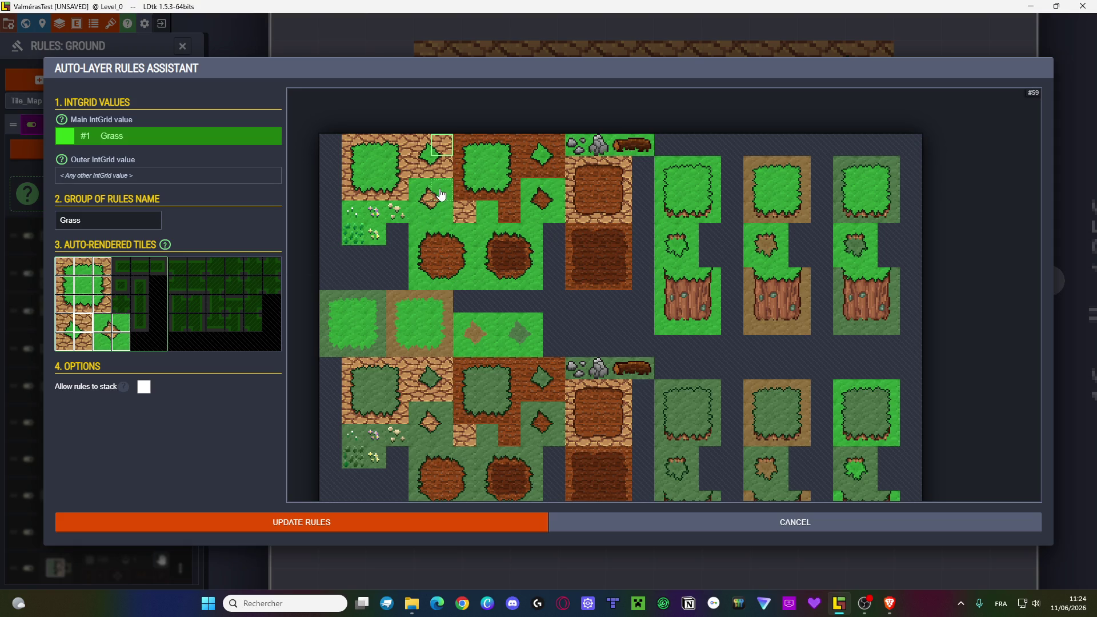
click(64, 323)
click(68, 343)
click(419, 212)
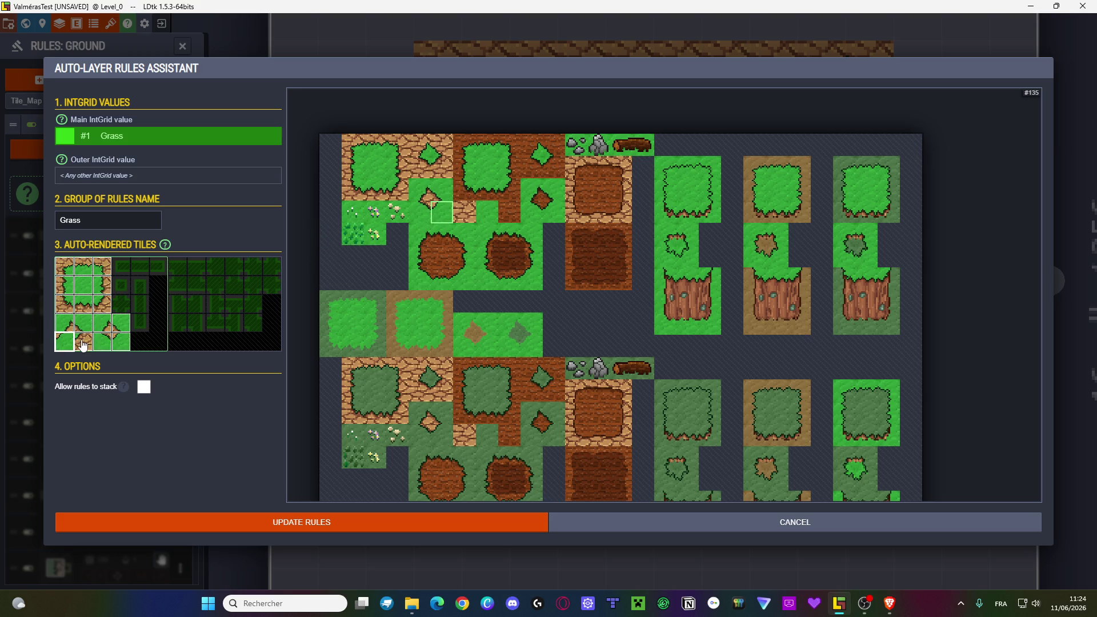
click(83, 342)
click(442, 213)
click(103, 342)
click(419, 167)
click(122, 342)
- Clear the bottom-right, two bottom-row and the upper slots of the Grass template
right_click(113, 347)
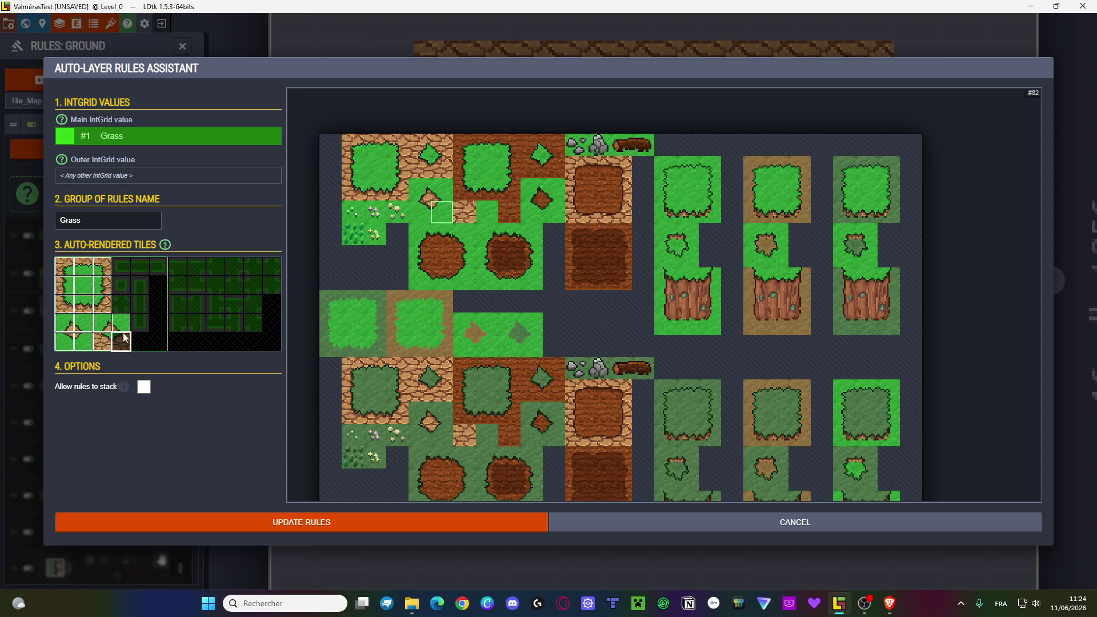
right_click(84, 341)
right_click(102, 341)
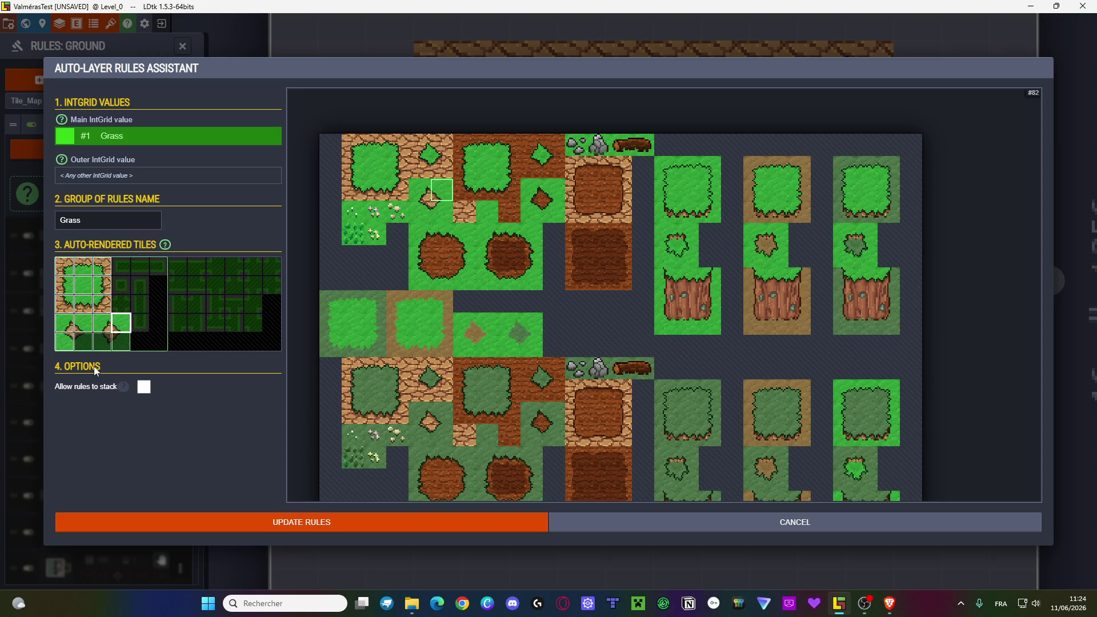
right_click(109, 327)
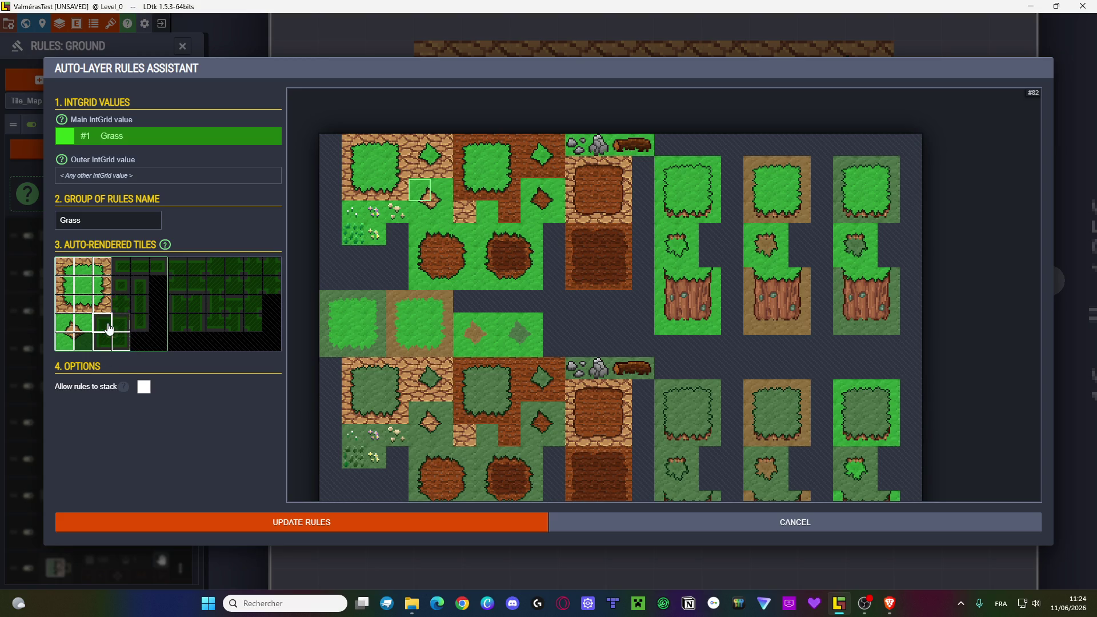
- Refill the slots with grass, dirt corner and grass-sand tiles and update the Grass rules
click(83, 342)
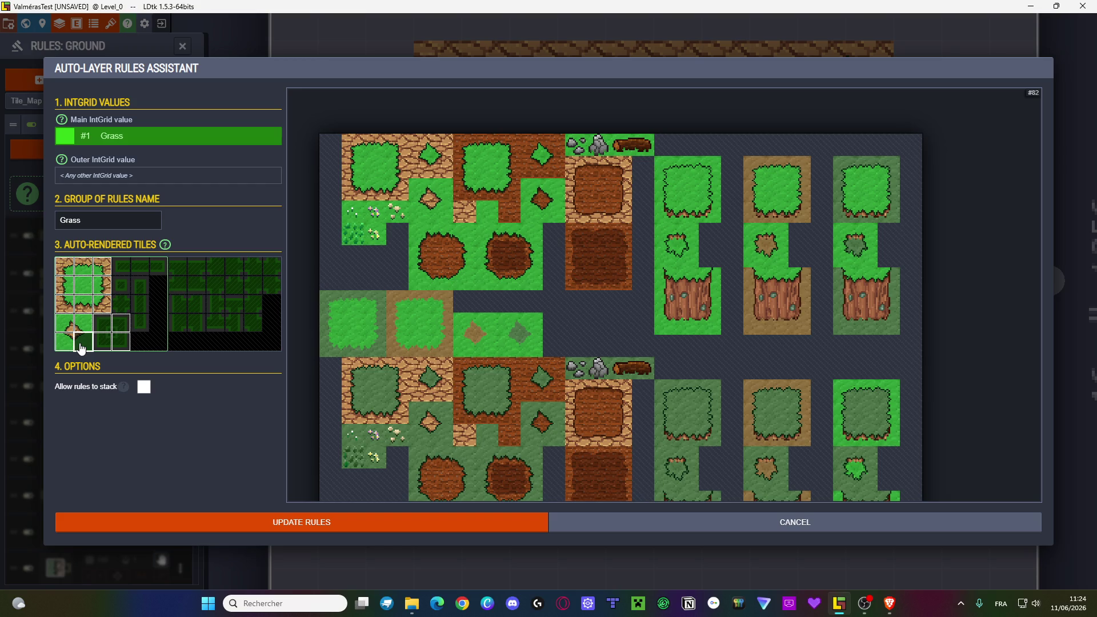
click(440, 216)
click(117, 343)
click(82, 344)
click(118, 342)
click(438, 174)
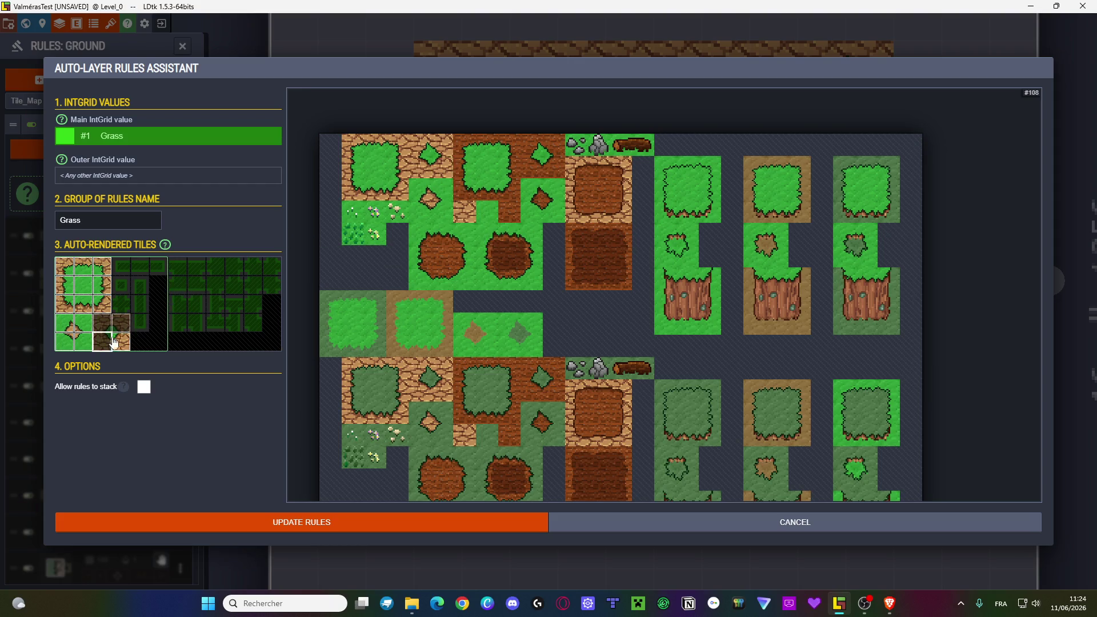
click(103, 320)
click(420, 151)
click(121, 322)
click(443, 150)
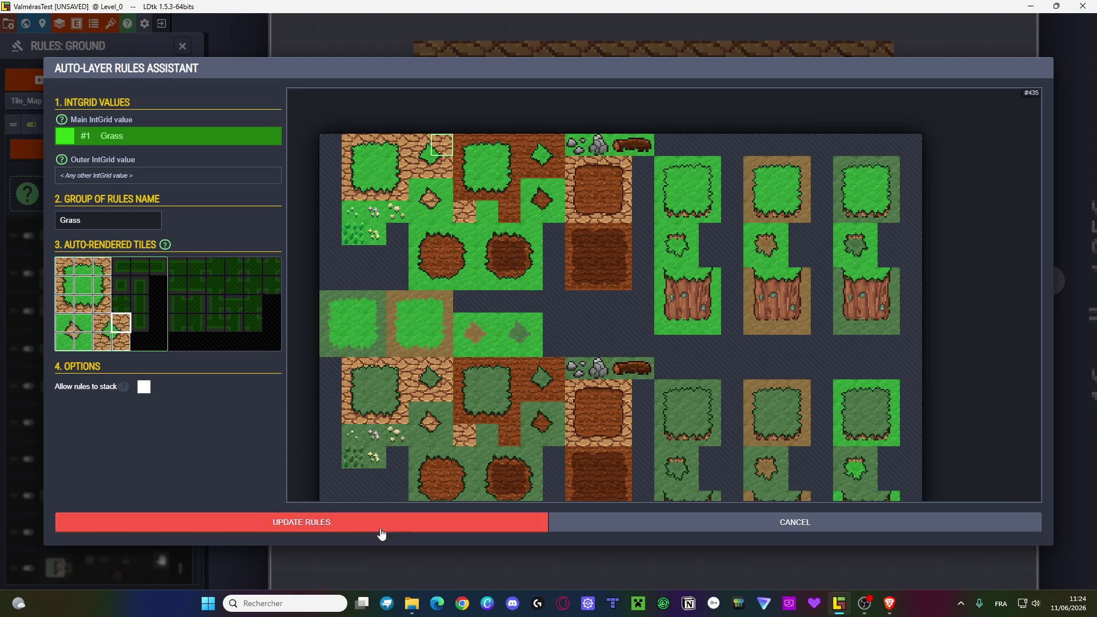
click(362, 522)
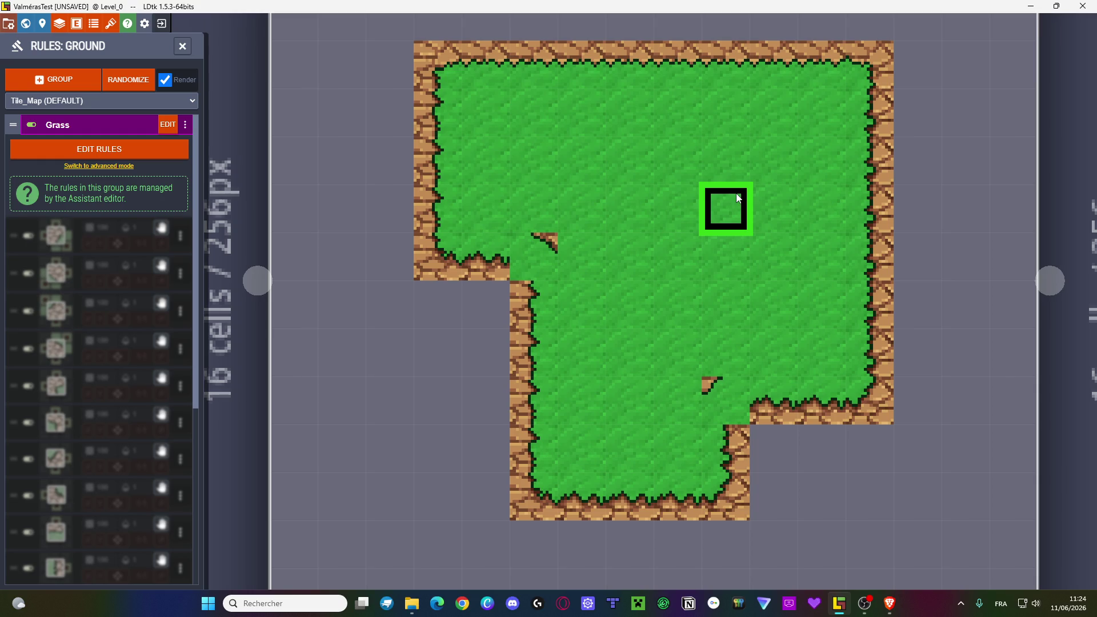
- Reassign the Grass template's bottom and upper inner-corner slots to grass tiles and reapply the rules
click(169, 124)
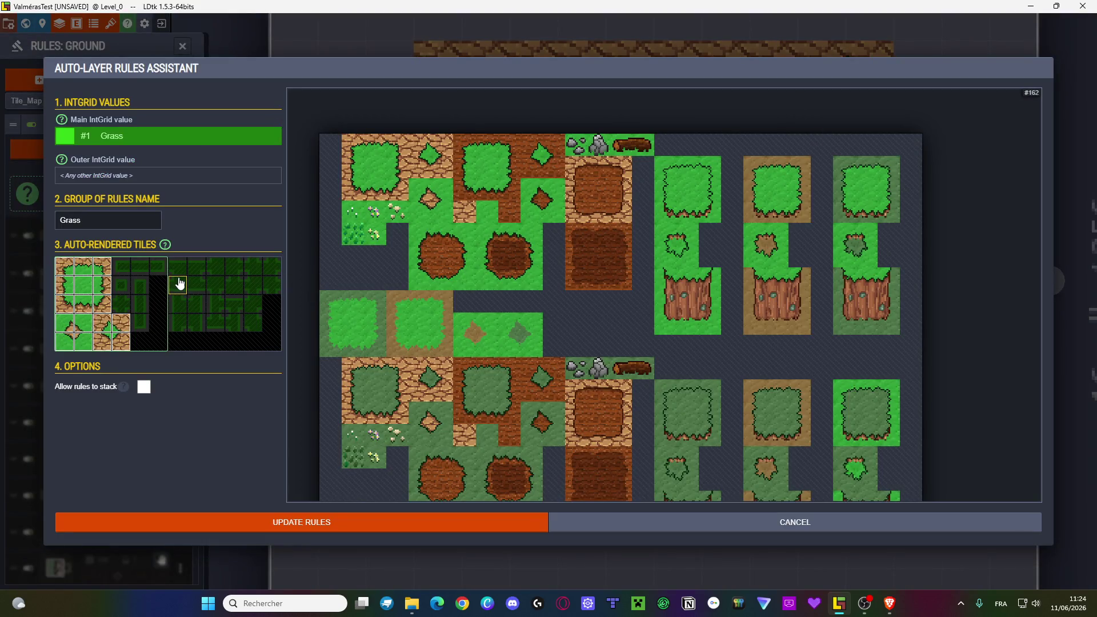
click(84, 323)
click(426, 211)
click(63, 346)
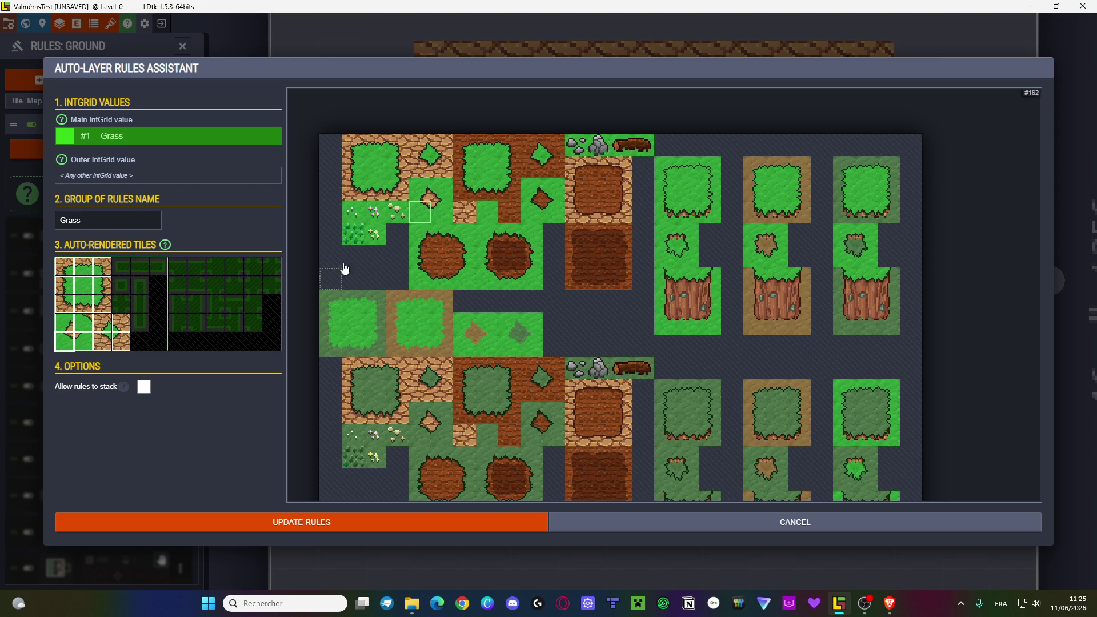
click(83, 342)
click(419, 190)
click(90, 322)
click(69, 327)
click(443, 217)
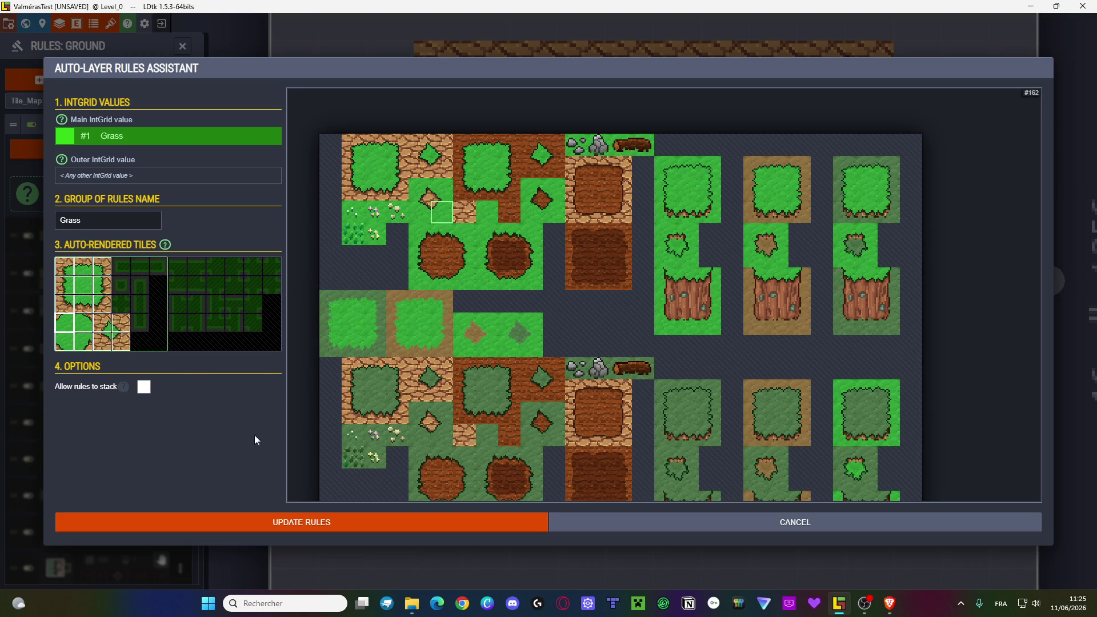
click(272, 524)
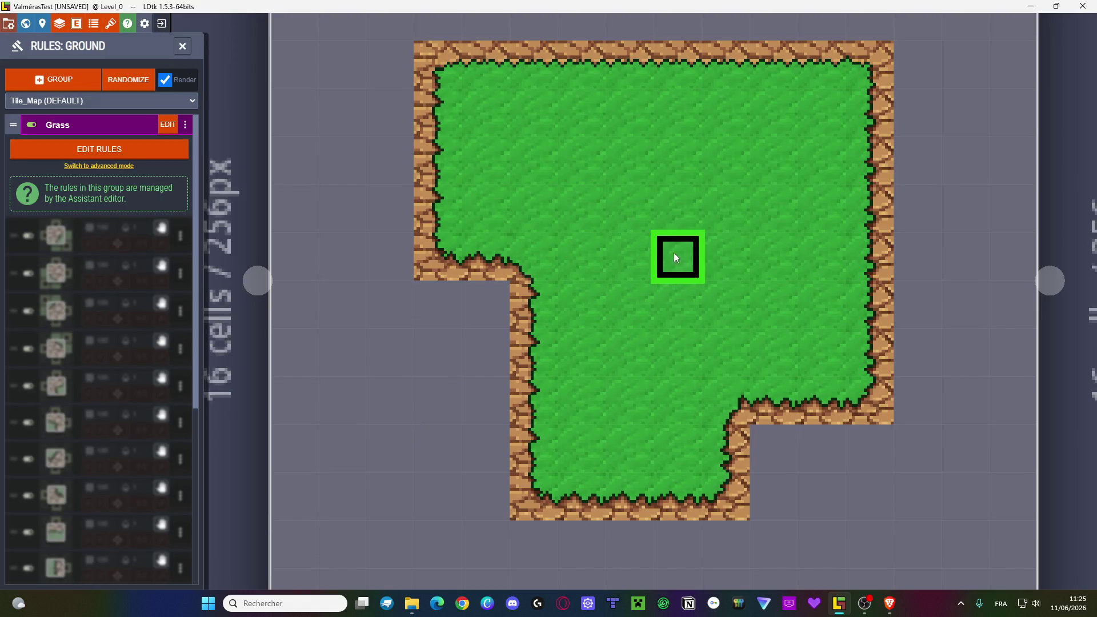
- Test the borders by erasing and repainting a grass cell and a column of three cells
right_click(725, 400)
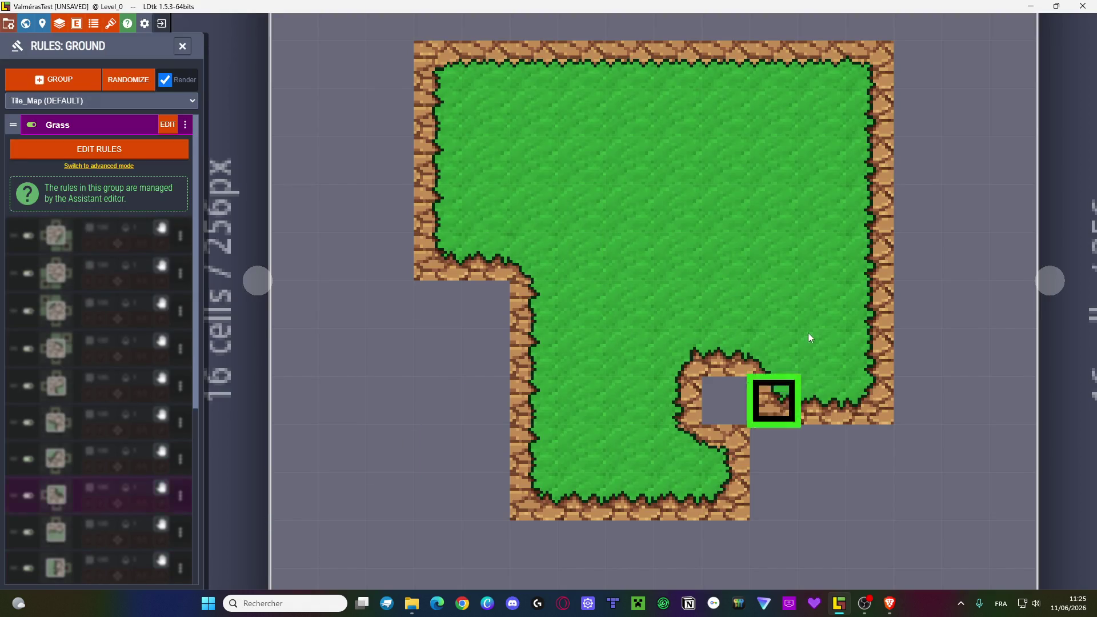
click(730, 403)
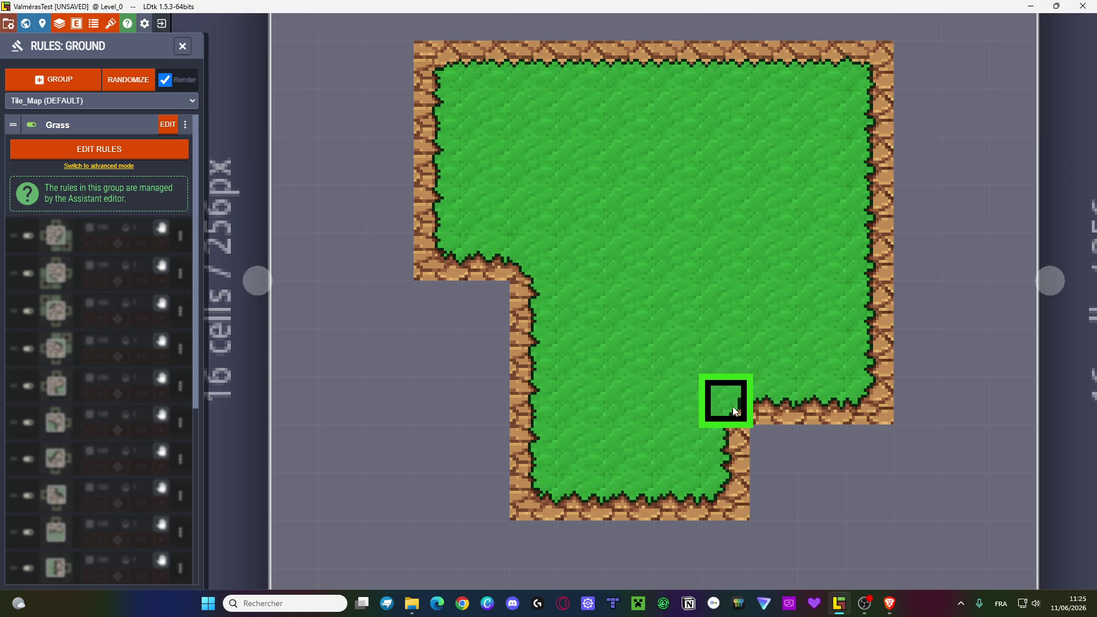
right_click(529, 315)
right_click(525, 357)
right_click(522, 399)
drag(521, 375, 531, 303)
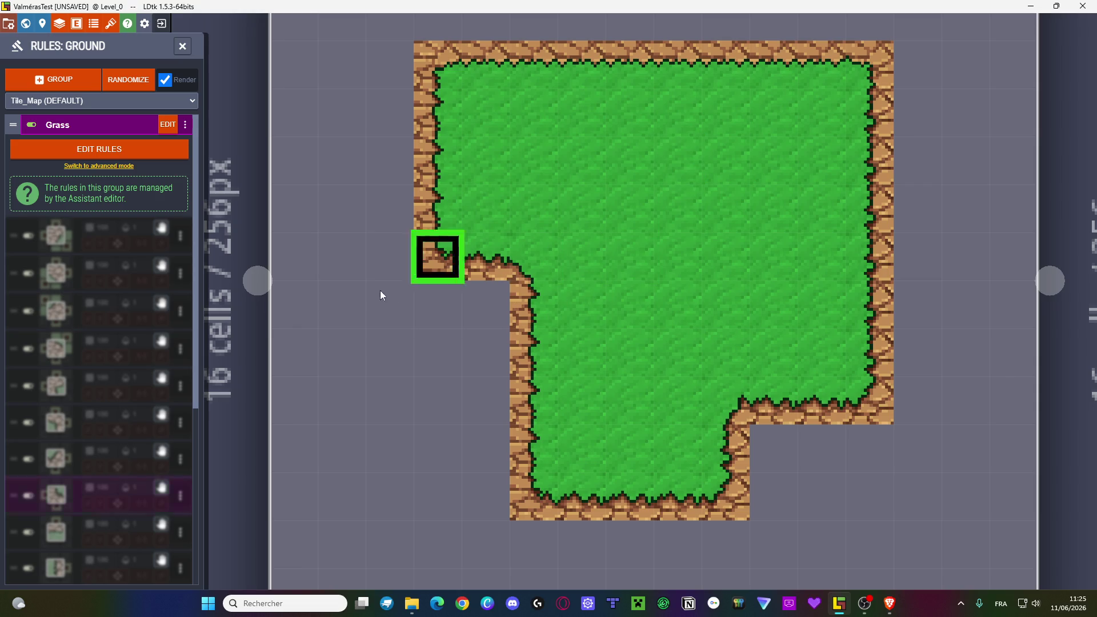
- Give the Grass group's upper and upper-right slots new corner tiles and update the rules
click(167, 124)
click(121, 341)
click(441, 167)
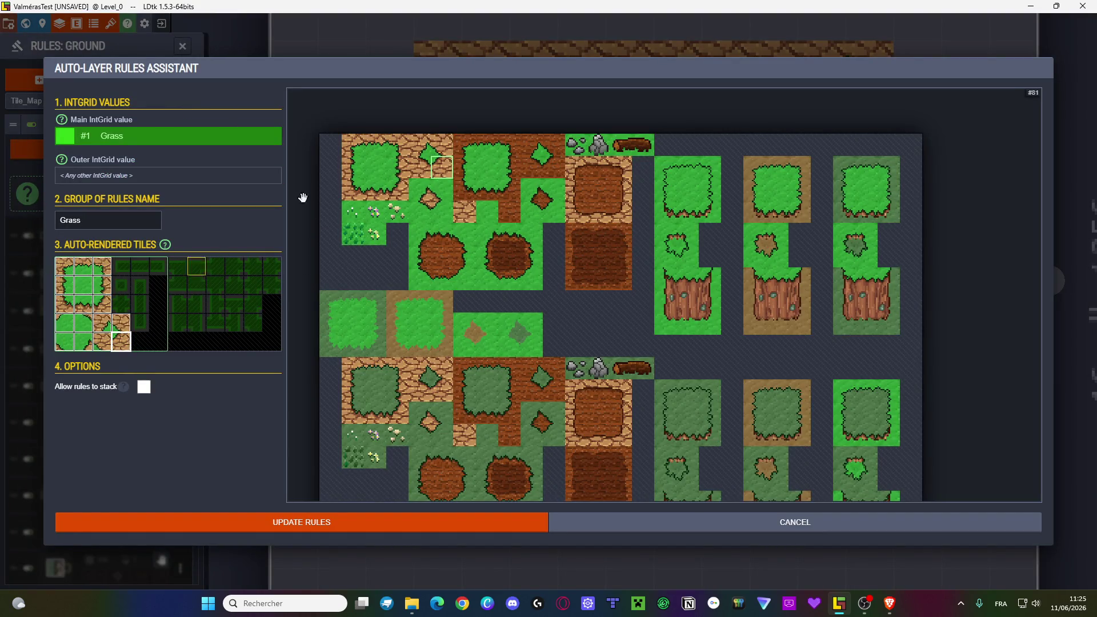
click(417, 150)
click(101, 323)
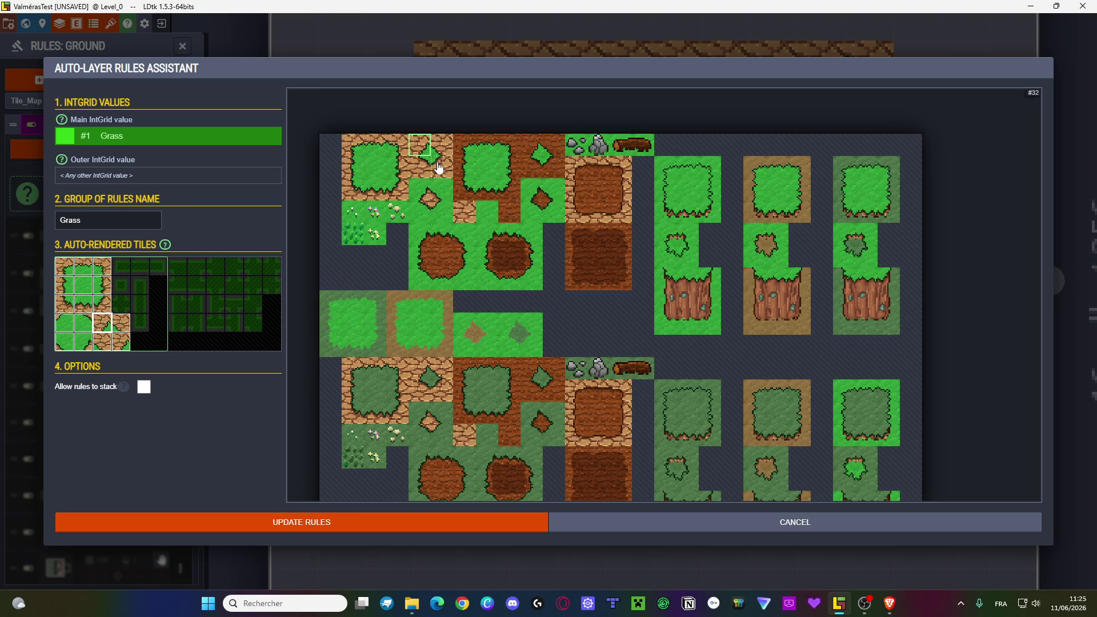
click(121, 322)
click(419, 167)
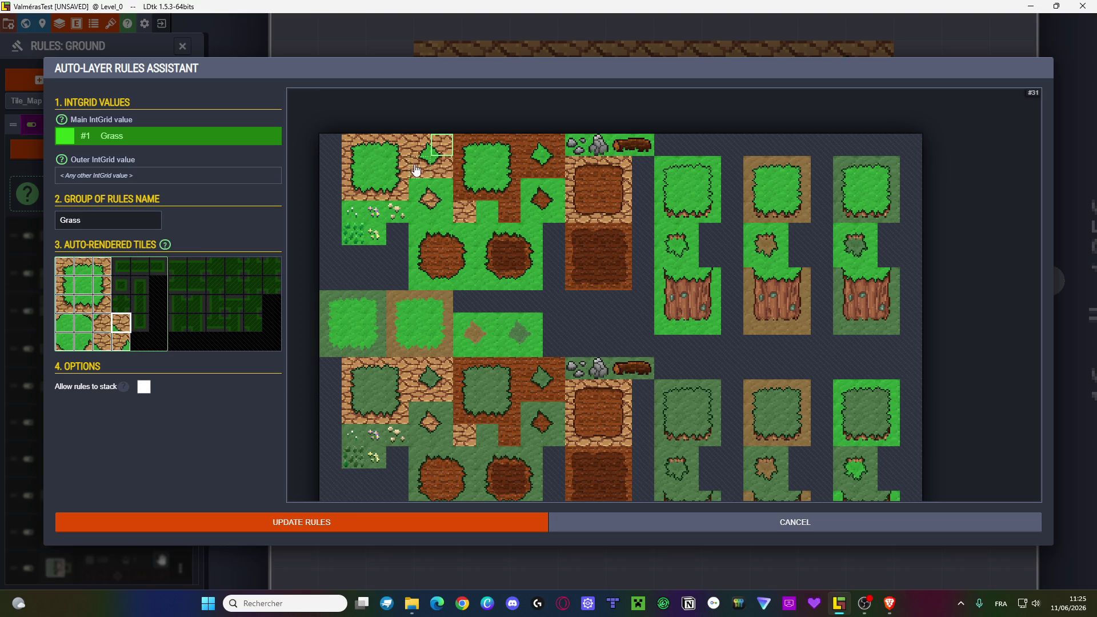
click(263, 533)
- Paint grass at the left notch, further left, and up along the left edge
drag(490, 318, 425, 349)
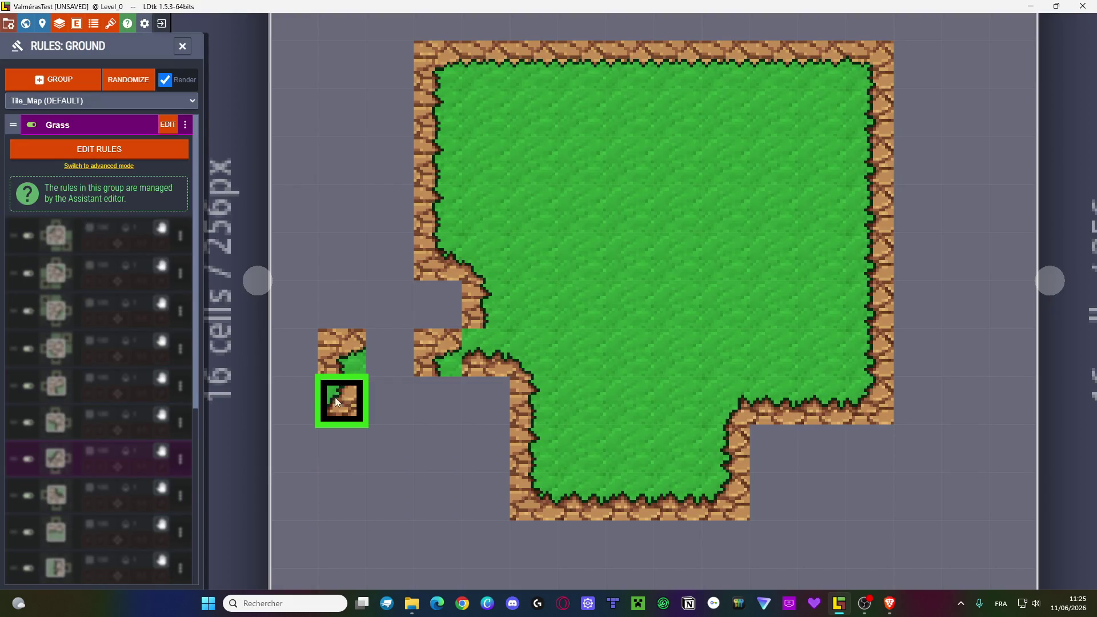
drag(396, 393, 378, 354)
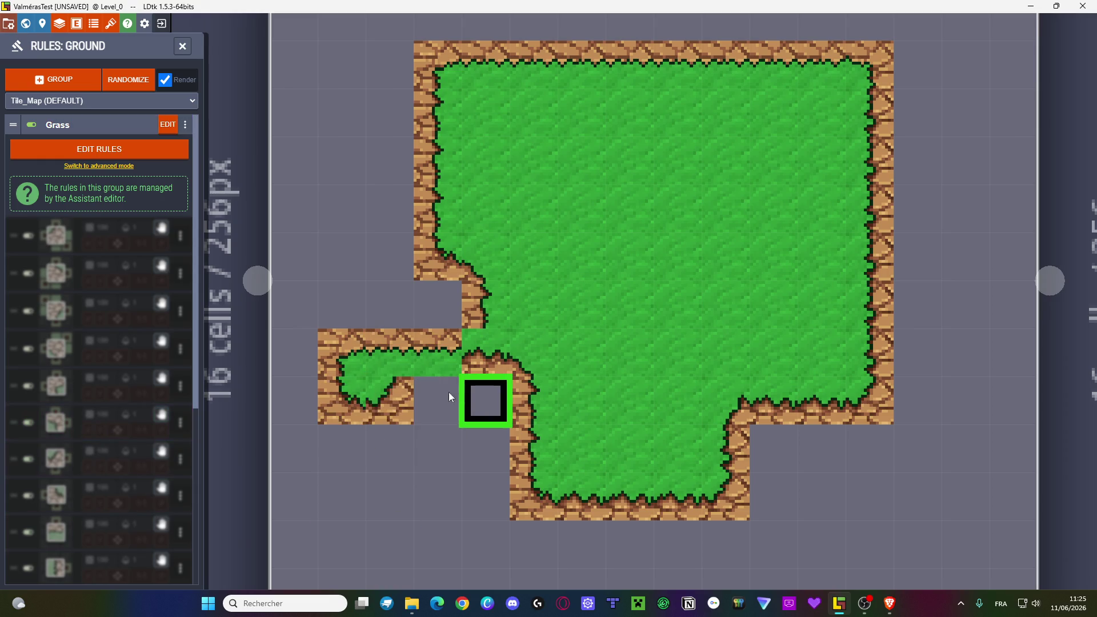
click(421, 397)
click(476, 389)
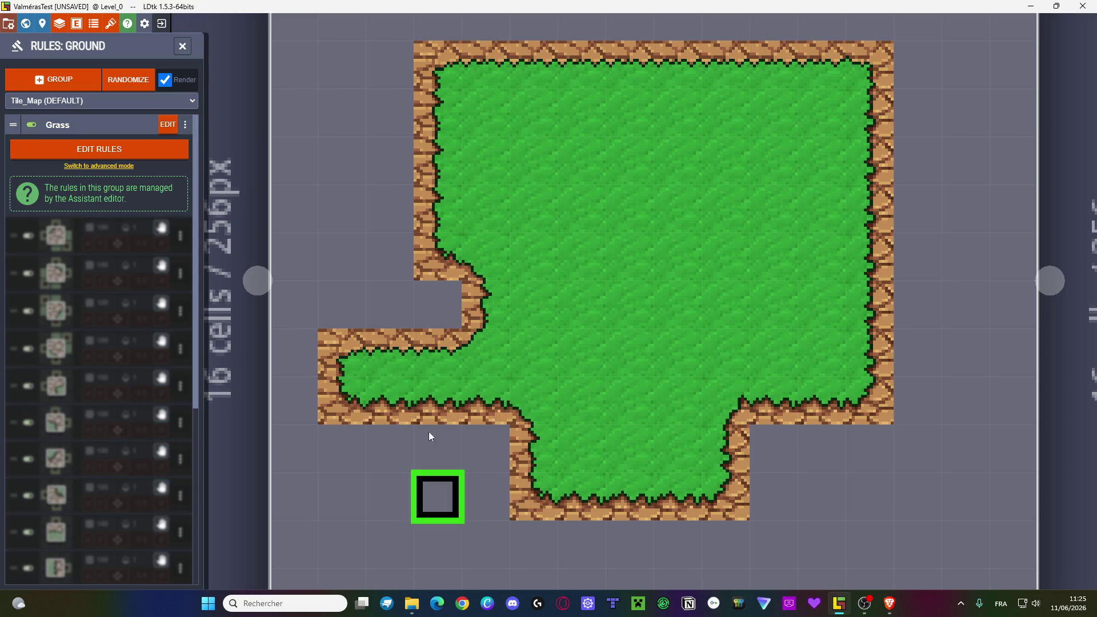
scroll(323, 336, down, 1)
mouse_move(409, 310)
mouse_down()
mouse_move(341, 306)
mouse_move(380, 226)
mouse_move(380, 143)
mouse_move(516, 67)
mouse_move(502, 23)
mouse_move(460, 22)
mouse_move(459, 54)
mouse_move(419, 61)
mouse_move(377, 103)
mouse_move(337, 23)
mouse_move(289, 40)
mouse_move(340, 266)
mouse_move(296, 267)
mouse_move(284, 25)
mouse_move(296, 387)
mouse_move(379, 470)
mouse_move(421, 470)
mouse_move(339, 441)
mouse_move(461, 514)
mouse_move(625, 511)
mouse_move(788, 433)
mouse_up()
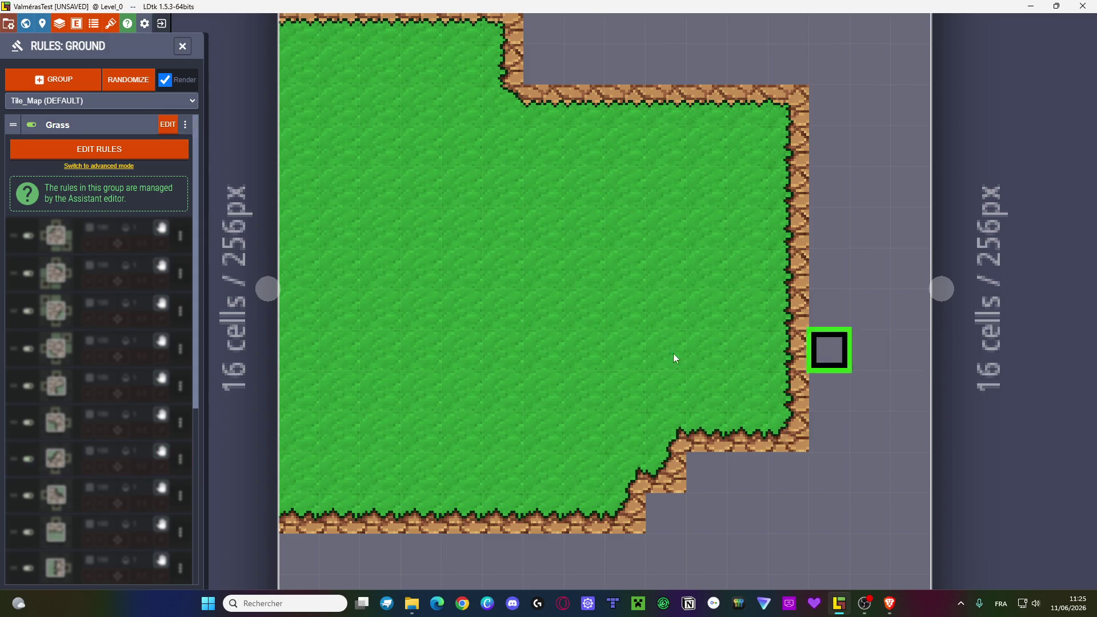
- Erase the leftmost ground column, repaint its lower part, and paint grass across the top rows
scroll(619, 350, down, 3)
mouse_move(408, 153)
mouse_down()
mouse_move(429, 181)
mouse_move(428, 431)
mouse_move(419, 174)
mouse_move(419, 197)
mouse_up()
click(422, 448)
mouse_move(450, 129)
mouse_down()
mouse_move(592, 123)
mouse_move(567, 152)
mouse_move(619, 149)
mouse_move(617, 137)
mouse_move(769, 149)
mouse_move(519, 152)
mouse_up()
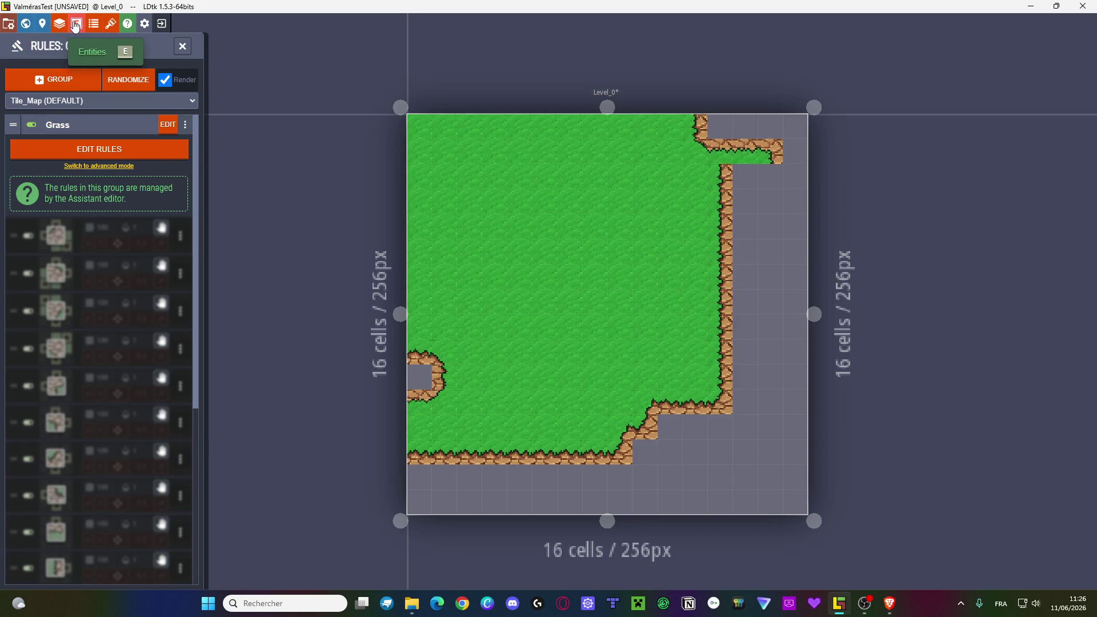
- Open the Ground layer's auto-layer rules and start a new rule group with the assistant
click(59, 23)
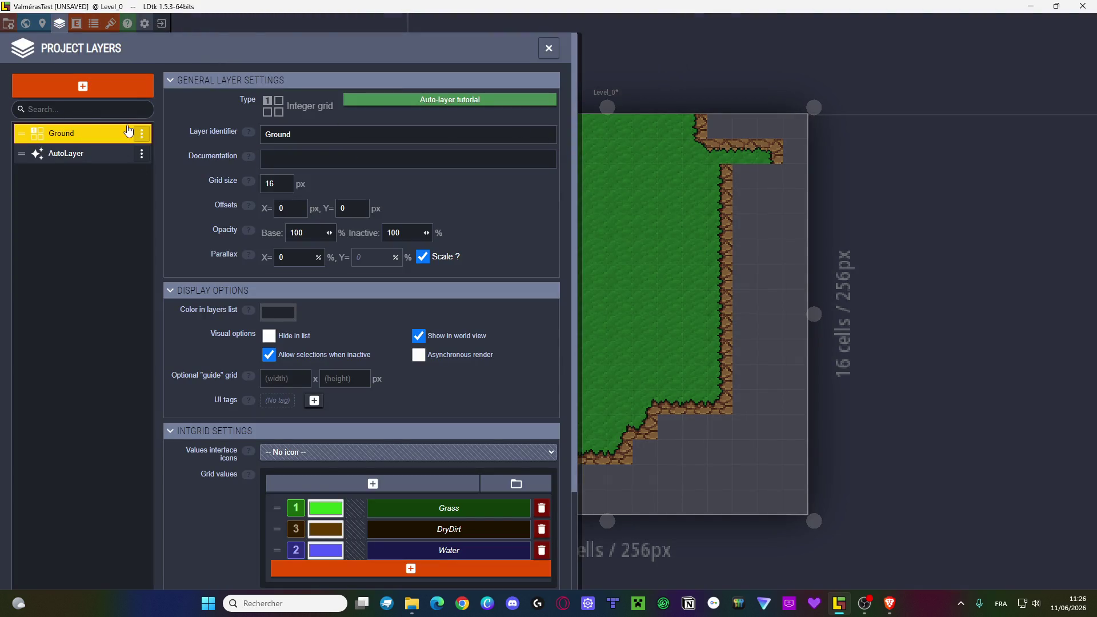
scroll(364, 308, down, 2)
scroll(319, 180, up, 2)
click(548, 46)
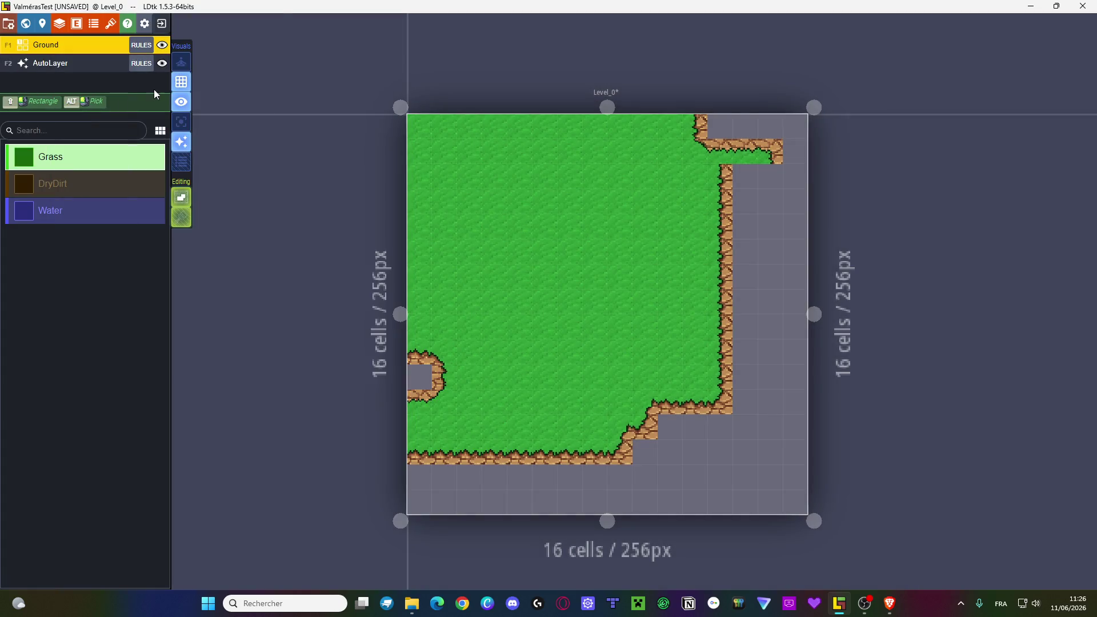
click(148, 40)
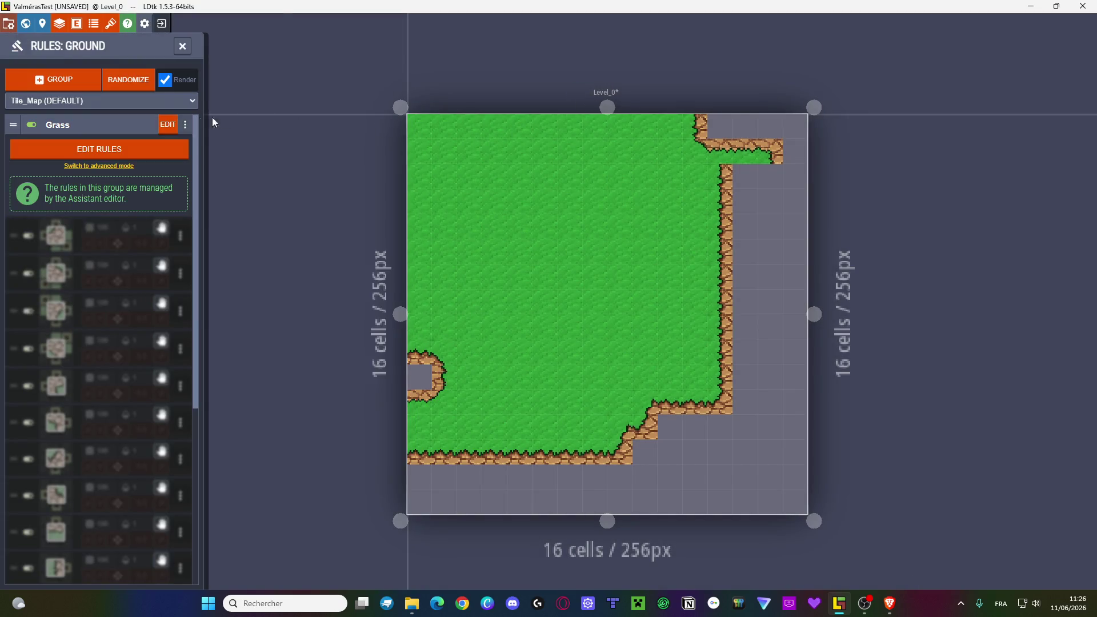
click(67, 74)
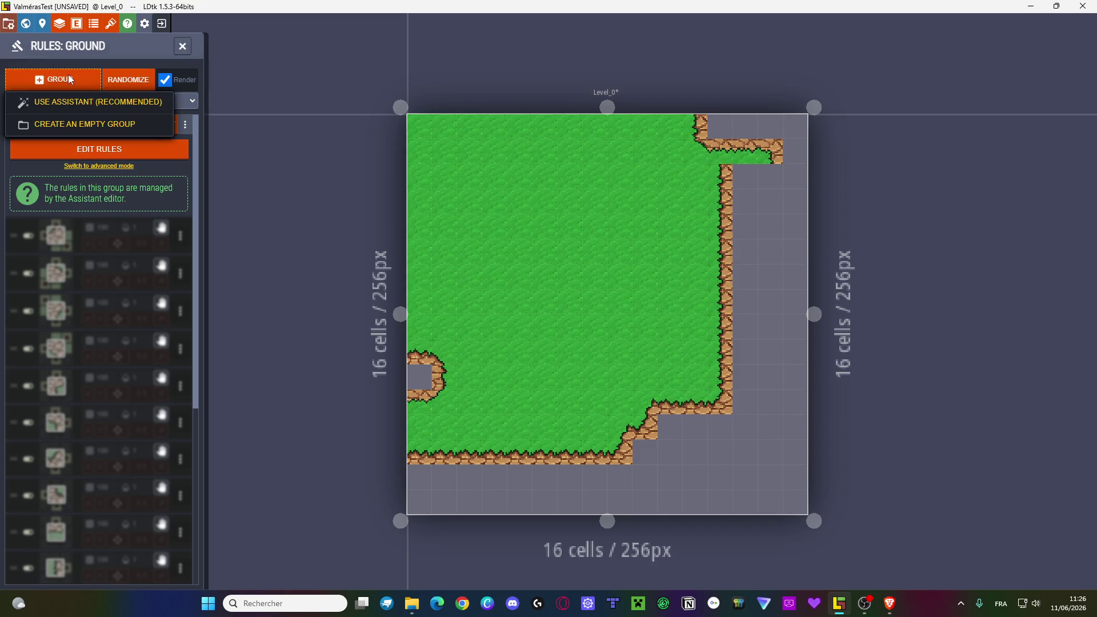
click(80, 103)
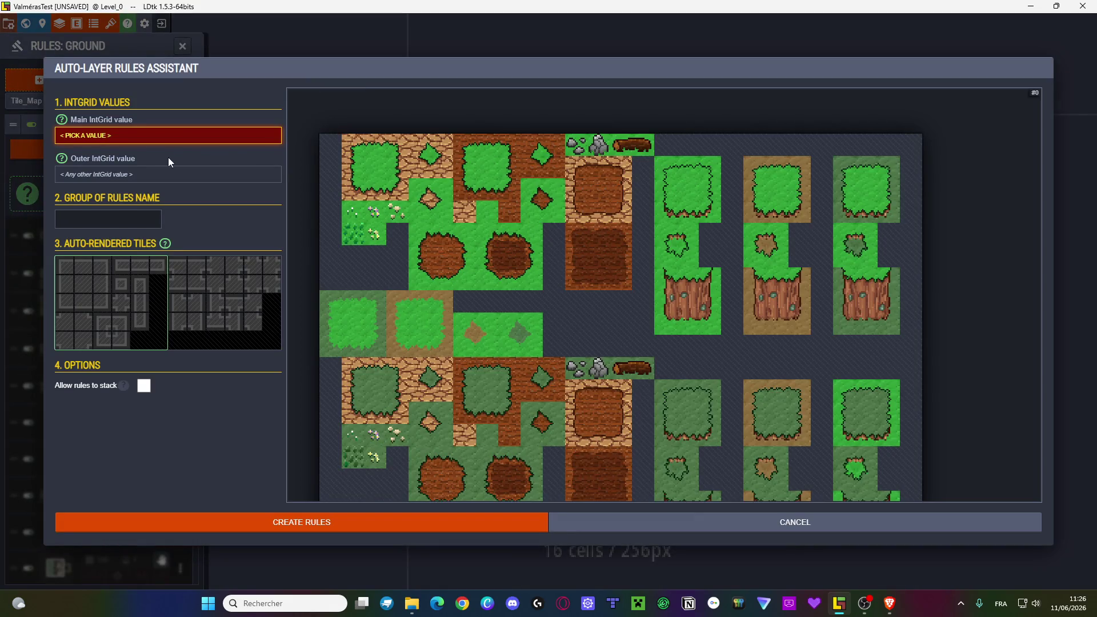
- Set both the Main and Outer IntGrid values of the new group to #3 DryDirt
click(118, 135)
click(121, 179)
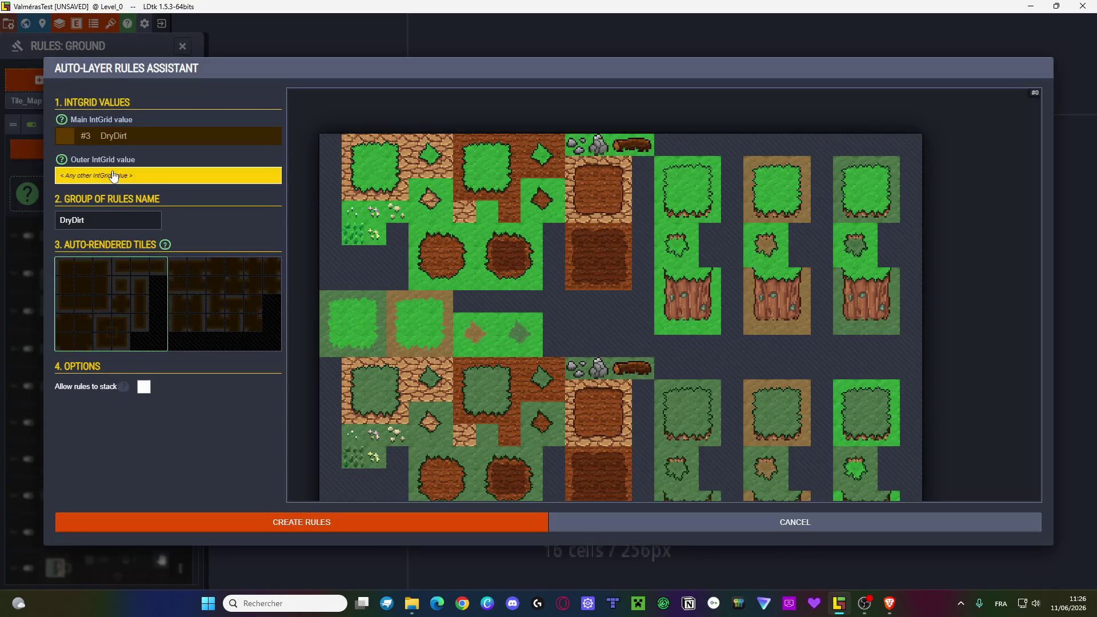
click(113, 176)
click(101, 240)
click(99, 221)
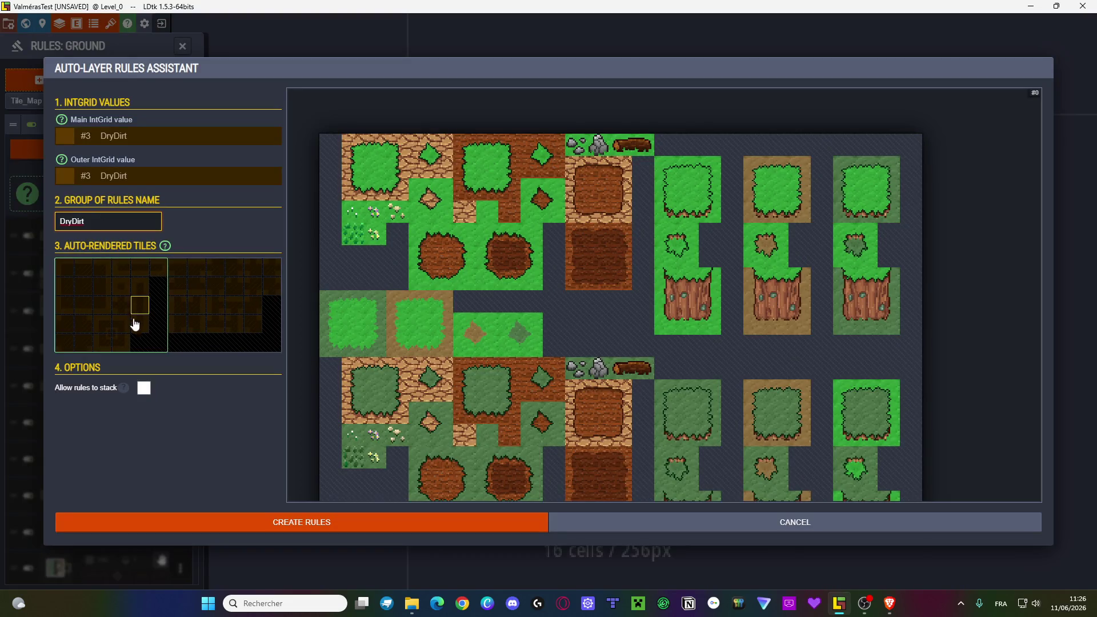
- Assign the cracked-dirt centre tile and grass-edge tiles to the pattern's edge cells
click(83, 285)
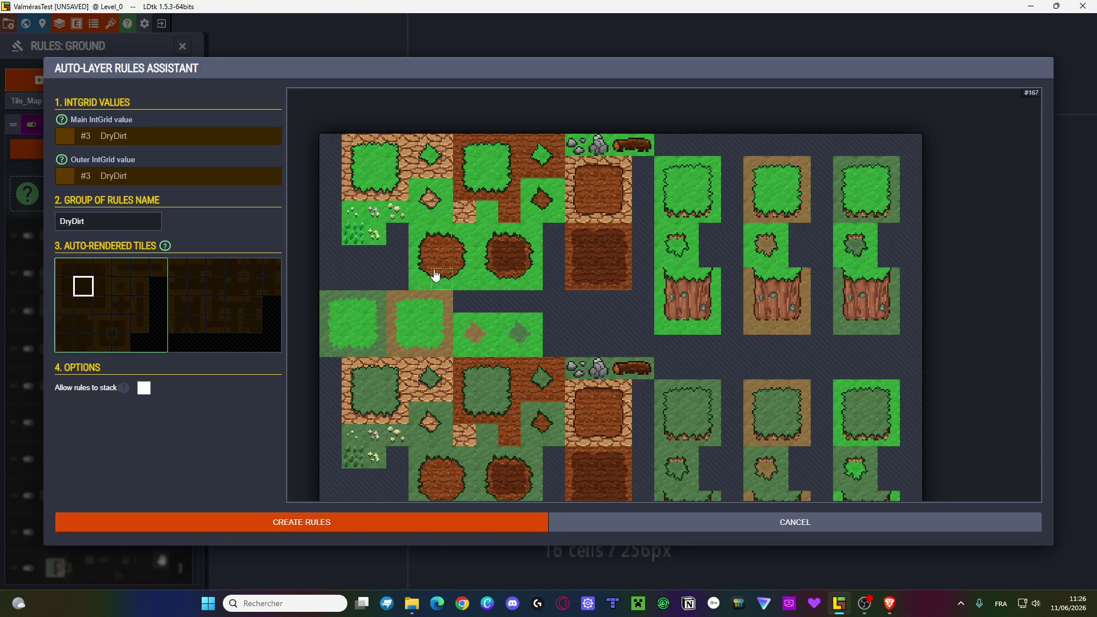
click(464, 215)
click(103, 286)
click(352, 172)
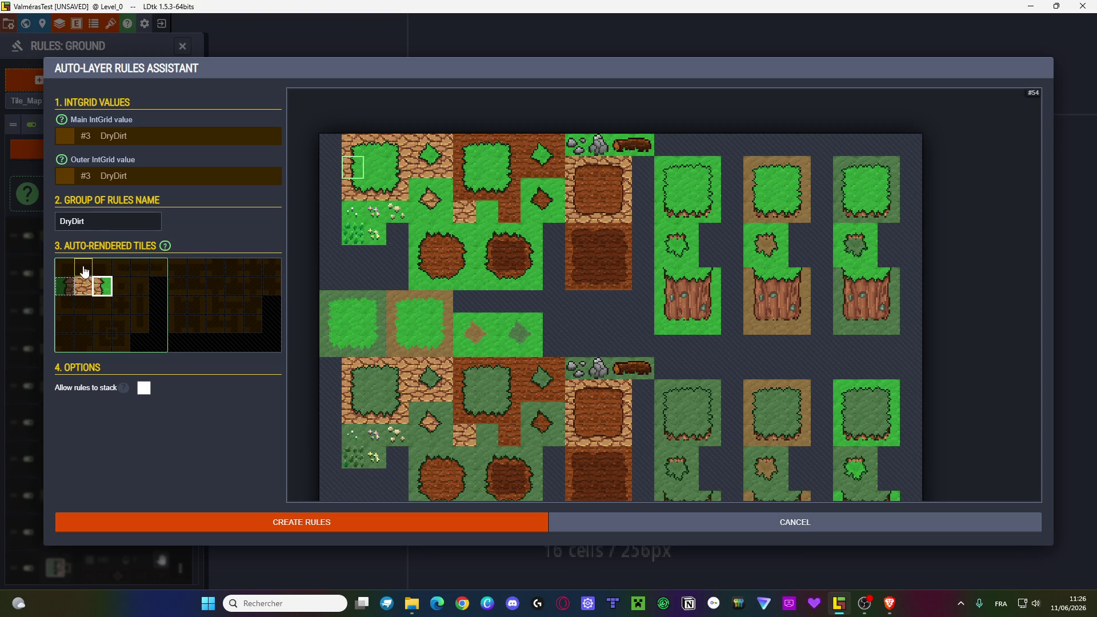
click(375, 190)
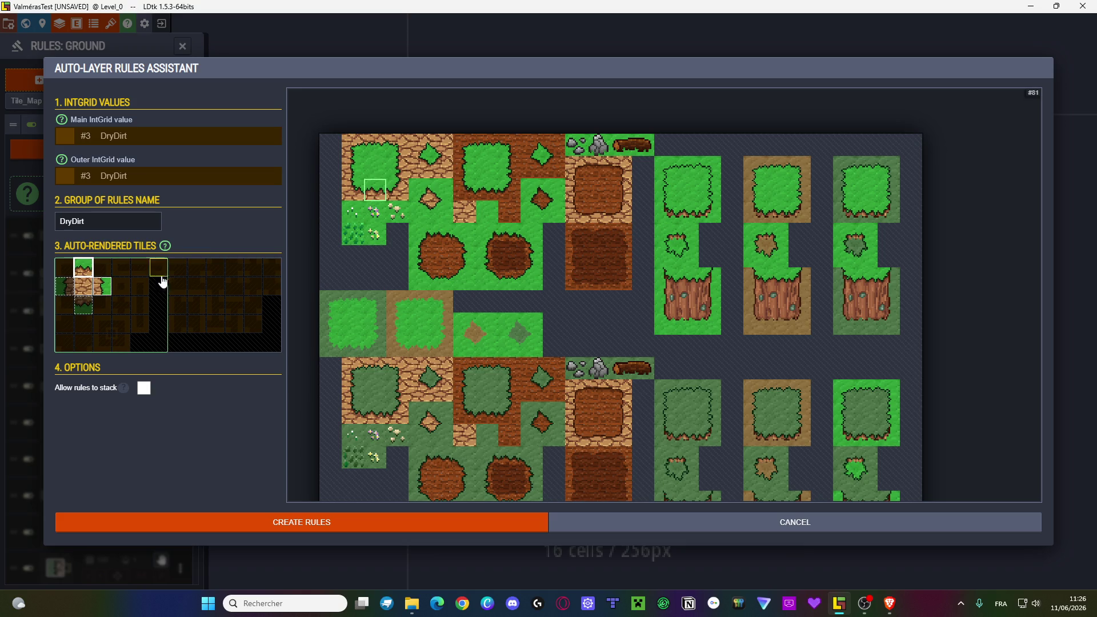
click(86, 298)
click(375, 145)
click(67, 289)
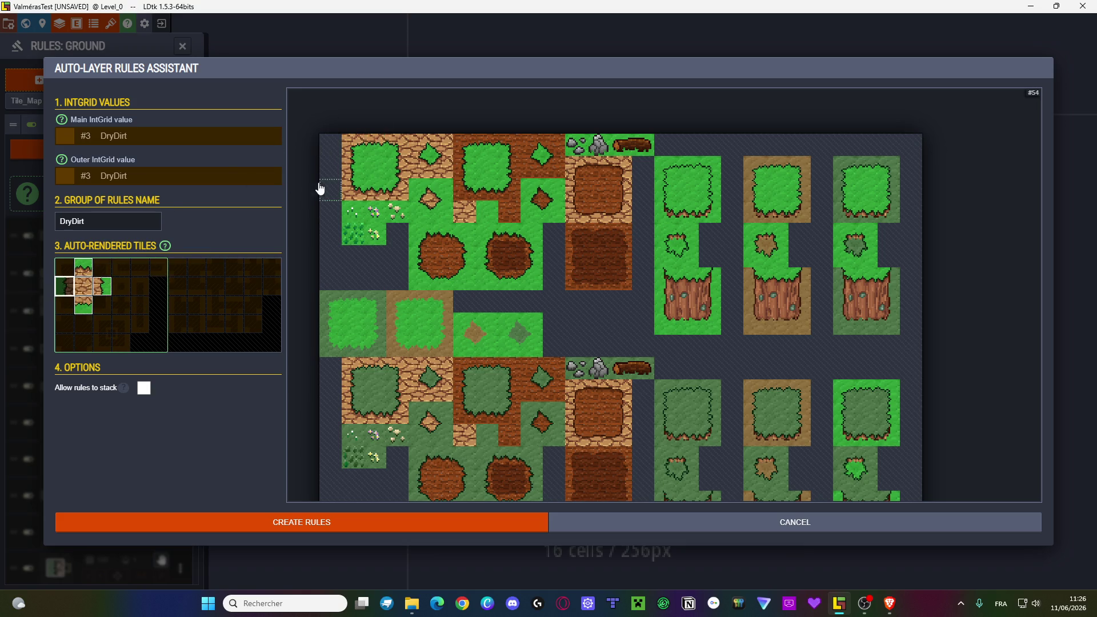
click(397, 167)
click(102, 267)
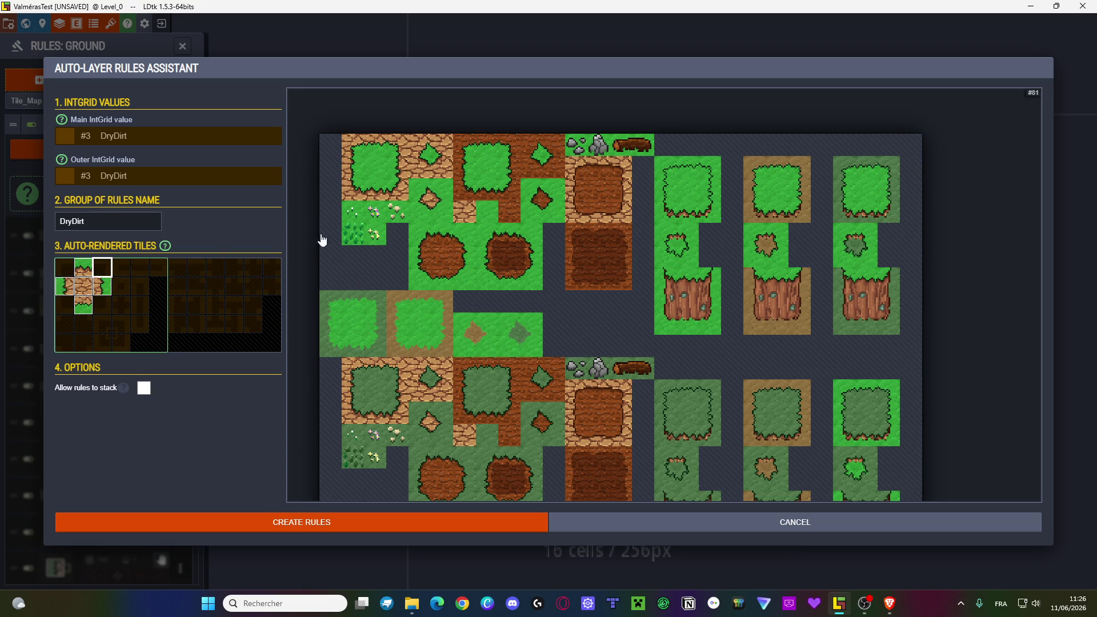
- Fill the pattern's four corner cells with dirt/grass corner tiles
click(347, 199)
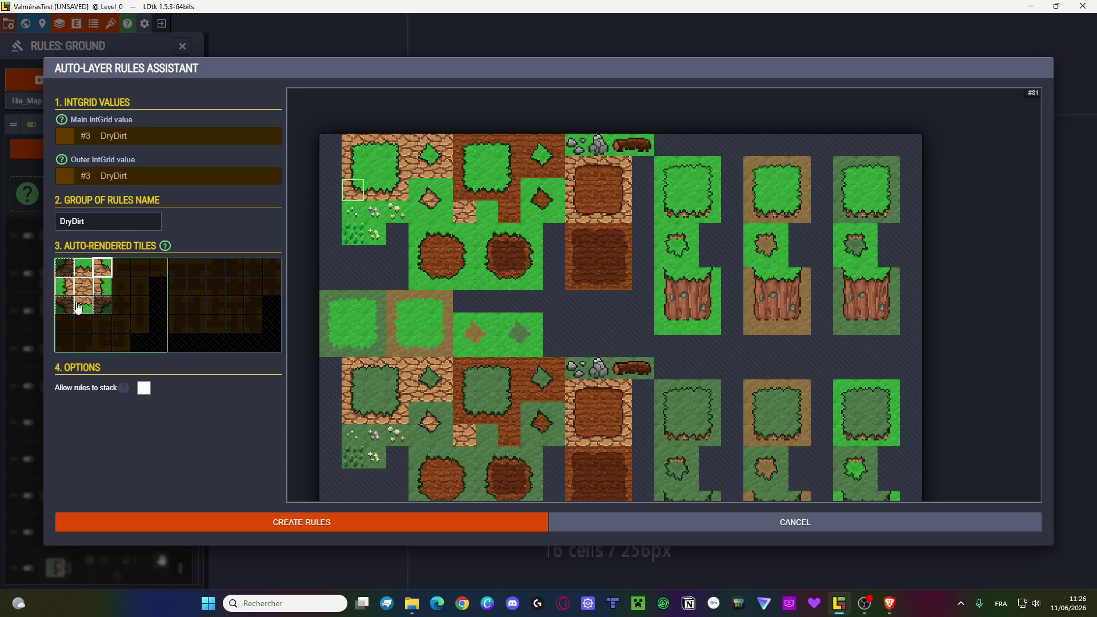
click(402, 150)
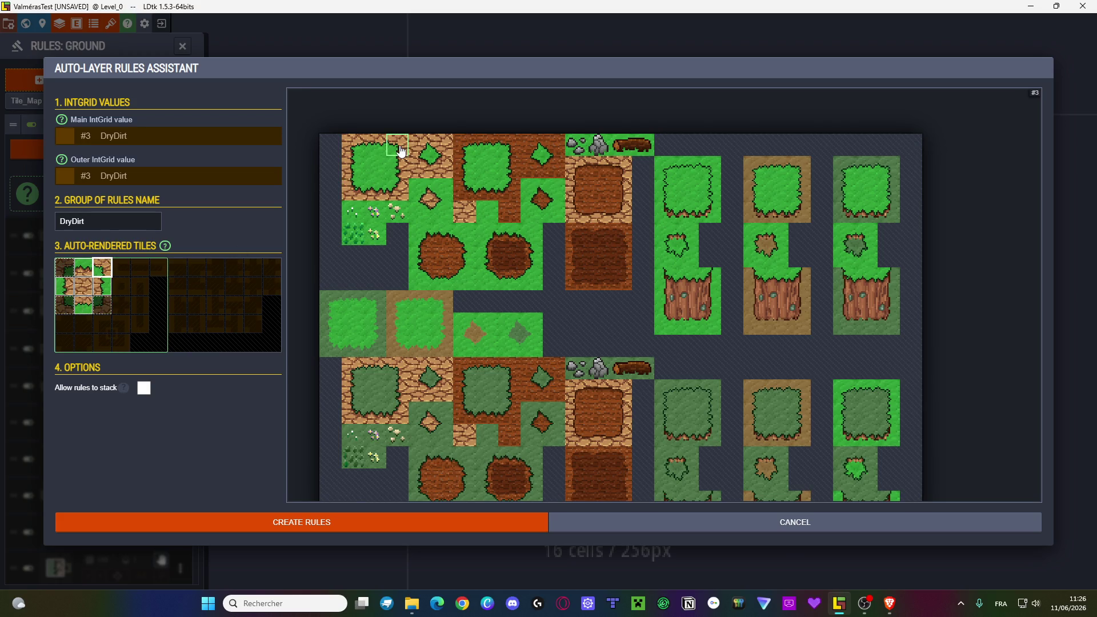
click(360, 149)
click(398, 196)
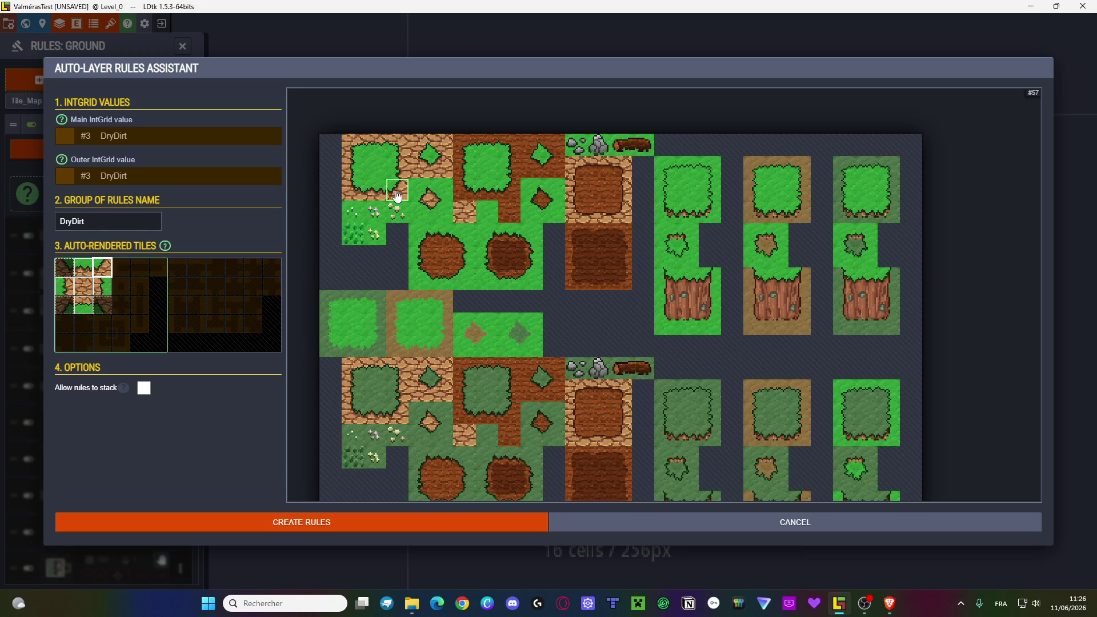
click(441, 207)
click(438, 189)
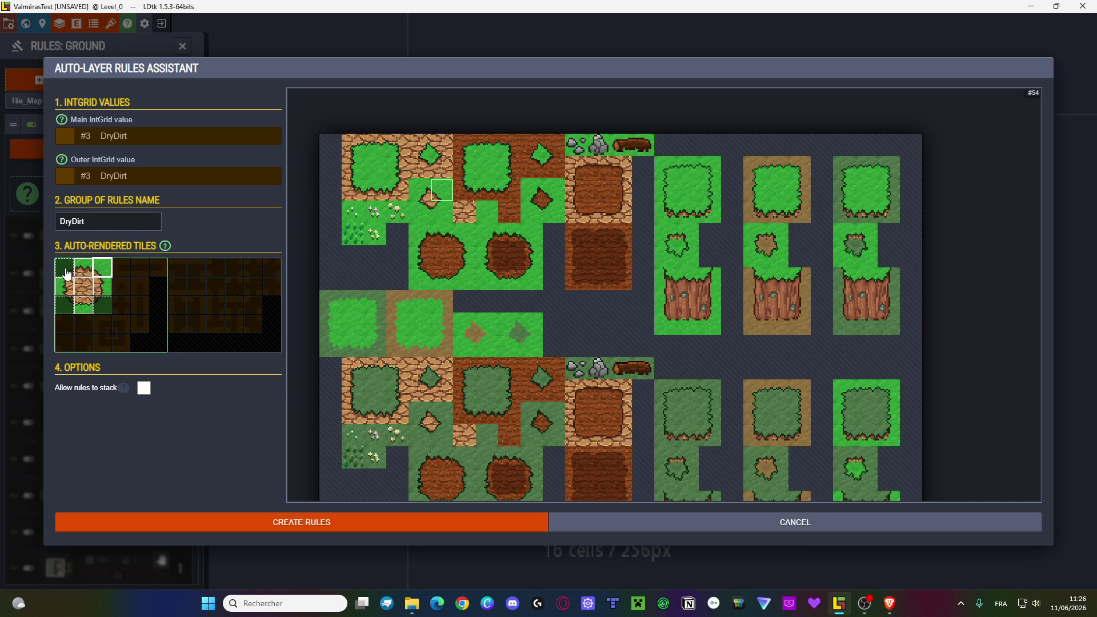
click(420, 196)
click(67, 304)
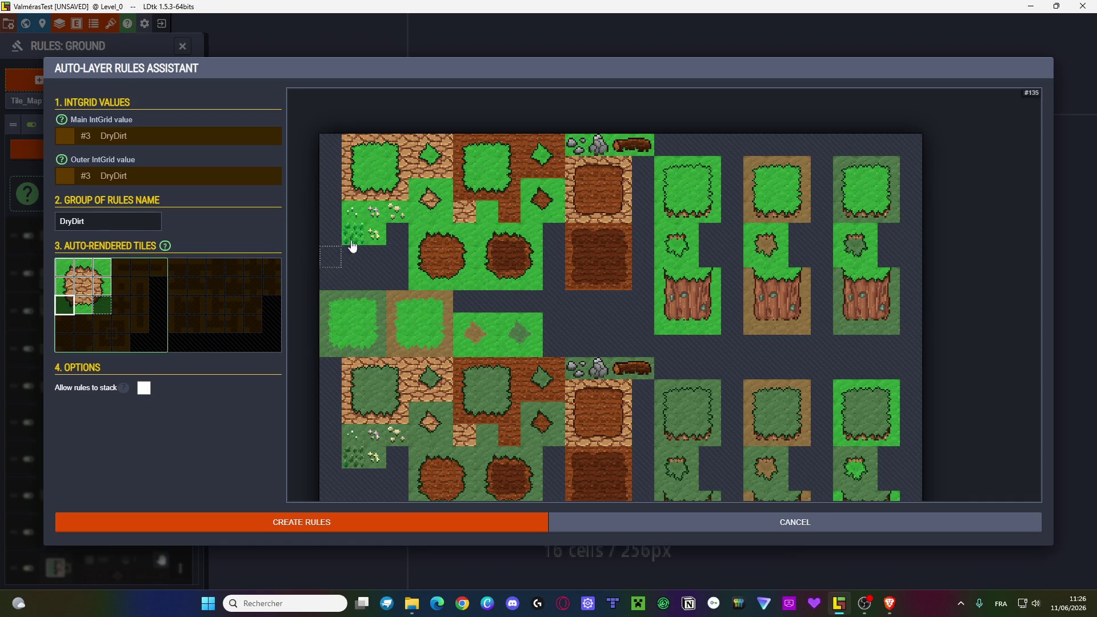
click(419, 214)
click(102, 305)
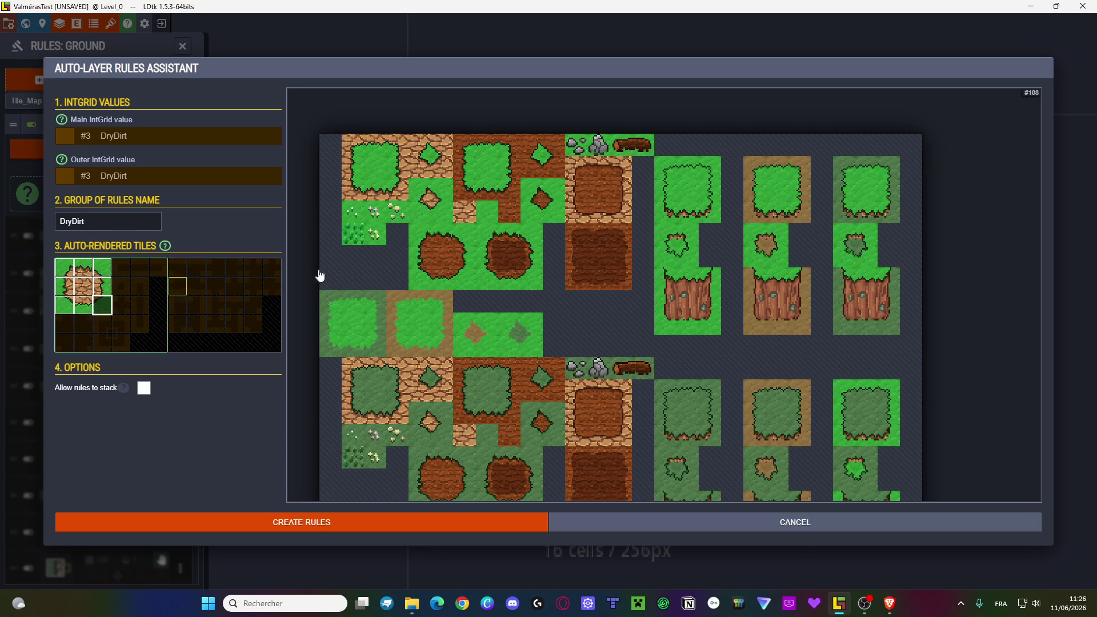
click(448, 214)
- Assign dark-green tiles to the lower-row cells and create the DryDirt rule group
click(84, 343)
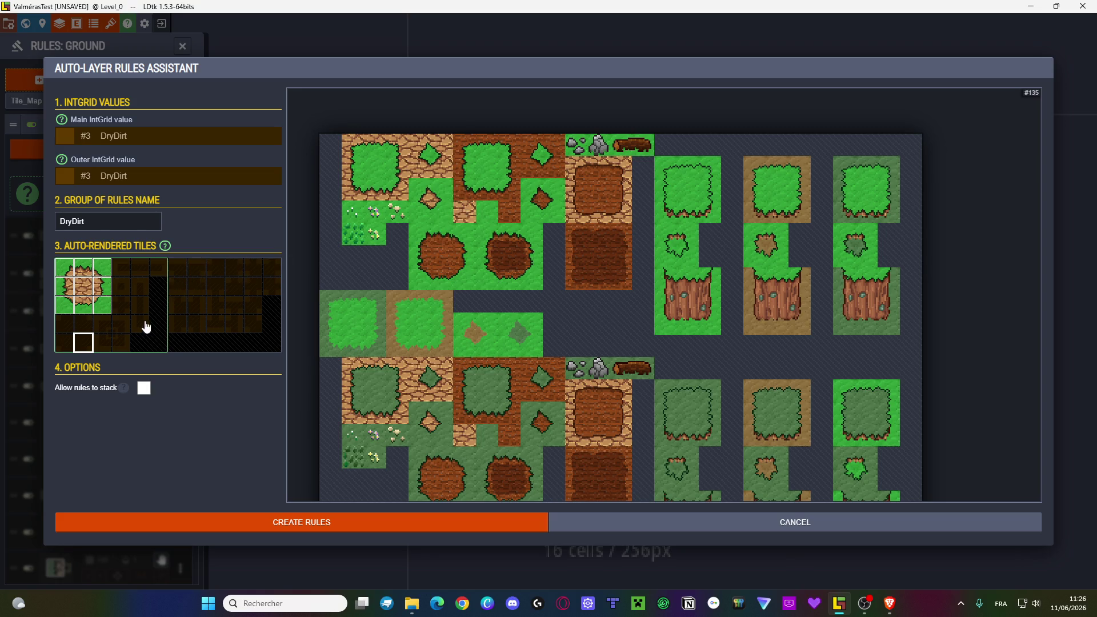
click(442, 212)
click(425, 194)
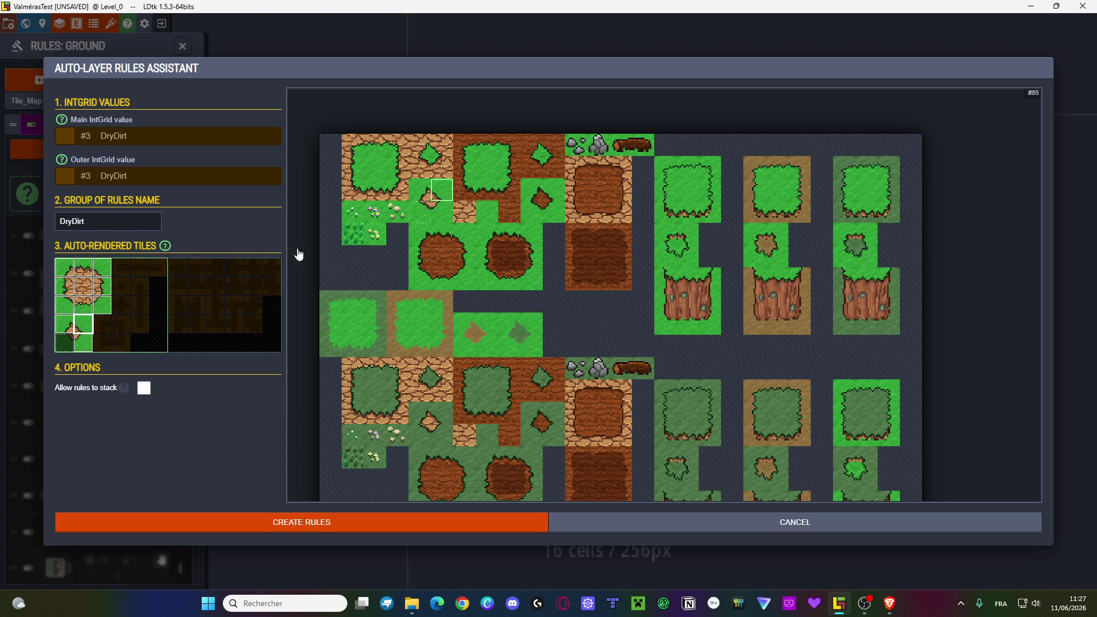
click(422, 219)
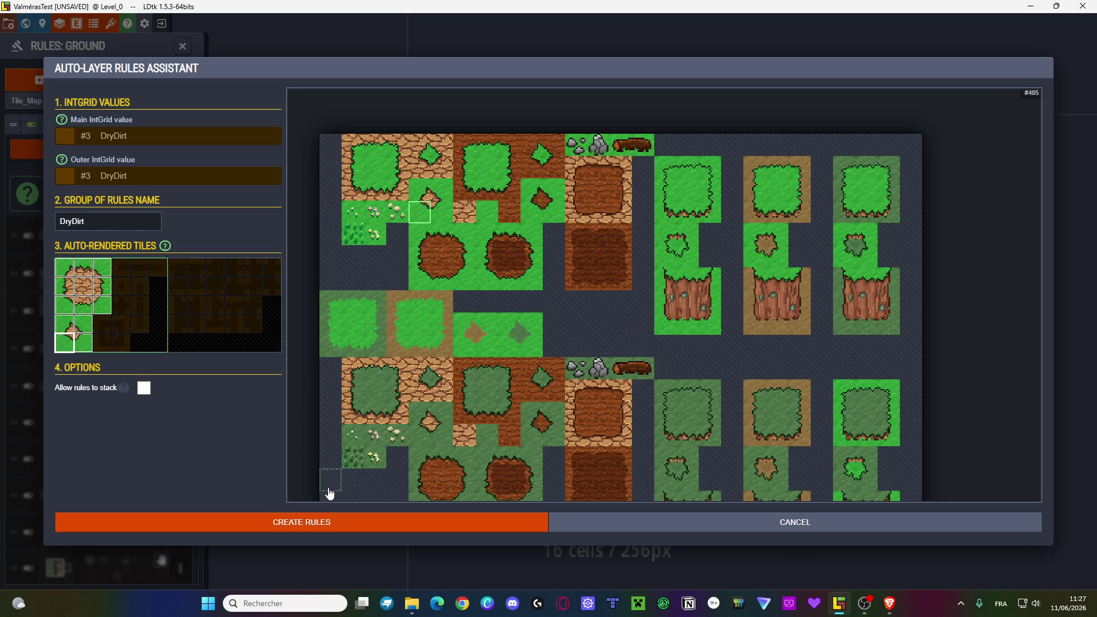
click(306, 525)
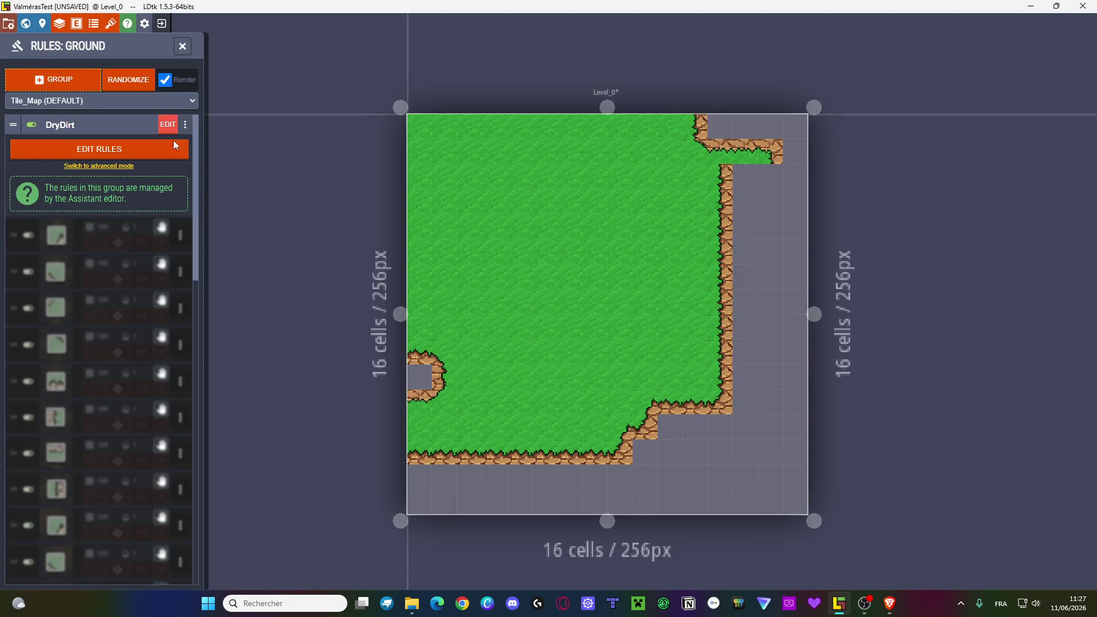
- Paint a ring of DryDirt in the level centre
key(Escape)
click(92, 187)
mouse_move(564, 236)
mouse_down()
mouse_move(520, 299)
mouse_move(579, 251)
mouse_move(537, 303)
mouse_move(543, 274)
mouse_move(592, 278)
mouse_move(584, 258)
mouse_up()
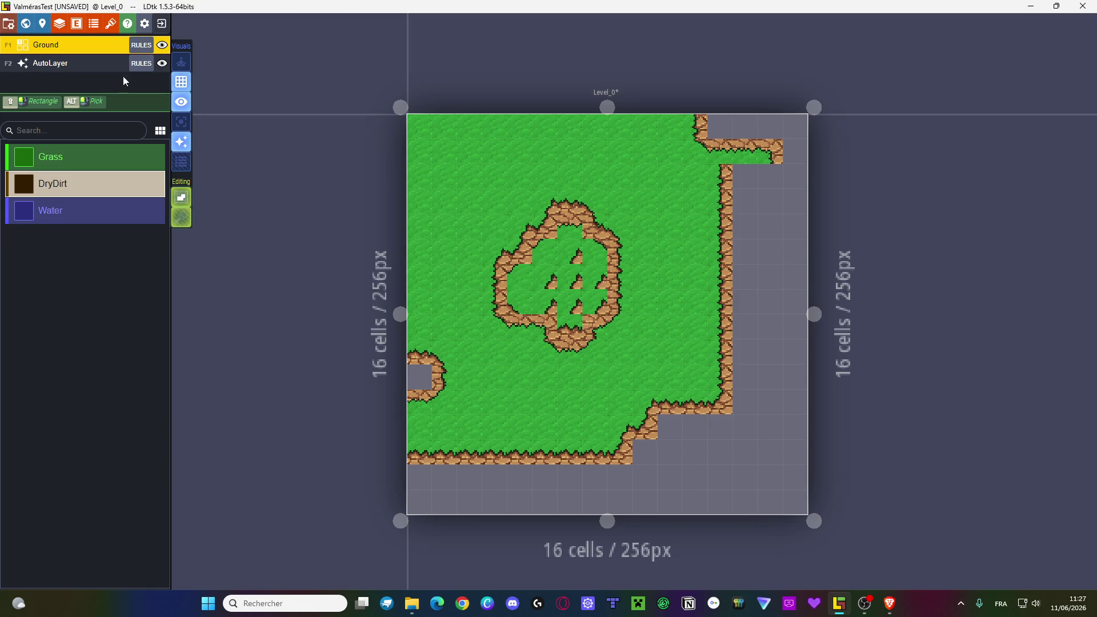
- Reopen the DryDirt group and refill its right, lower and bottom-centre pattern tiles
click(134, 47)
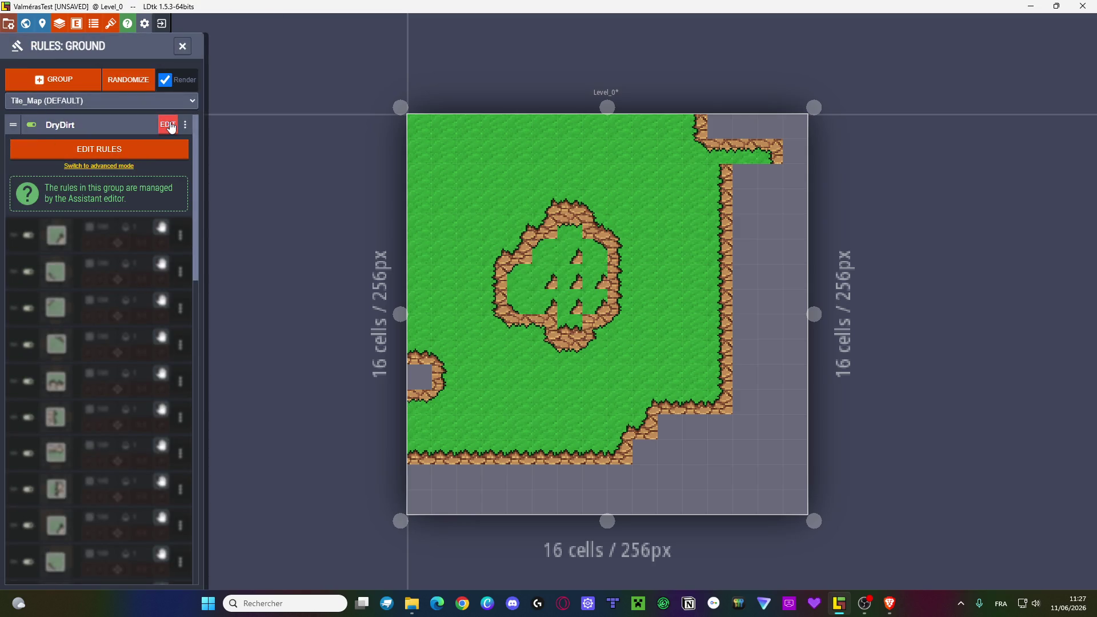
click(168, 121)
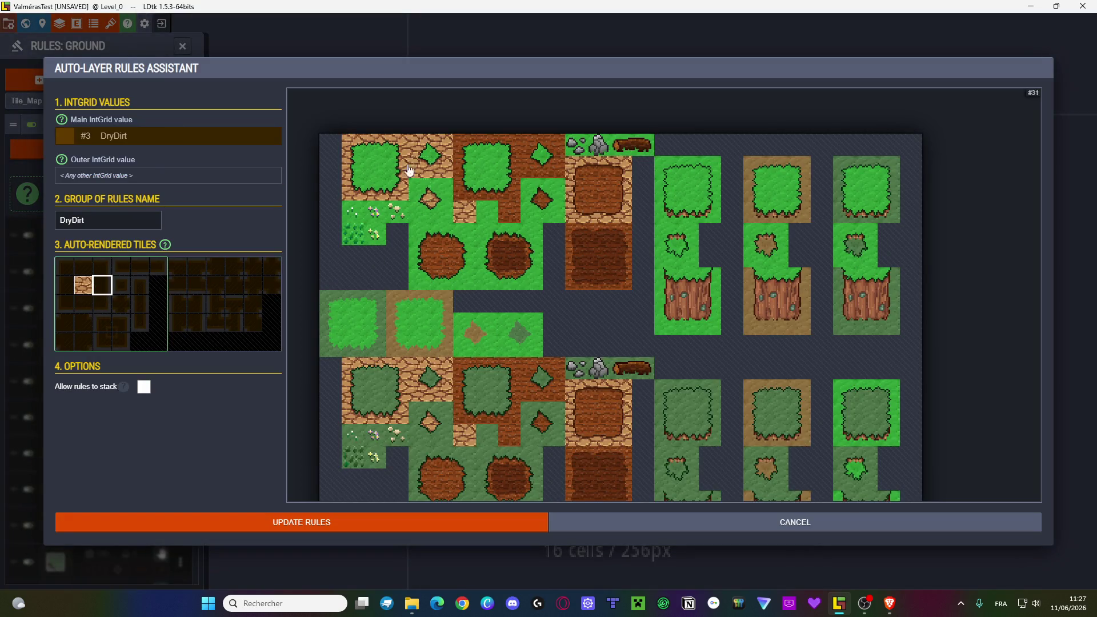
click(345, 177)
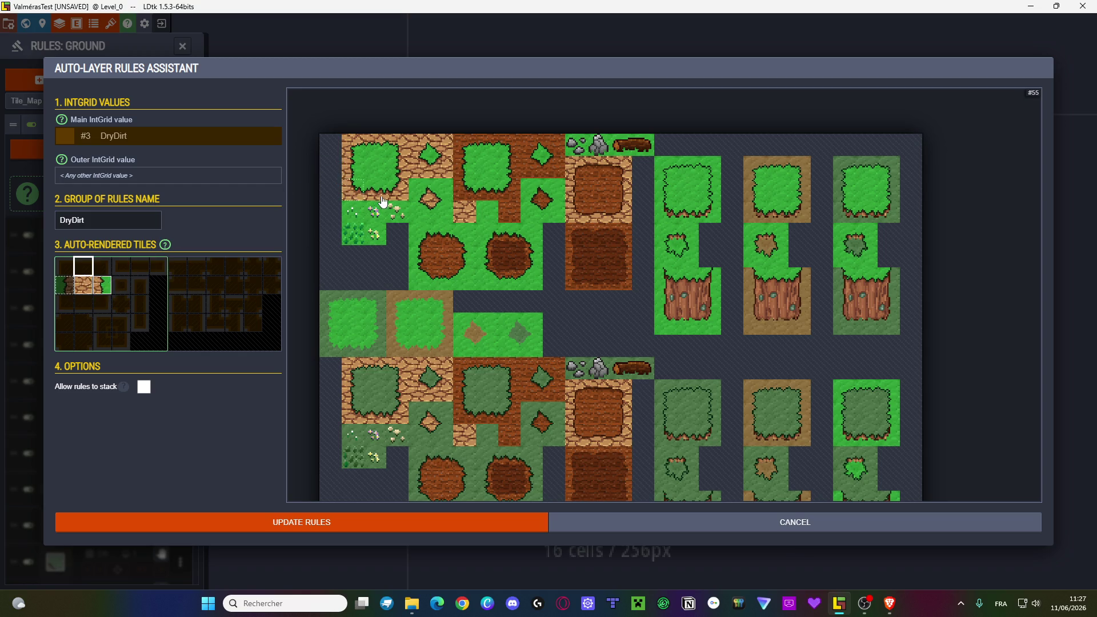
click(101, 303)
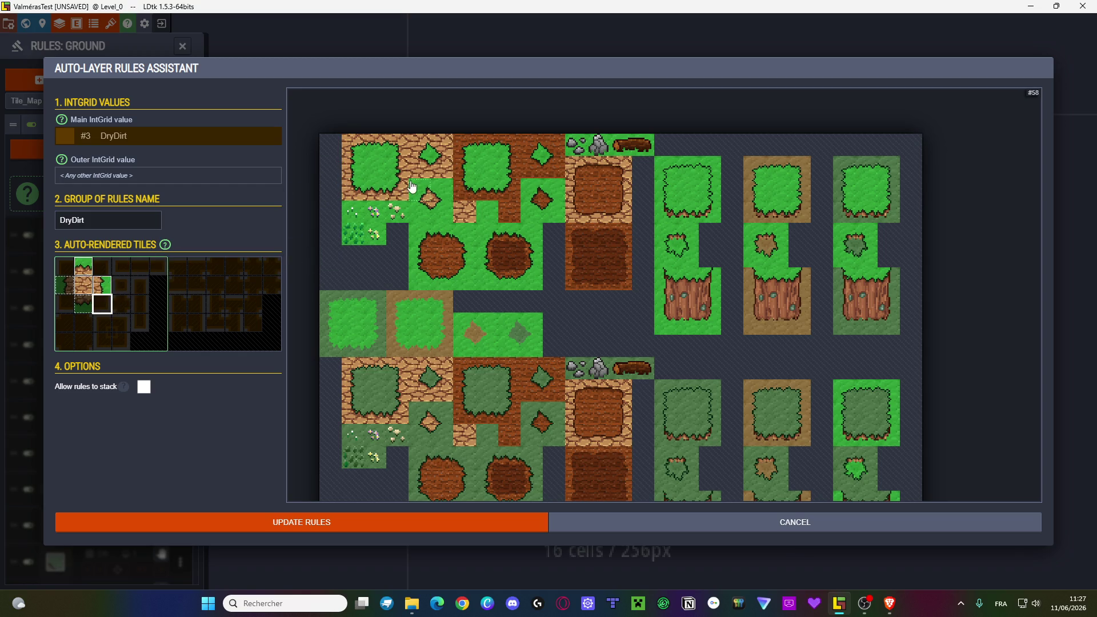
click(437, 212)
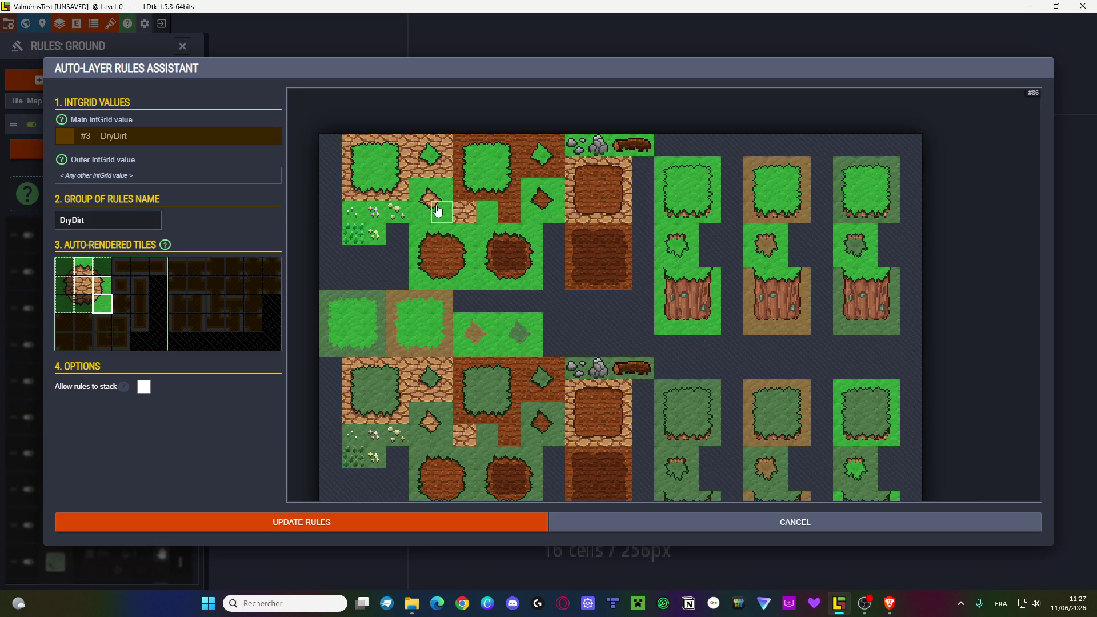
click(82, 309)
click(375, 148)
- Refill the corner and middle-left cells with green tiles, set Outer to DryDirt, and update
click(103, 270)
click(449, 195)
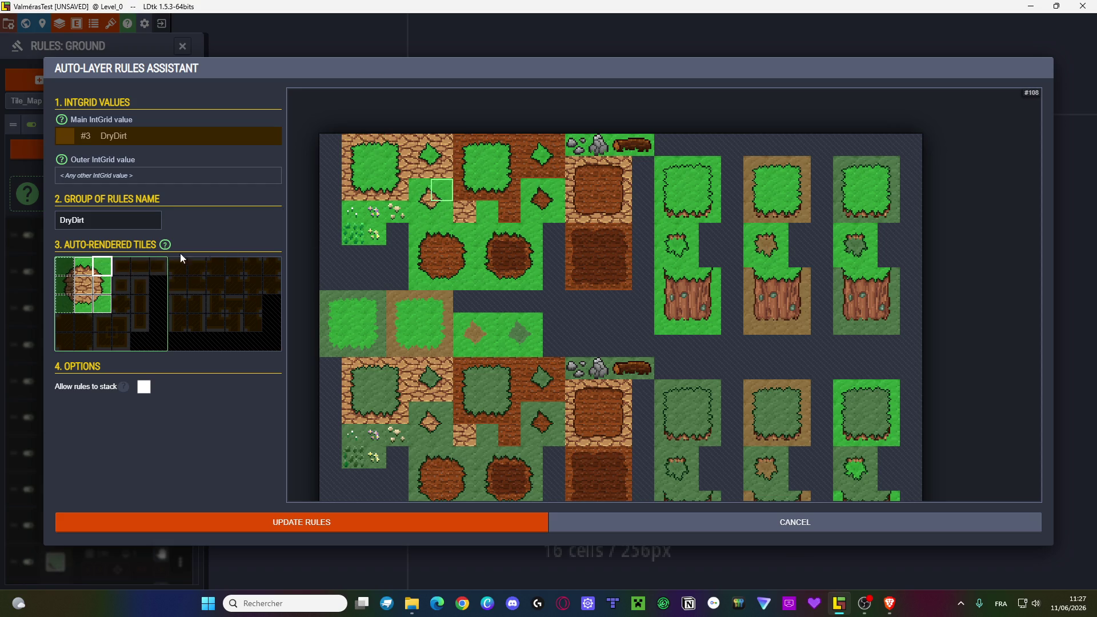
click(62, 309)
click(418, 213)
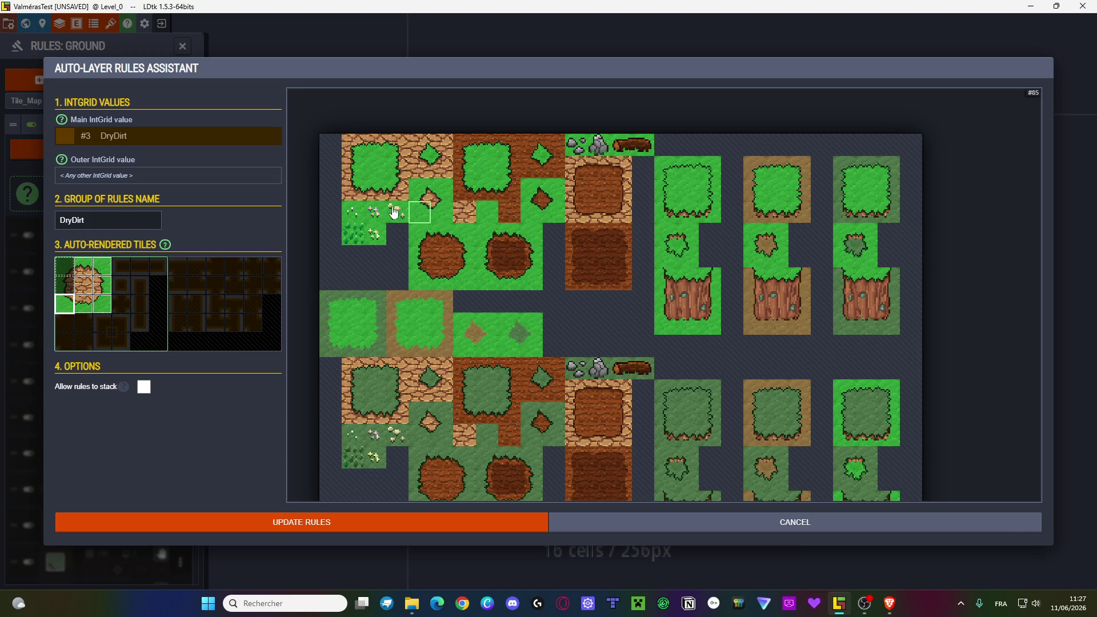
click(69, 284)
click(399, 171)
click(70, 271)
click(424, 191)
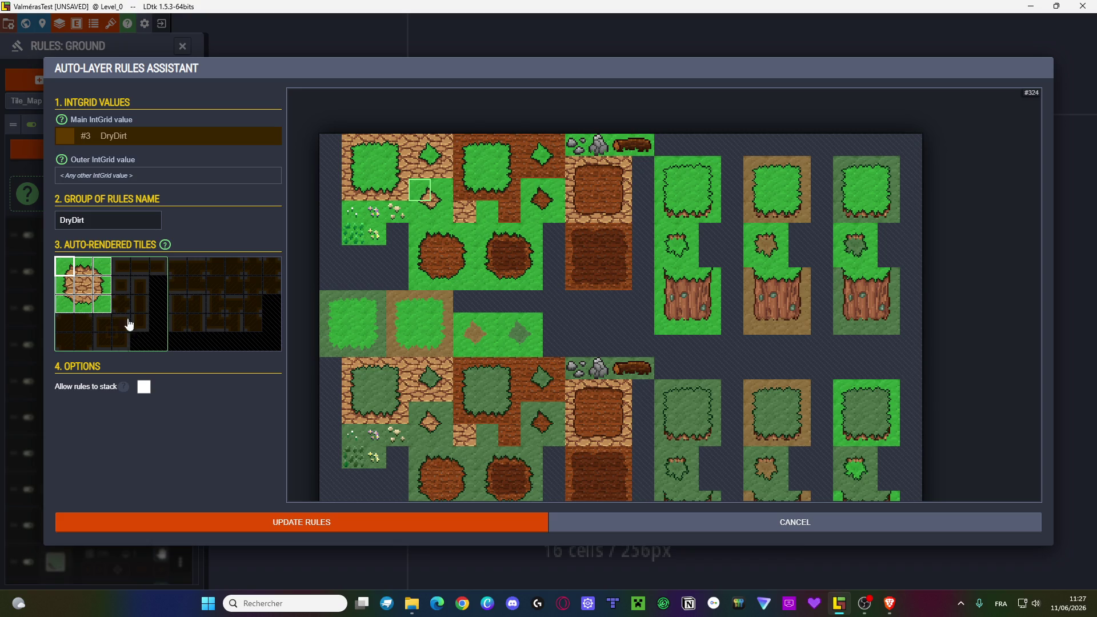
click(151, 176)
click(137, 245)
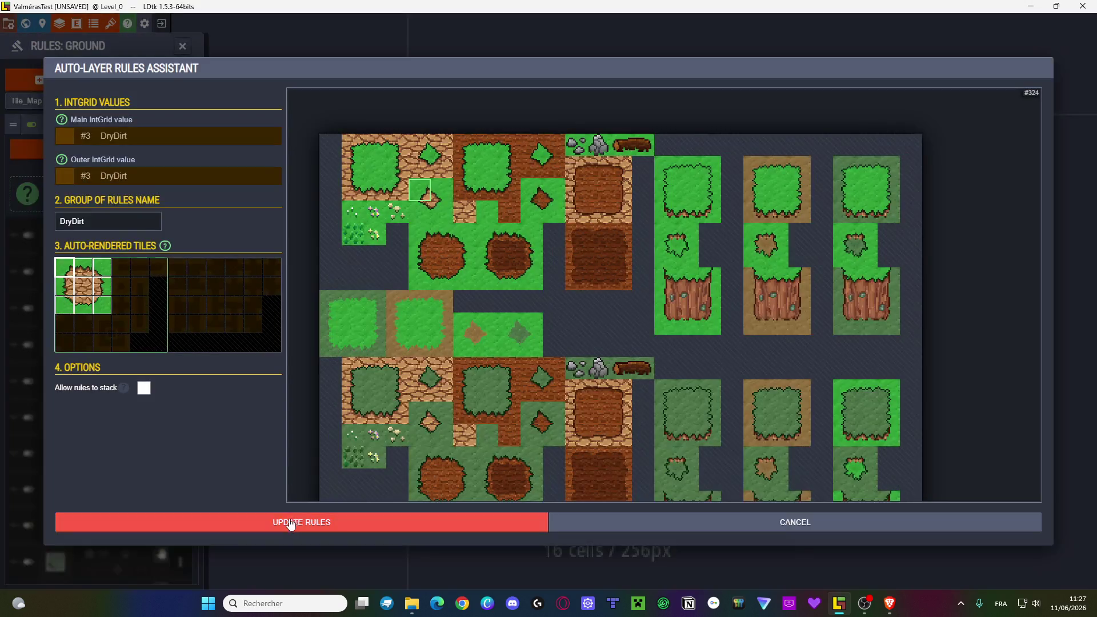
click(235, 521)
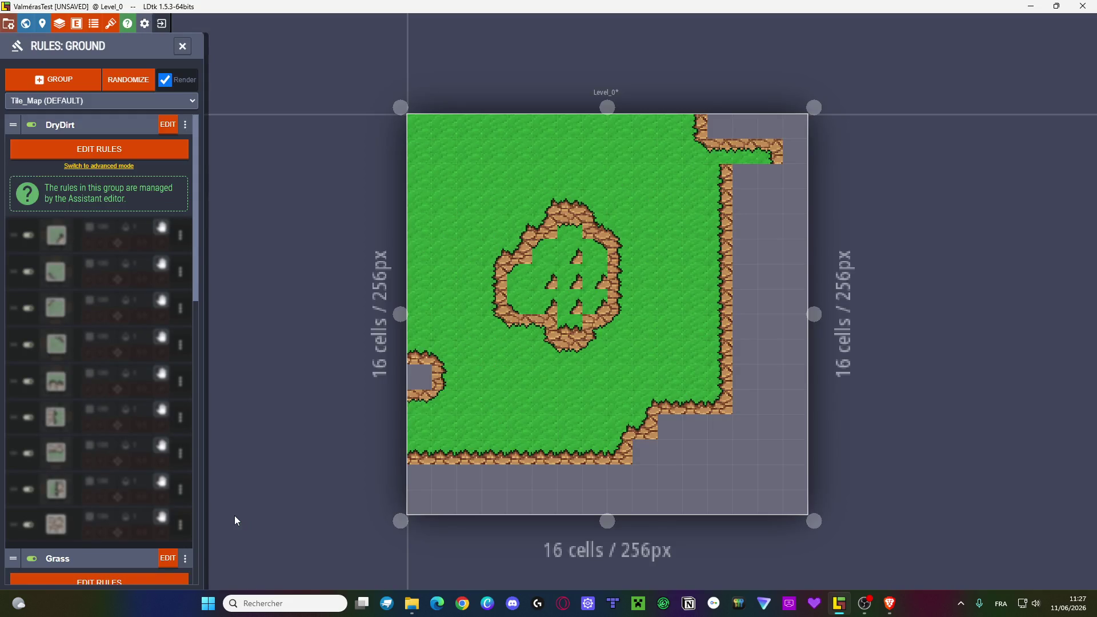
- Reapply the DryDirt rules and paint a large dry-dirt patch across the level centre
click(89, 151)
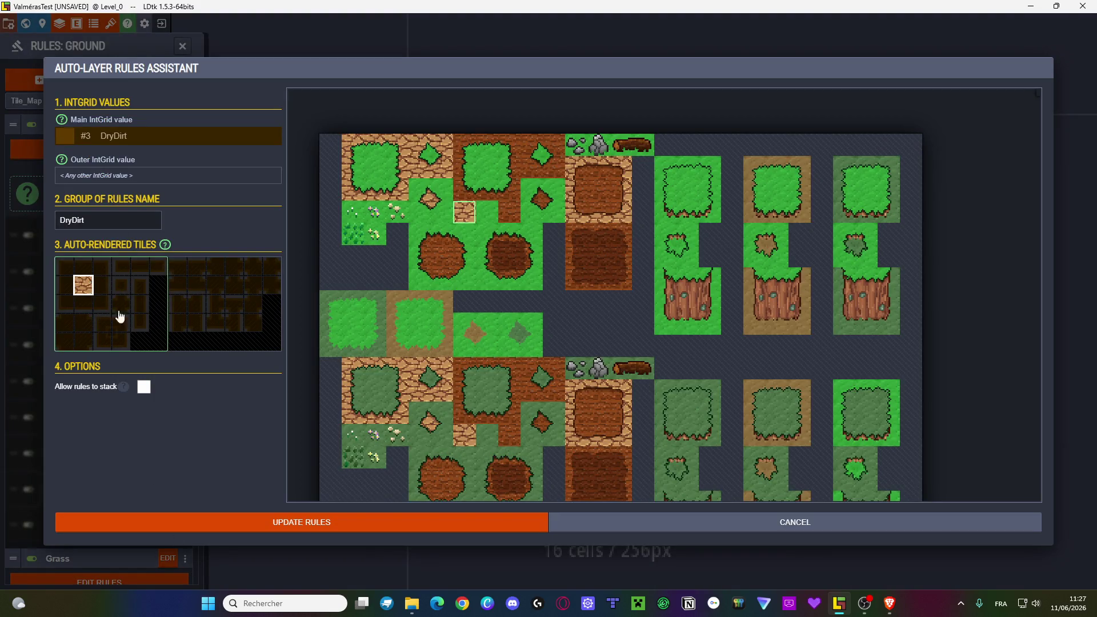
click(294, 522)
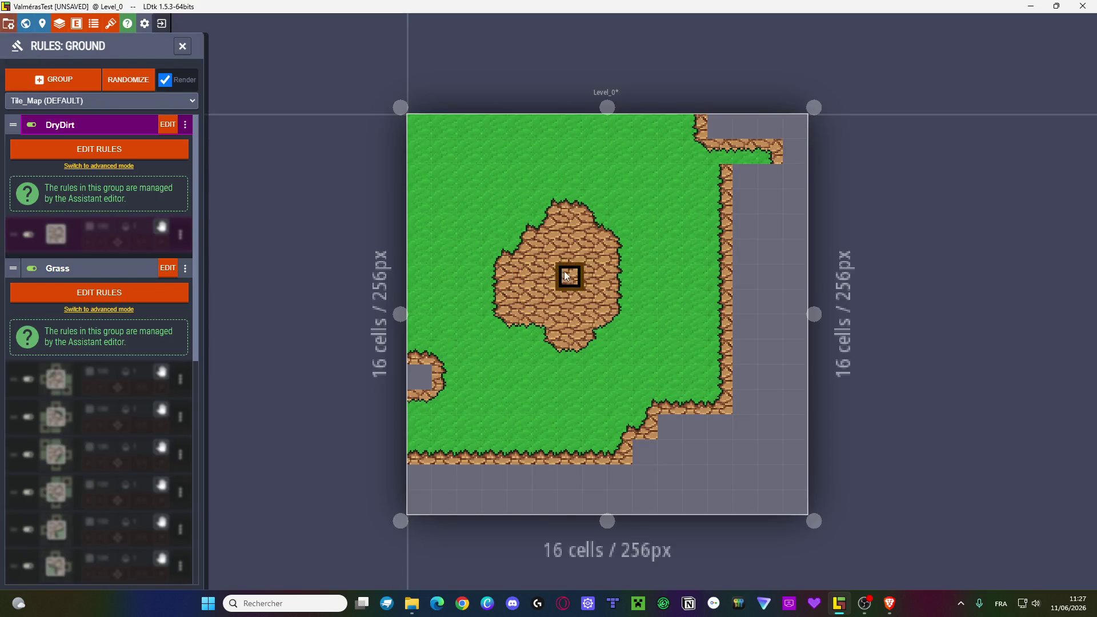
mouse_move(520, 193)
mouse_down()
mouse_move(502, 243)
mouse_move(521, 360)
mouse_move(623, 334)
mouse_move(577, 363)
mouse_move(644, 326)
mouse_move(643, 200)
mouse_move(571, 229)
mouse_move(546, 210)
mouse_move(568, 225)
mouse_up()
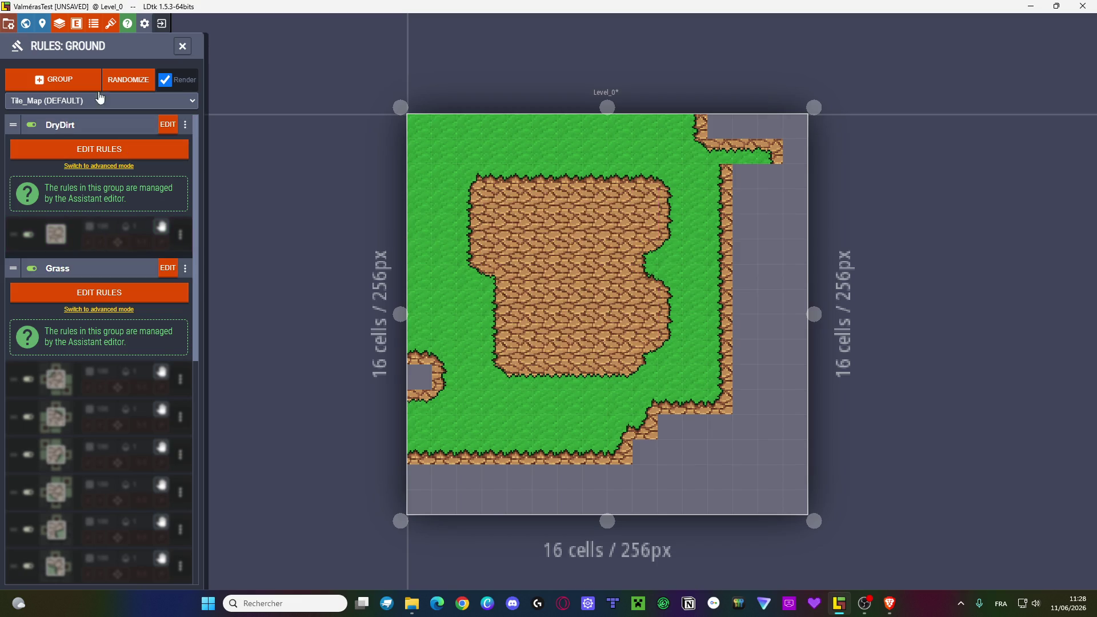
click(206, 201)
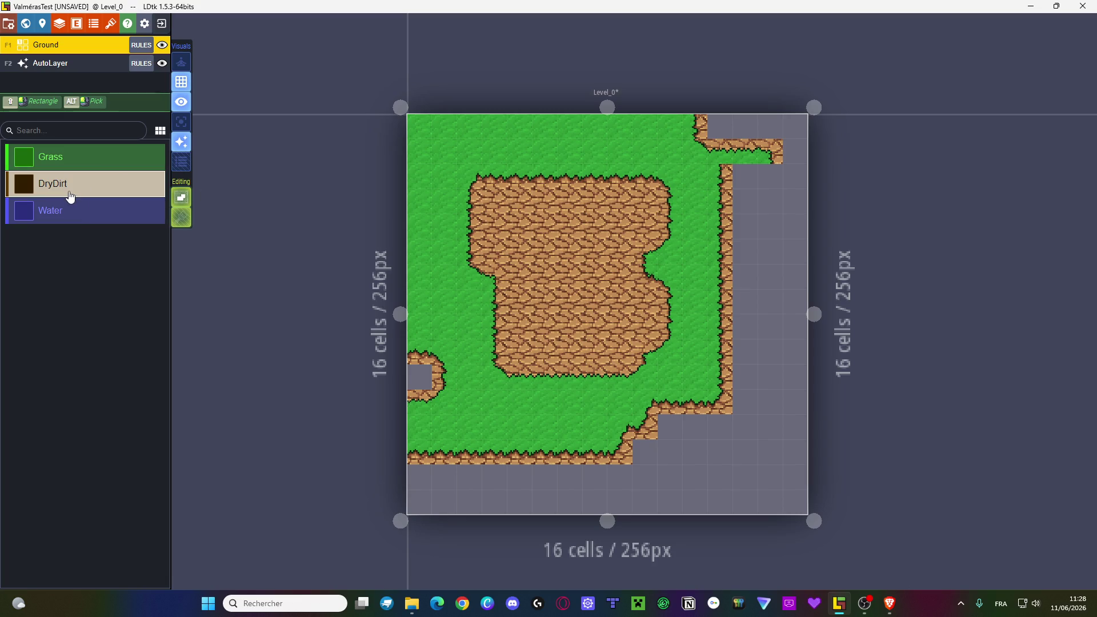
- Erase the dry-dirt patch and paint Grass back over the emptied cells
click(142, 46)
scroll(149, 359, down, 5)
scroll(147, 358, up, 5)
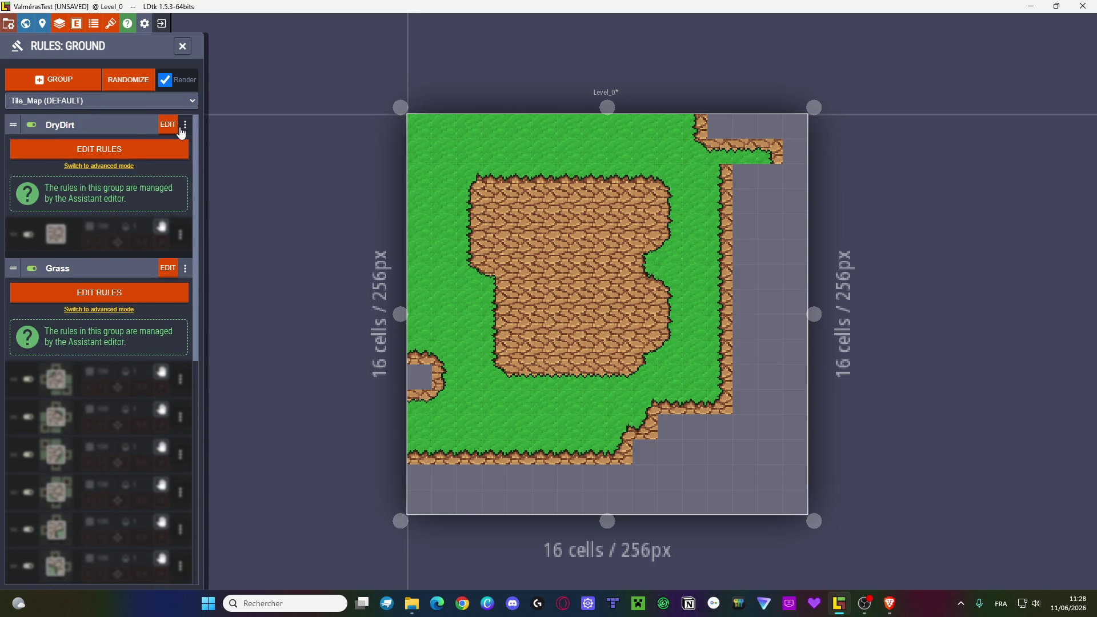
click(182, 51)
mouse_move(493, 277)
mouse_down()
mouse_move(495, 200)
mouse_move(598, 194)
mouse_move(526, 188)
mouse_up()
mouse_move(516, 232)
mouse_down()
mouse_move(594, 226)
mouse_move(518, 278)
mouse_up()
click(80, 157)
mouse_move(606, 249)
mouse_down()
mouse_move(572, 204)
mouse_move(595, 178)
mouse_move(572, 178)
mouse_move(553, 240)
mouse_move(517, 171)
mouse_move(495, 234)
mouse_up()
mouse_move(519, 274)
mouse_down()
mouse_move(598, 265)
mouse_move(579, 262)
mouse_move(659, 221)
mouse_up()
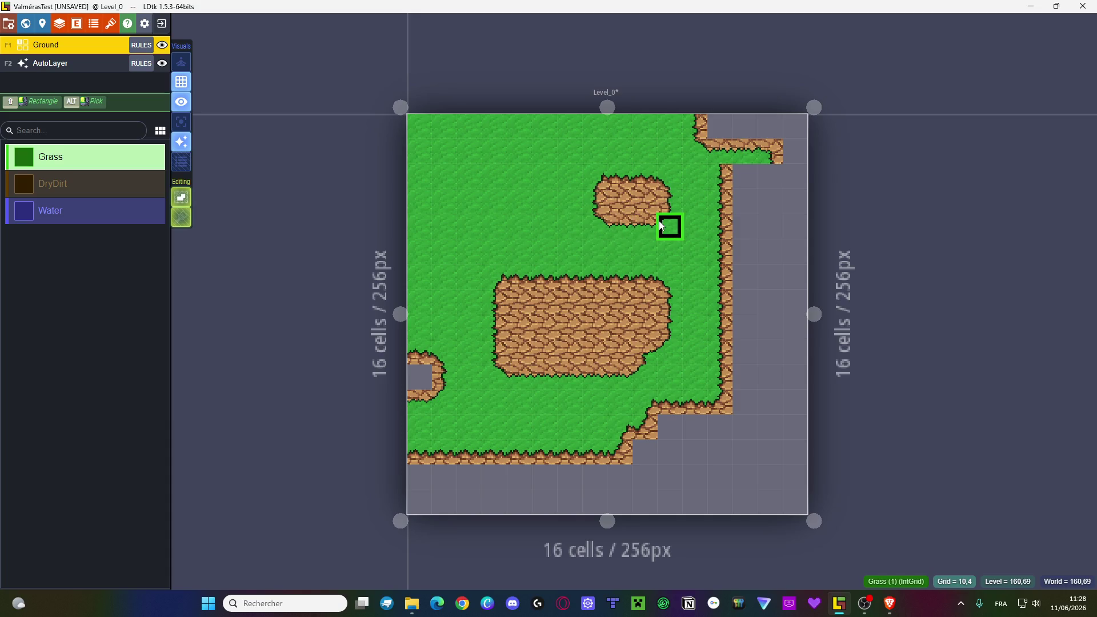
mouse_move(546, 276)
mouse_down()
mouse_move(514, 365)
mouse_move(531, 305)
mouse_move(565, 285)
mouse_move(606, 373)
mouse_move(643, 310)
mouse_up()
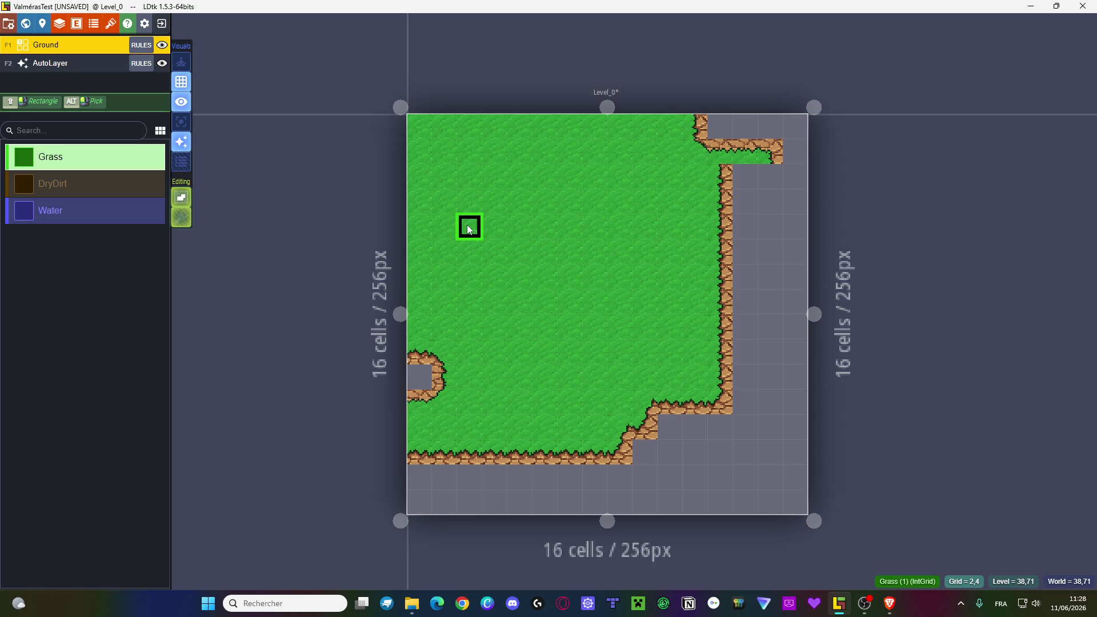
- Show the value palette as a two-column grid and open the AutoLayer rules
click(162, 133)
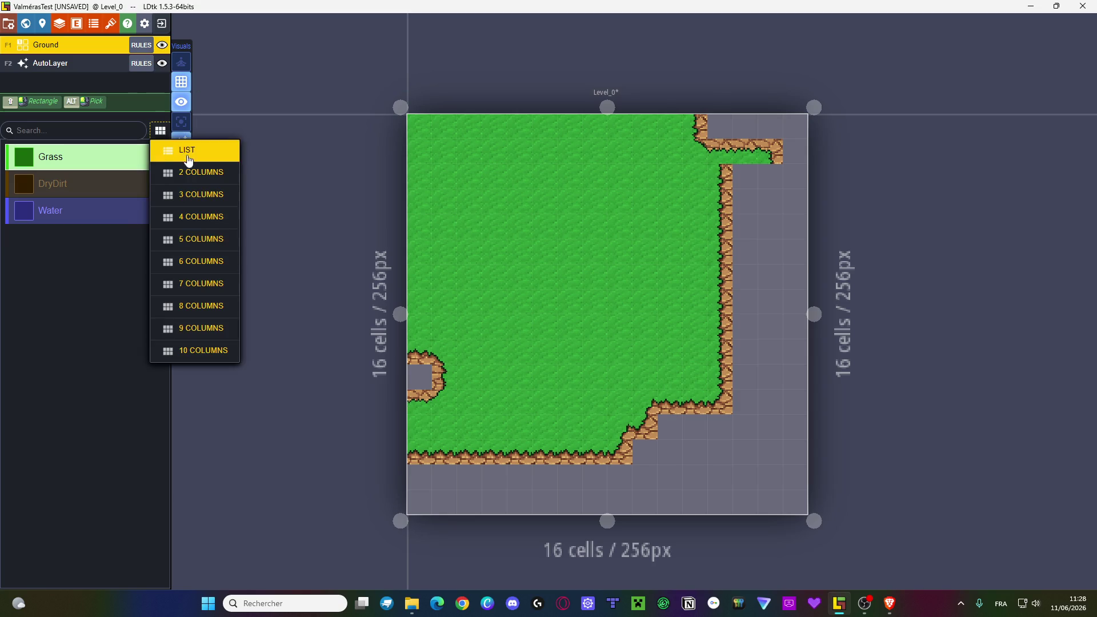
click(196, 172)
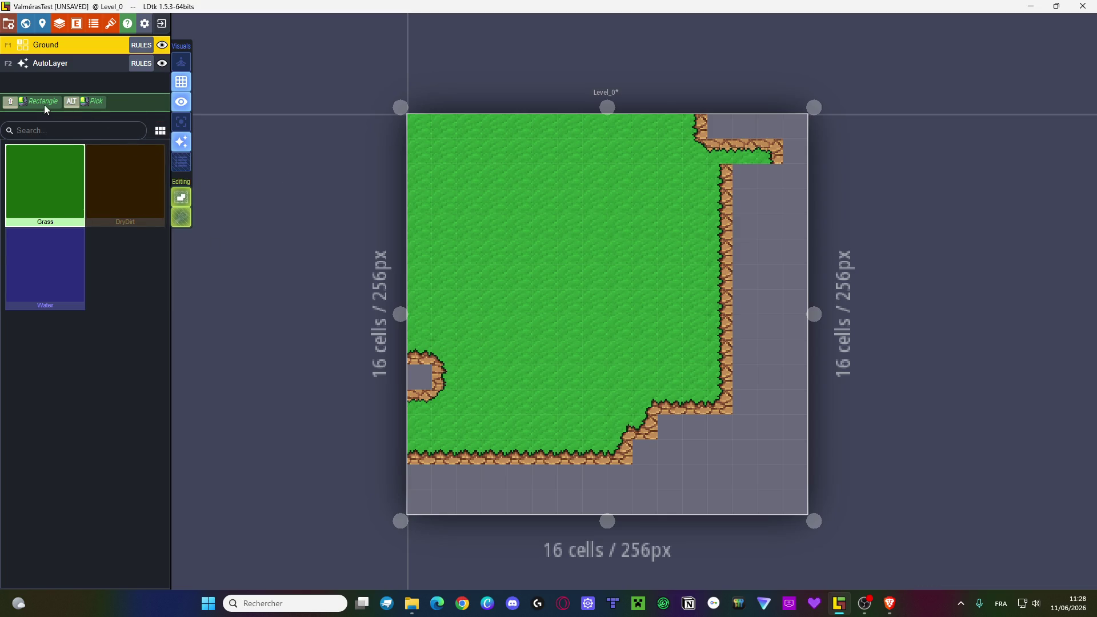
click(142, 63)
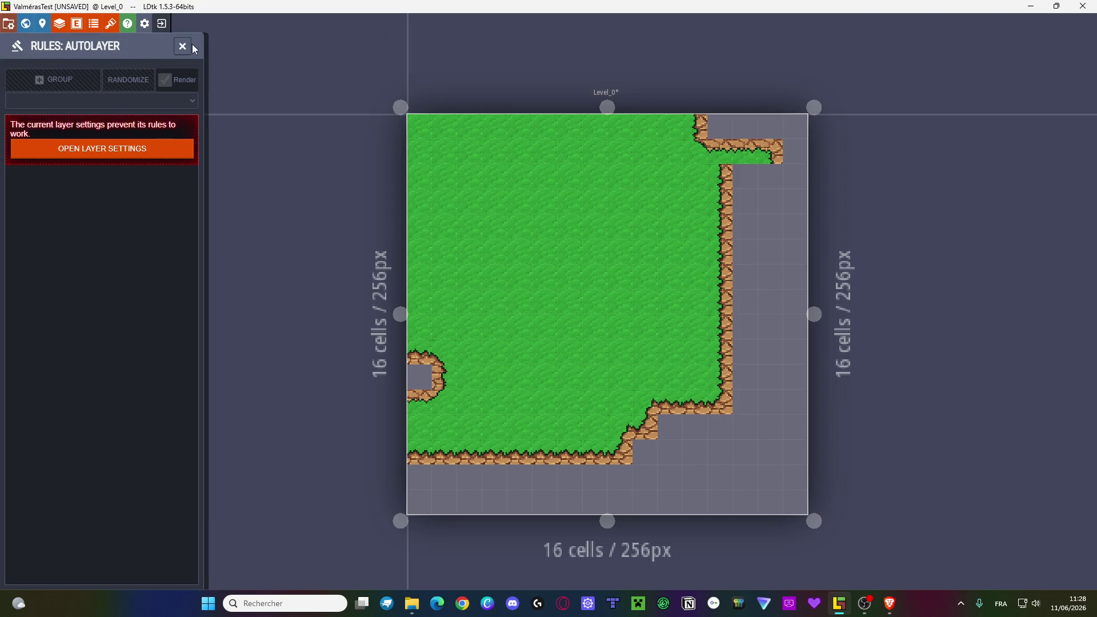
- Switch from the AutoLayer rules to the Ground rules, glance at the rule-group options, then close them
click(182, 46)
click(143, 41)
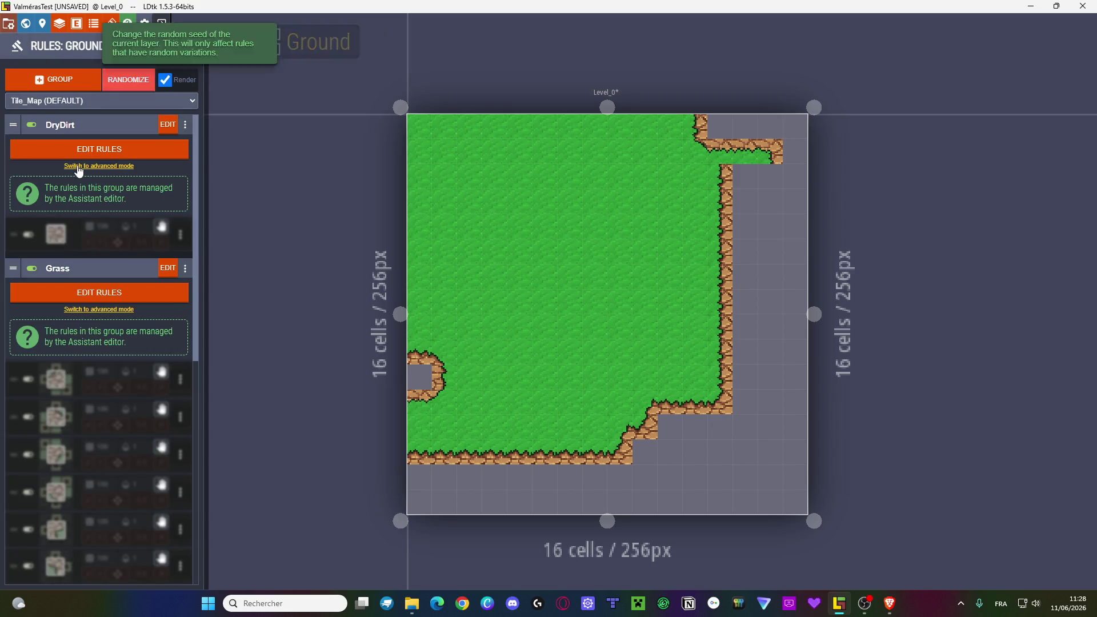
click(56, 80)
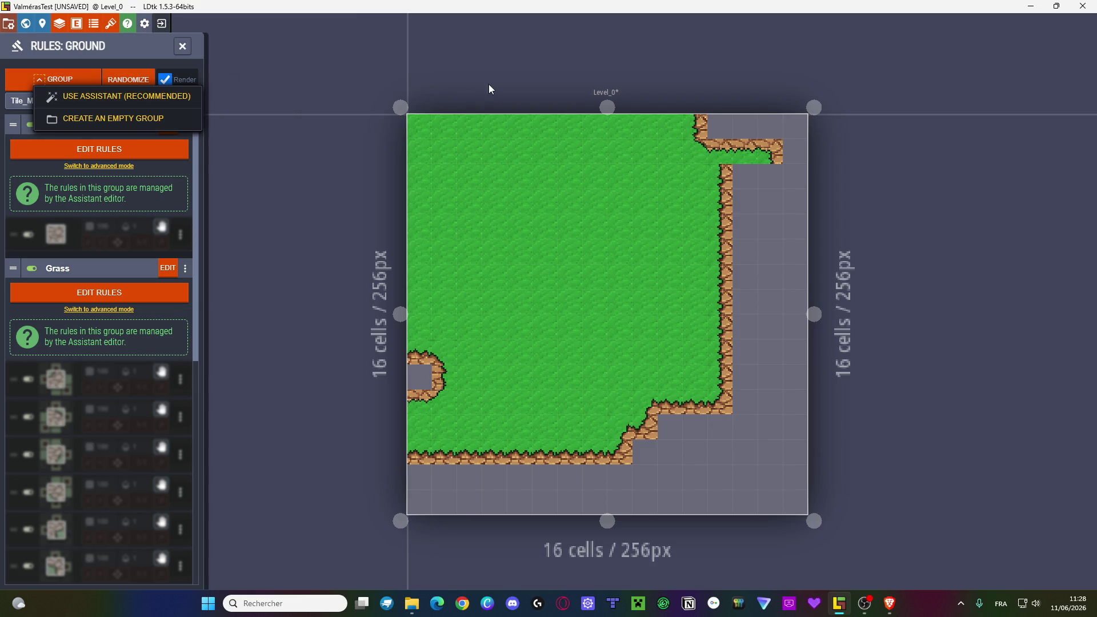
click(252, 61)
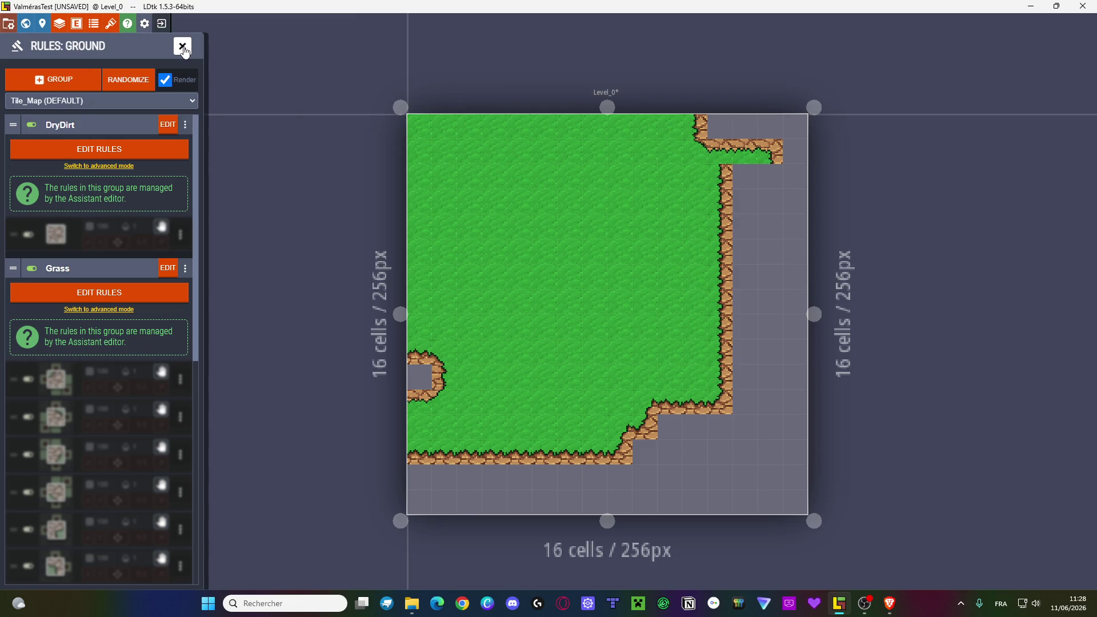
click(183, 46)
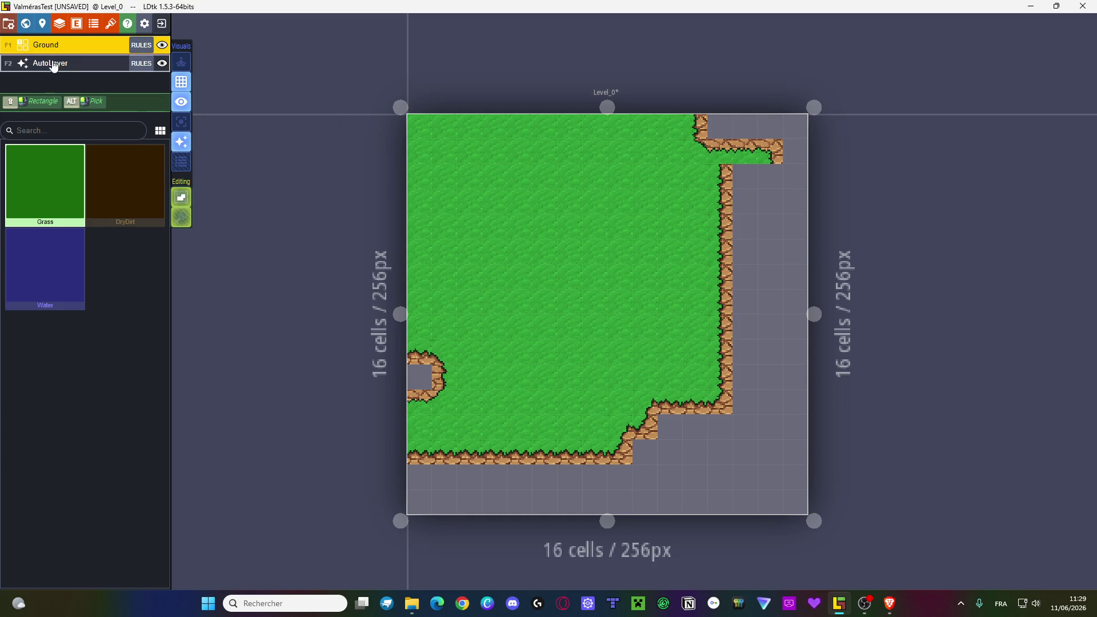
- Inspect the Grass, DryDirt and new-group assistants without changes, then close the Ground rules panel
click(143, 47)
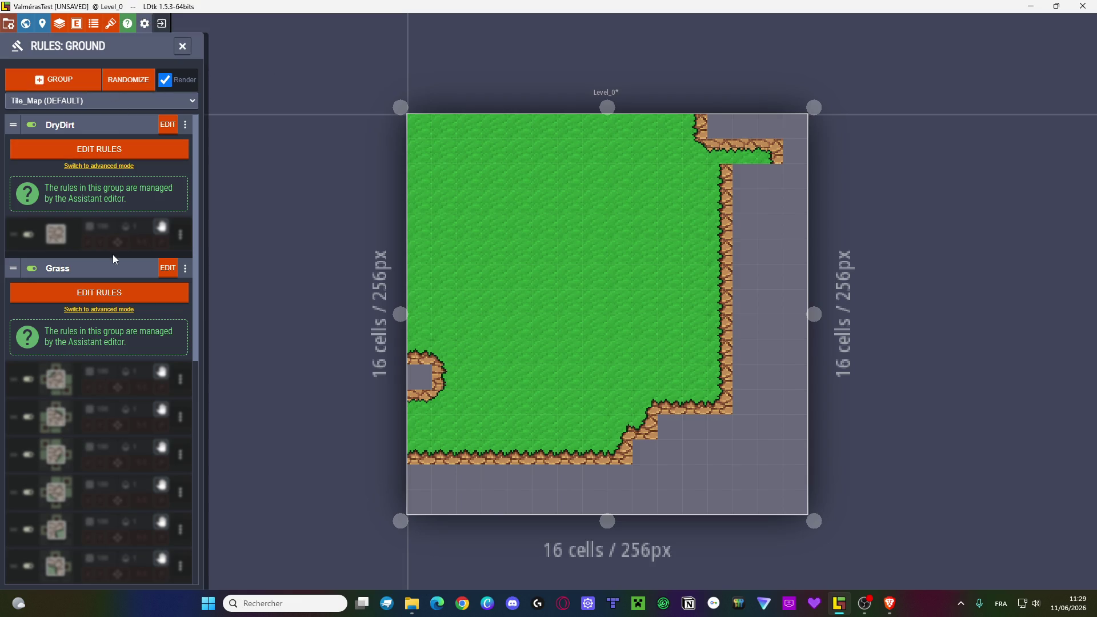
click(115, 295)
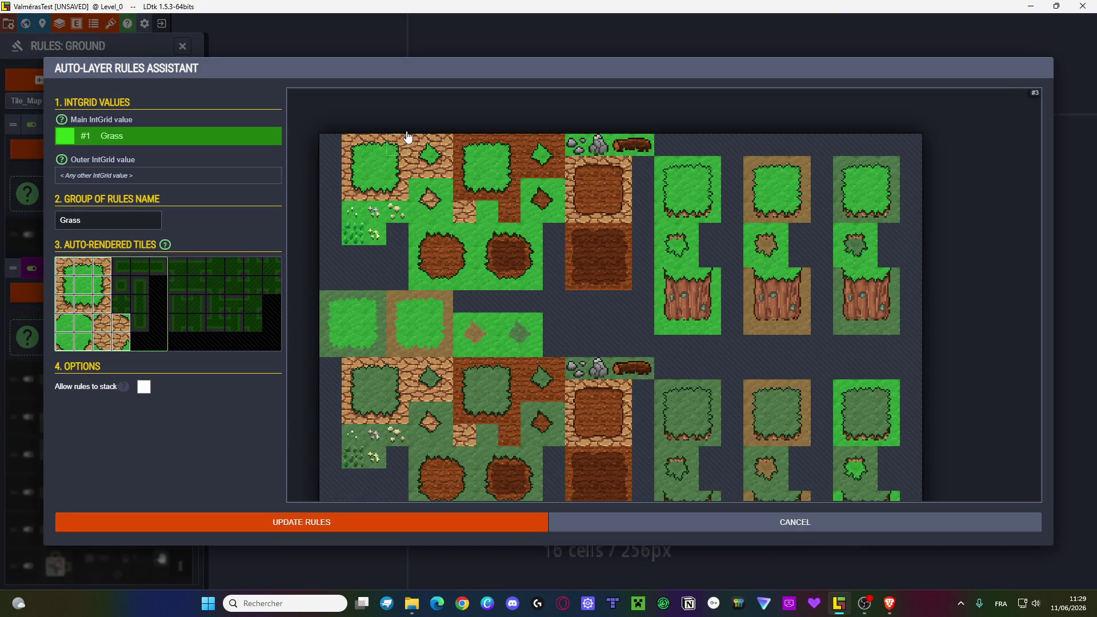
key(Escape)
click(92, 150)
key(Escape)
click(70, 82)
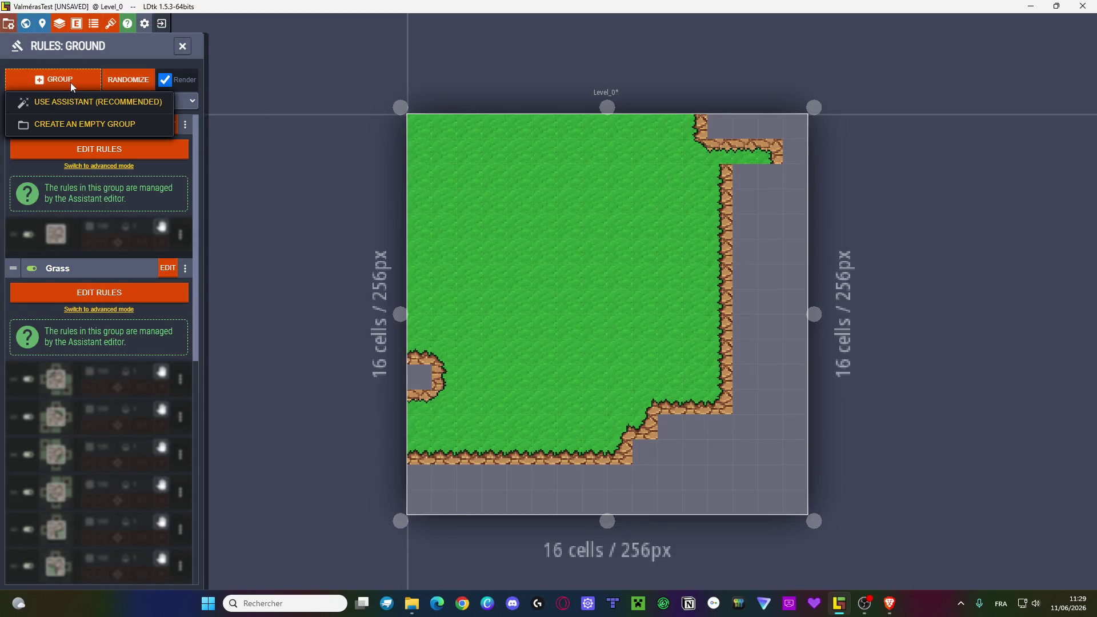
click(75, 102)
click(183, 49)
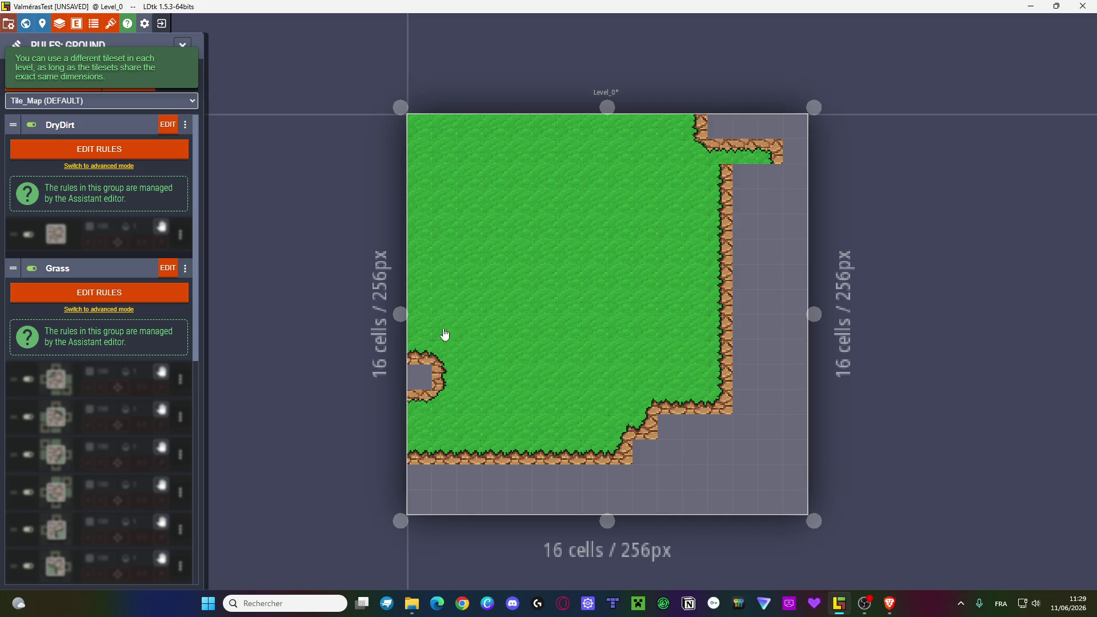
key(Escape)
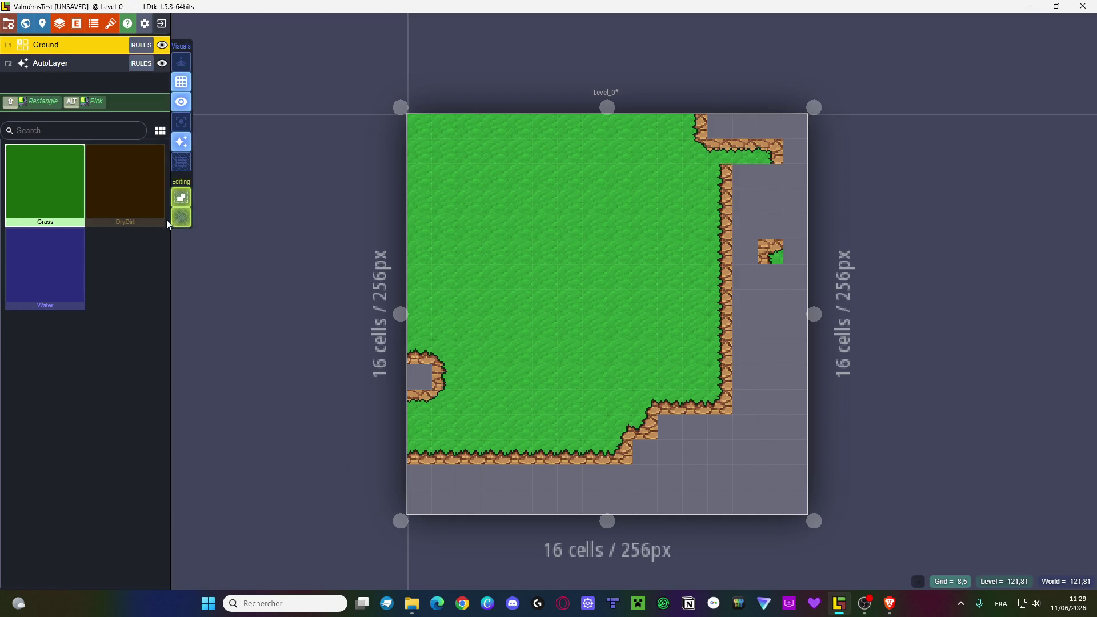
- In the project layer settings, clear the name of the Ground layer's Water value
click(58, 25)
scroll(386, 379, down, 3)
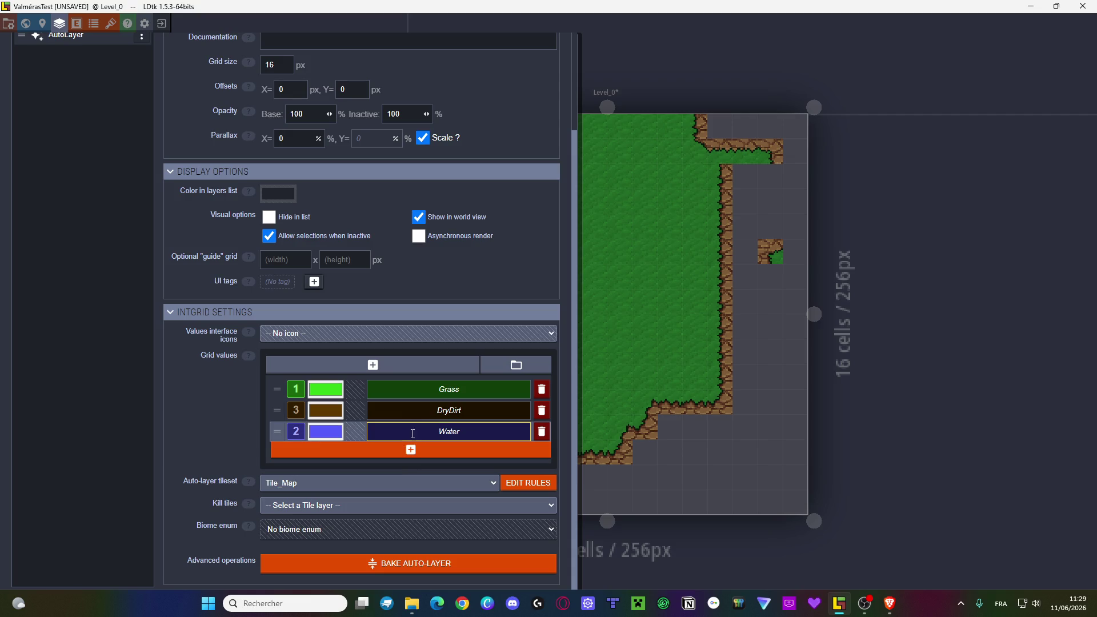
double_click(450, 434)
key(BackSpace)
scroll(403, 227, up, 3)
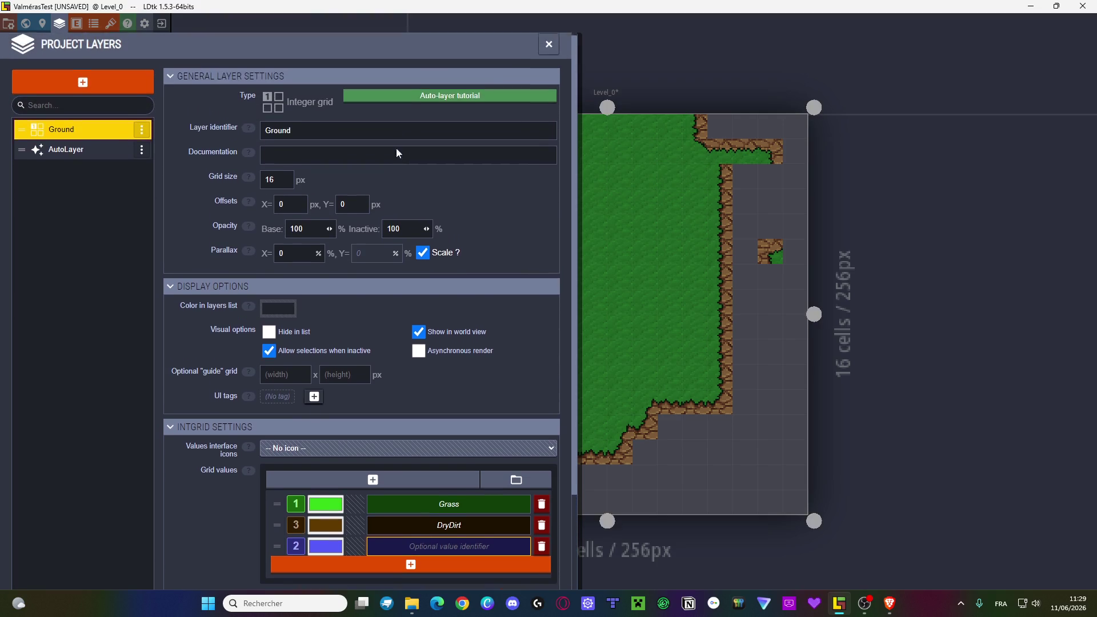
scroll(402, 228, down, 3)
scroll(402, 227, up, 3)
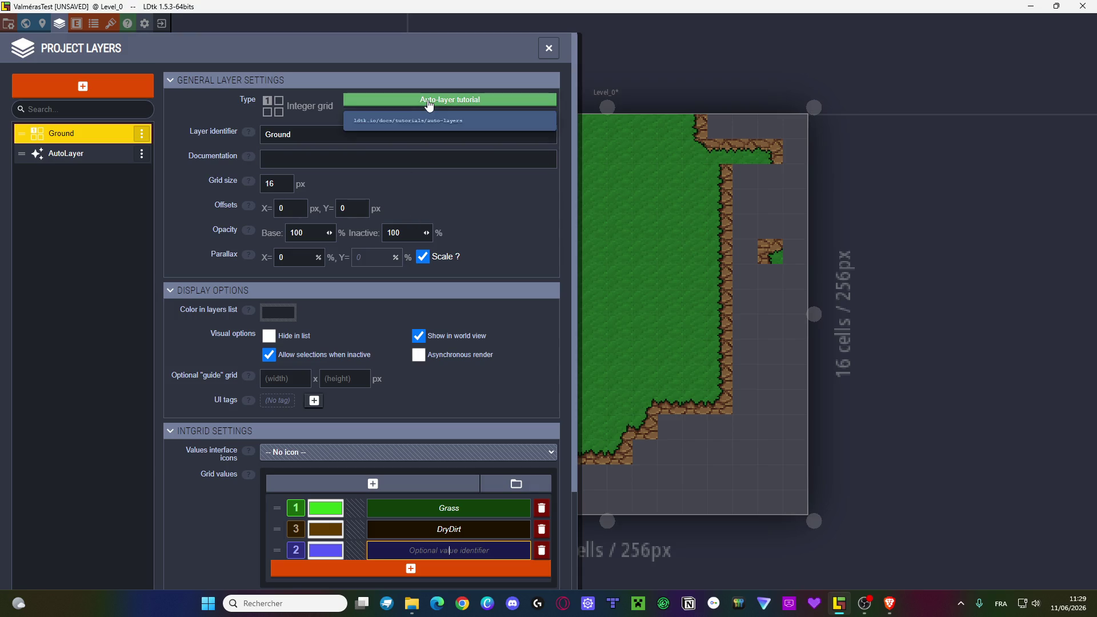
scroll(412, 434, down, 2)
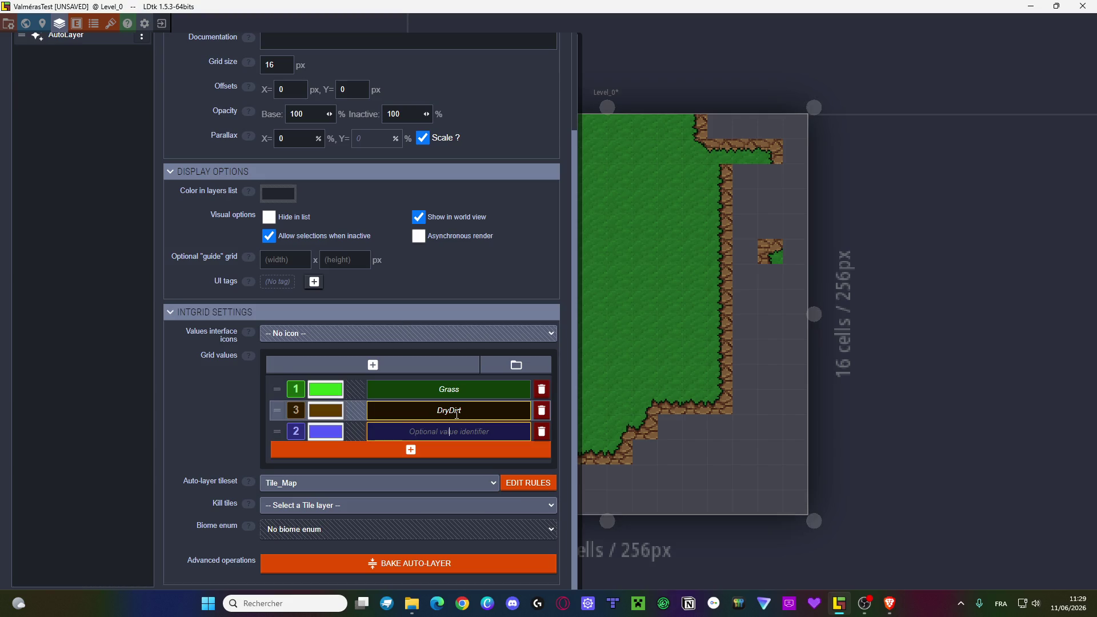
text(A)
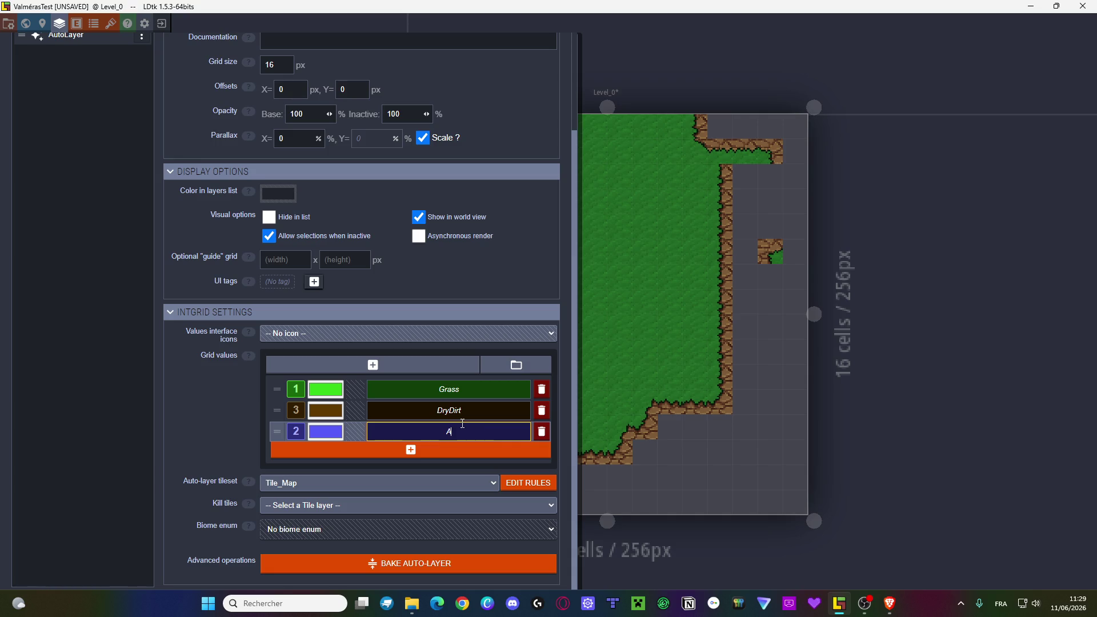
key(BackSpace)
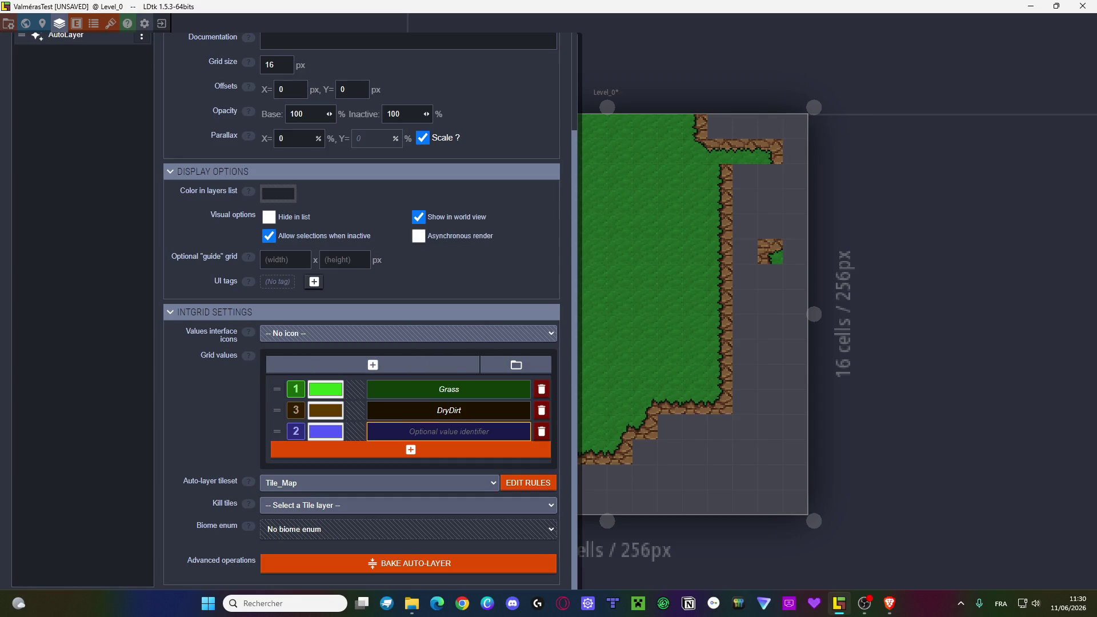
- Name the third value WetDirt and start its colour with a yellow hue
key(alt+Tab)
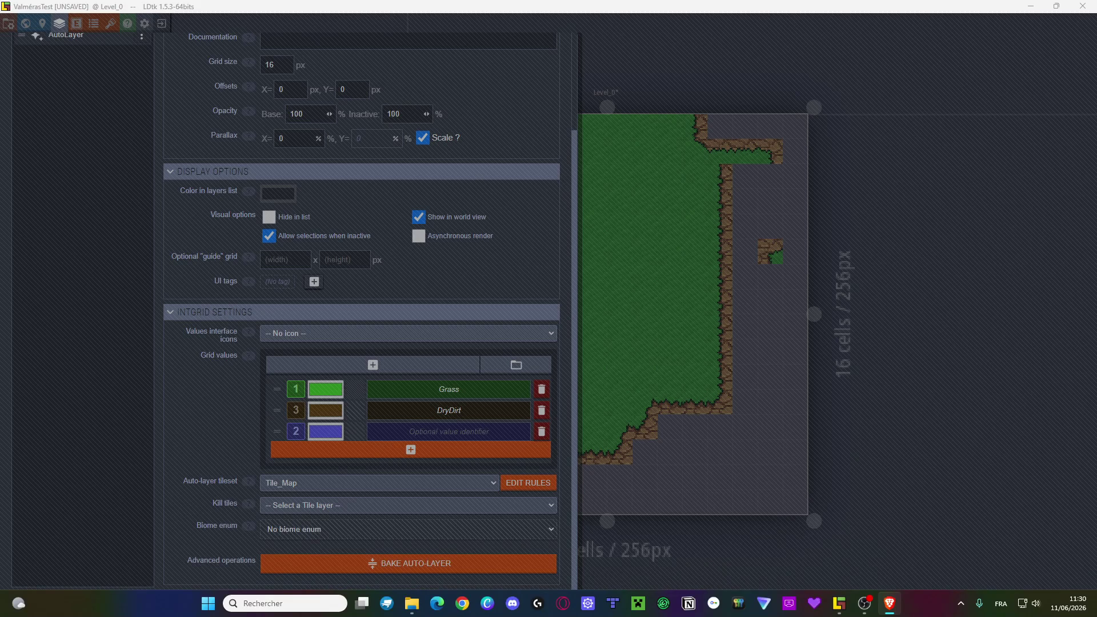
click(412, 345)
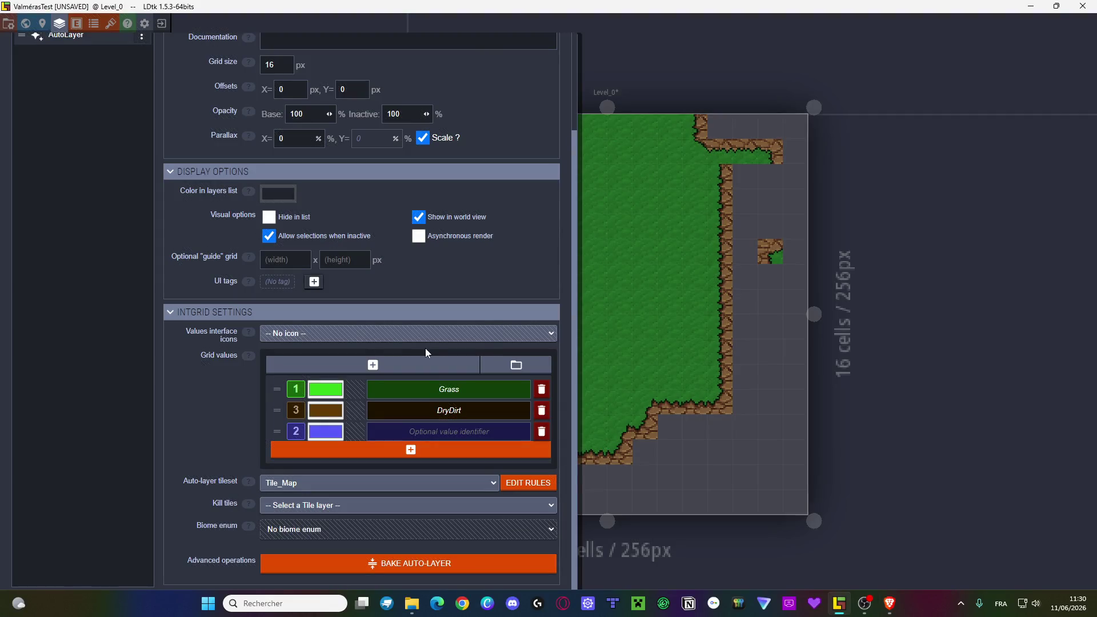
click(429, 433)
text(Wet)
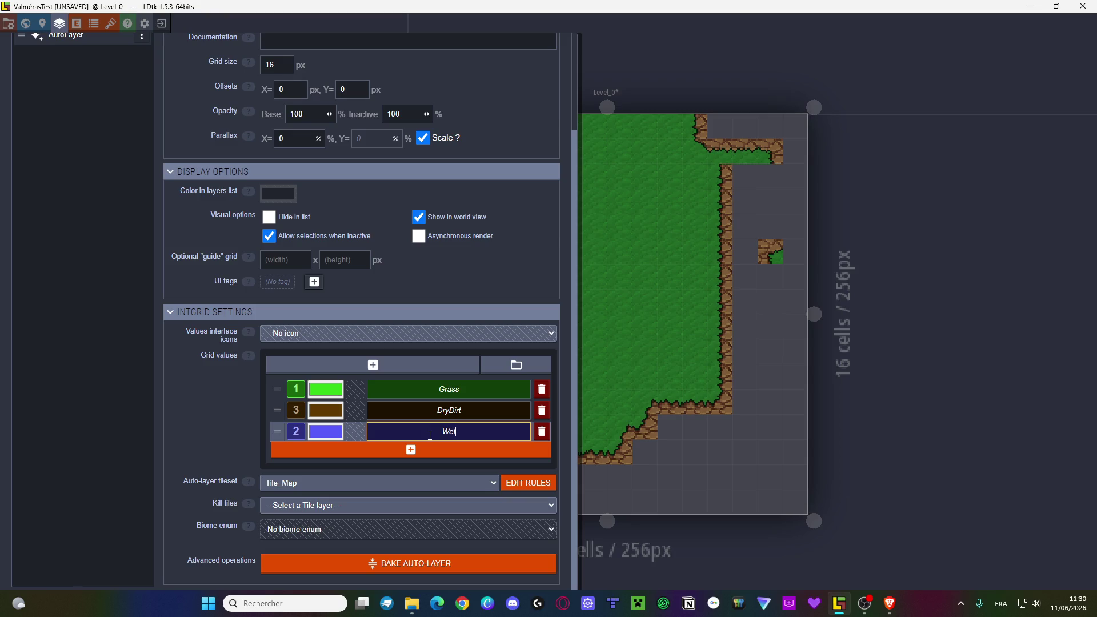
text(Dirt)
key(Return)
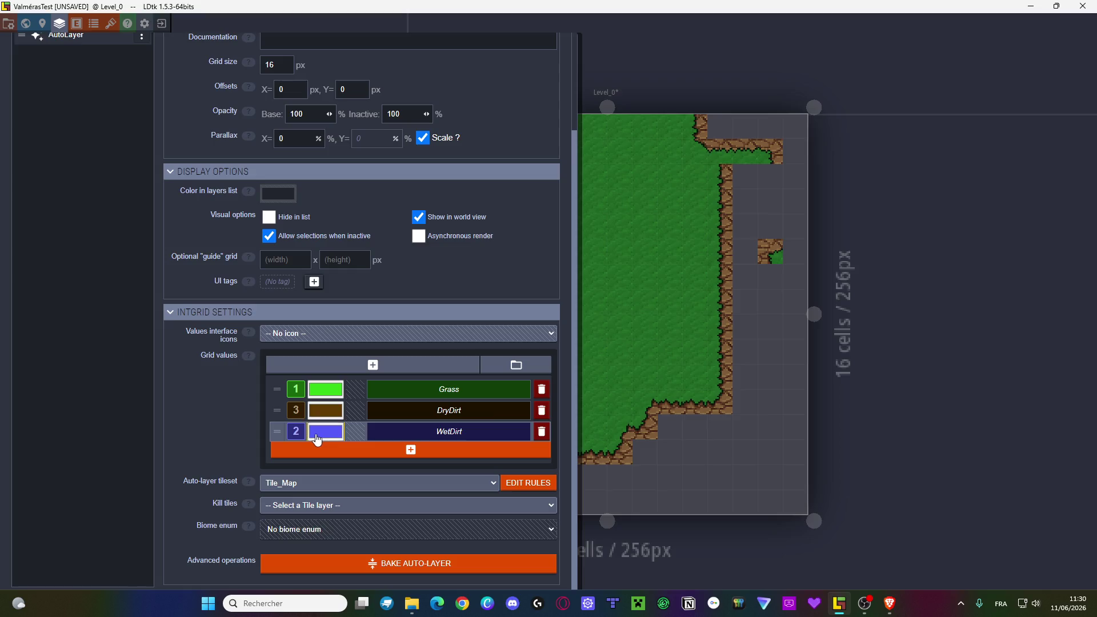
click(324, 431)
click(491, 360)
- Darken WetDirt's colour to olive #282700 and close the layer settings
drag(464, 354, 483, 357)
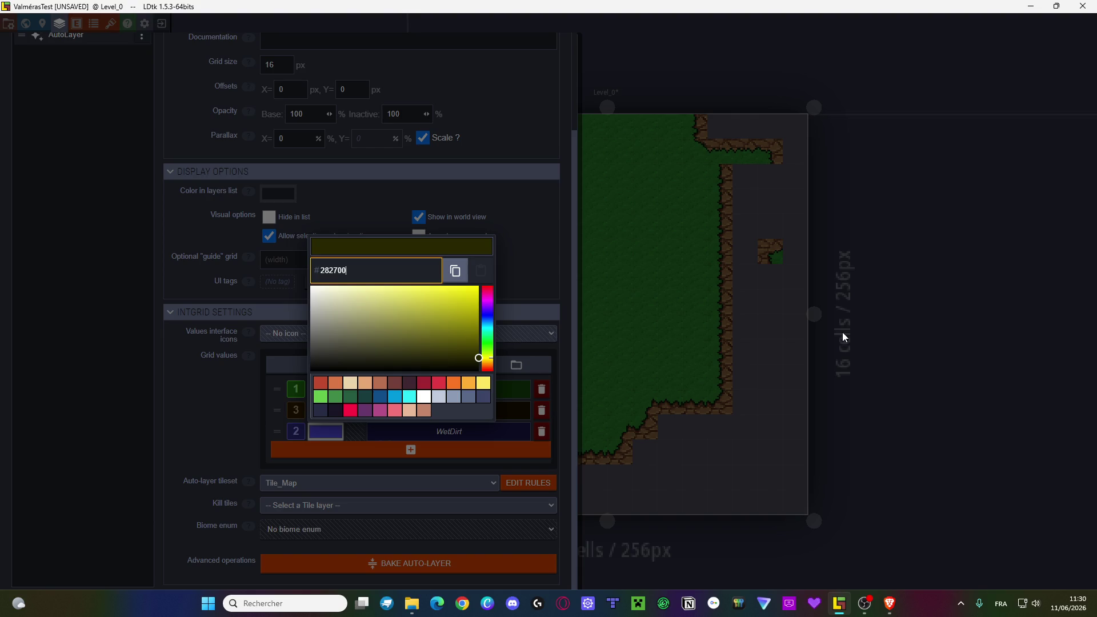
key(Return)
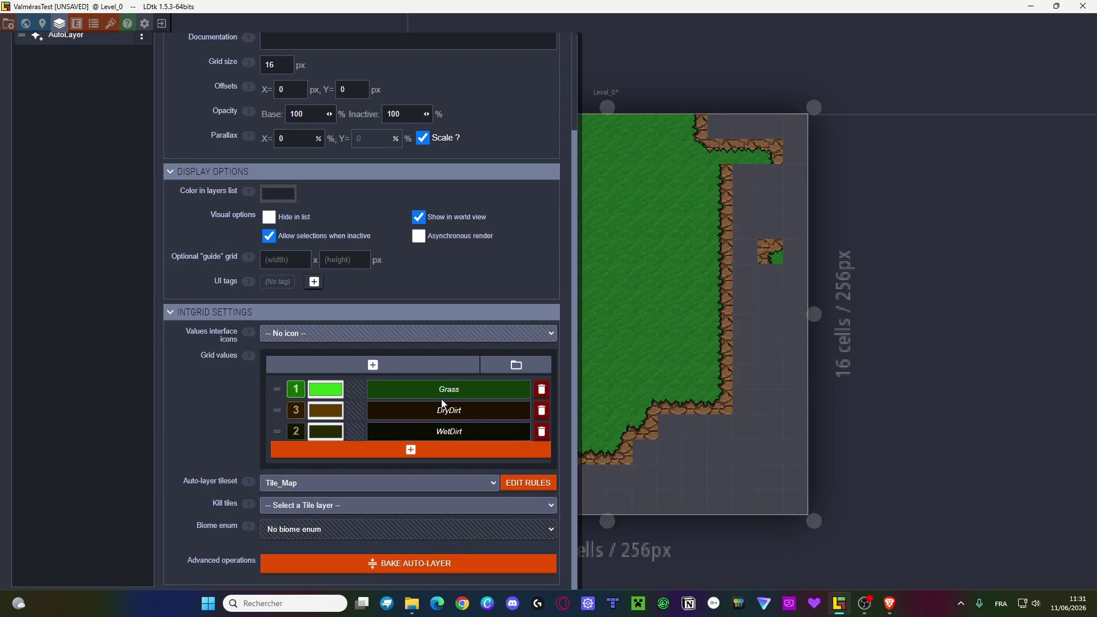
scroll(452, 324, up, 3)
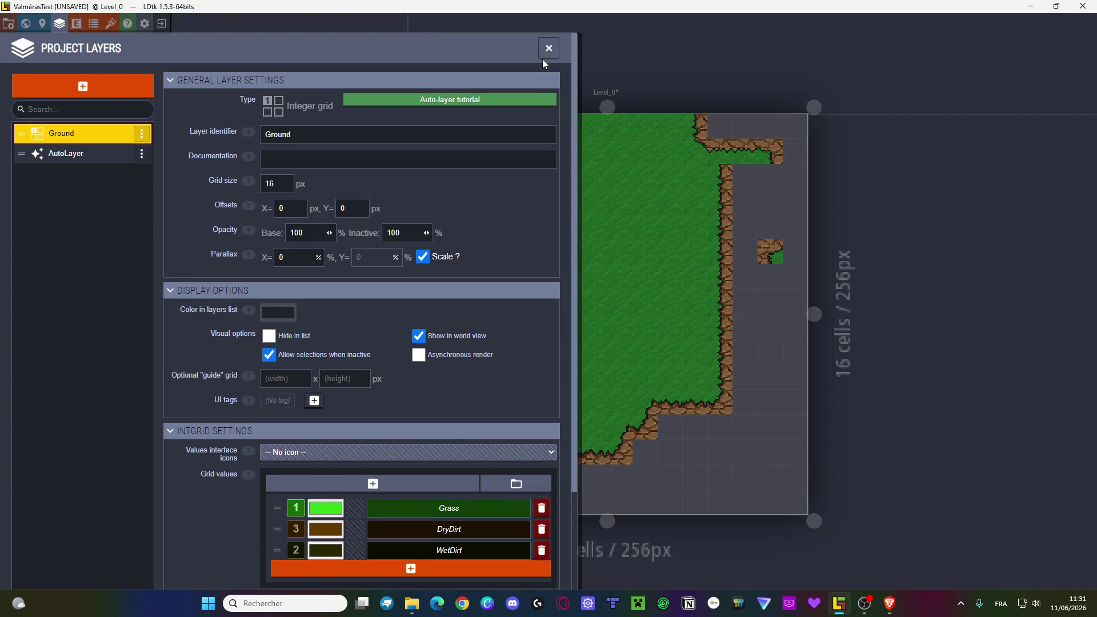
click(549, 48)
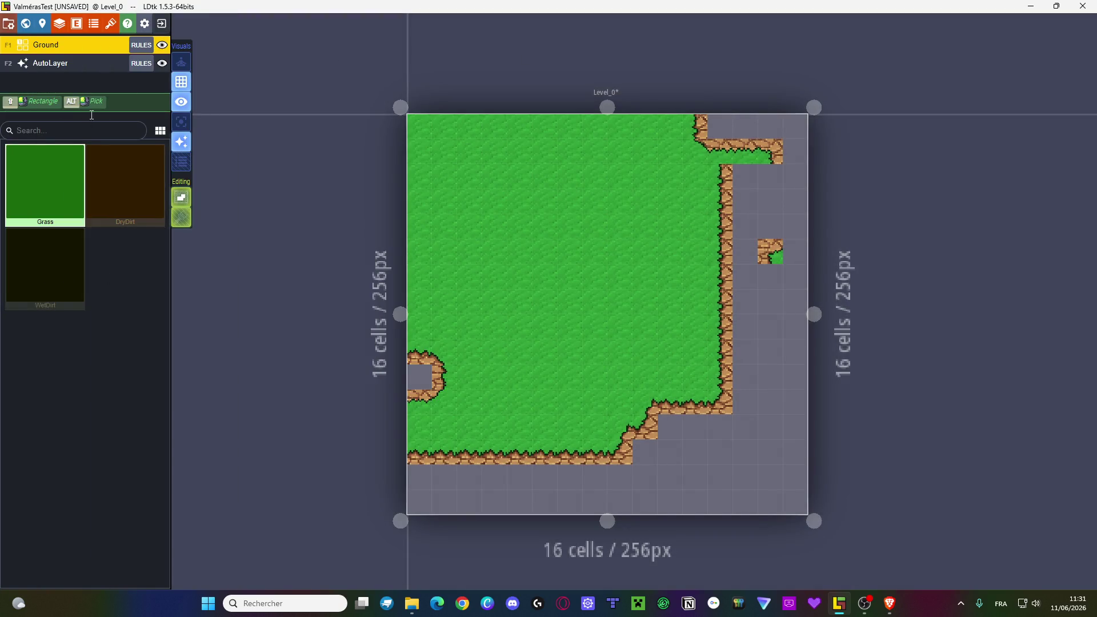
- Start a new Ground rule group in the assistant and assign the dirt centre and edge tiles
click(141, 45)
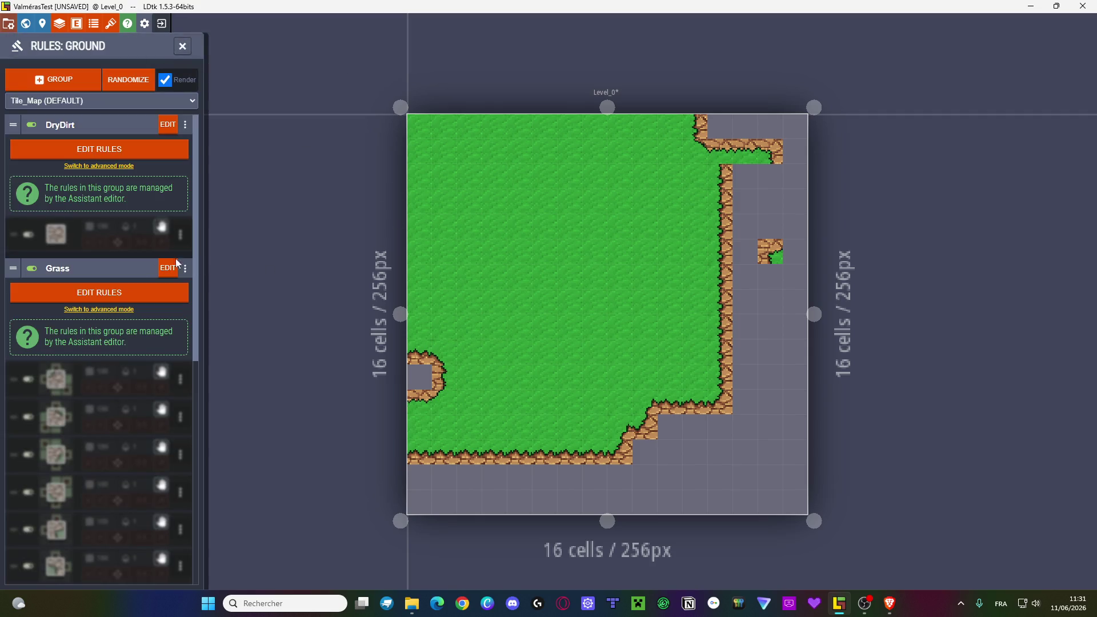
click(73, 82)
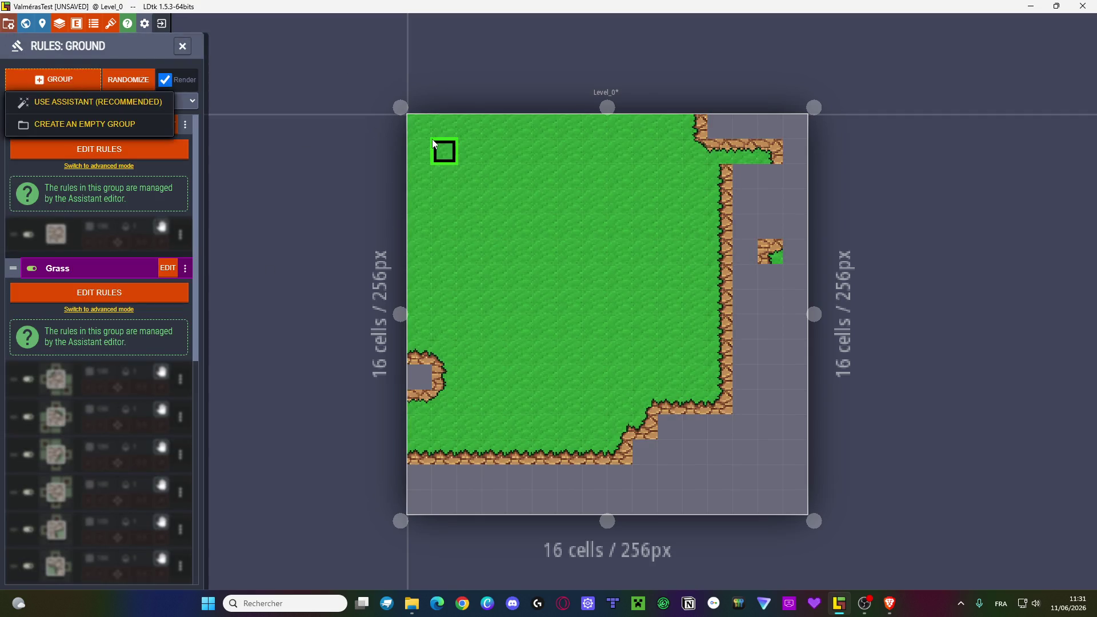
click(61, 105)
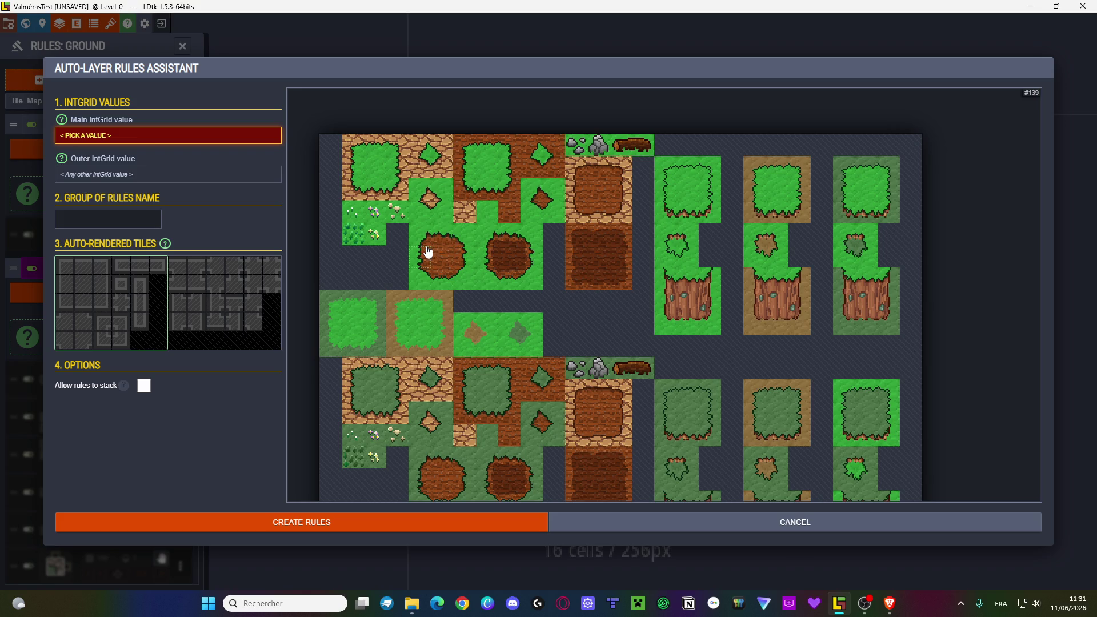
scroll(435, 262, up, 1)
scroll(436, 262, up, 1)
mouse_move(436, 263)
mouse_down()
mouse_move(409, 285)
mouse_move(391, 245)
mouse_move(392, 267)
mouse_up()
click(403, 282)
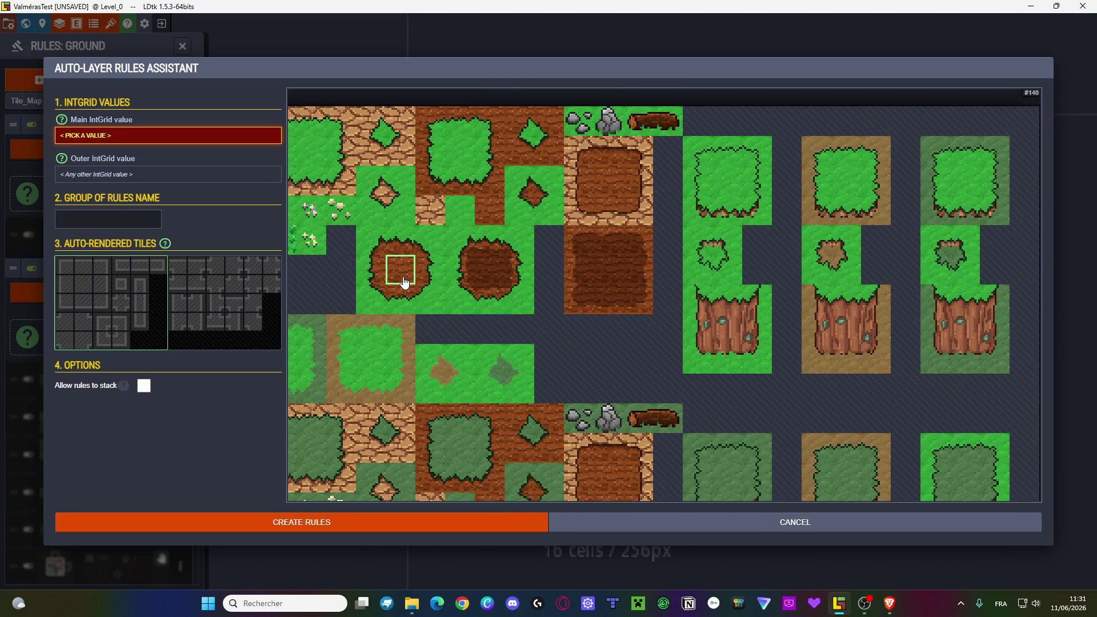
click(82, 284)
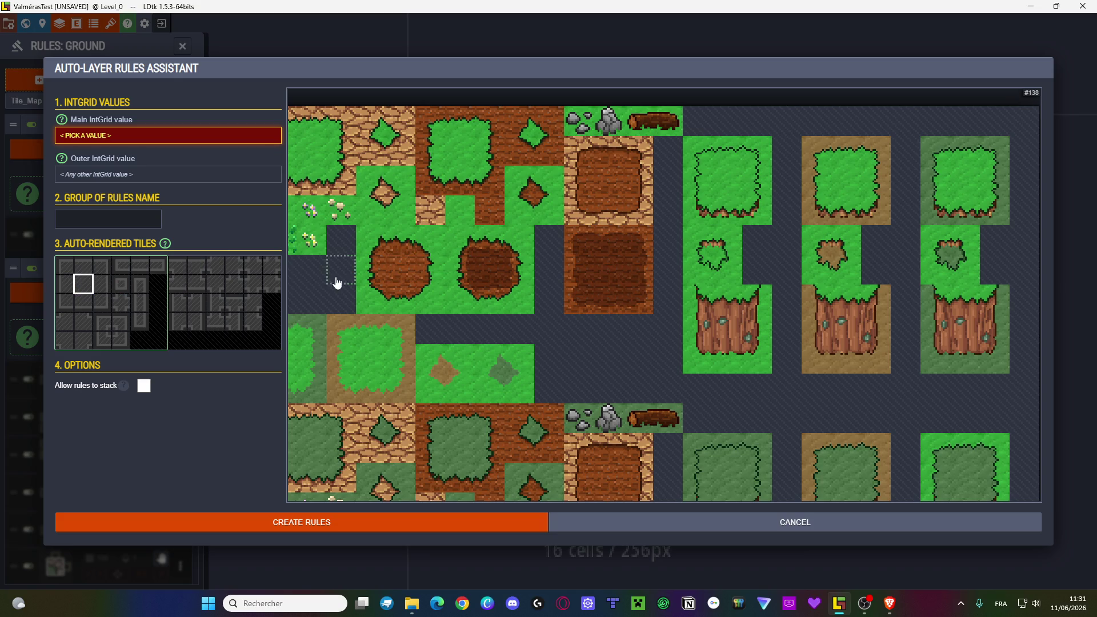
click(399, 271)
click(101, 283)
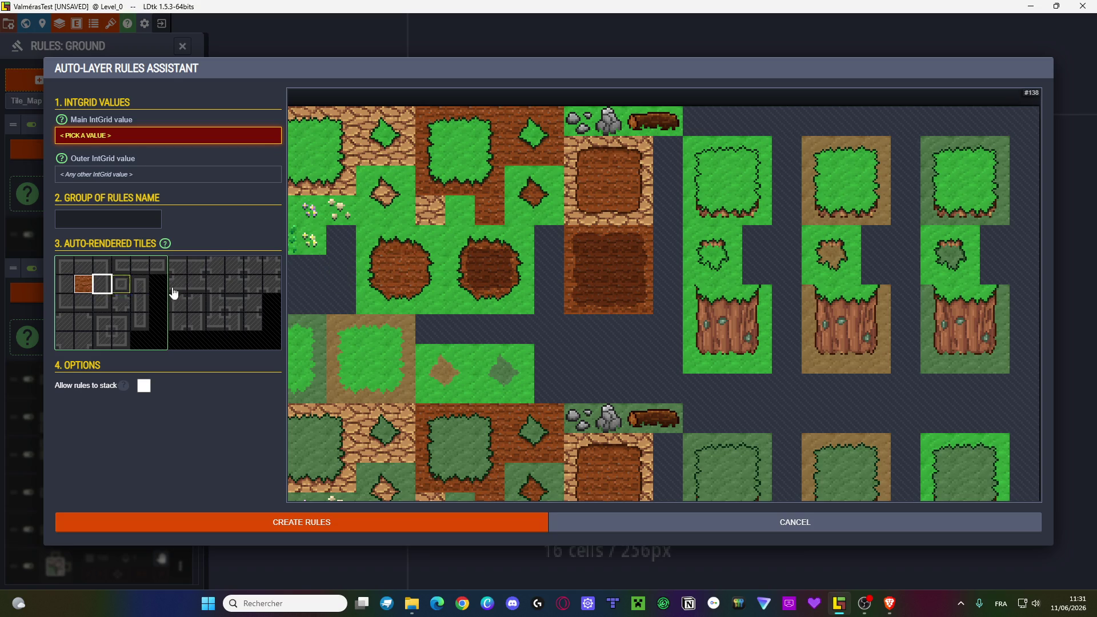
click(428, 271)
click(399, 243)
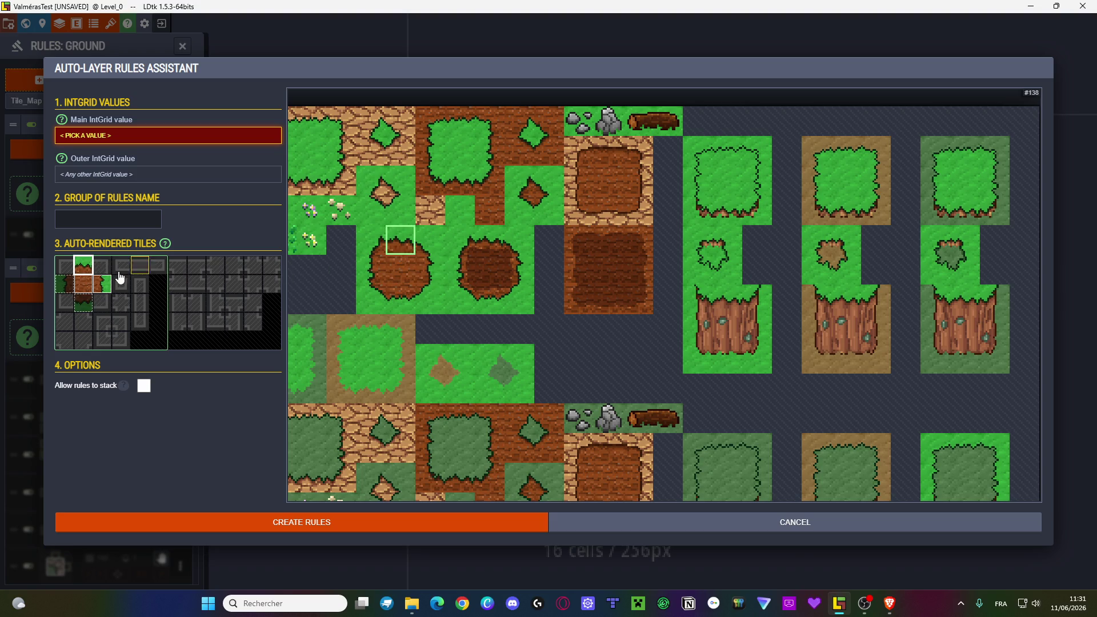
- Fill the corner and bottom slots with grass-corner and grass tiles
click(64, 265)
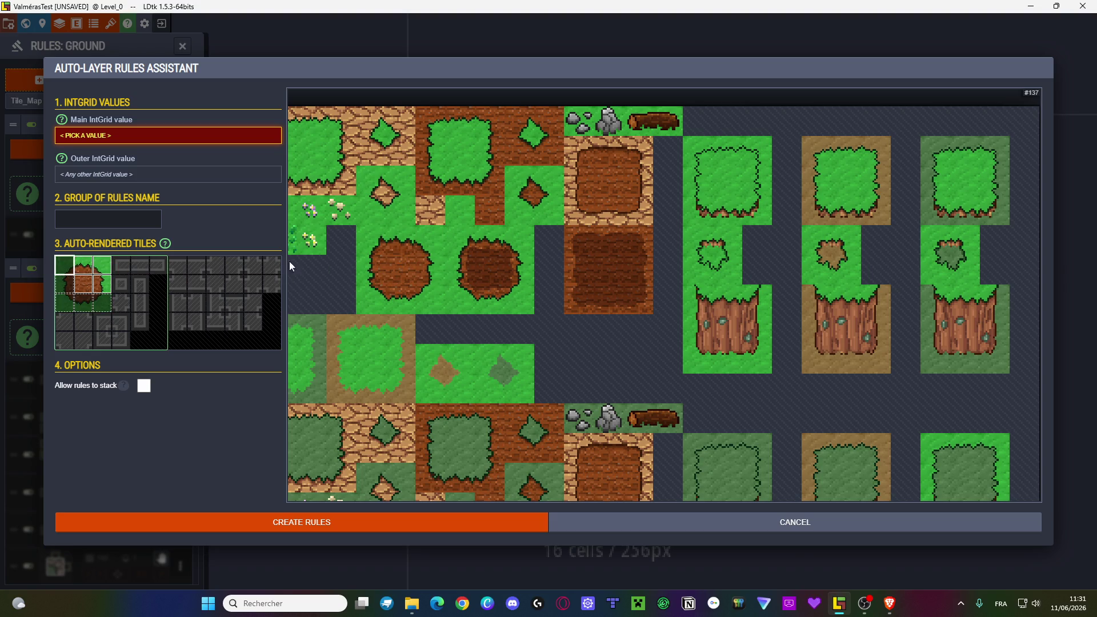
click(371, 240)
click(65, 302)
click(396, 307)
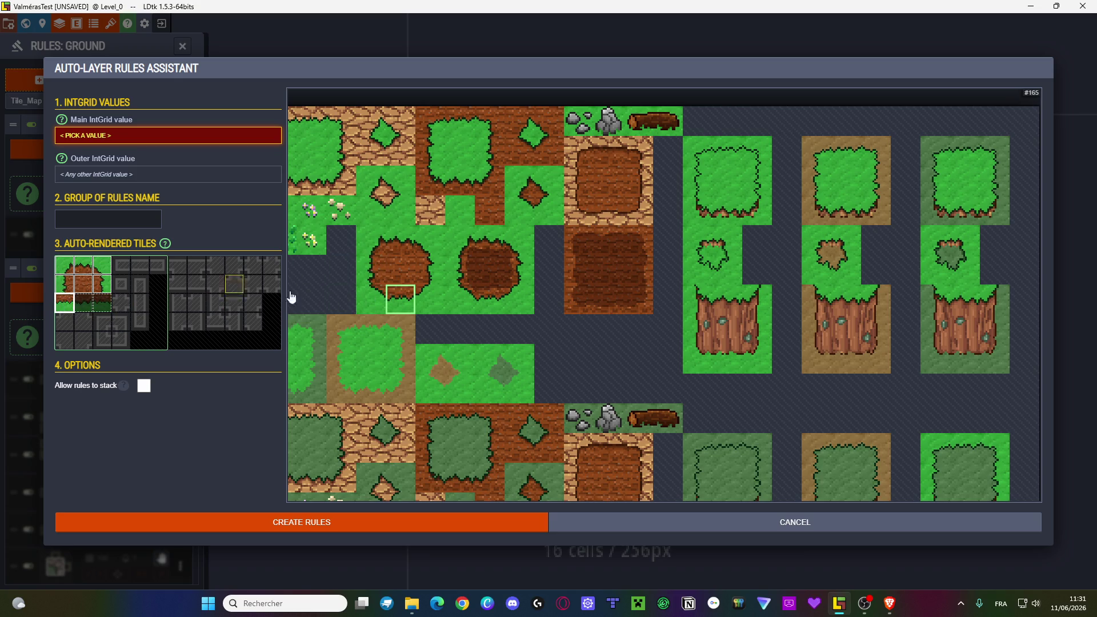
click(371, 299)
click(80, 305)
click(400, 299)
click(102, 306)
click(428, 300)
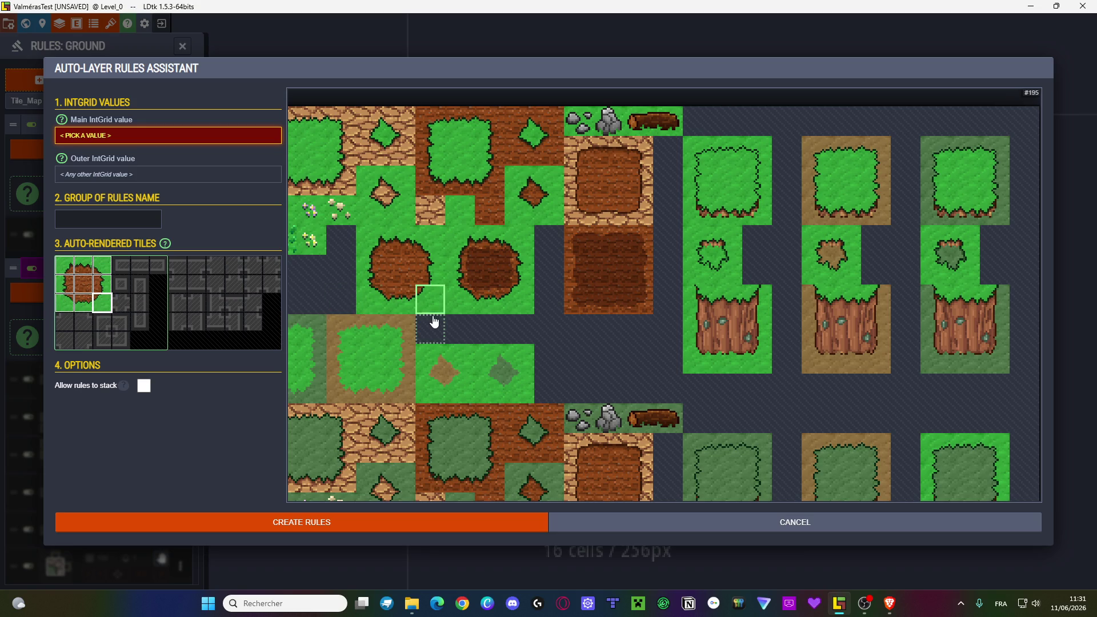
- Fill the remaining lower tile slots with bright grass tiles
scroll(552, 340, down, 3)
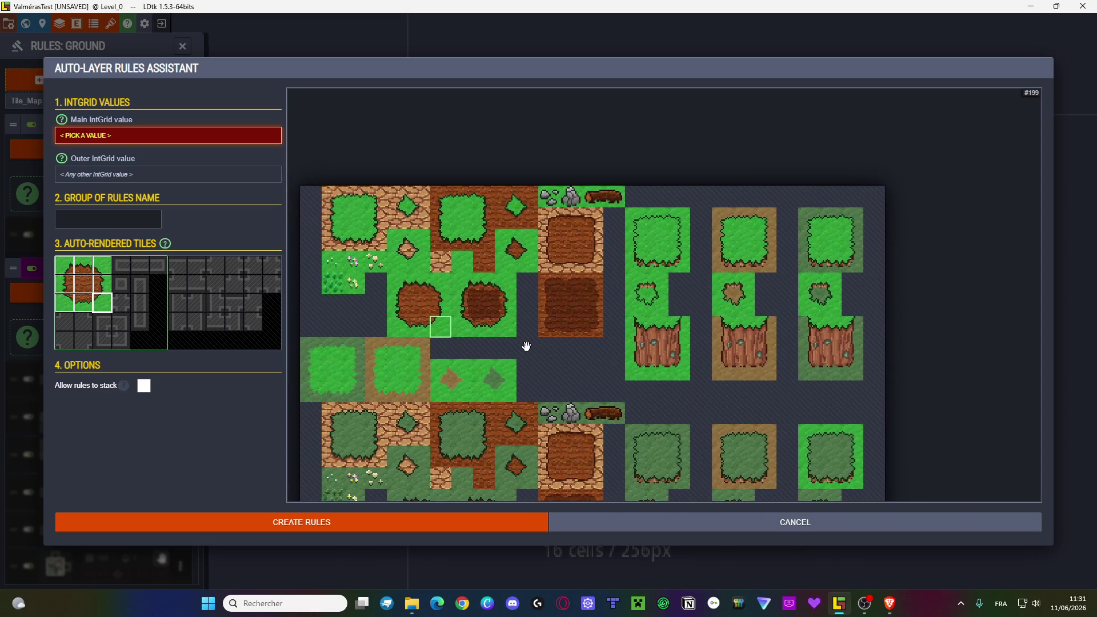
scroll(535, 311, up, 3)
scroll(535, 310, up, 2)
click(65, 340)
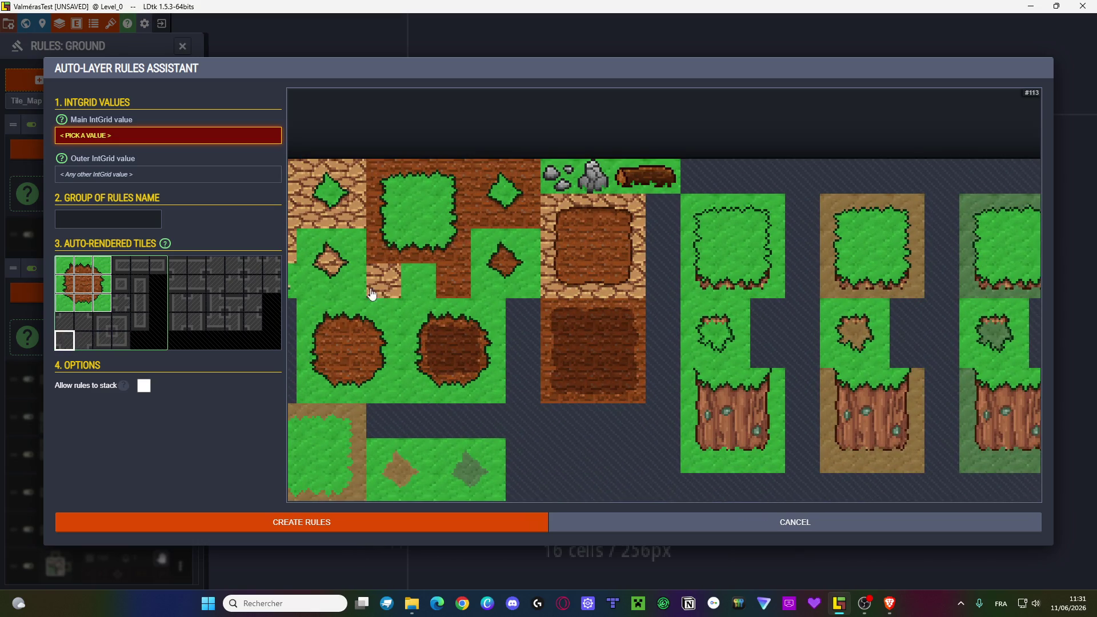
click(510, 261)
click(503, 275)
click(502, 281)
click(60, 324)
click(518, 283)
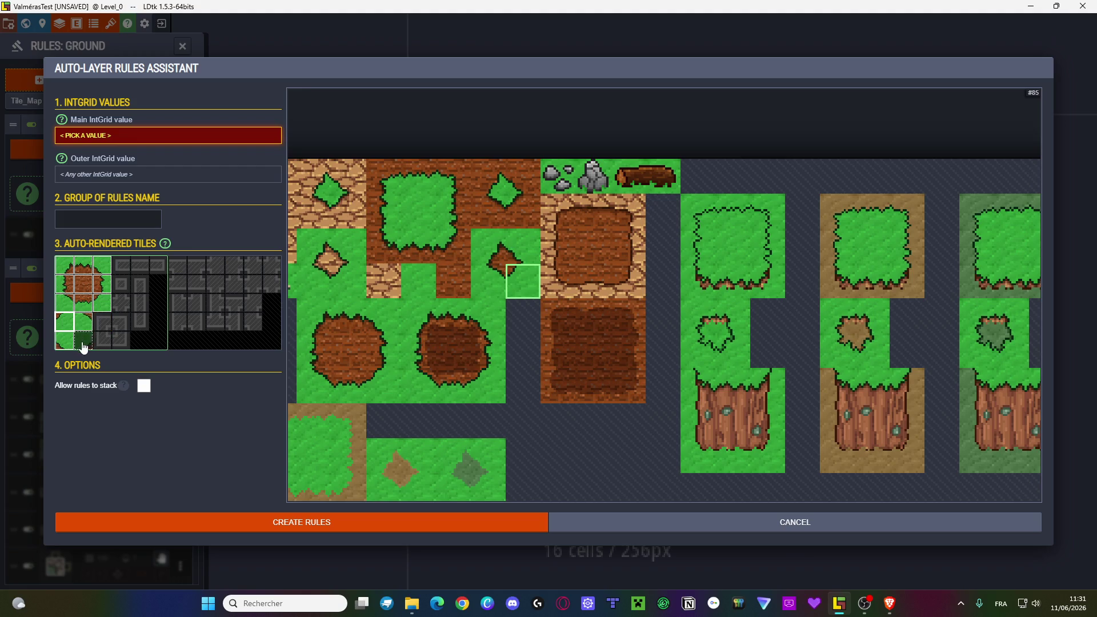
click(494, 249)
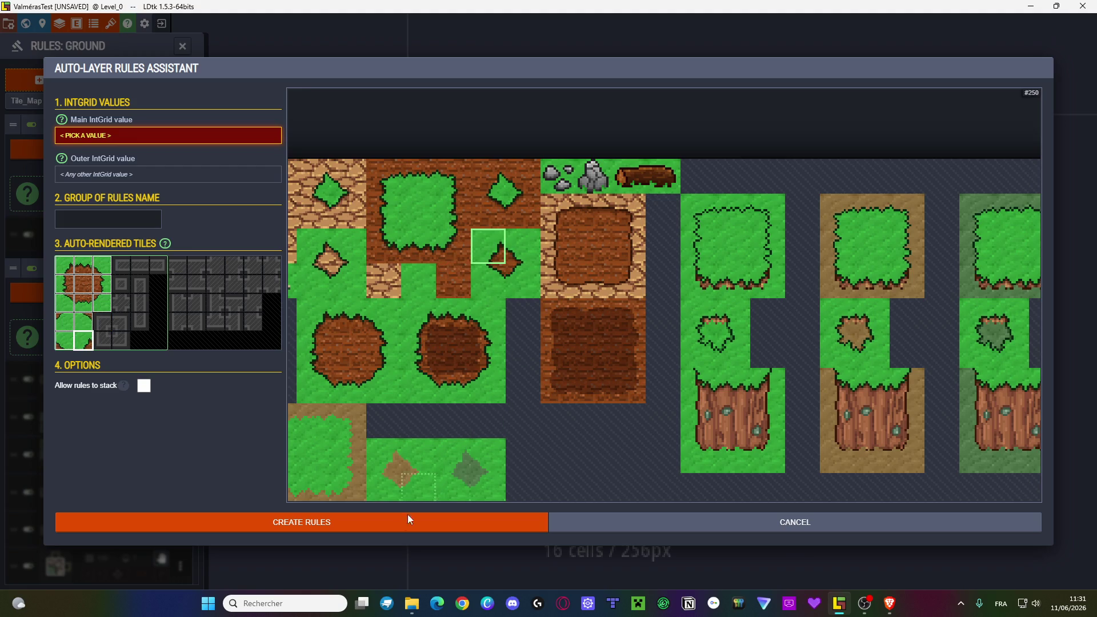
- Set main IntGrid value WetDirt and outer value Grass, then create the rules
click(342, 532)
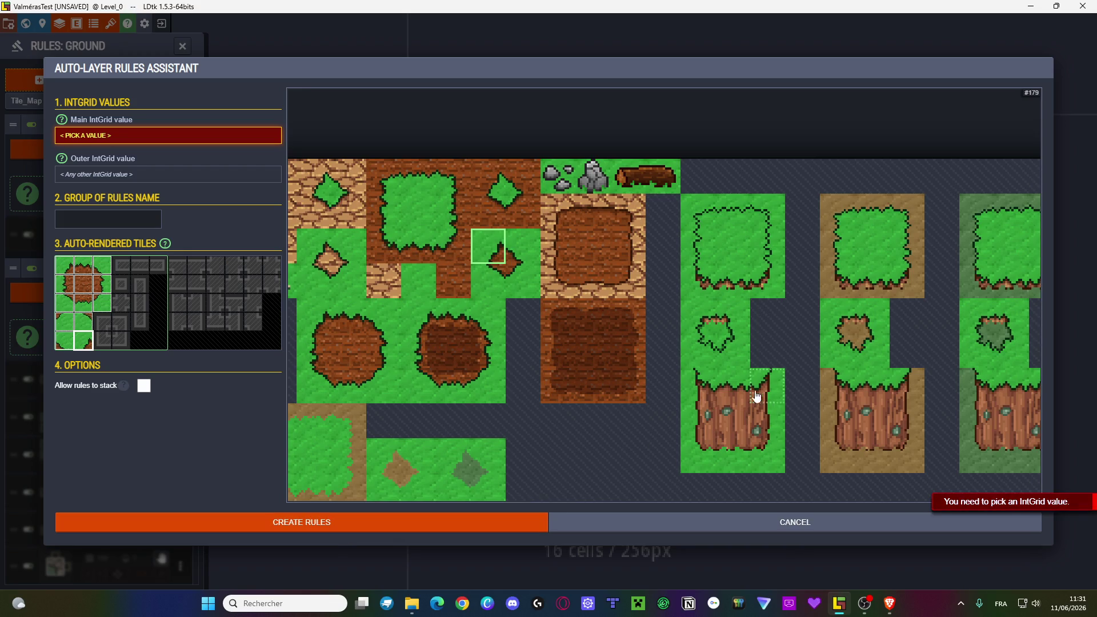
click(162, 137)
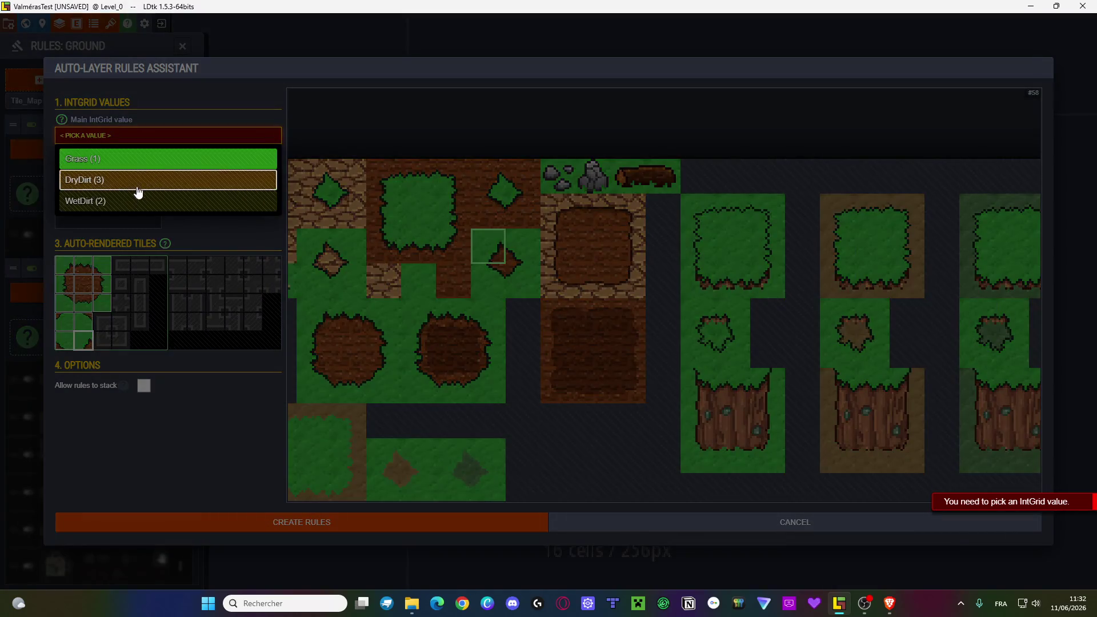
click(137, 182)
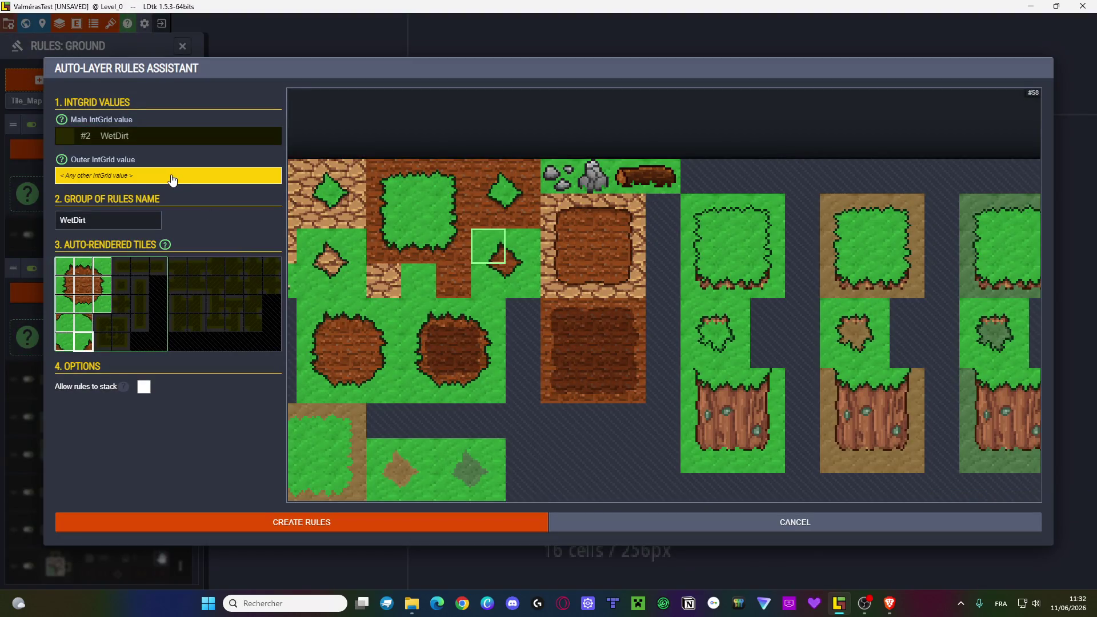
click(136, 176)
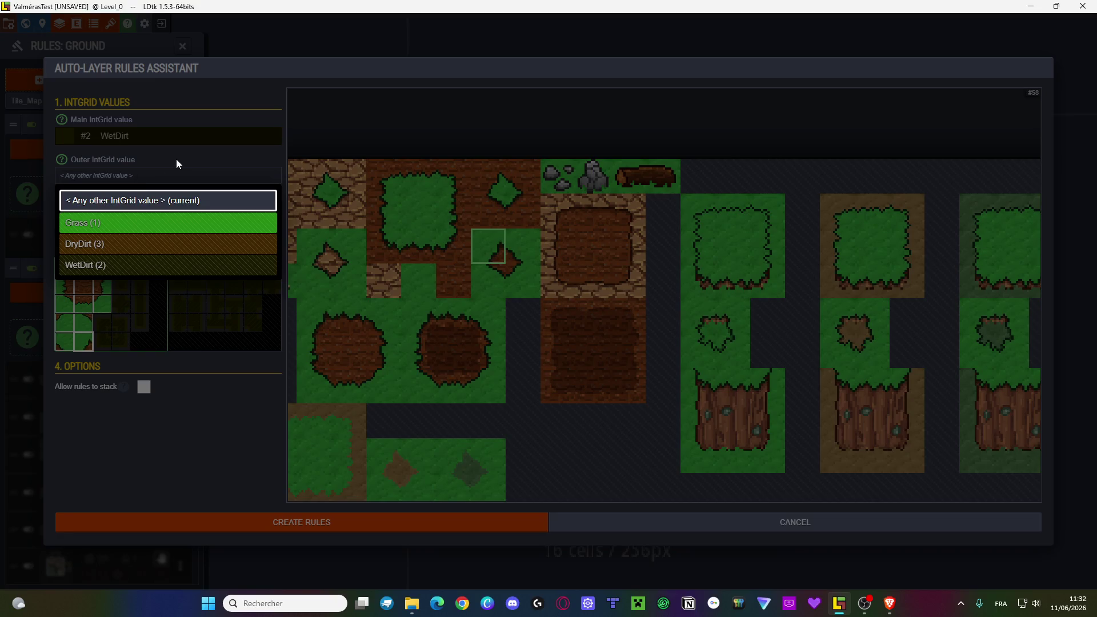
click(177, 161)
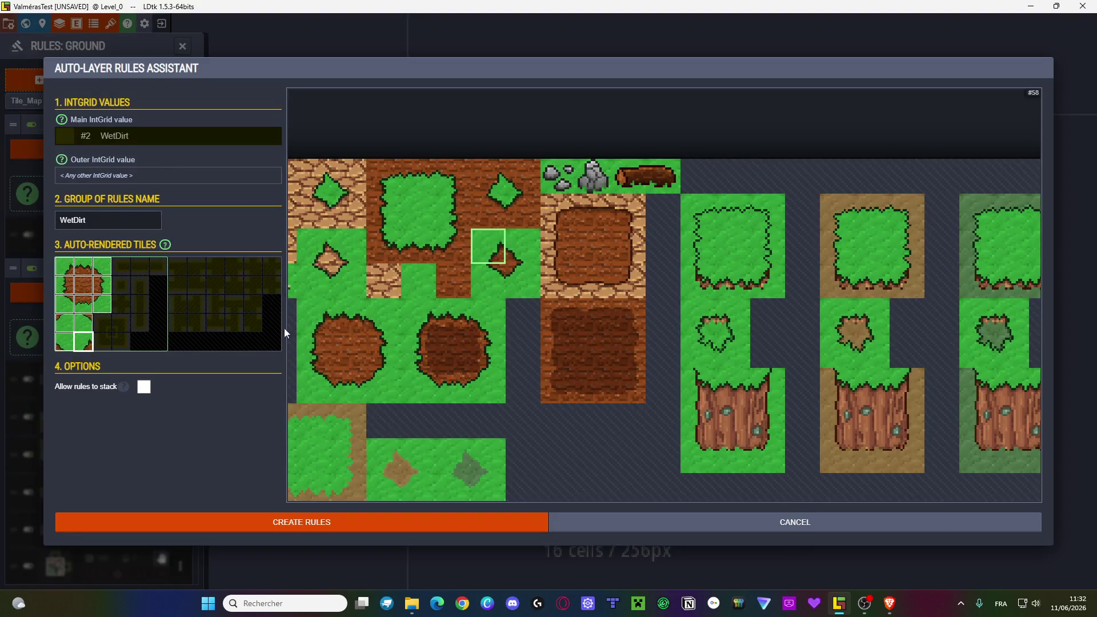
click(147, 181)
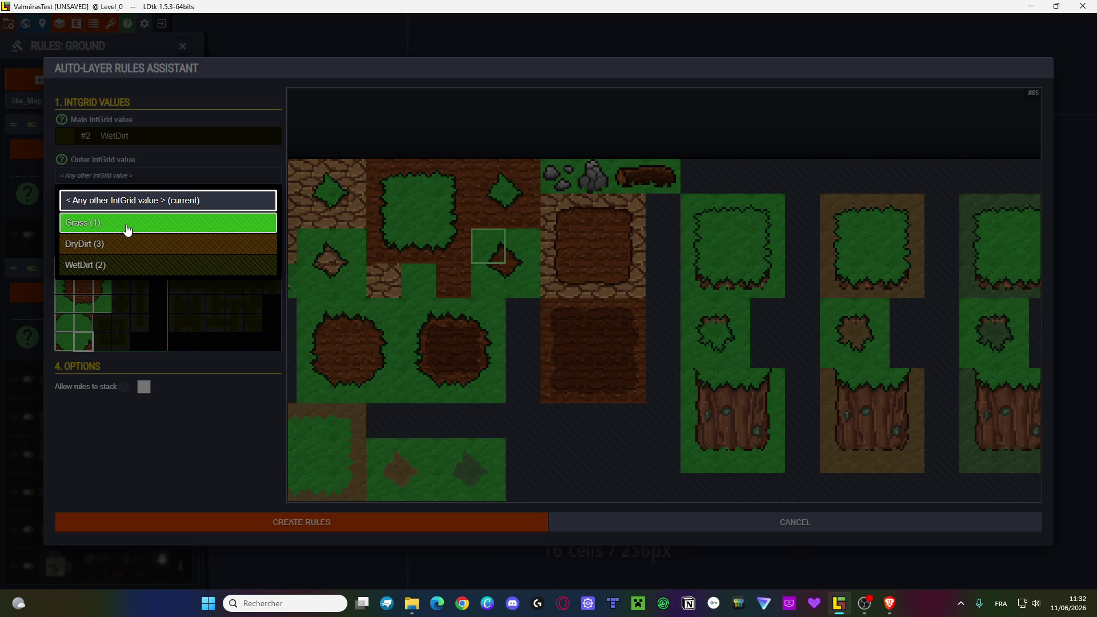
click(128, 228)
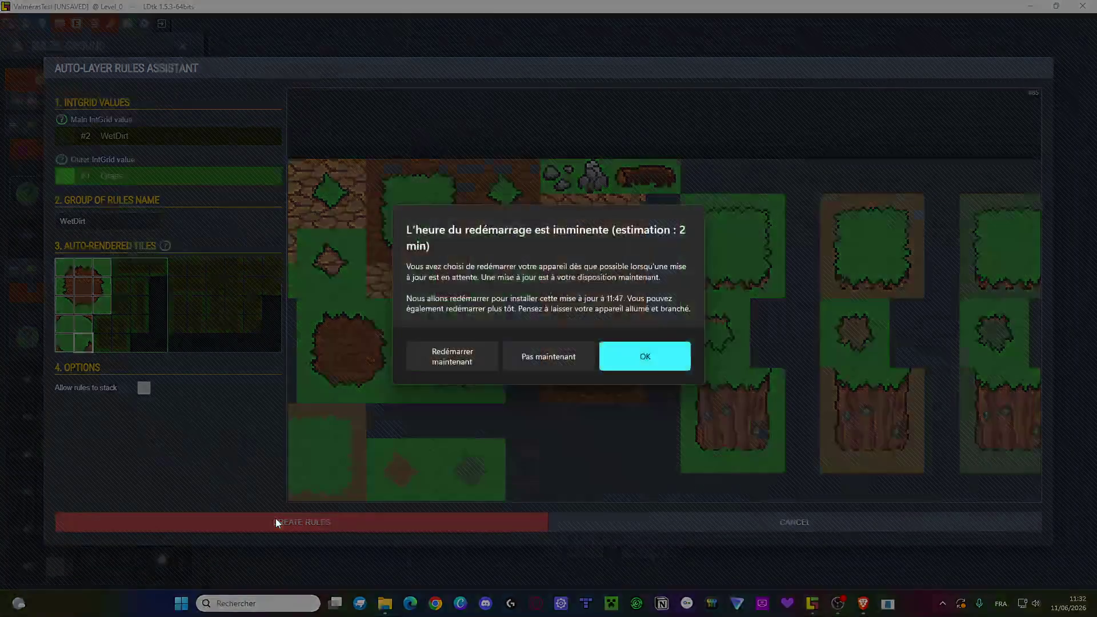
click(549, 357)
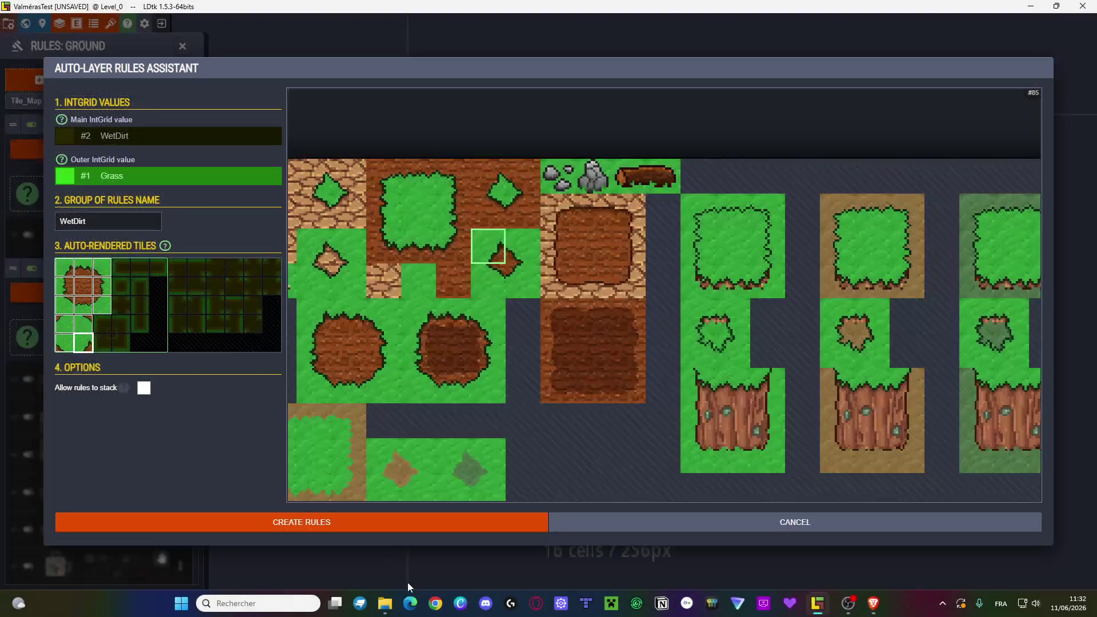
click(311, 522)
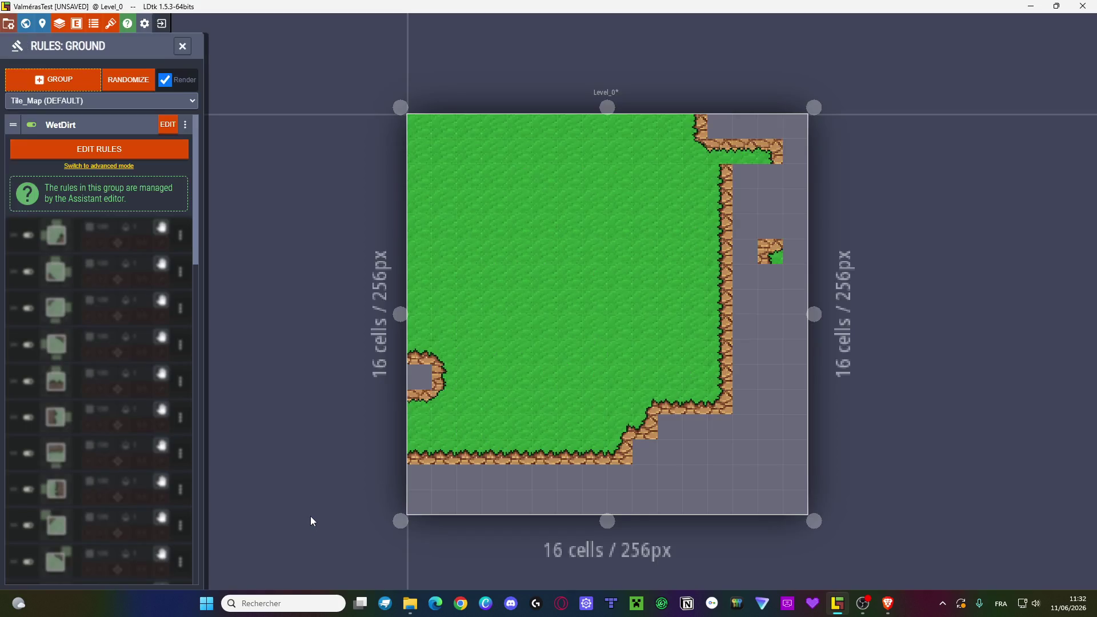
- Try reordering the WetDirt group and check its options menu, then close the Ground rules
scroll(84, 256, down, 8)
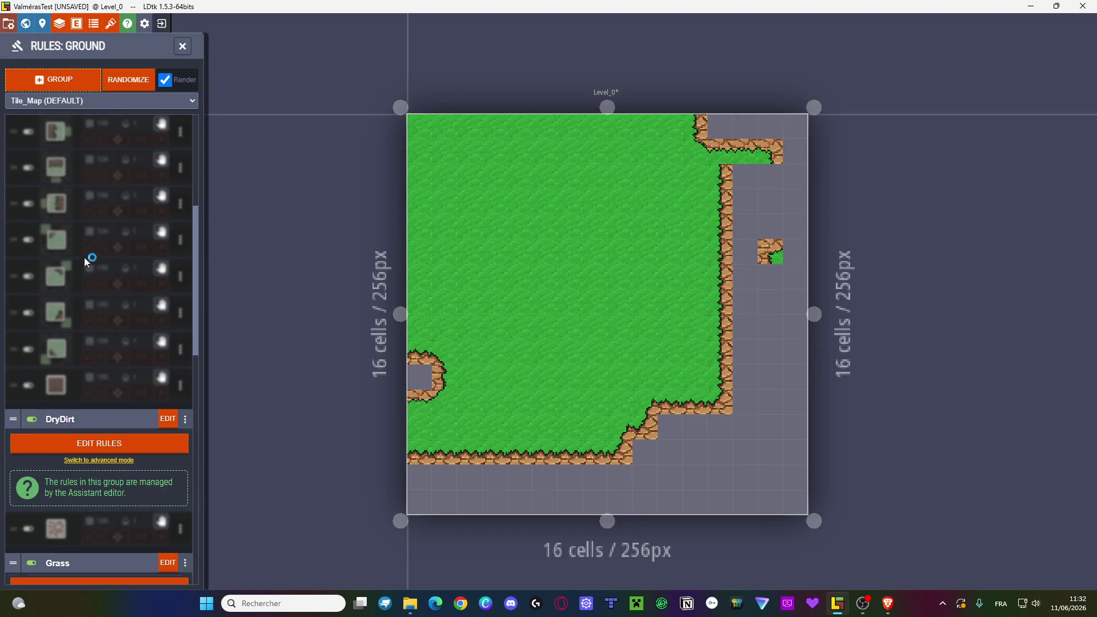
scroll(87, 161, up, 10)
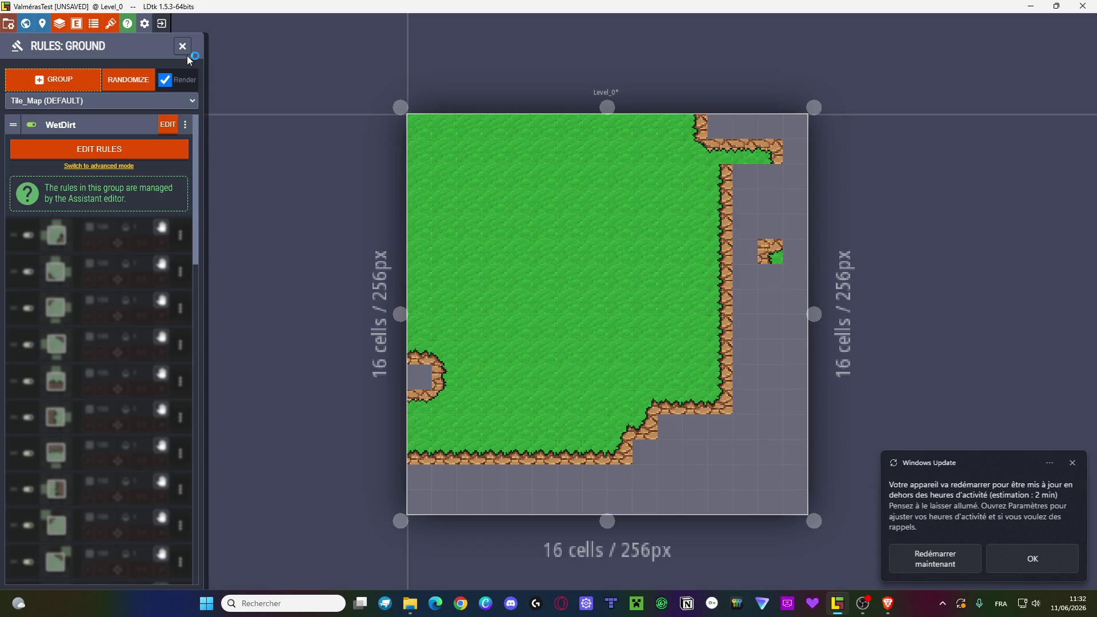
drag(12, 125, 15, 150)
scroll(87, 316, down, 5)
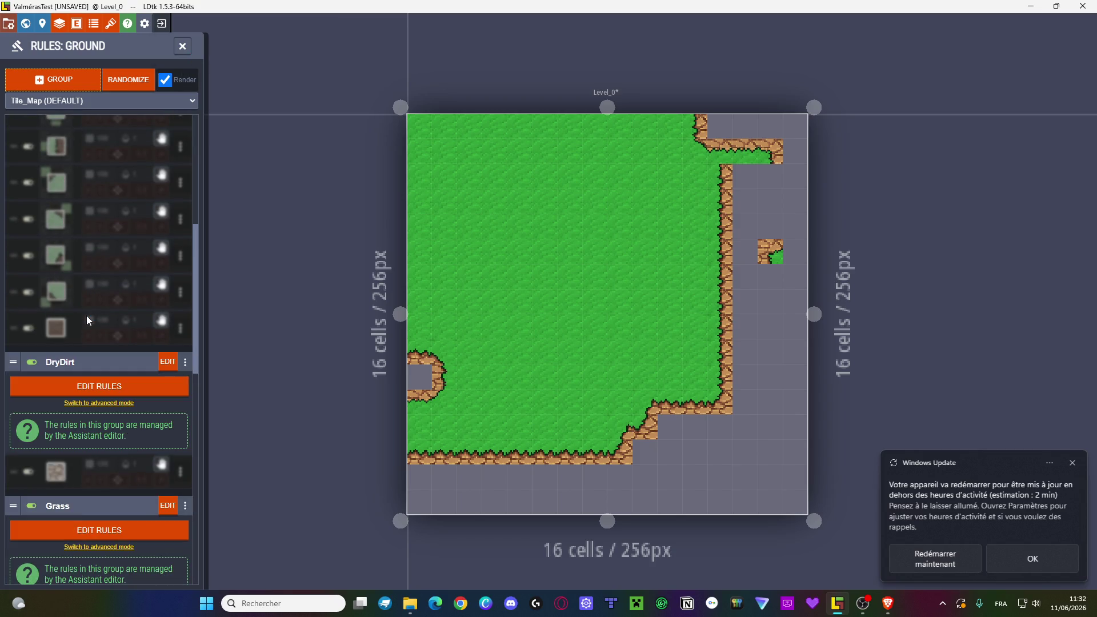
scroll(116, 261, up, 5)
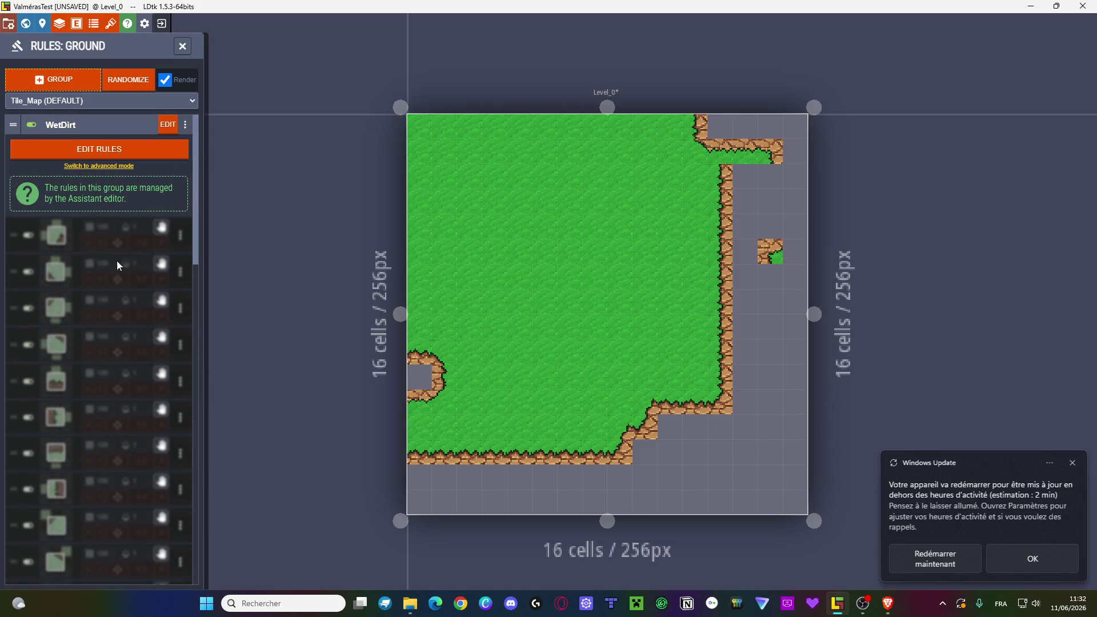
click(180, 129)
click(241, 386)
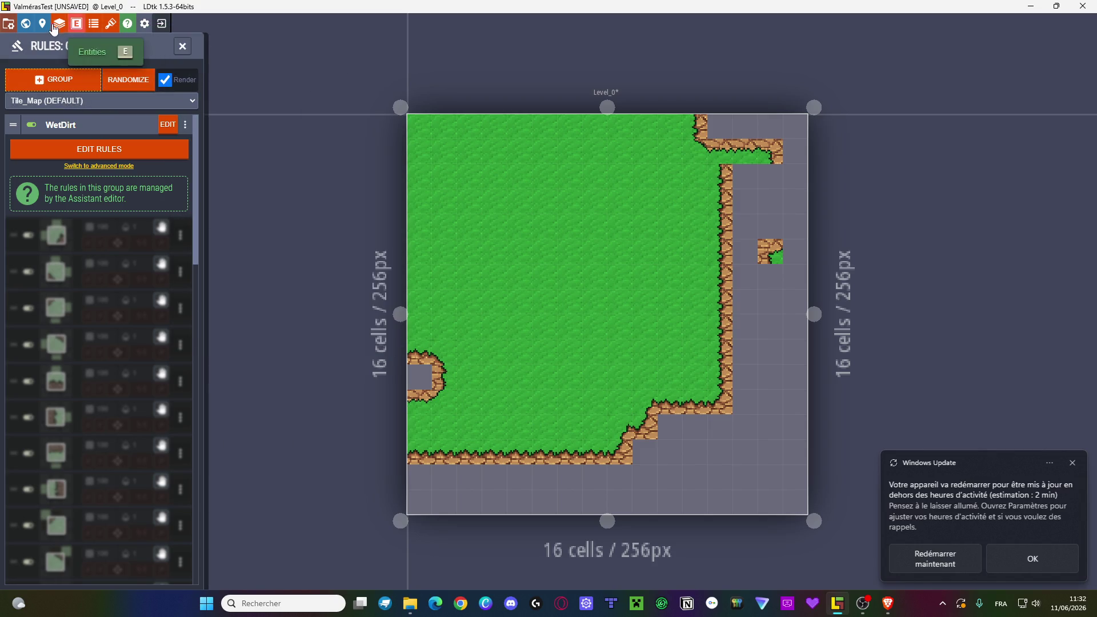
click(182, 46)
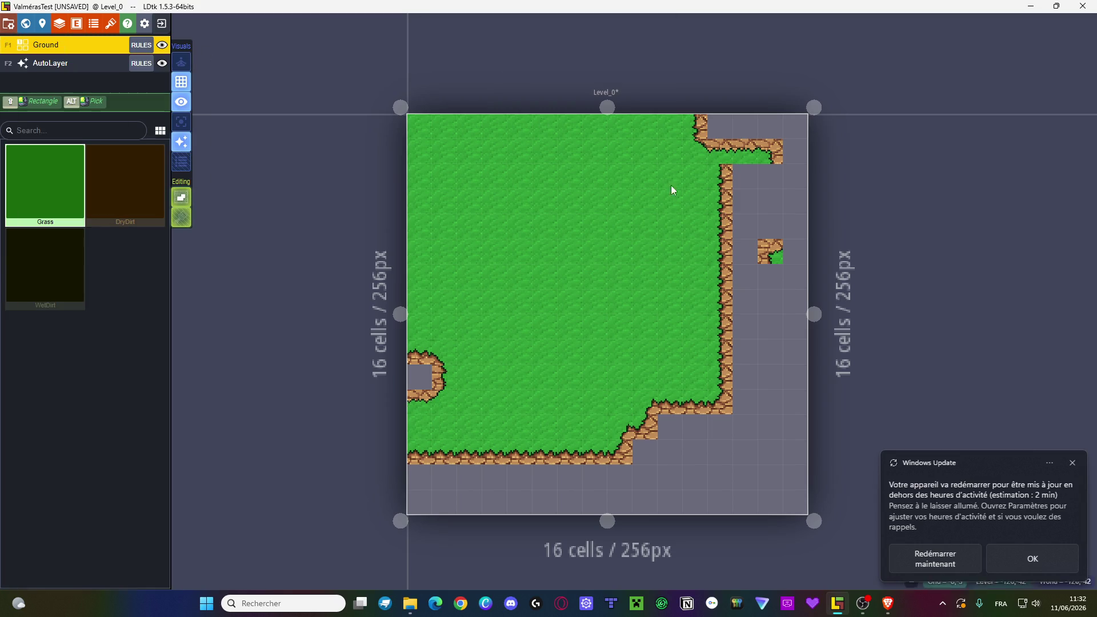
- Paint a large WetDirt rectangle above the level centre, then reselect Grass and reopen Ground rules
click(74, 289)
click(578, 226)
mouse_move(577, 224)
mouse_down()
mouse_move(623, 227)
mouse_move(611, 248)
mouse_move(523, 286)
mouse_move(622, 248)
mouse_move(593, 272)
mouse_move(535, 263)
mouse_move(620, 246)
mouse_move(626, 286)
mouse_move(543, 248)
mouse_move(508, 211)
mouse_move(632, 210)
mouse_move(643, 272)
mouse_up()
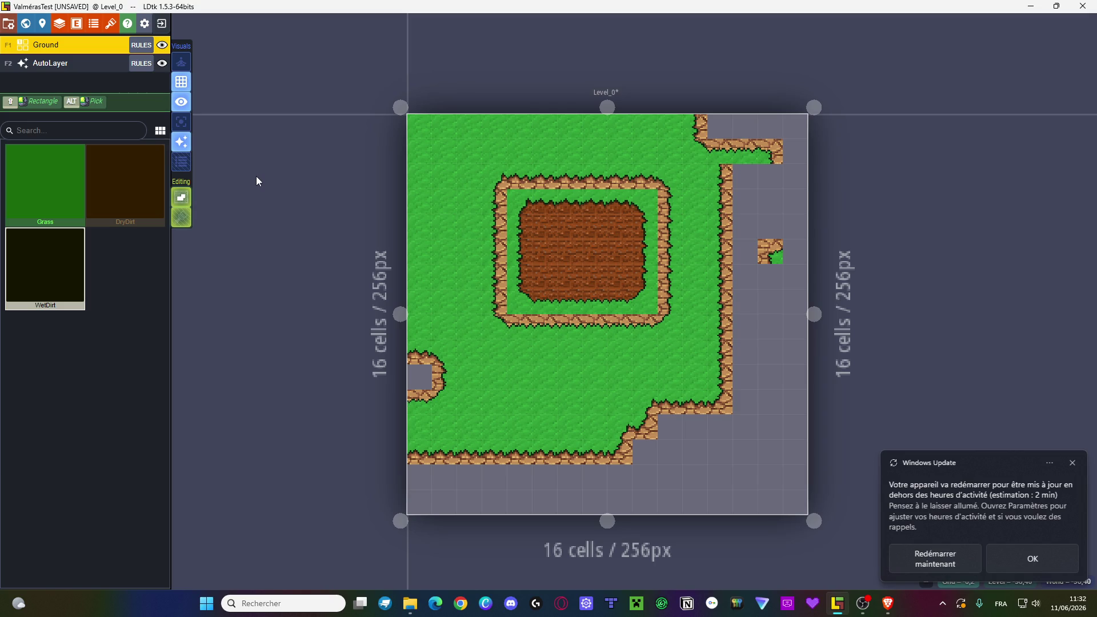
click(14, 204)
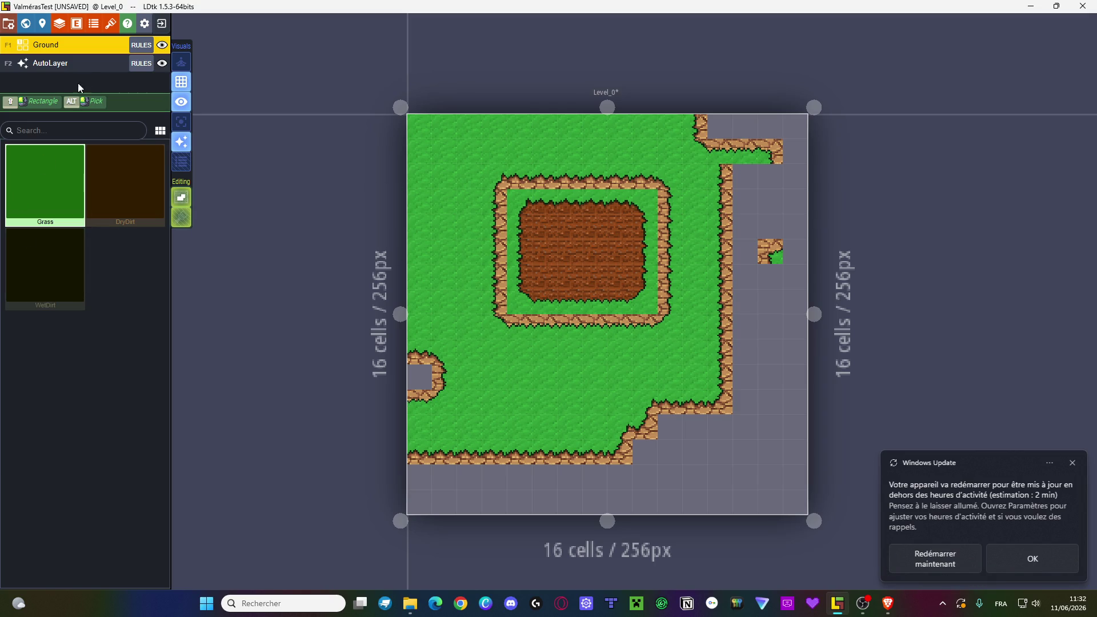
click(136, 48)
scroll(101, 253, down, 5)
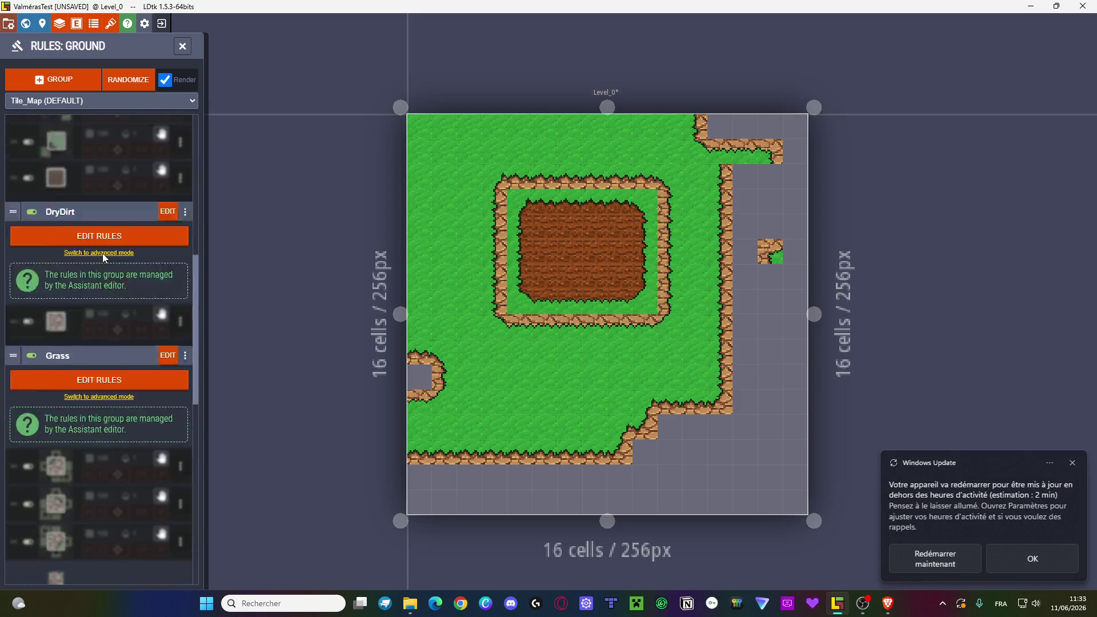
- Change the Grass group's outer IntGrid value to WetDirt and update its rules
click(103, 286)
click(165, 175)
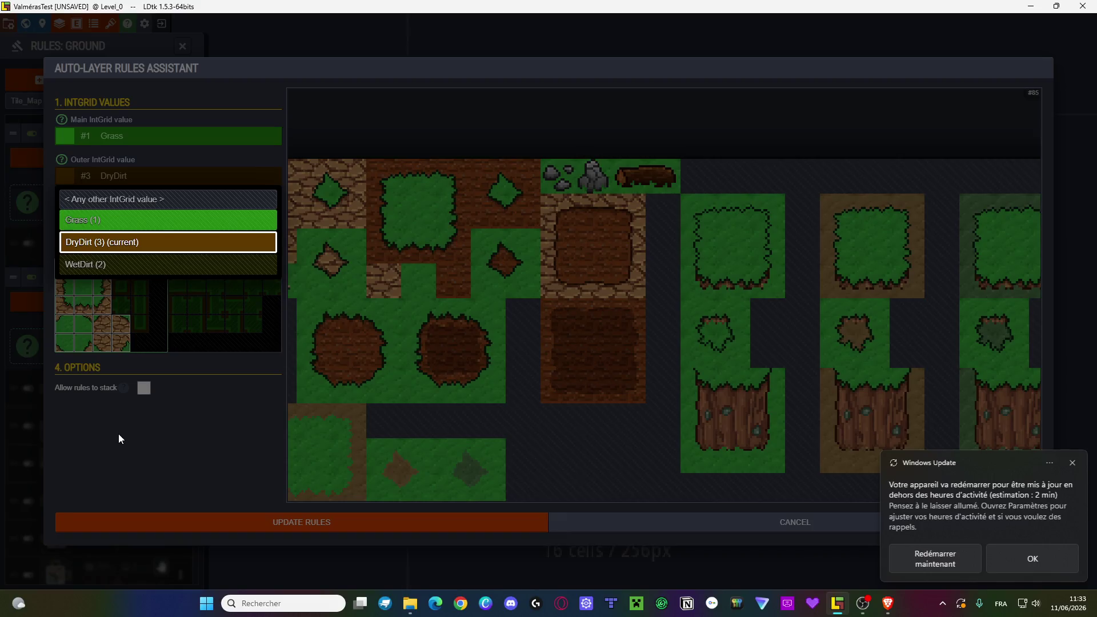
click(164, 180)
mouse_move(63, 163)
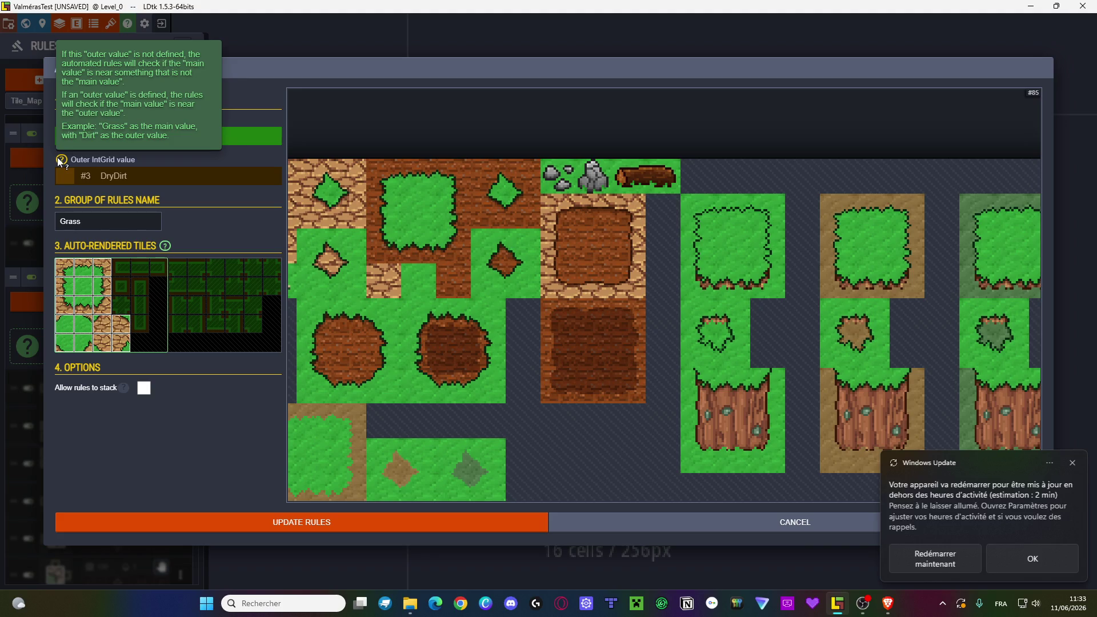
click(100, 178)
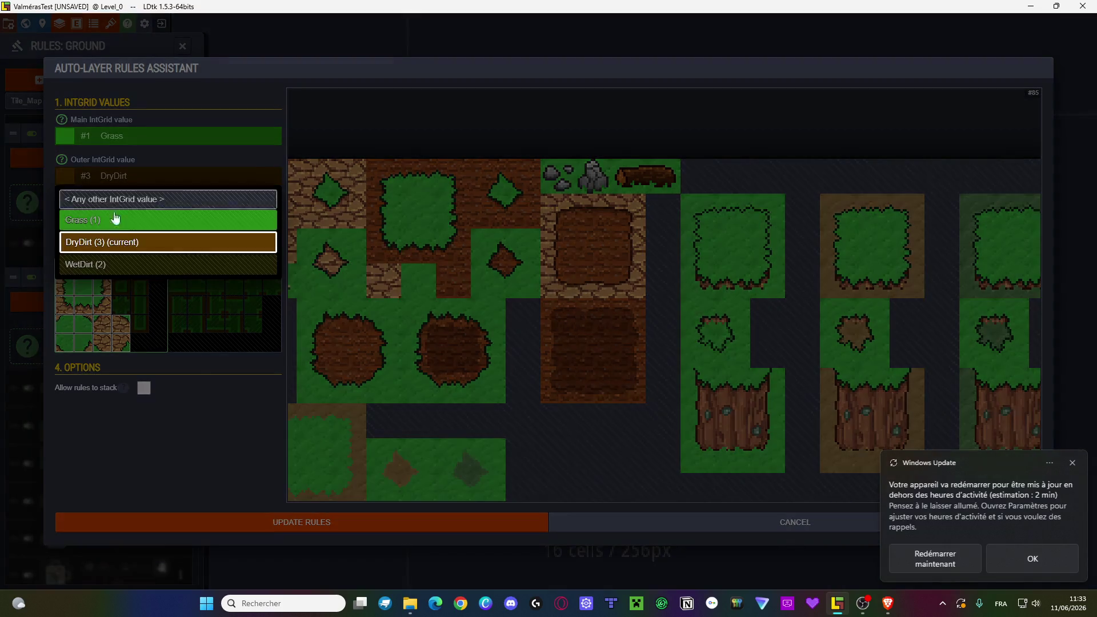
click(123, 264)
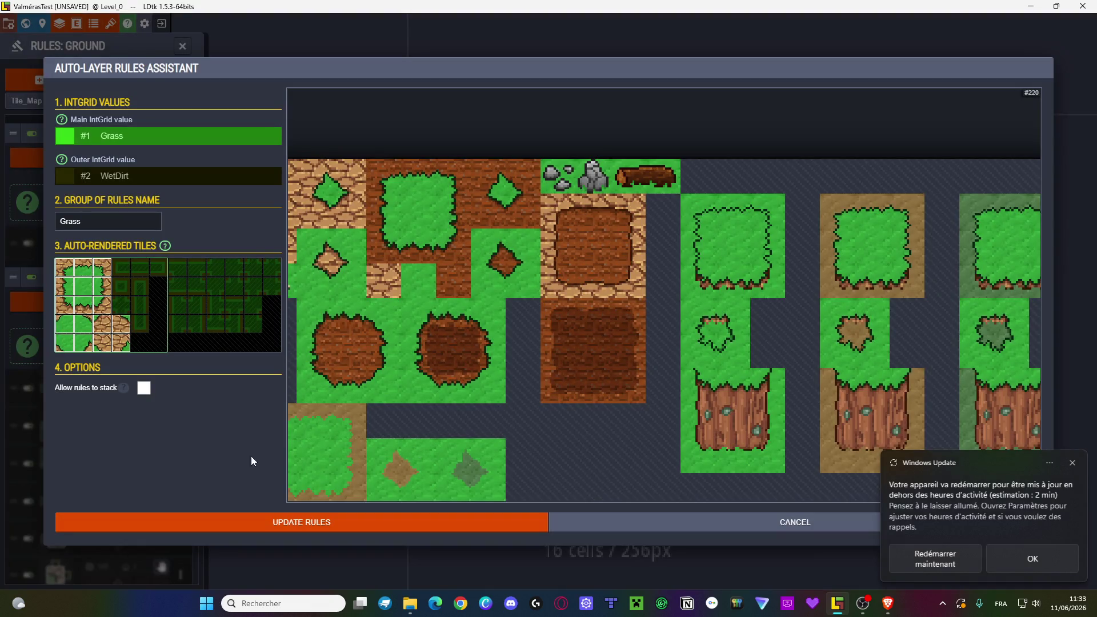
click(264, 522)
- Paint Grass over most of the dirt patch and close the Ground rules
mouse_move(506, 290)
mouse_down()
mouse_move(522, 274)
mouse_move(517, 198)
mouse_move(569, 295)
mouse_move(641, 301)
mouse_move(543, 274)
mouse_move(578, 251)
mouse_up()
scroll(30, 242, up, 3)
scroll(30, 242, up, 2)
click(182, 46)
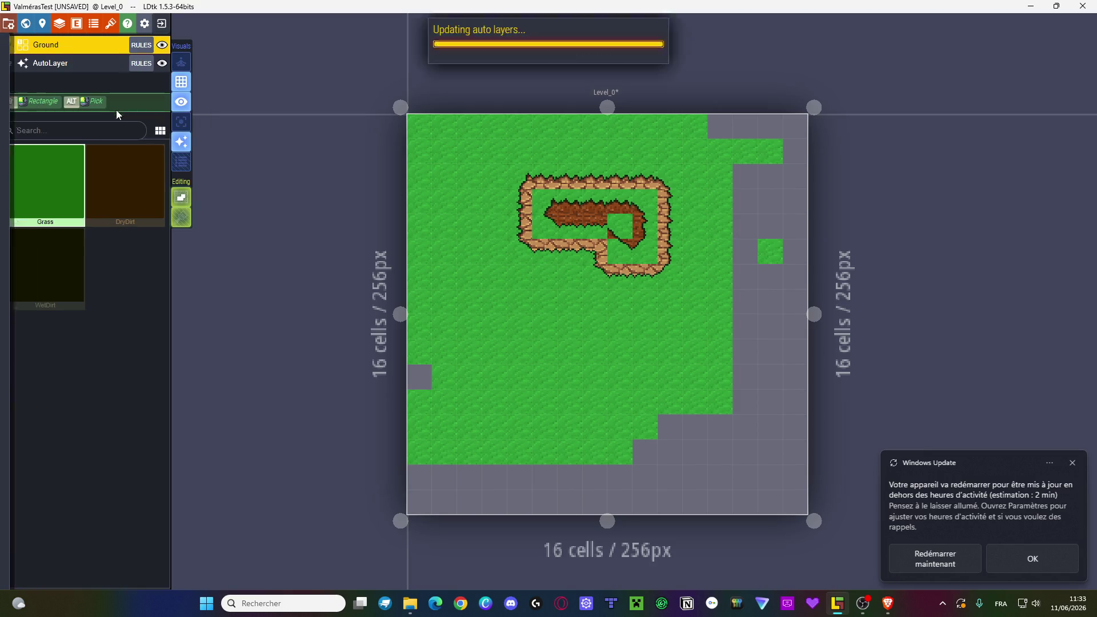
- Paint WetDirt over the upper-left patch in two strokes and reopen the Ground rules
click(75, 230)
mouse_move(573, 232)
mouse_down()
mouse_move(549, 254)
mouse_move(575, 284)
mouse_move(548, 251)
mouse_move(549, 302)
mouse_move(525, 172)
mouse_move(676, 198)
mouse_move(576, 168)
mouse_move(644, 173)
mouse_move(594, 174)
mouse_move(636, 157)
mouse_move(663, 168)
mouse_up()
mouse_move(672, 215)
mouse_down()
mouse_move(619, 280)
mouse_move(495, 283)
mouse_move(604, 305)
mouse_move(465, 274)
mouse_move(495, 245)
mouse_move(469, 182)
mouse_move(494, 173)
mouse_move(474, 270)
mouse_move(618, 278)
mouse_move(671, 299)
mouse_up()
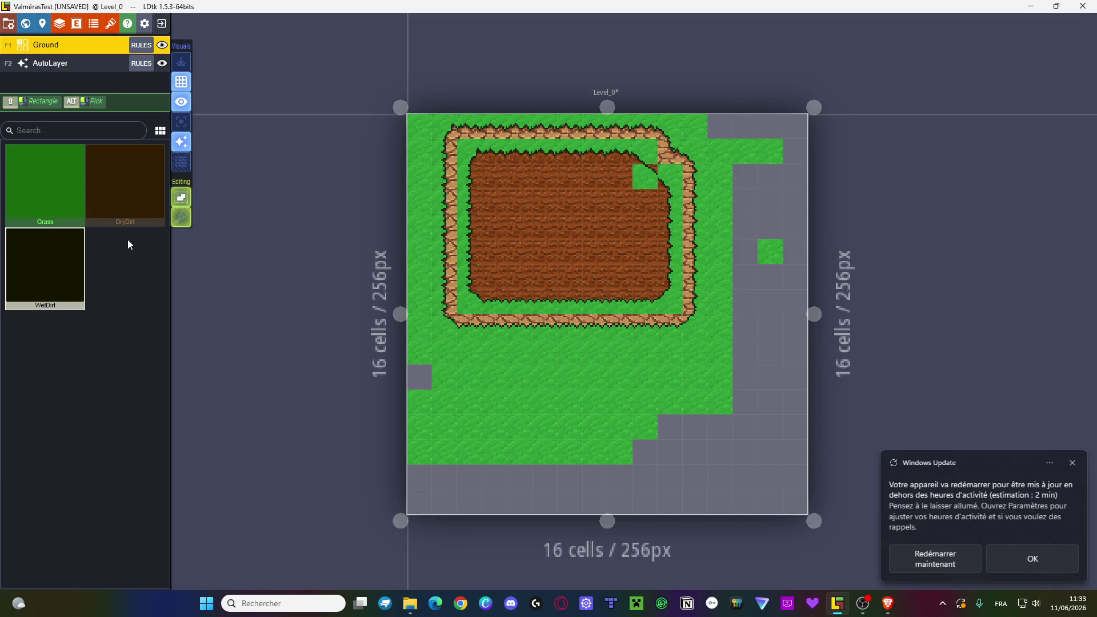
click(146, 45)
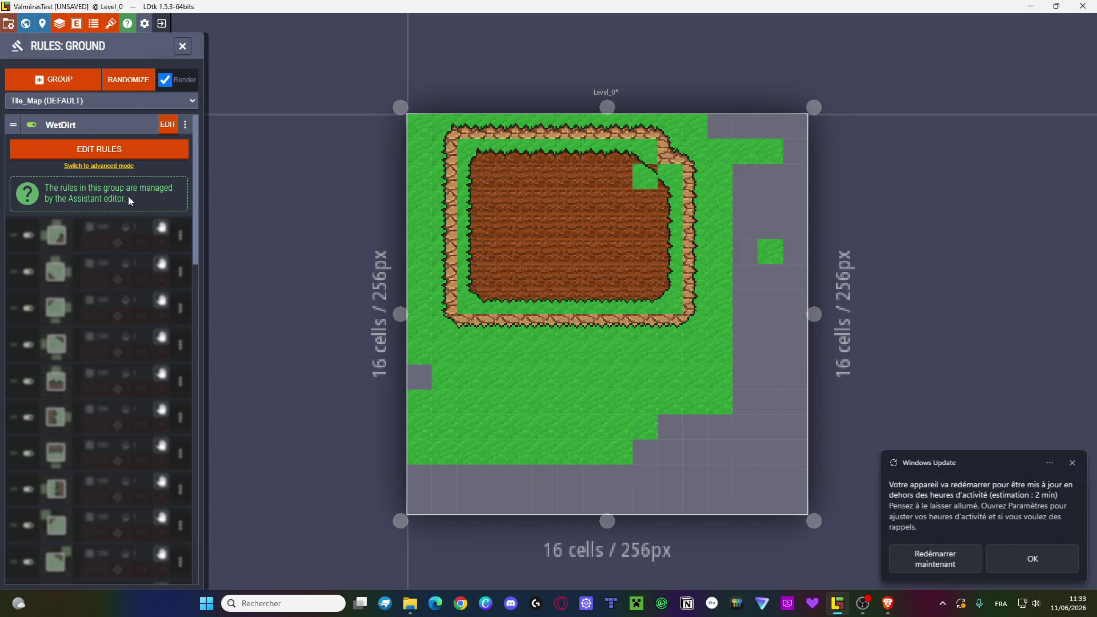
- Assign corner and grass-and-dirt tiles to WetDirt group slots and update the rules
click(165, 124)
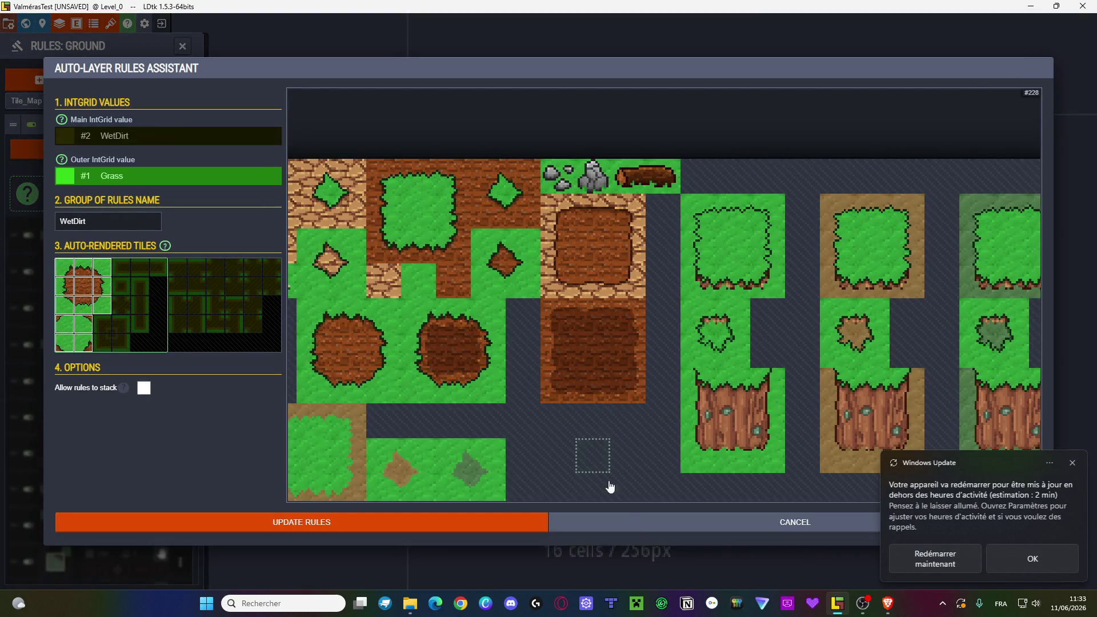
click(638, 522)
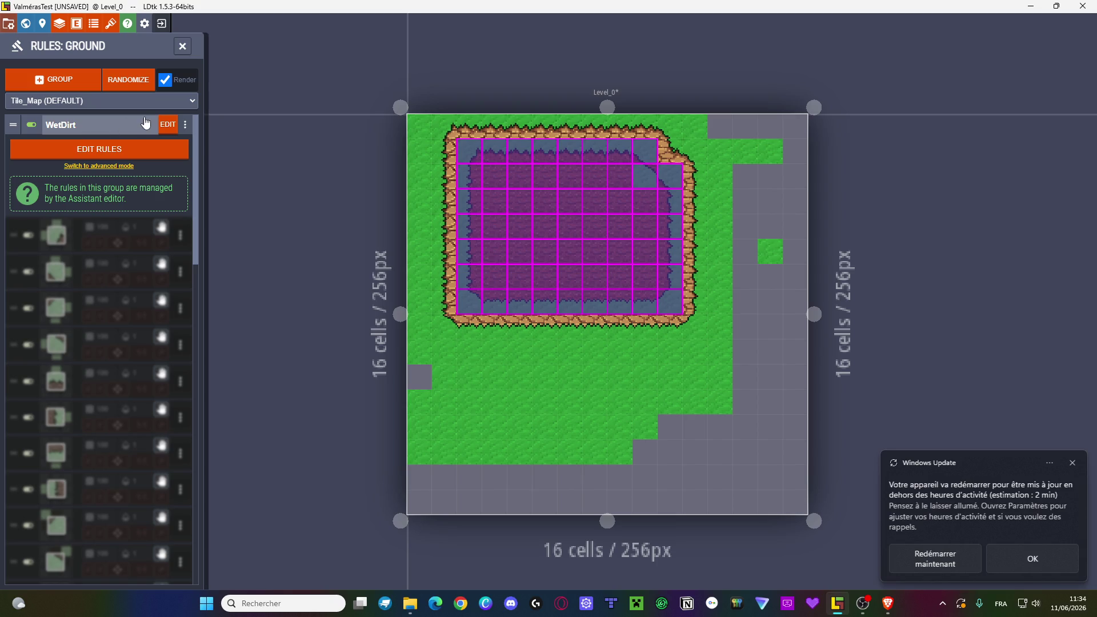
click(167, 124)
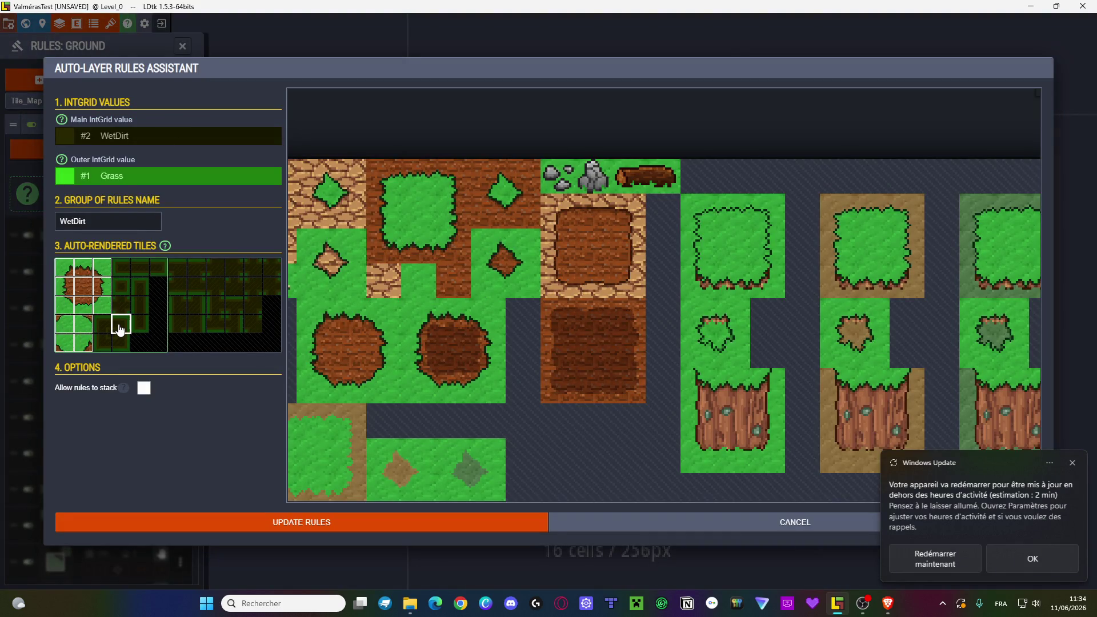
click(520, 251)
click(492, 286)
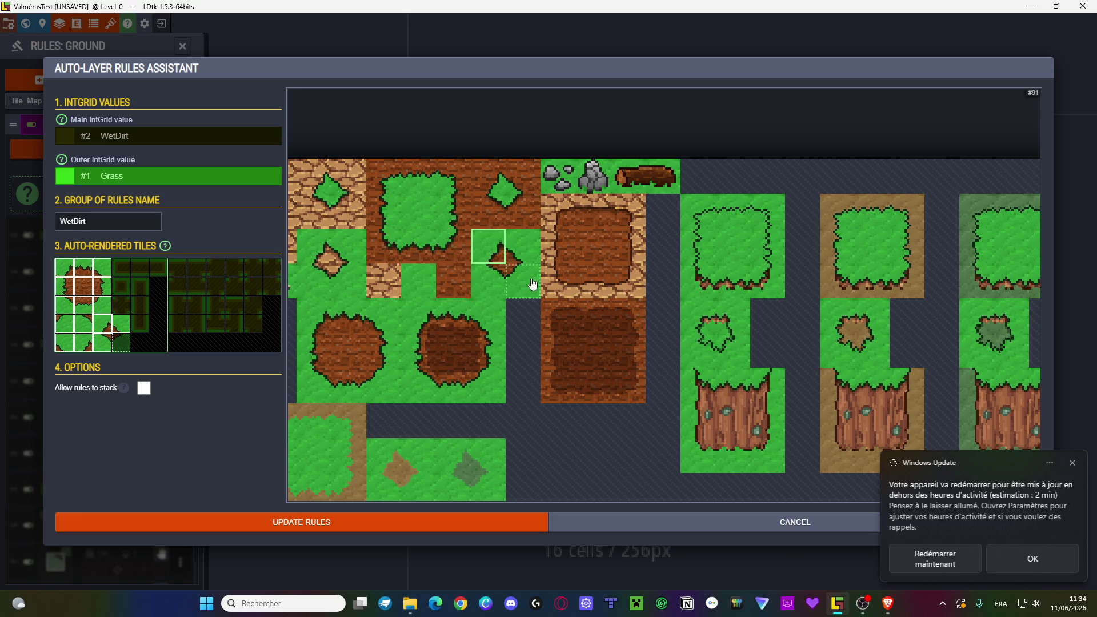
click(487, 248)
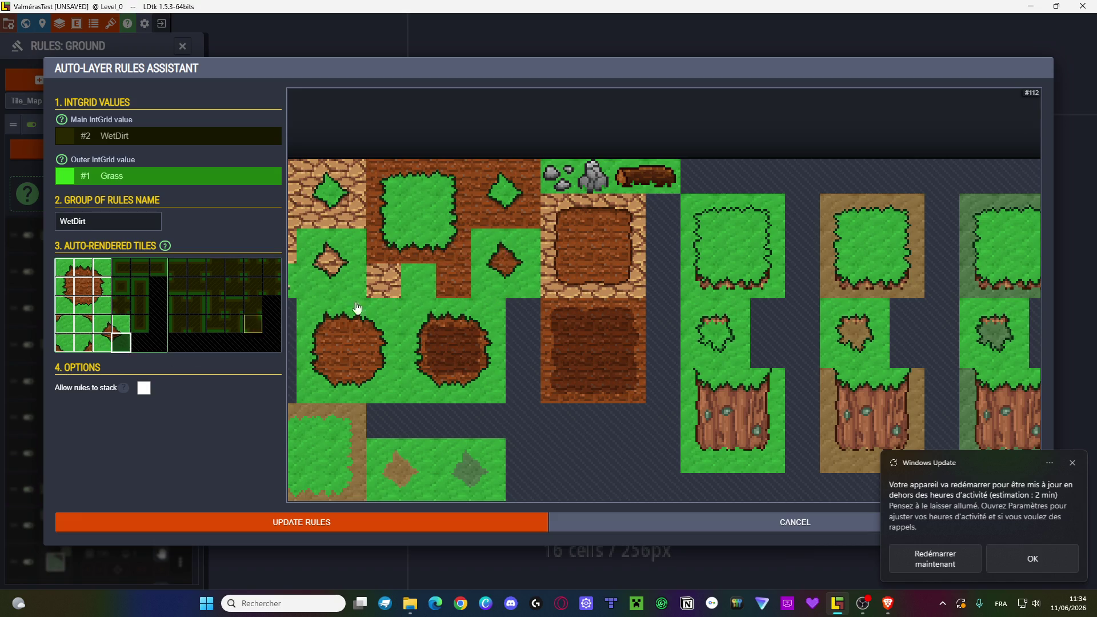
click(521, 280)
click(371, 522)
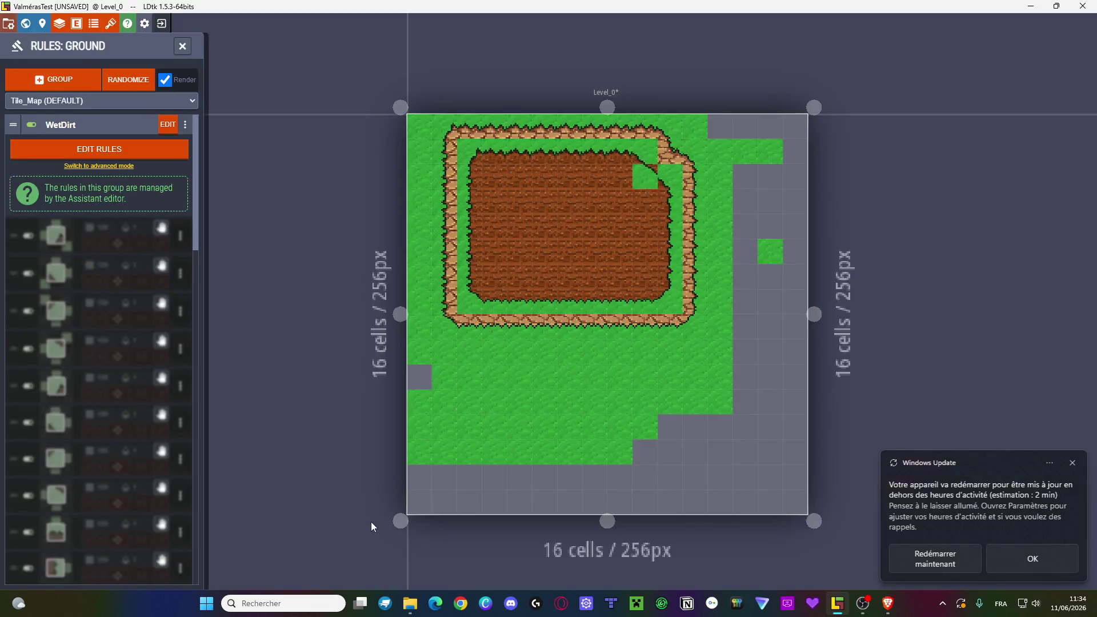
- Swap in different tiles for two more WetDirt slots, including a corner tile, and reapply the rules
click(167, 125)
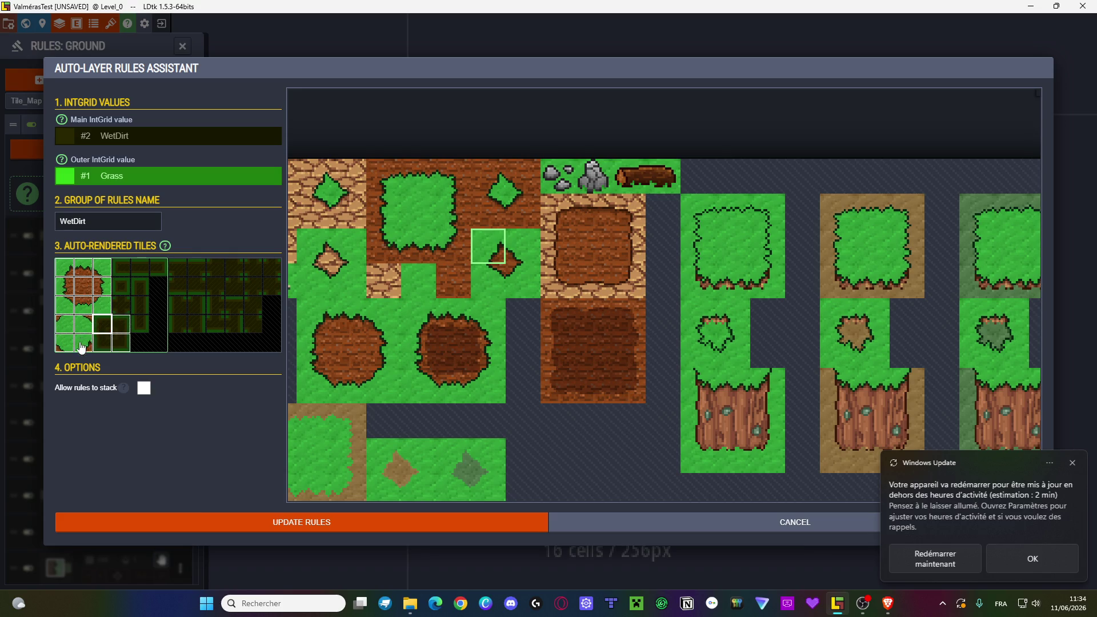
click(523, 281)
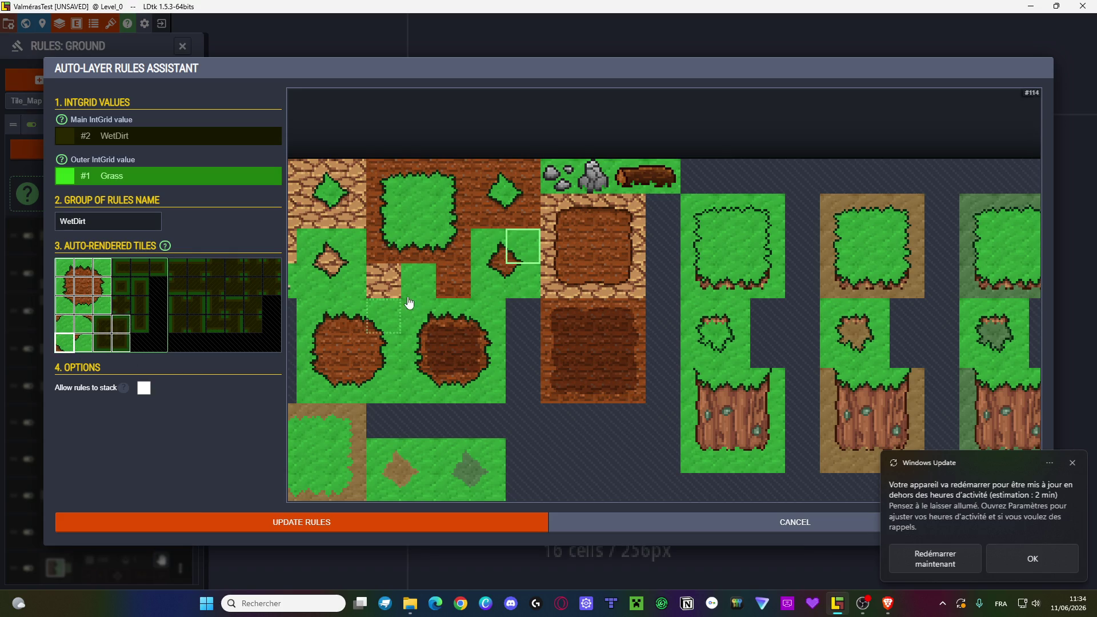
click(102, 324)
click(83, 324)
click(523, 246)
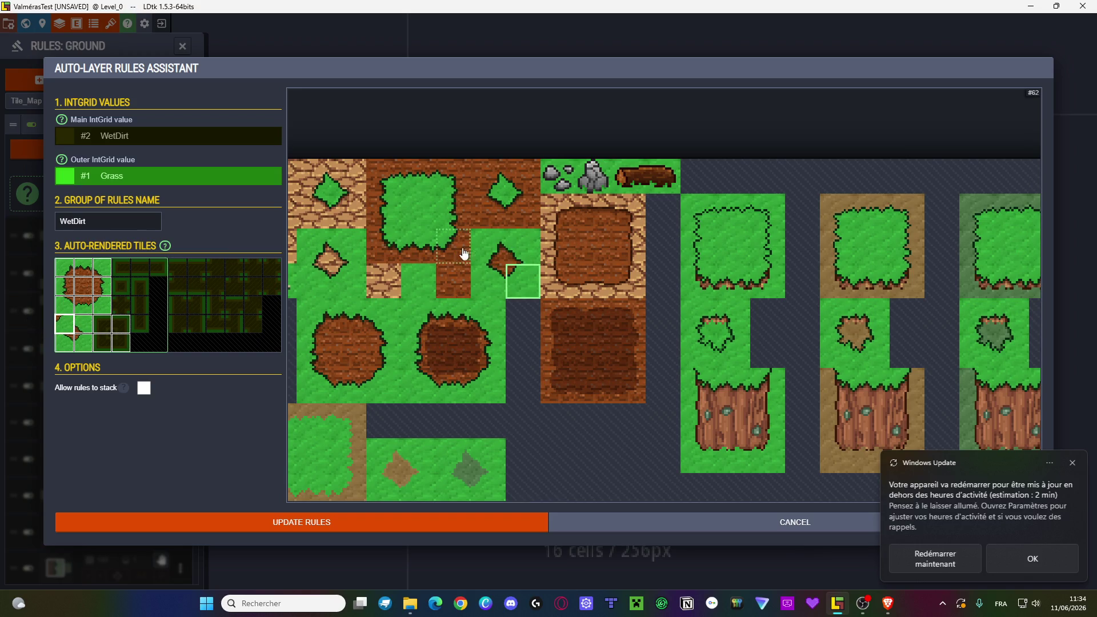
click(350, 523)
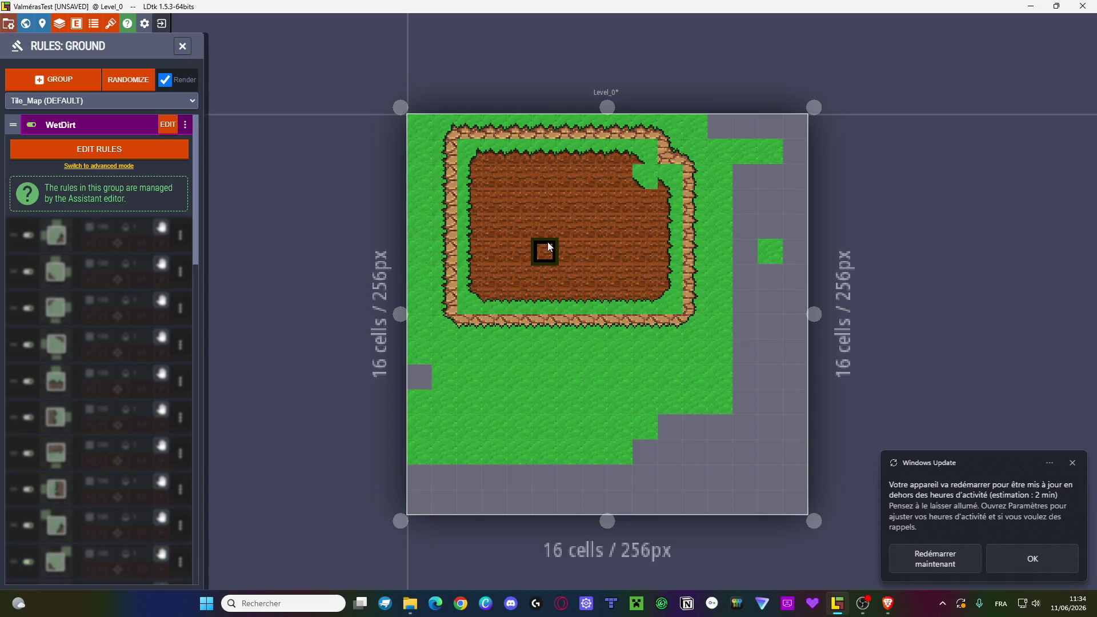
- Assign plain dirt and dirt-and-grass tiles to the bottom-row WetDirt slots and update the rules
click(168, 125)
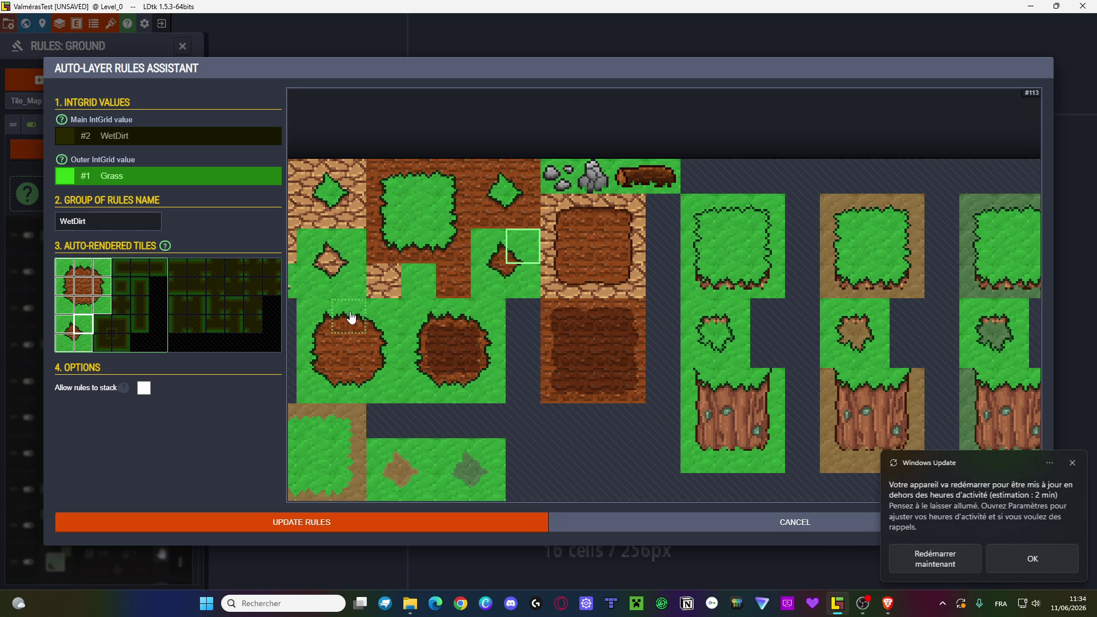
scroll(451, 326, down, 1)
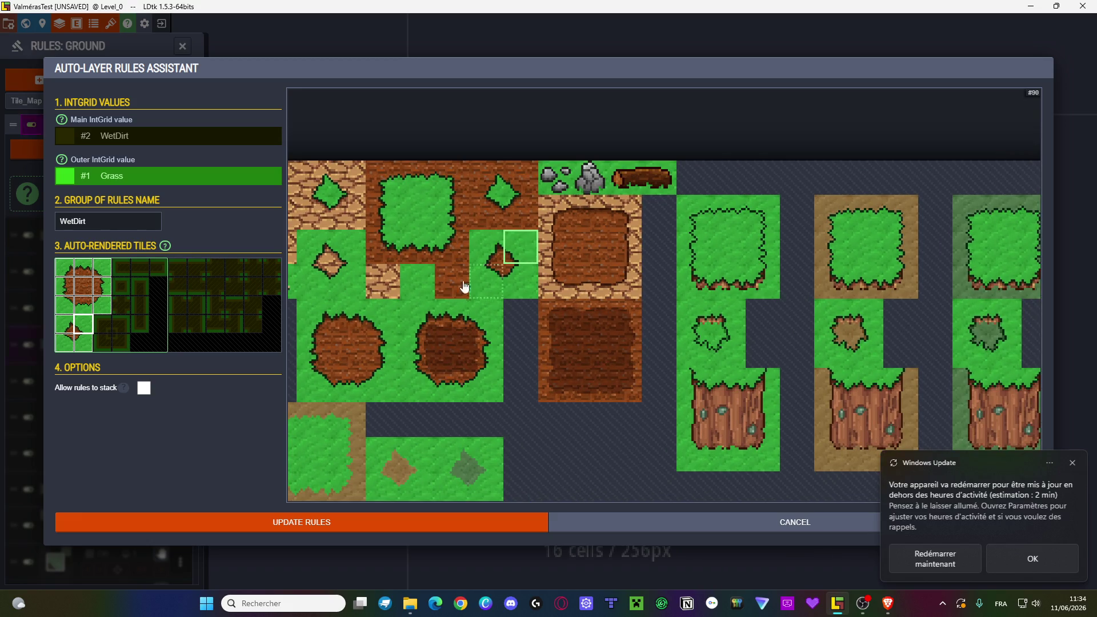
click(488, 215)
click(66, 325)
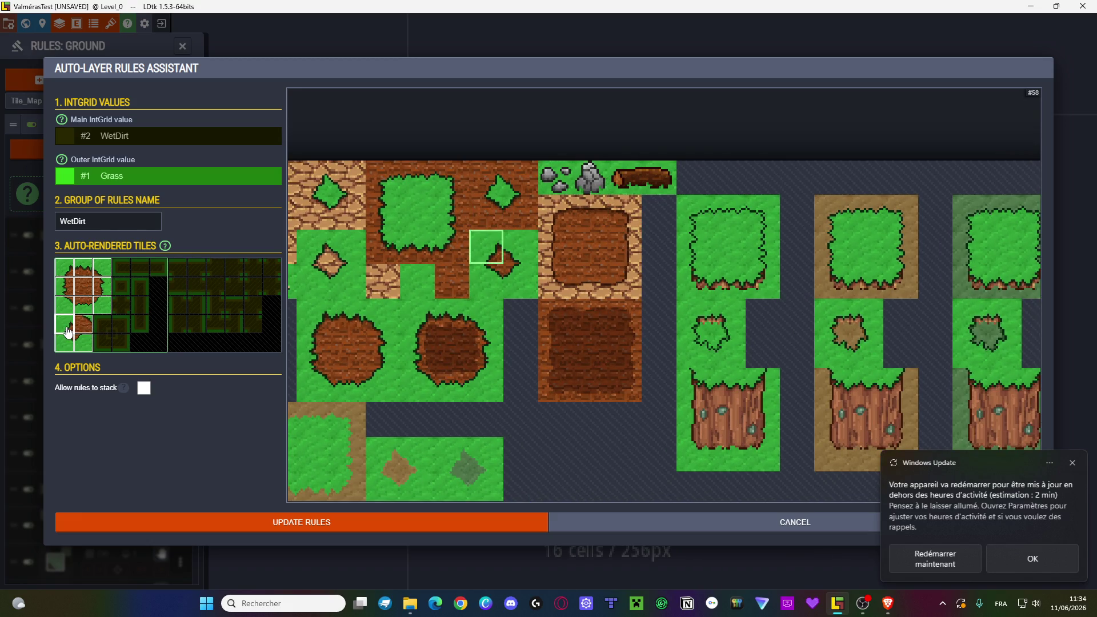
click(520, 220)
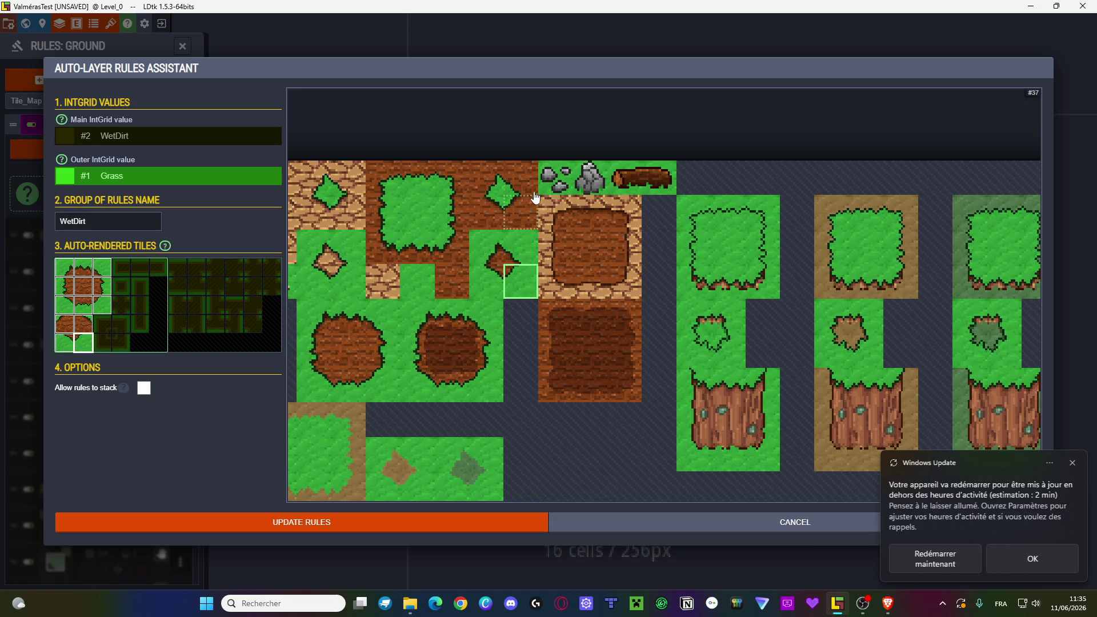
click(524, 215)
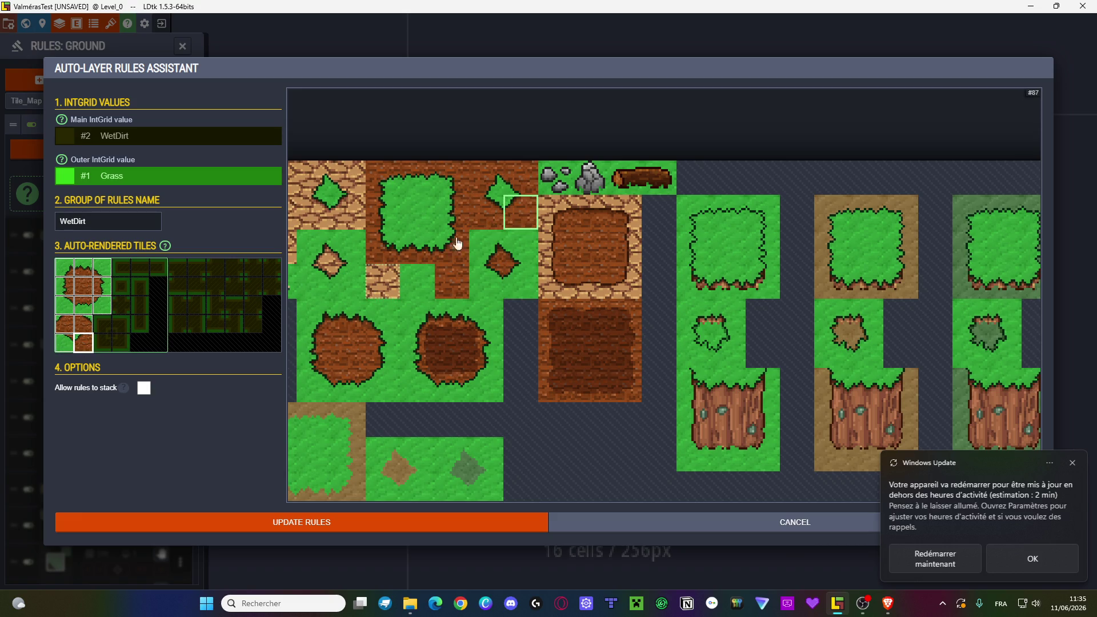
click(529, 184)
click(501, 185)
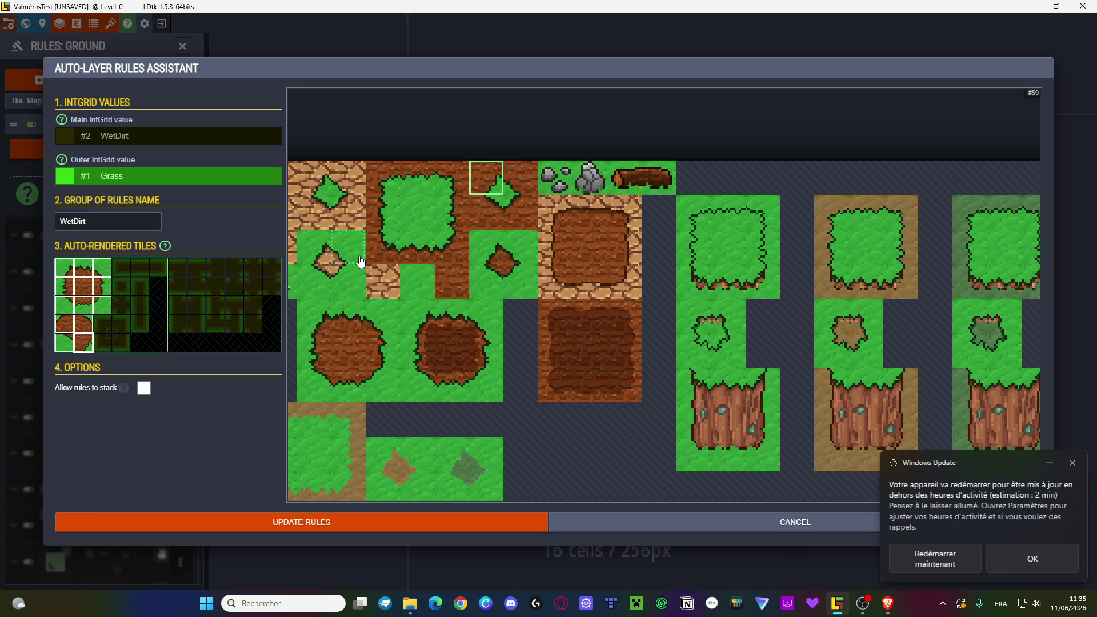
click(57, 344)
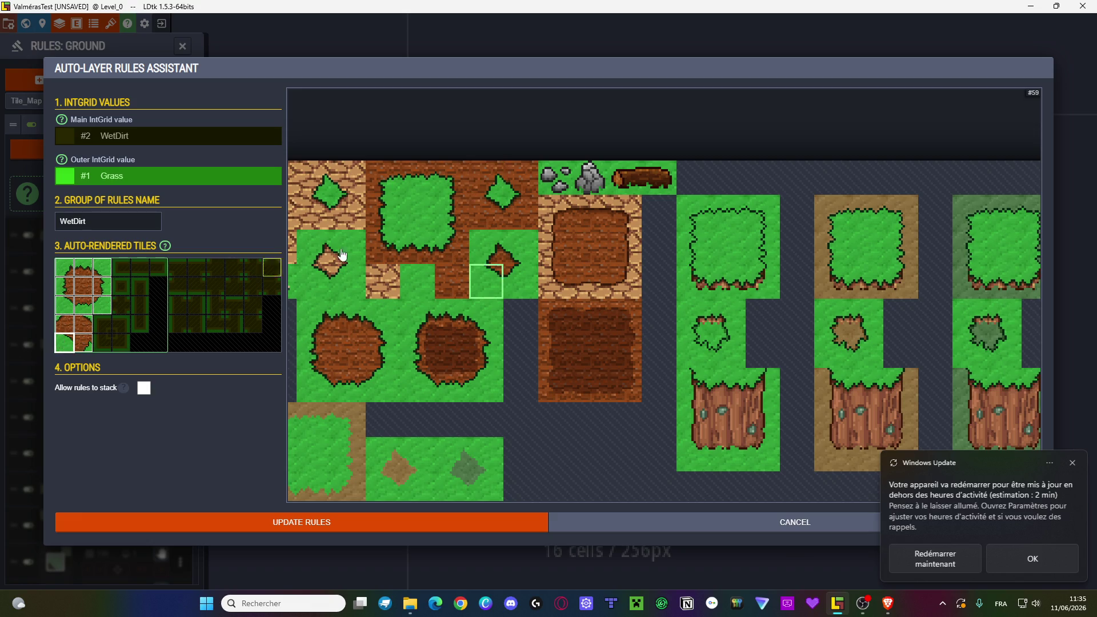
click(516, 186)
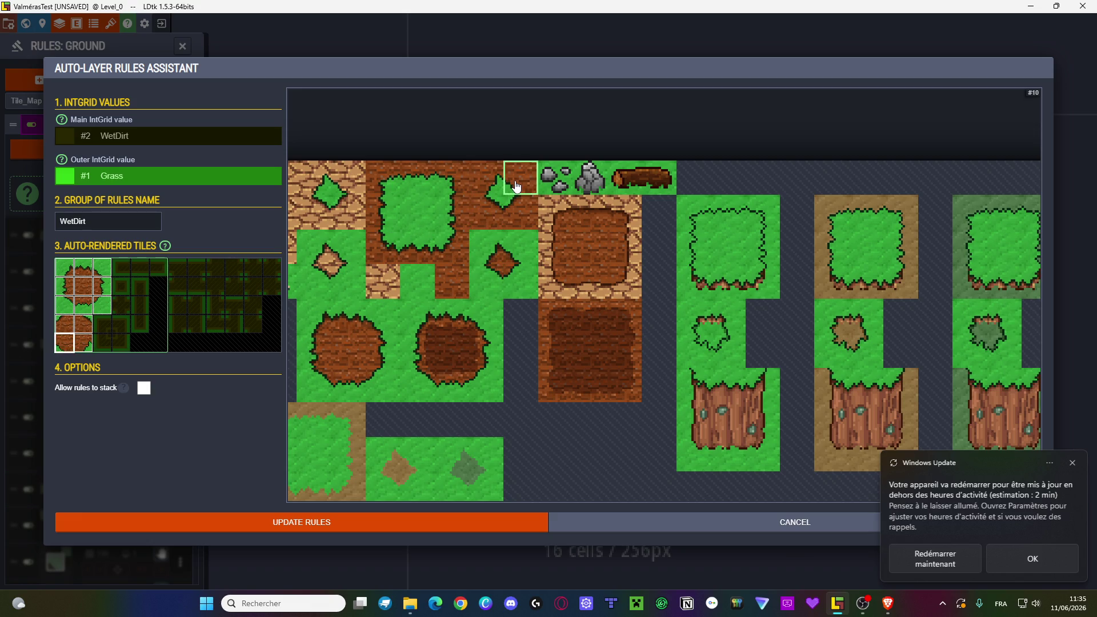
click(291, 521)
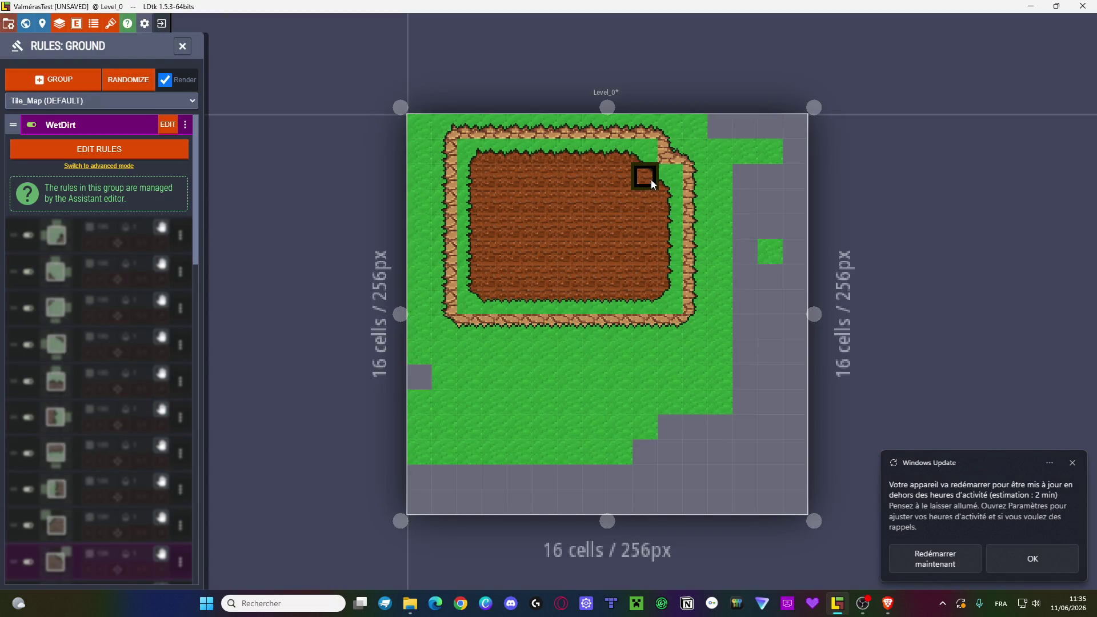
- Erase two cells beside the dirt patch and fill the notch's empty cells with WetDirt
drag(663, 197, 648, 257)
click(673, 211)
click(673, 267)
- Extend the WetDirt down and left into a rounded lobe, converting two lower-left grass cells, then switch to the browser
mouse_move(641, 175)
mouse_down()
mouse_move(661, 159)
mouse_move(665, 298)
mouse_move(543, 350)
mouse_move(573, 382)
mouse_move(542, 351)
mouse_move(503, 349)
mouse_move(579, 319)
mouse_up()
drag(504, 313, 503, 324)
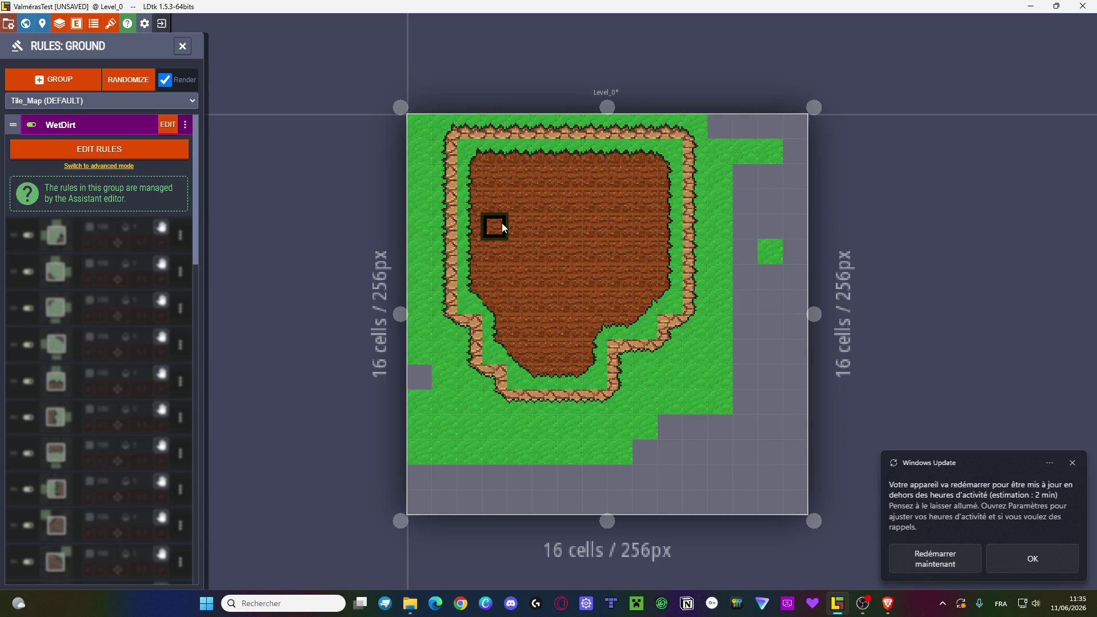
scroll(581, 234, up, 3)
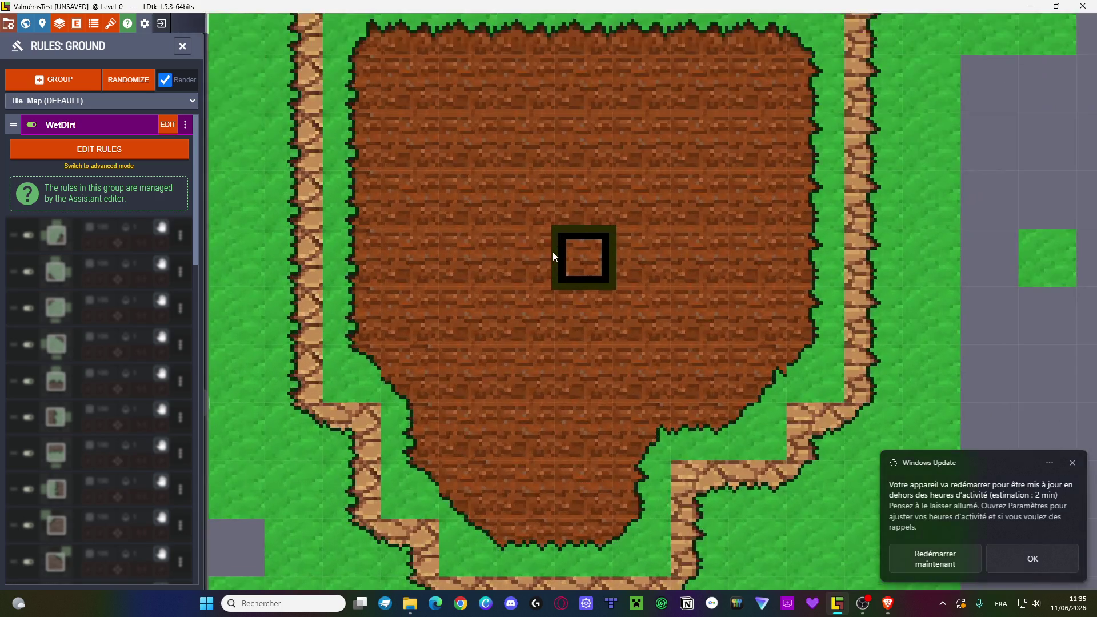
scroll(581, 263, down, 2)
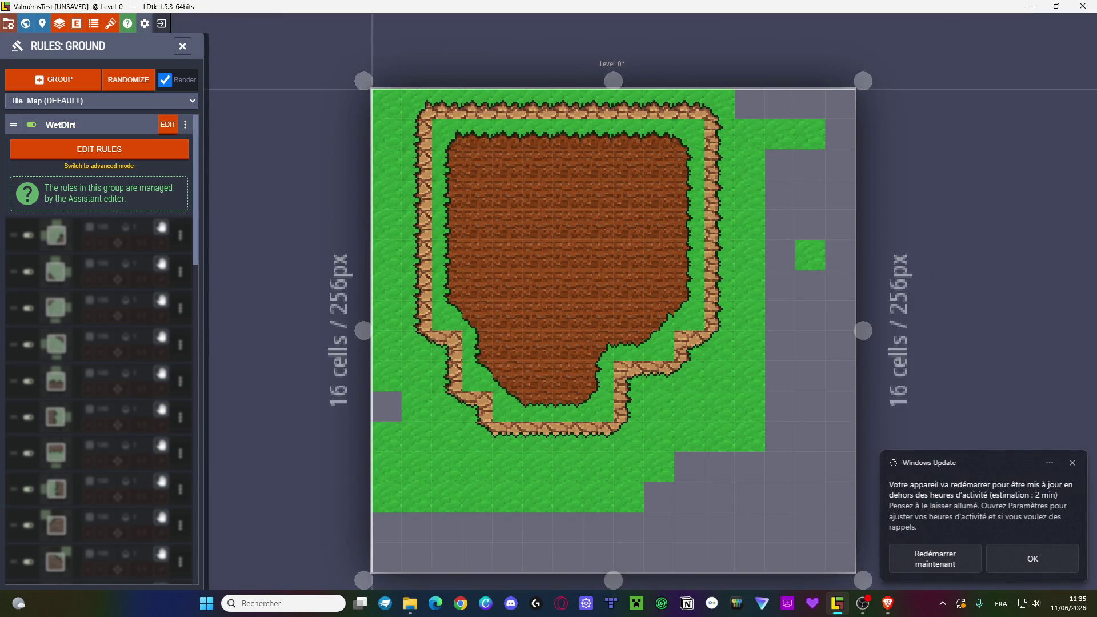
key(alt+Tab)
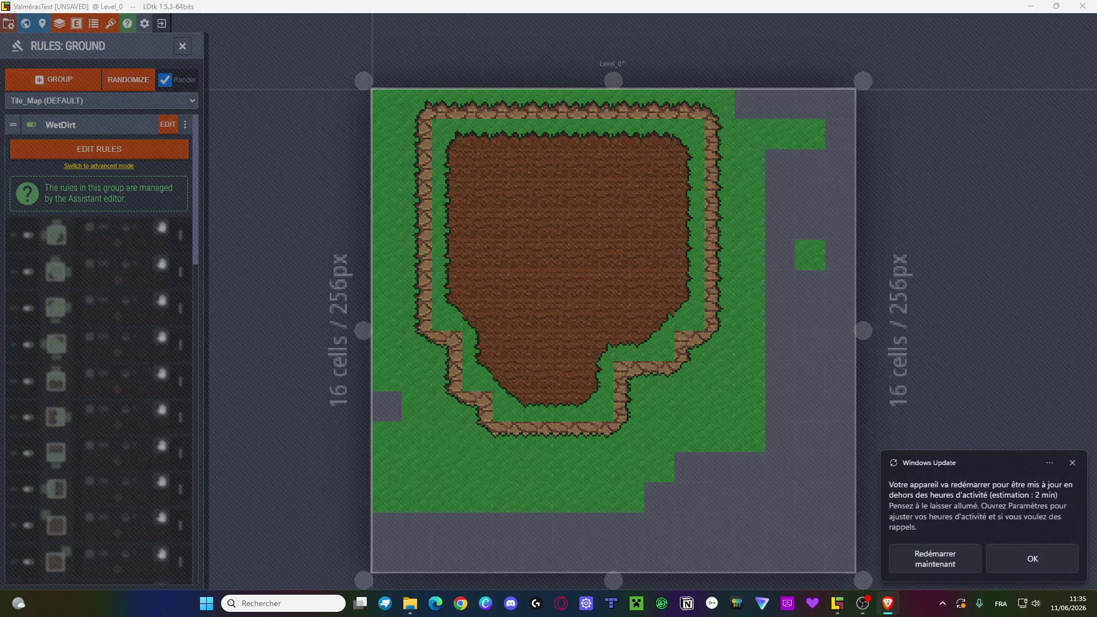
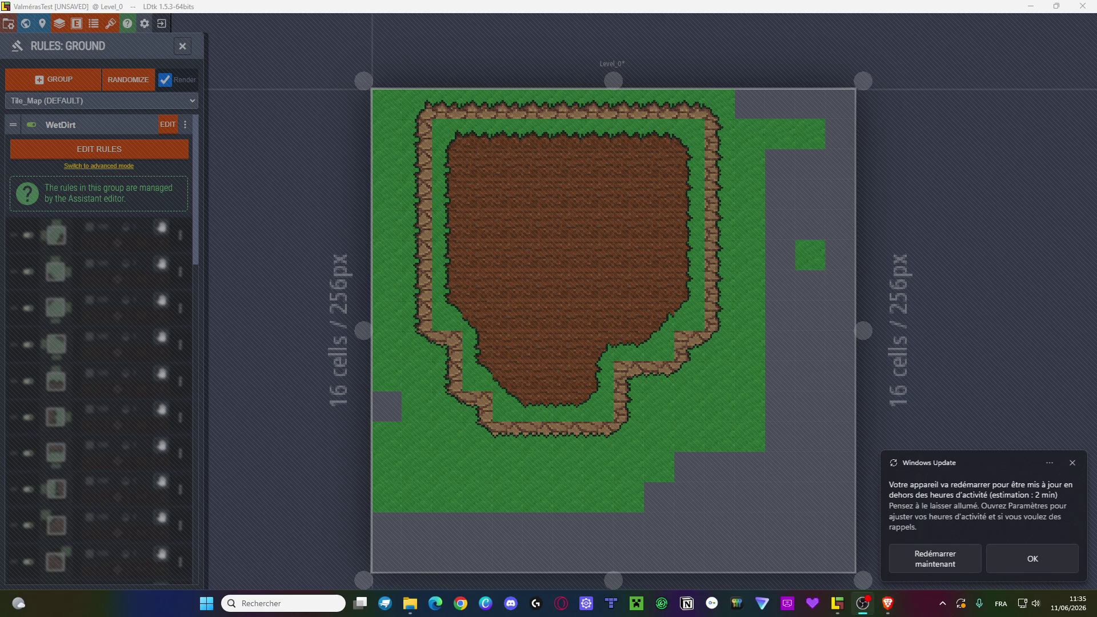
- Open Brave instead of Chrome and maximize its new-tab window
key(super)
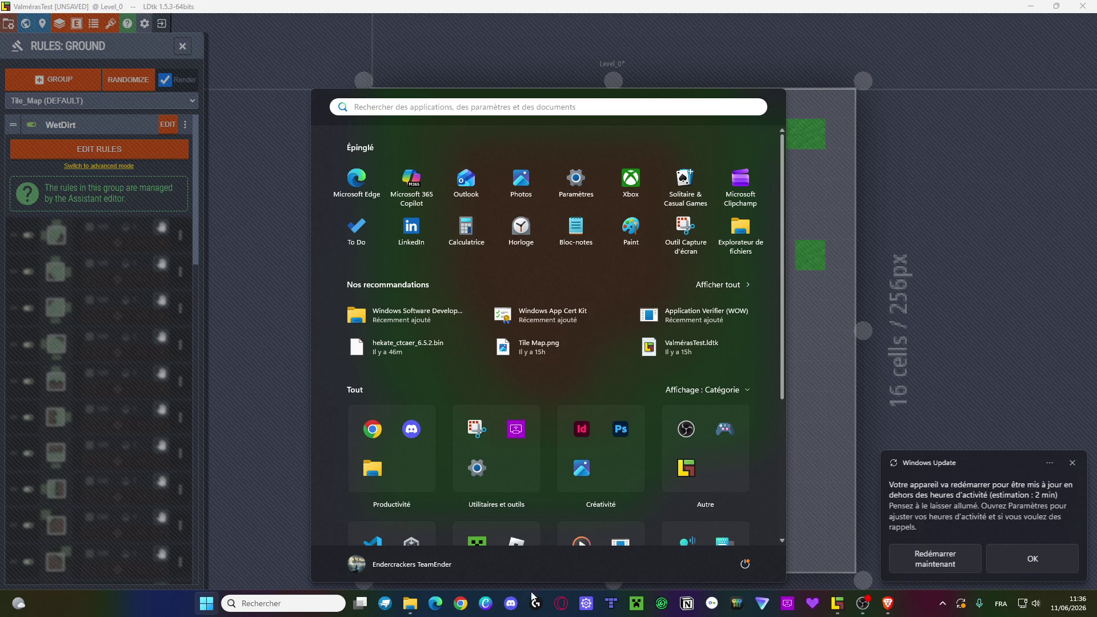
click(461, 603)
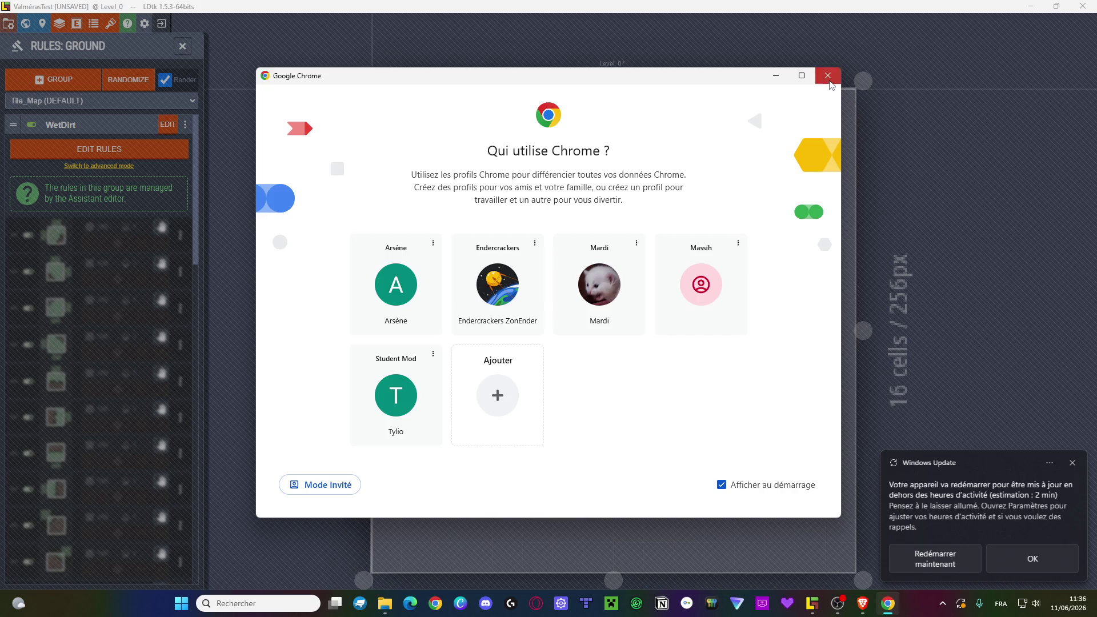
click(827, 76)
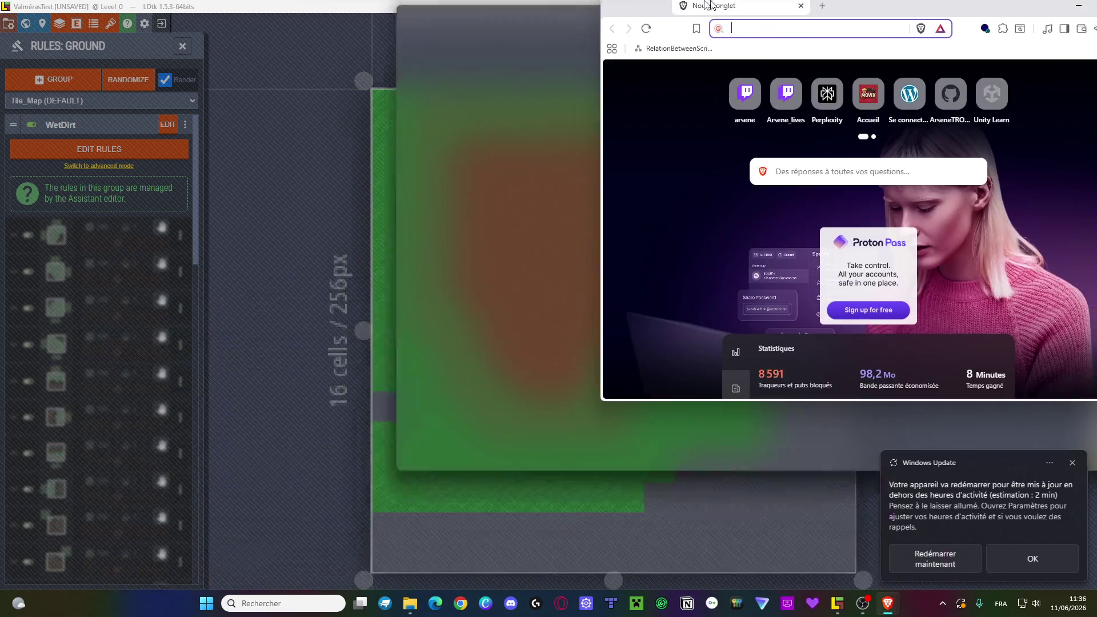
drag(710, 4, 631, 3)
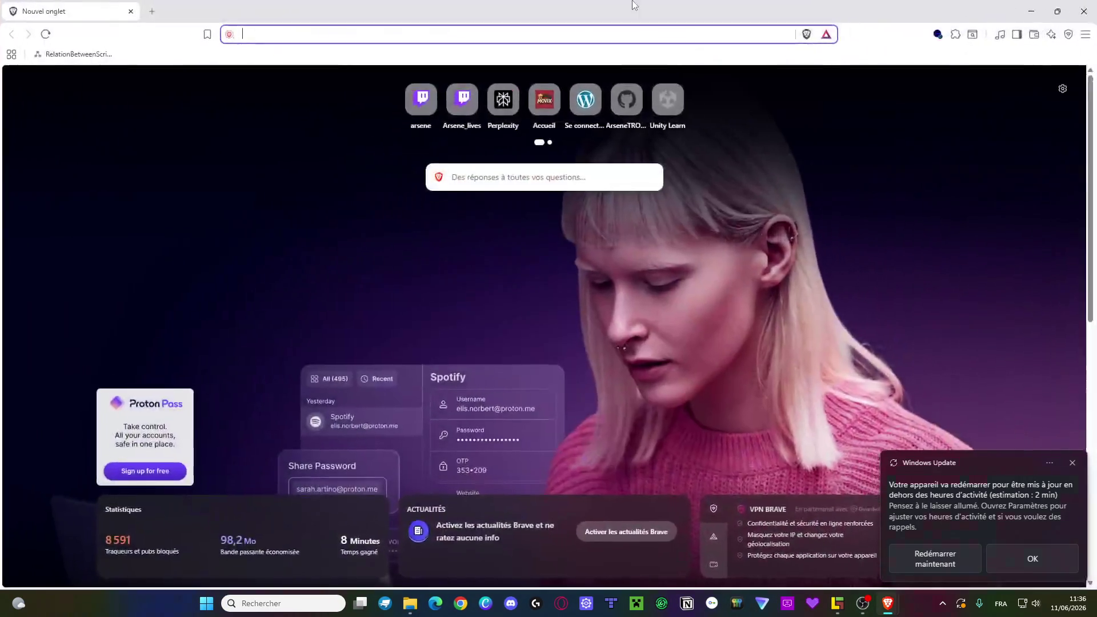
- Search 'tuto configure ldtk layer' and open the Layers – LDtk documentation page
text(tutoco)
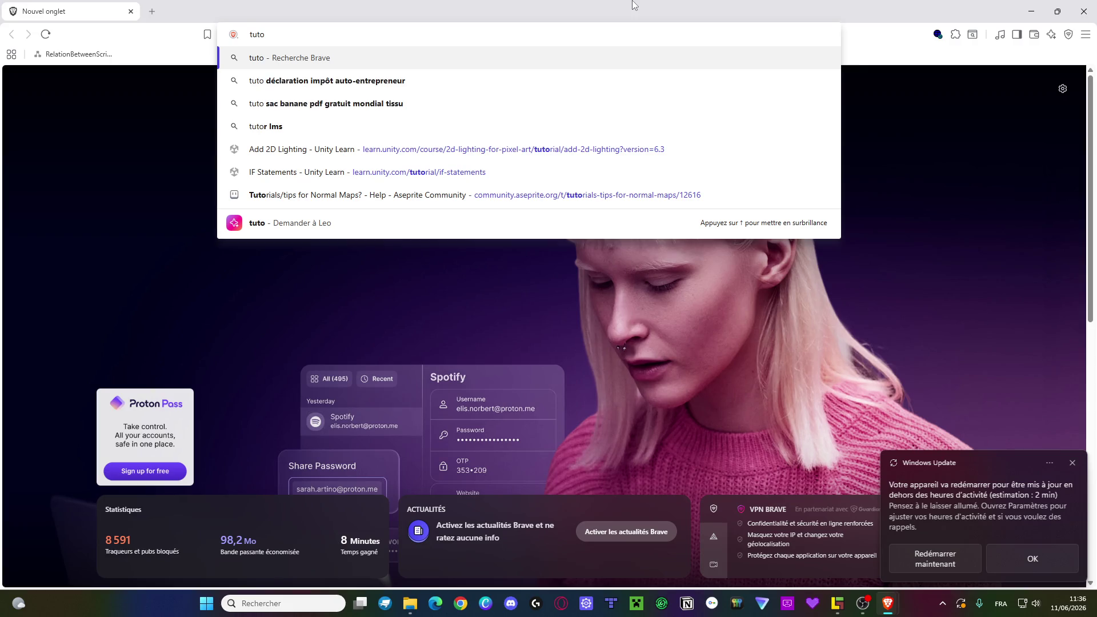
text(nfigur)
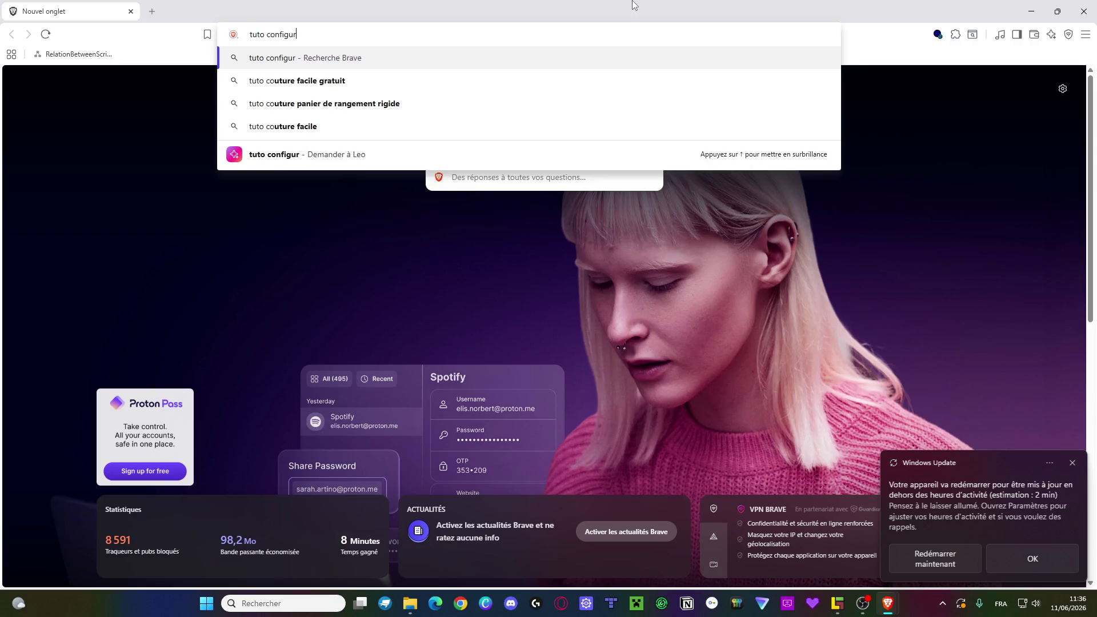
text( ldtk)
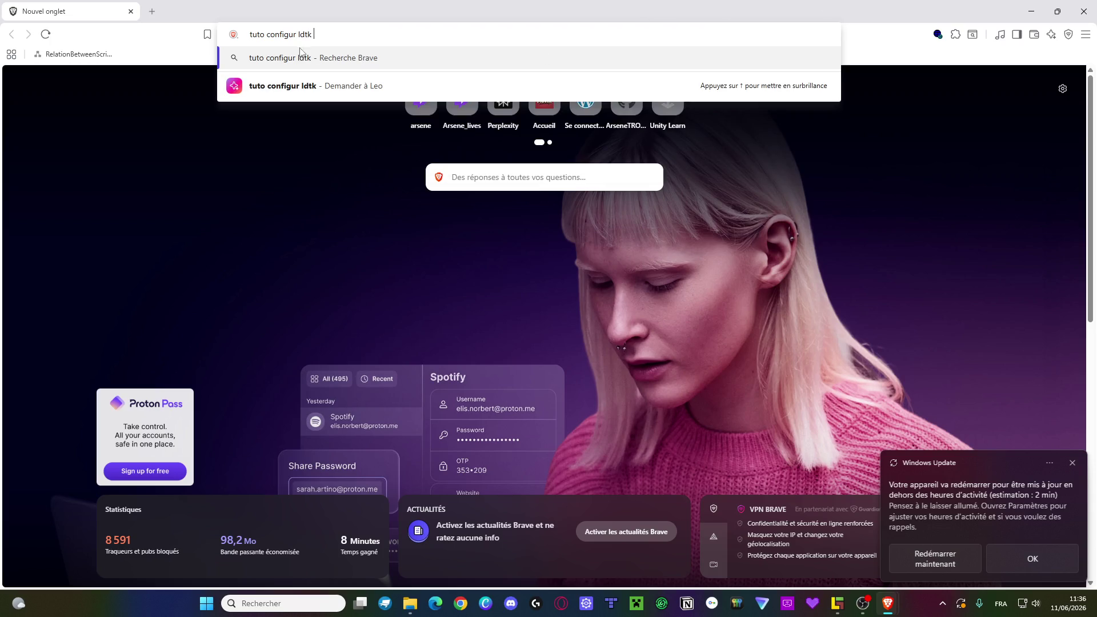
text(e)
click(330, 35)
text(layer)
key(Return)
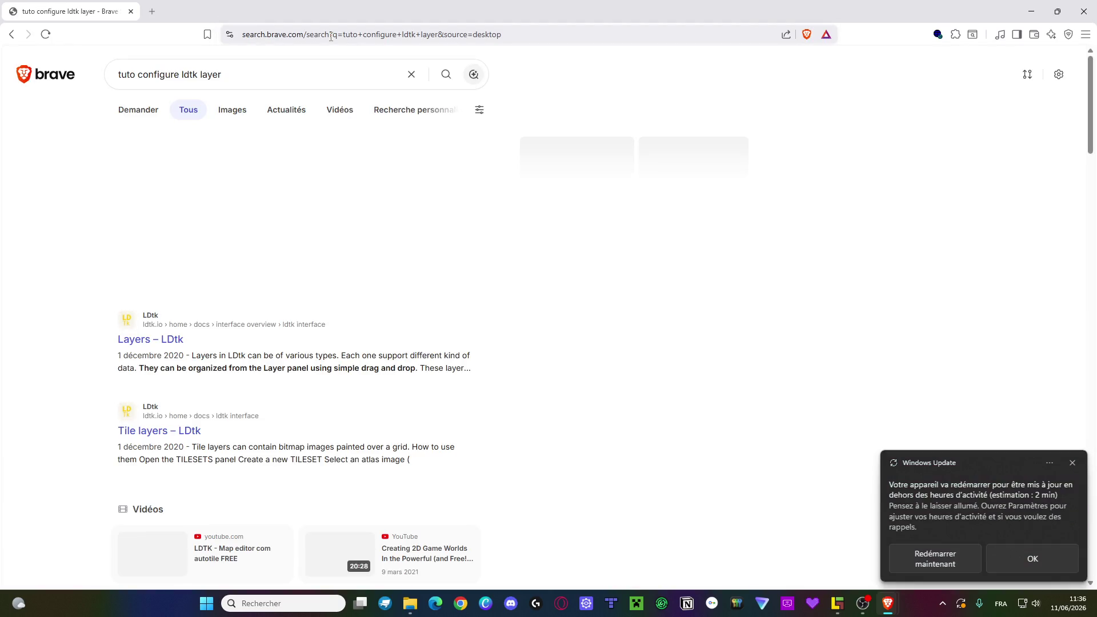
click(147, 342)
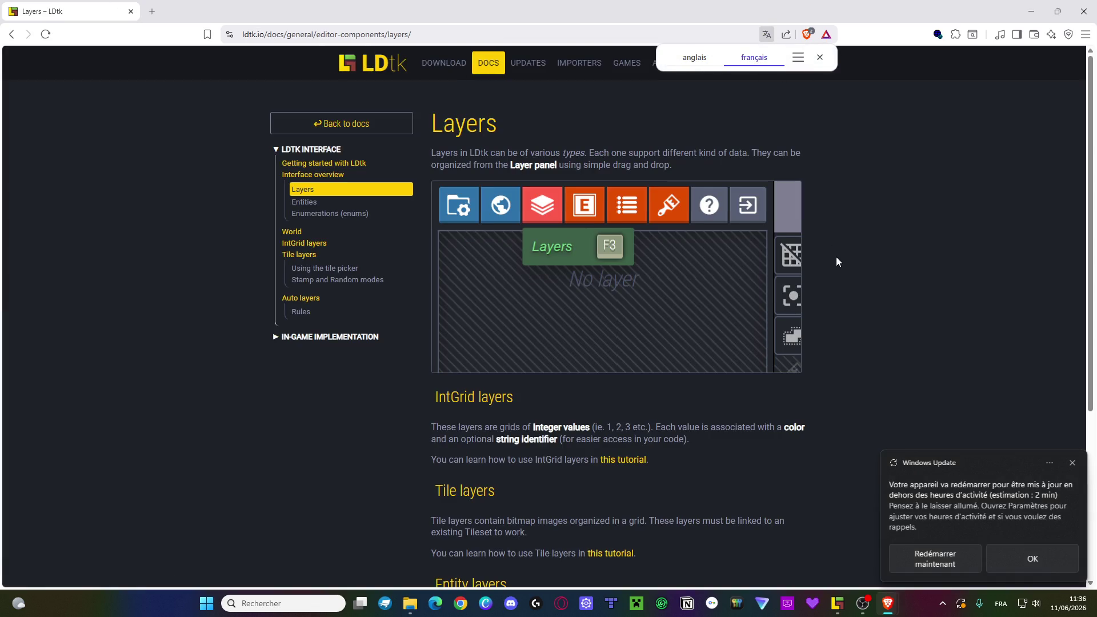
- Read the Layers page in French, dismiss the prompts, and open the IntGrid tutorial in a second tab
scroll(845, 228, down, 2)
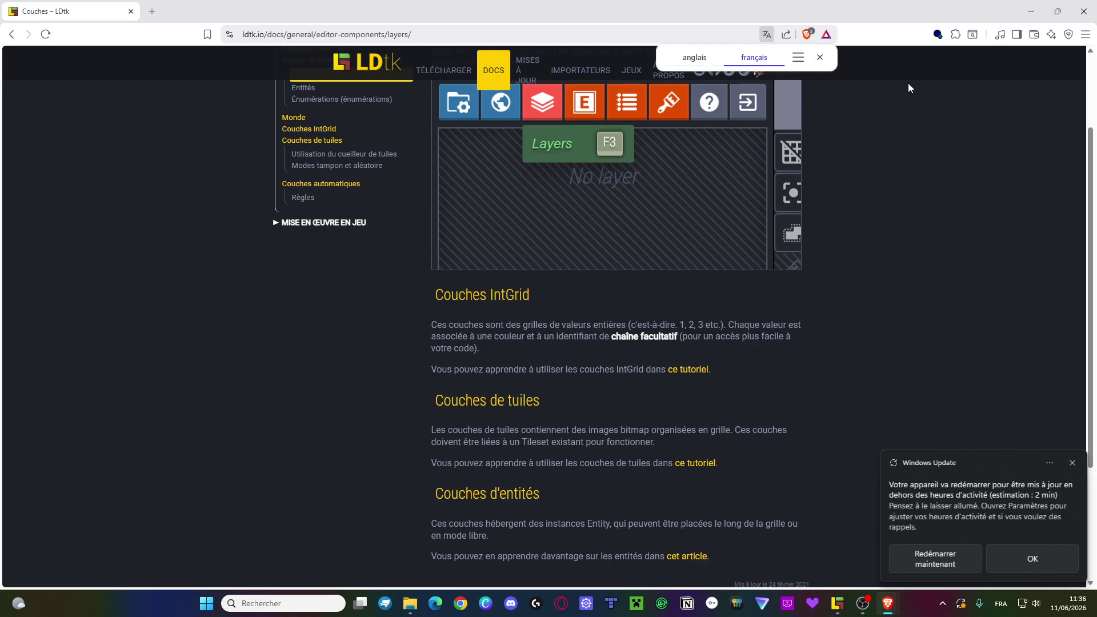
click(820, 57)
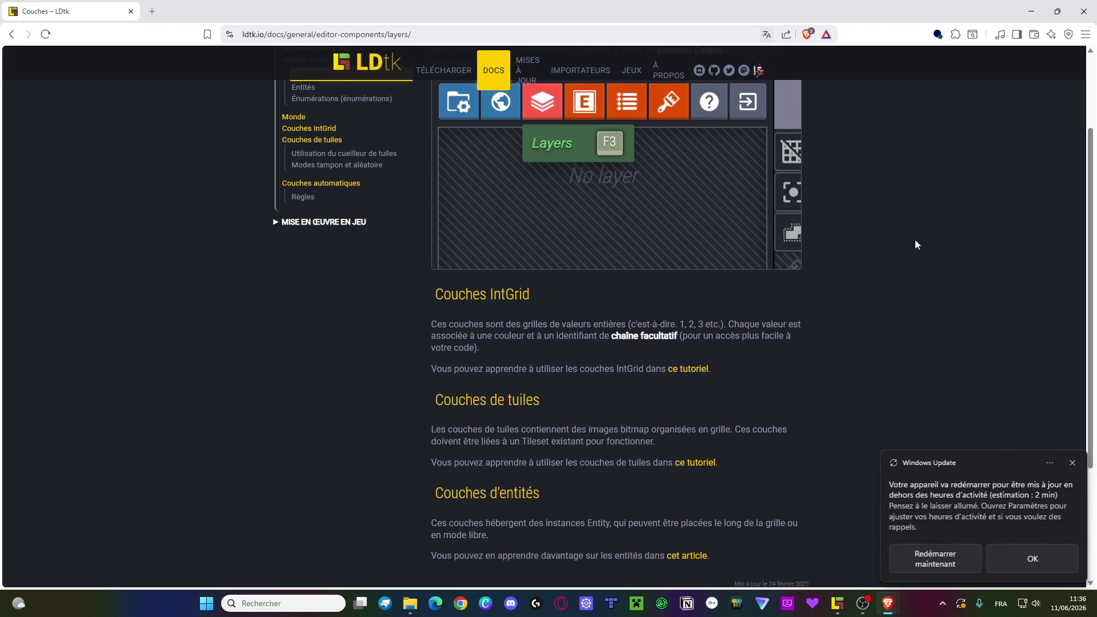
scroll(916, 244, down, 1)
click(1071, 463)
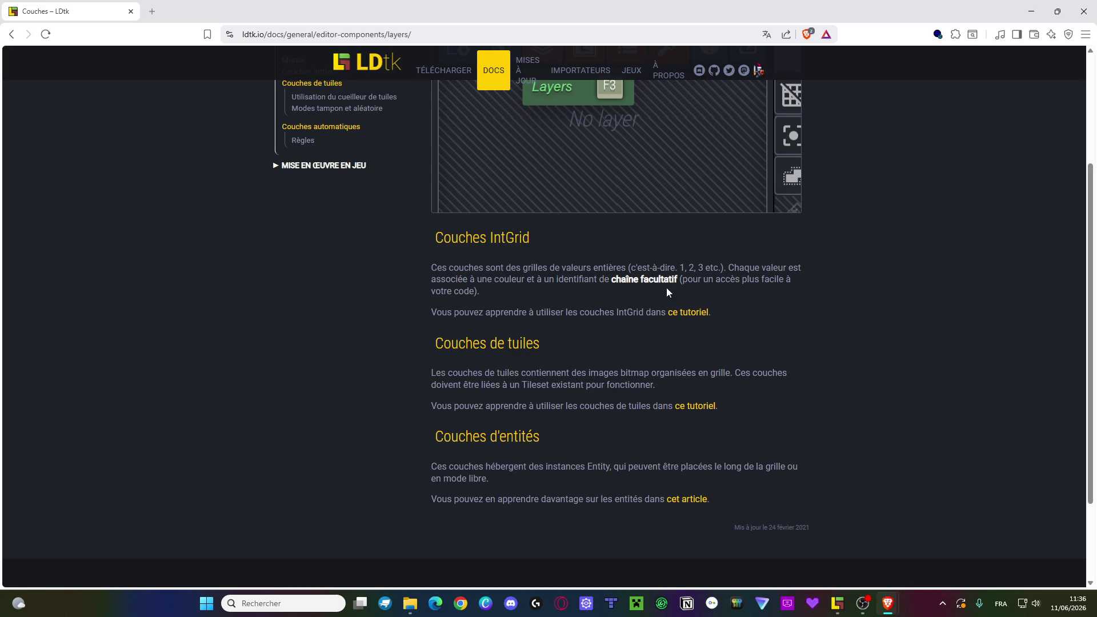
mouse_move(661, 284)
mouse_down()
mouse_move(735, 284)
mouse_move(725, 298)
mouse_up()
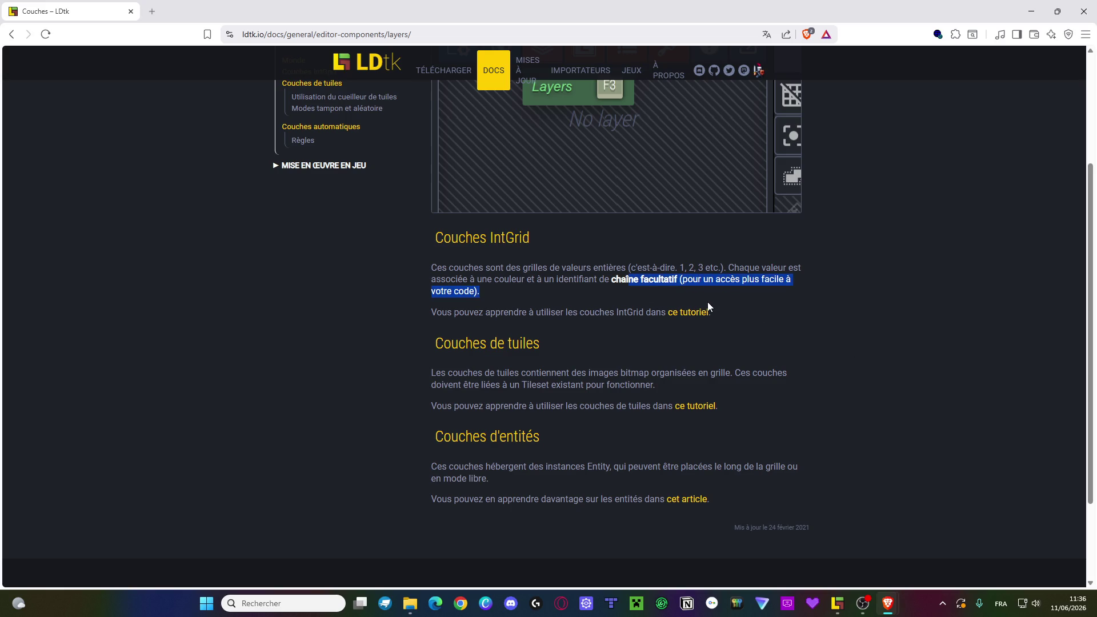
drag(501, 312, 723, 306)
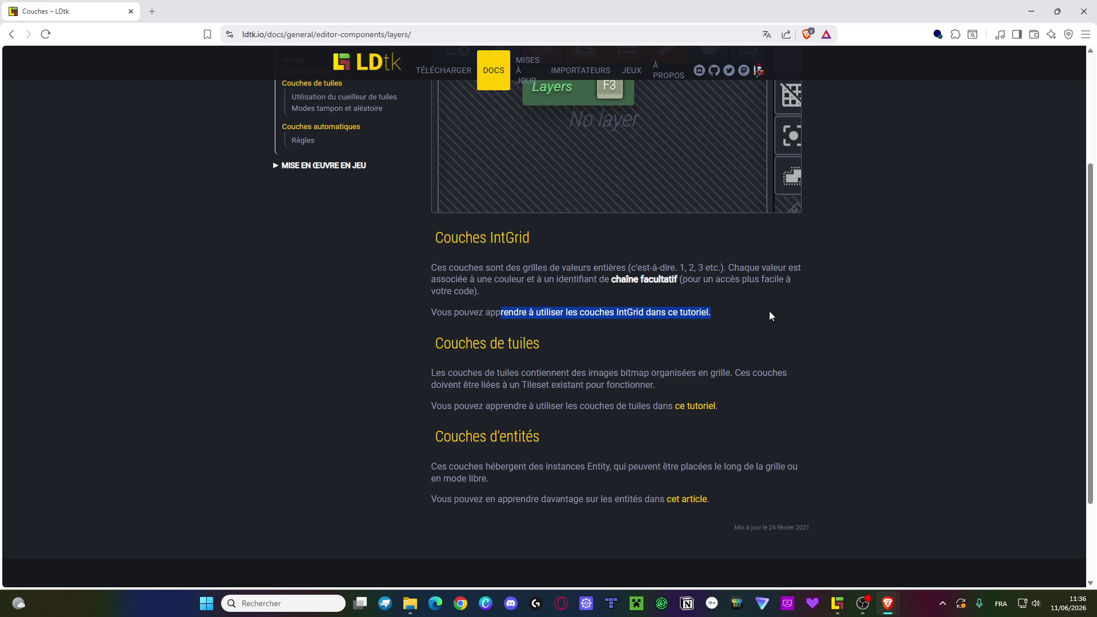
click(611, 295)
middle_click(684, 316)
scroll(820, 325, down, 1)
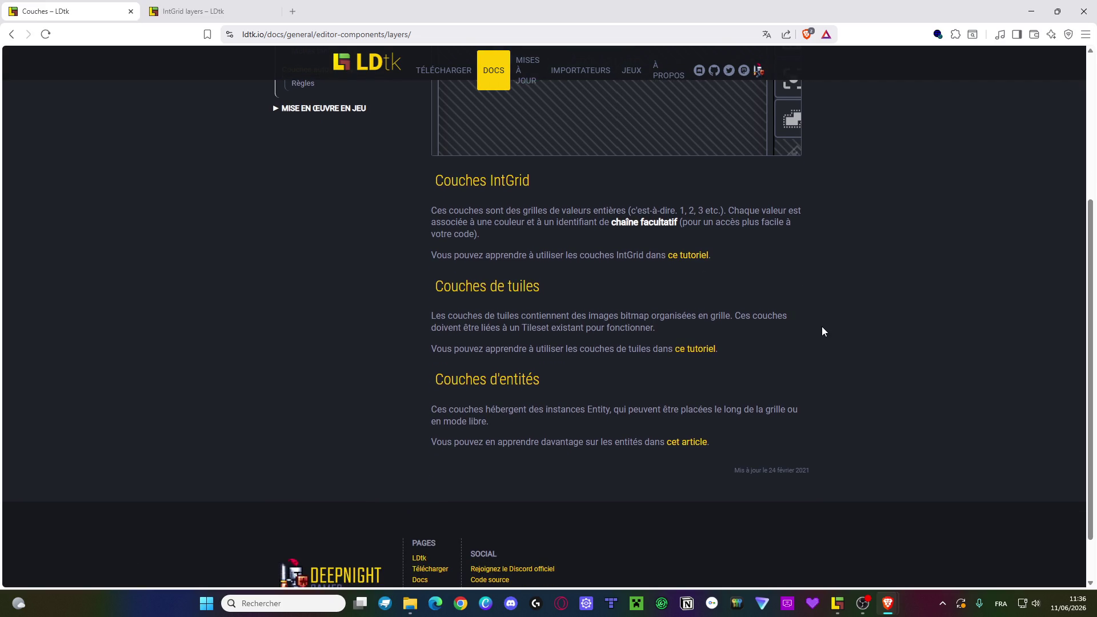
scroll(817, 328, up, 2)
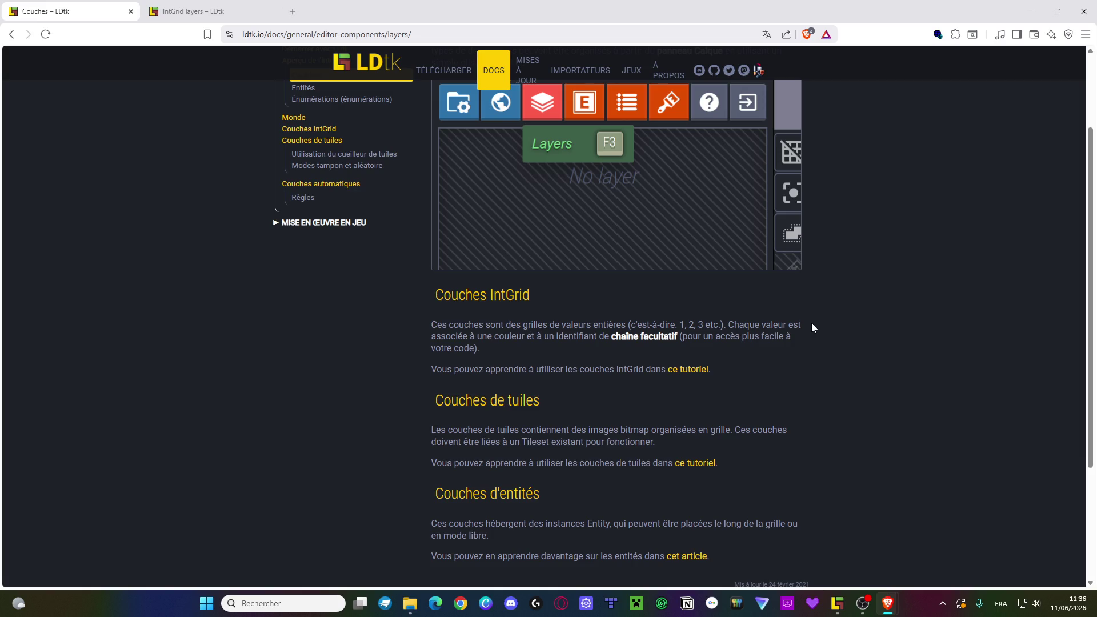
click(211, 13)
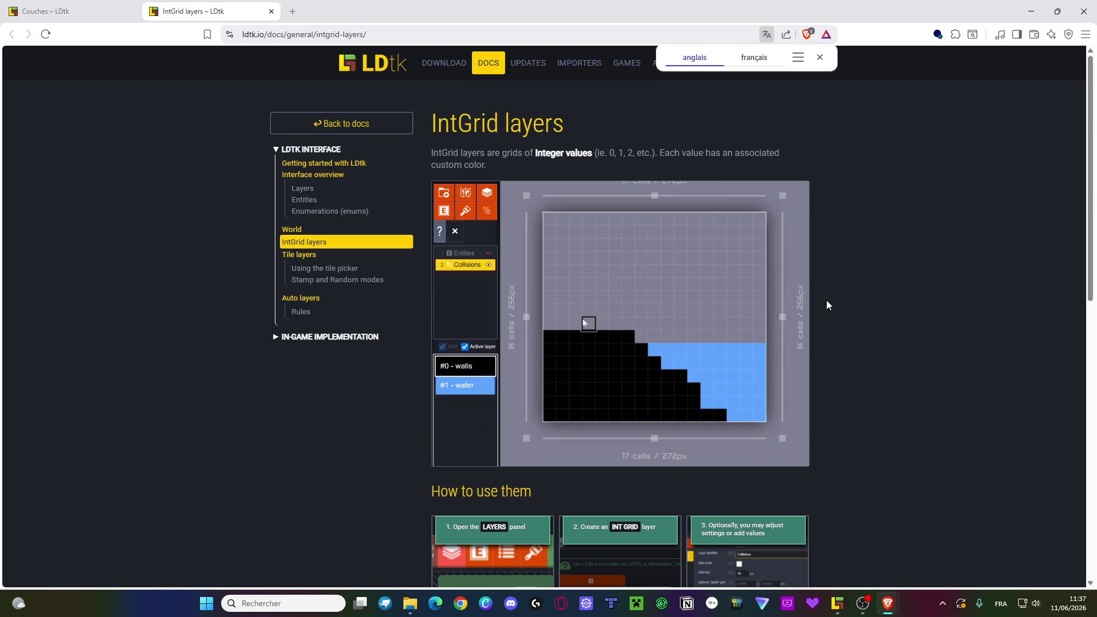
- Read through the IntGrid layers 'How to use them' steps, then go to the Tile layers page
scroll(825, 305, down, 1)
scroll(826, 305, down, 2)
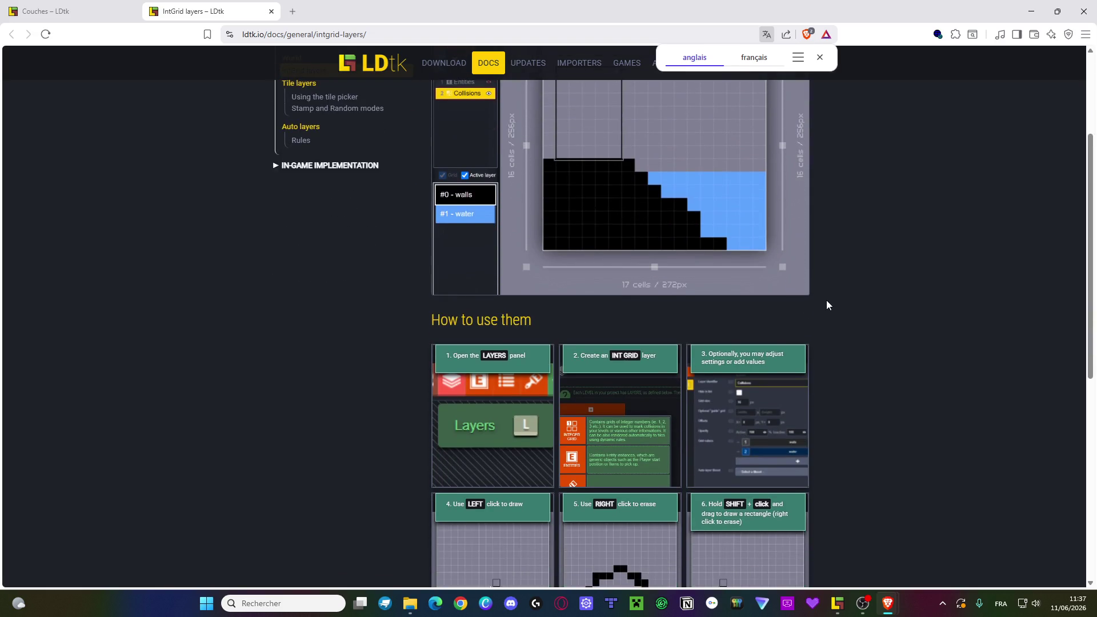
scroll(813, 318, down, 3)
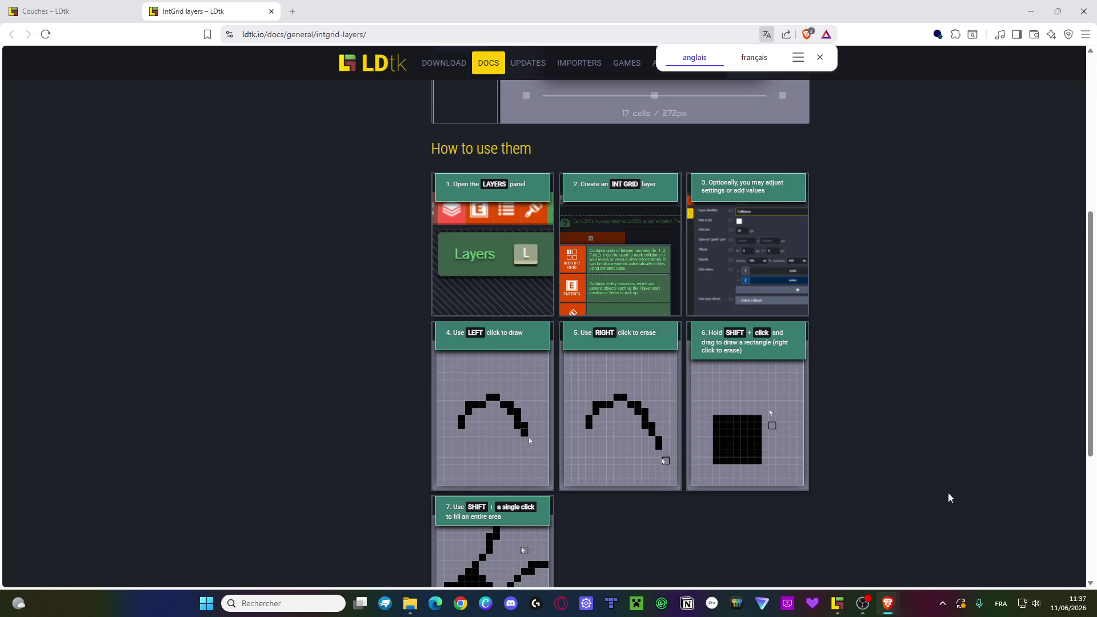
mouse_move(887, 606)
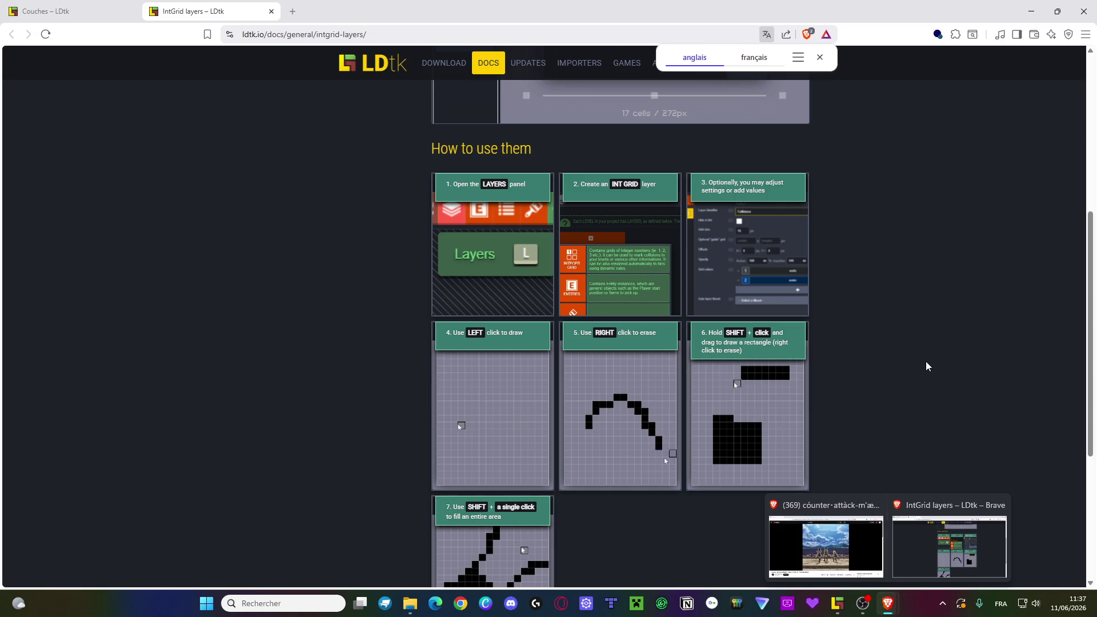
scroll(925, 361, down, 5)
scroll(926, 365, up, 10)
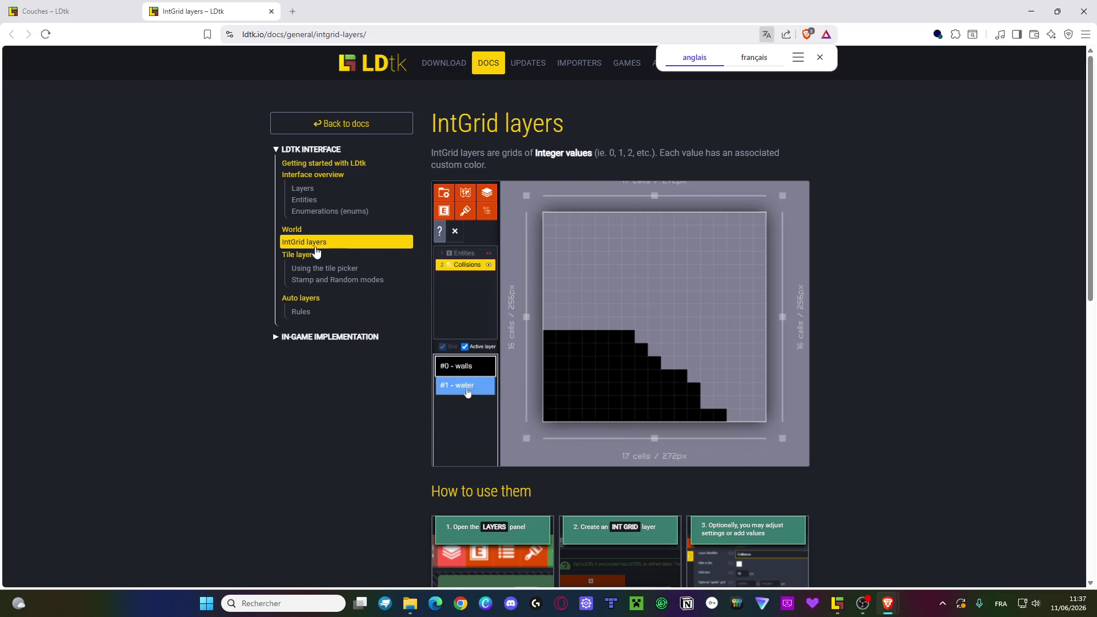
click(305, 243)
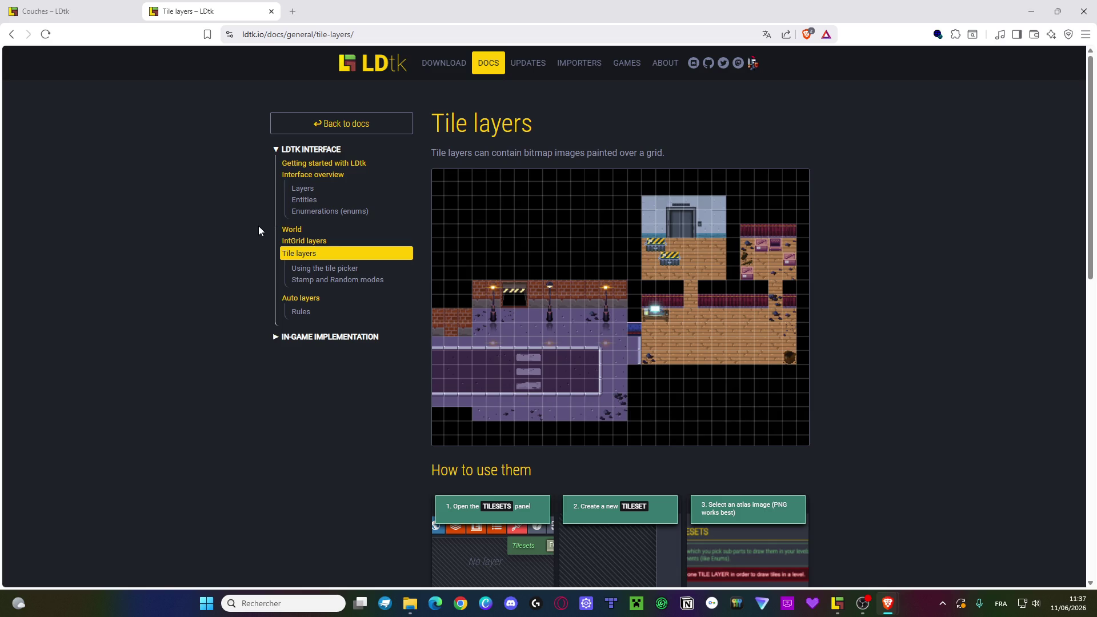
- Read the 'Using the tile picker' and 'Stamp and Random modes' pages, then open Auto layers
click(310, 271)
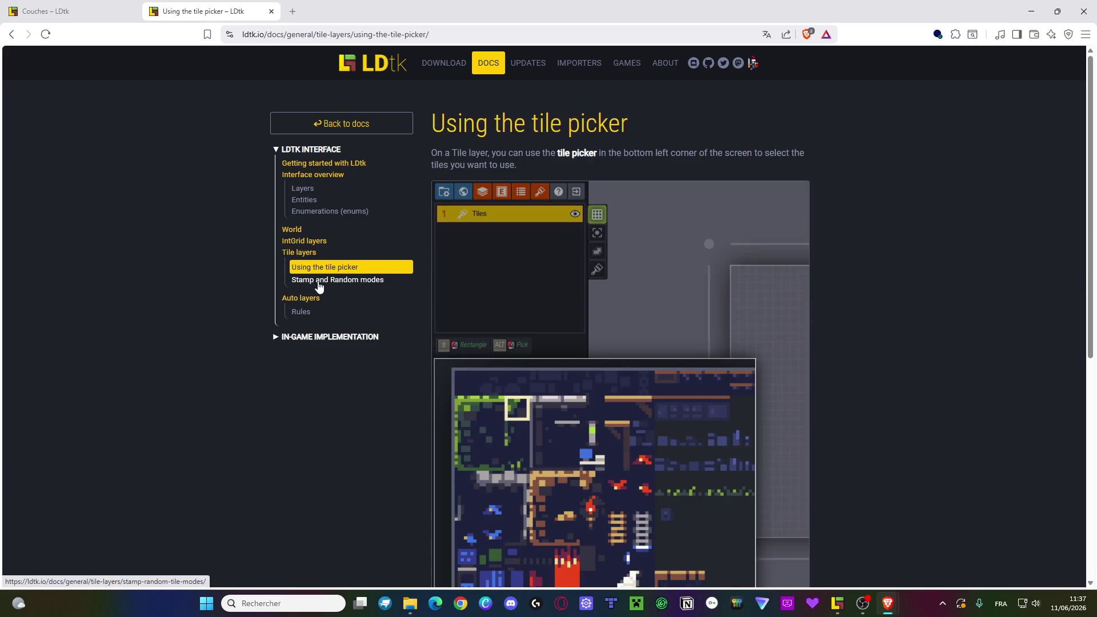
scroll(319, 286, down, 6)
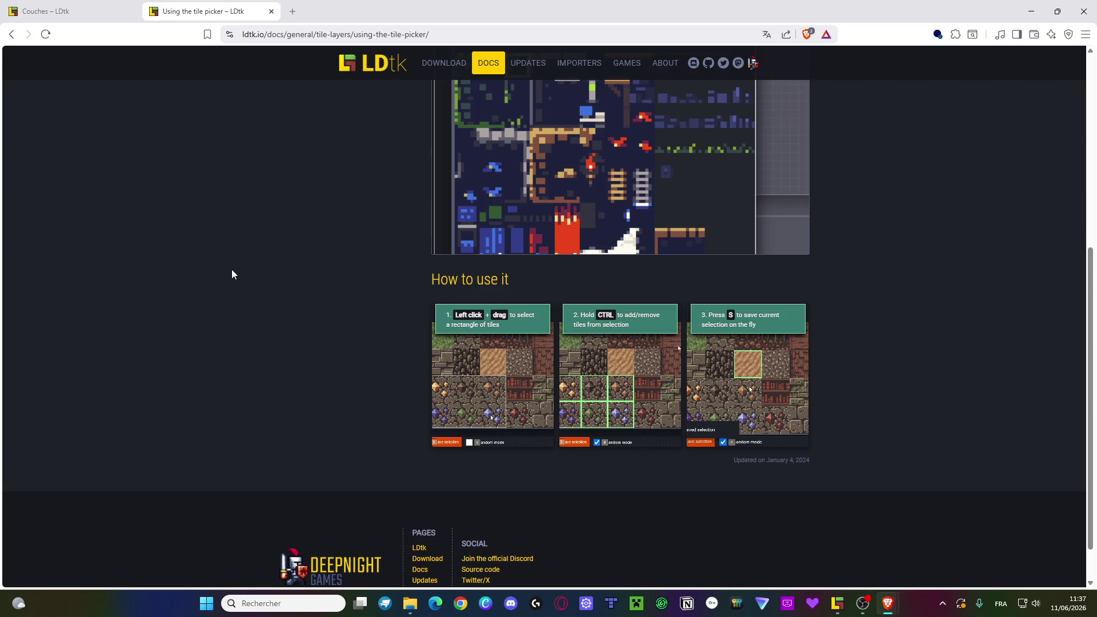
scroll(231, 269, up, 5)
click(305, 223)
scroll(202, 232, down, 2)
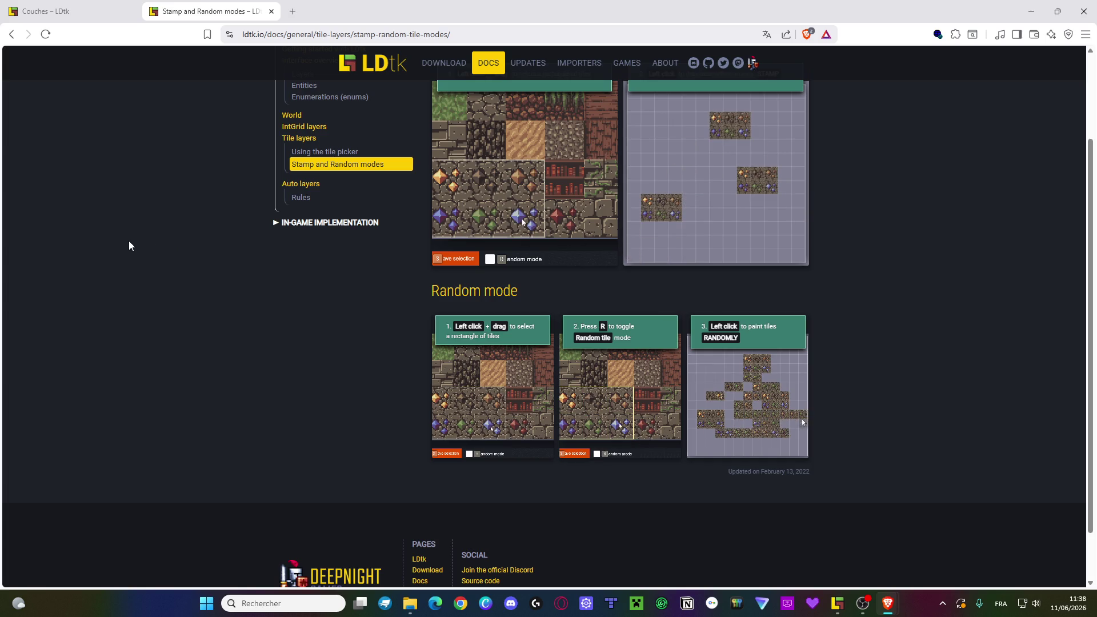
scroll(128, 241, up, 2)
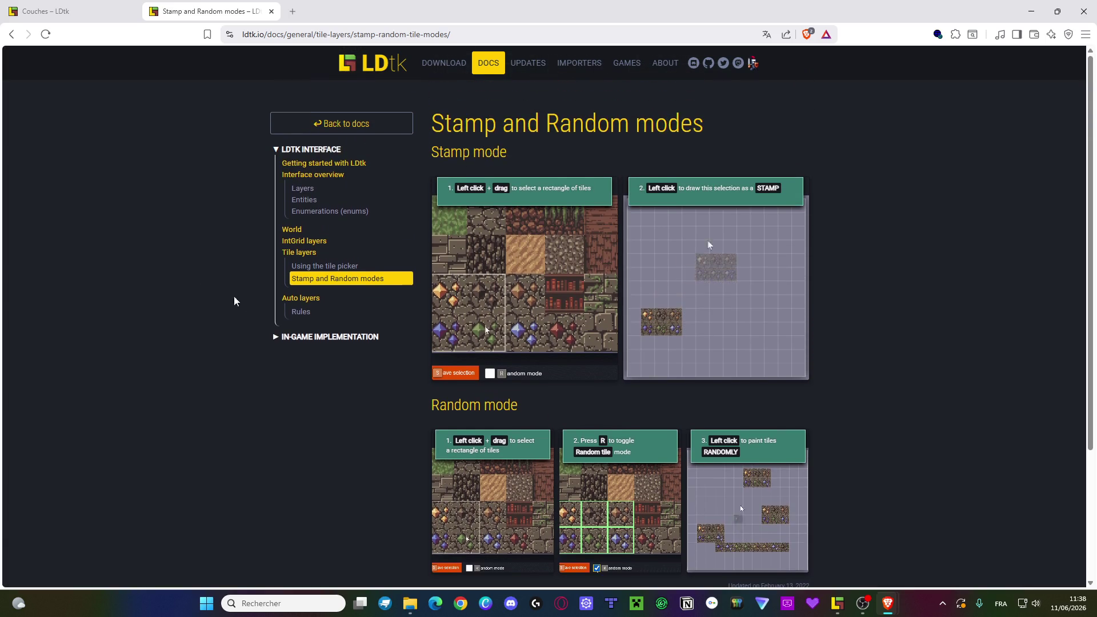
click(299, 298)
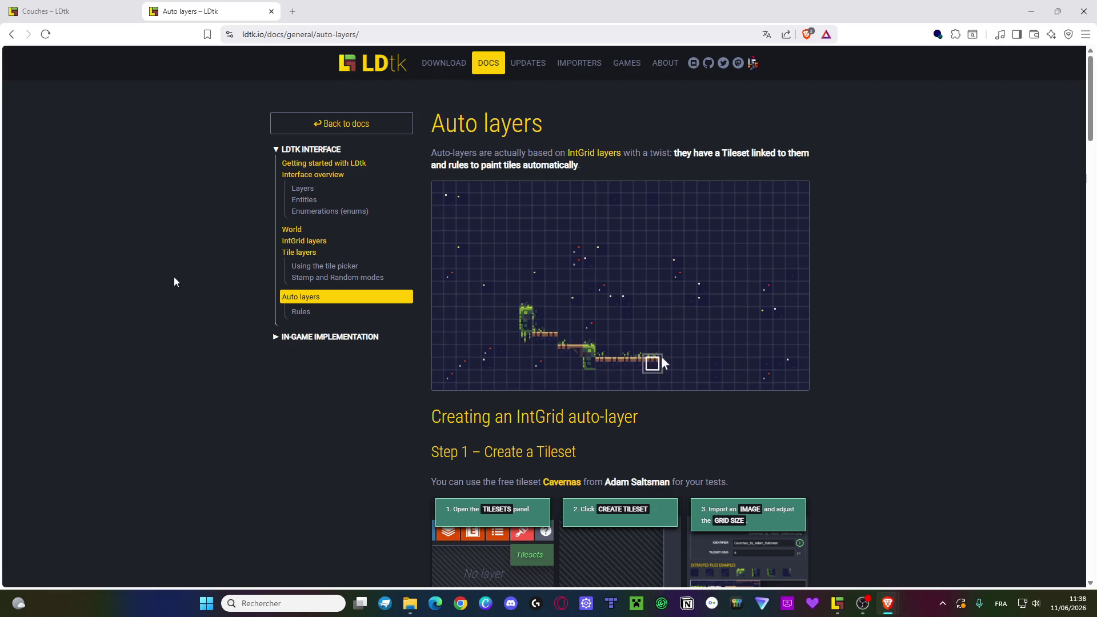
- Scroll to Step 3 of the Auto layers docs and view each of its three illustrations enlarged
scroll(226, 266, down, 4)
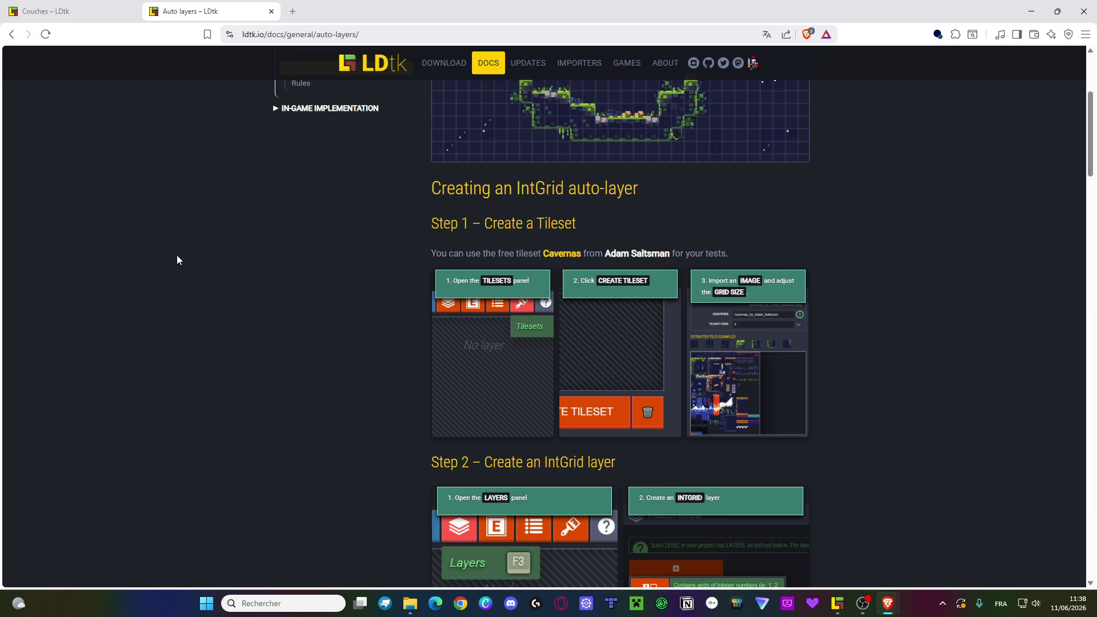
scroll(391, 447, down, 3)
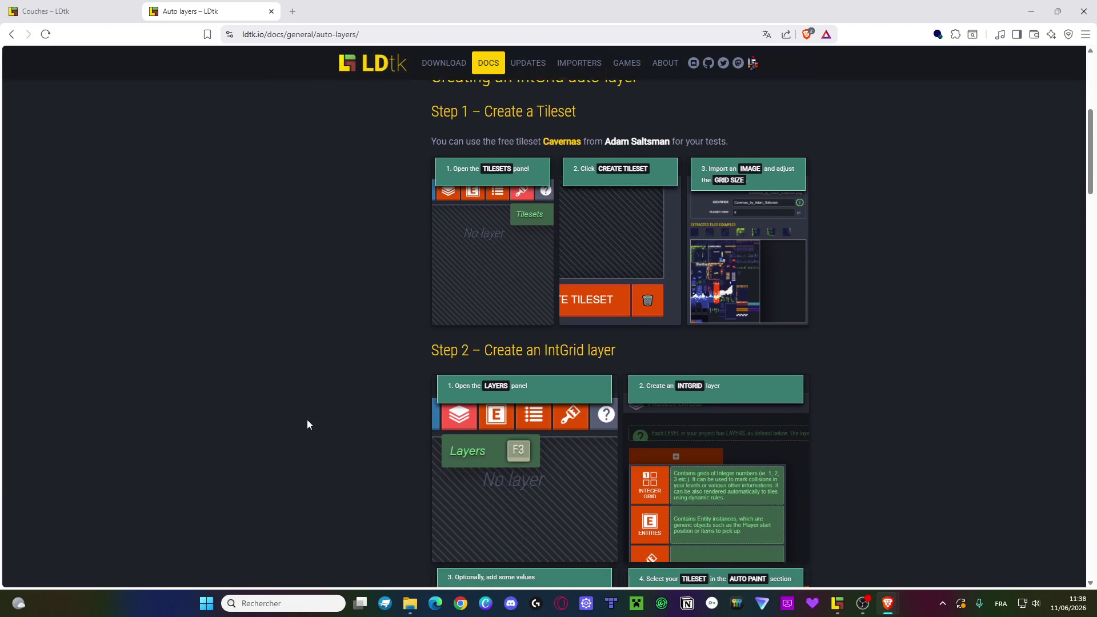
scroll(307, 424, down, 4)
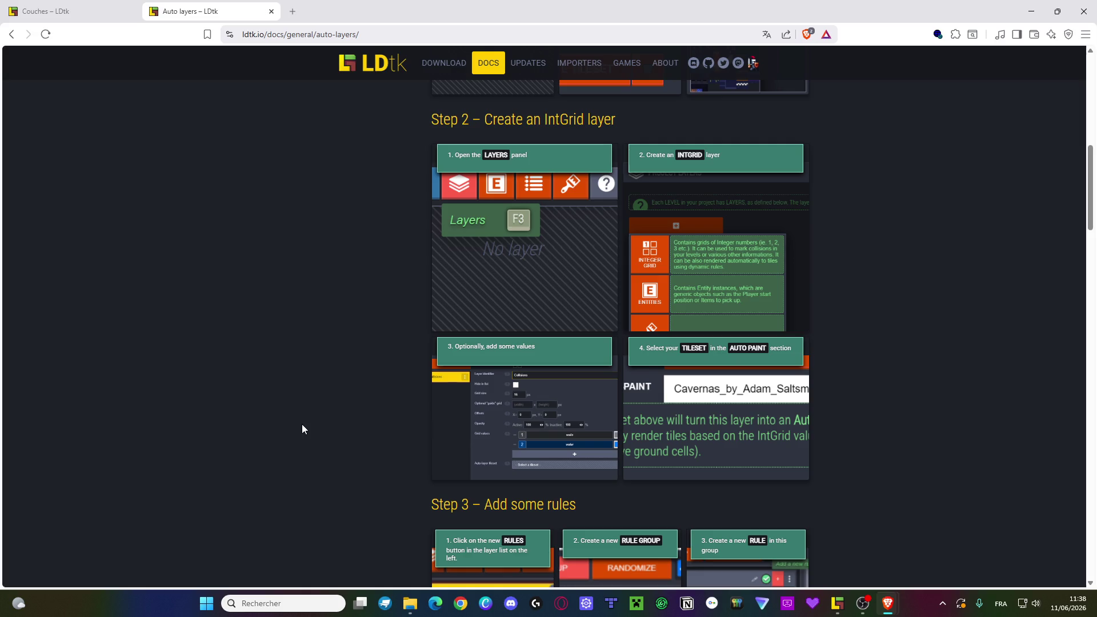
scroll(1007, 417, down, 1)
scroll(1005, 418, down, 2)
click(497, 402)
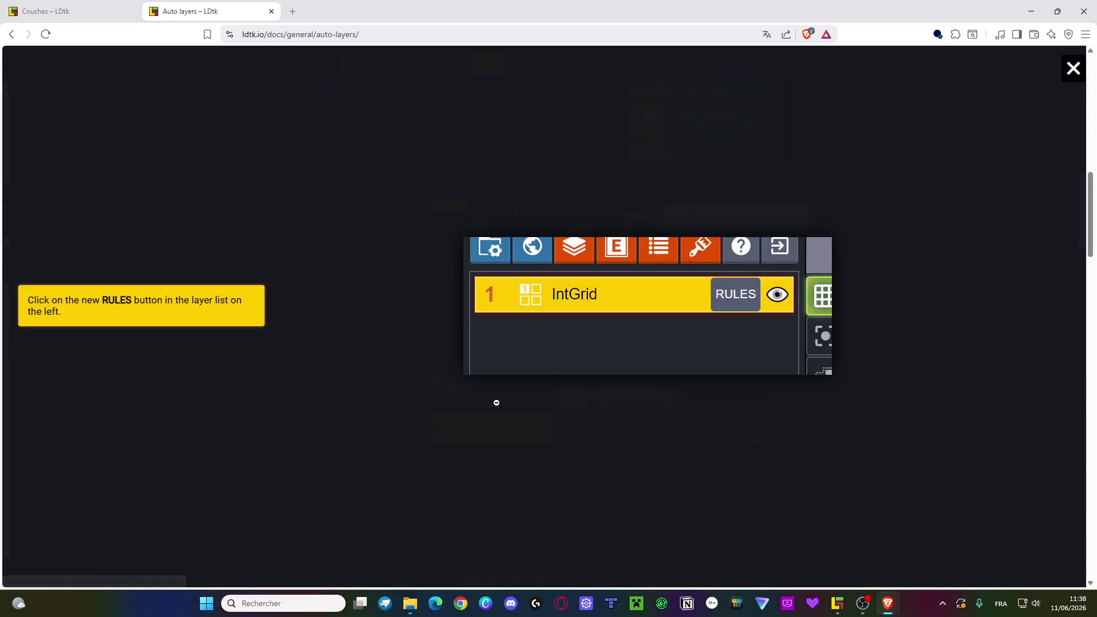
click(770, 459)
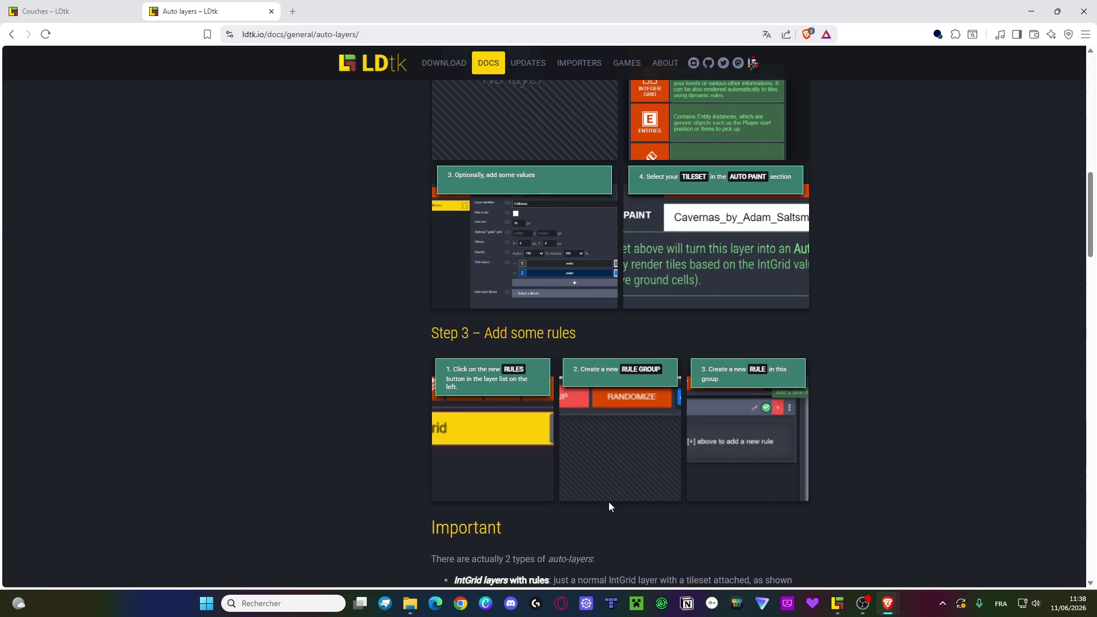
click(631, 482)
click(741, 470)
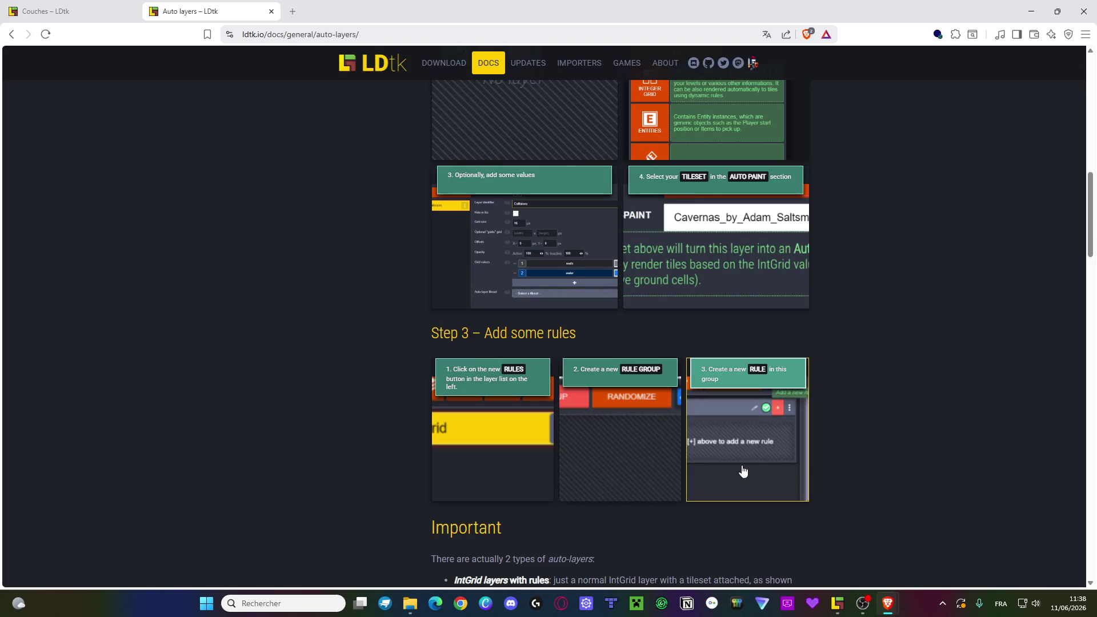
click(741, 463)
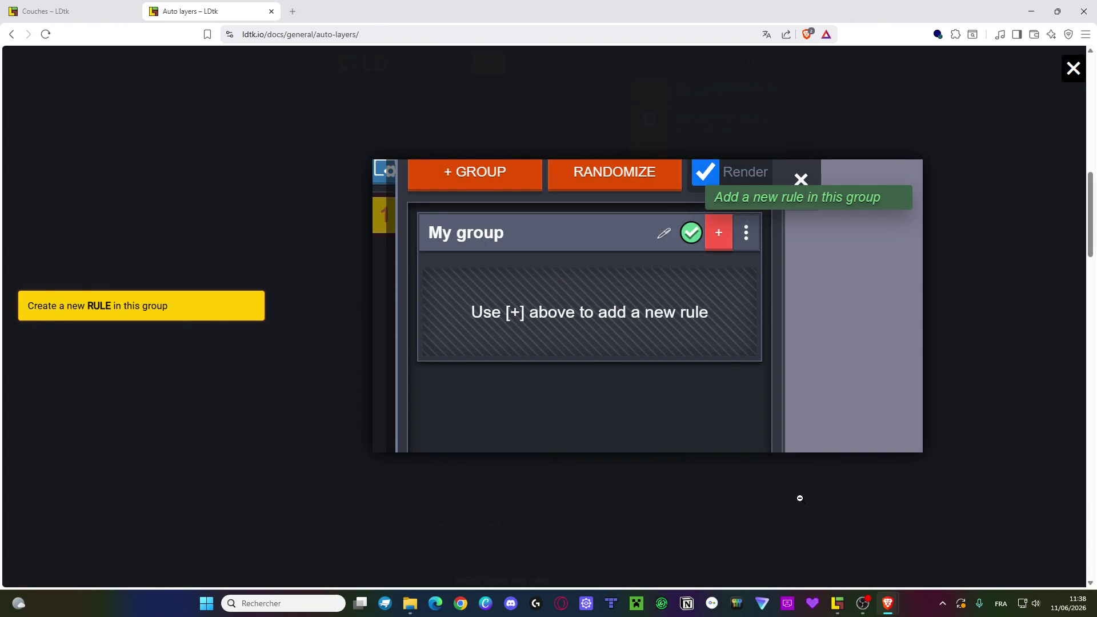
click(815, 523)
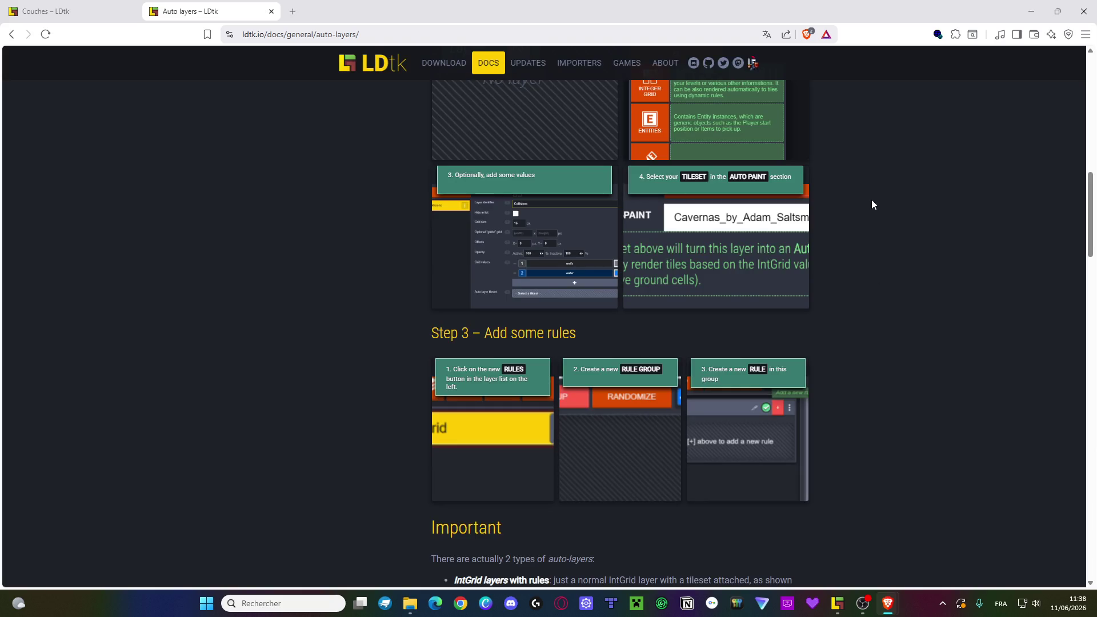
- Scroll down to 'How rules work?' and return to the LDtk editor
scroll(884, 369, down, 6)
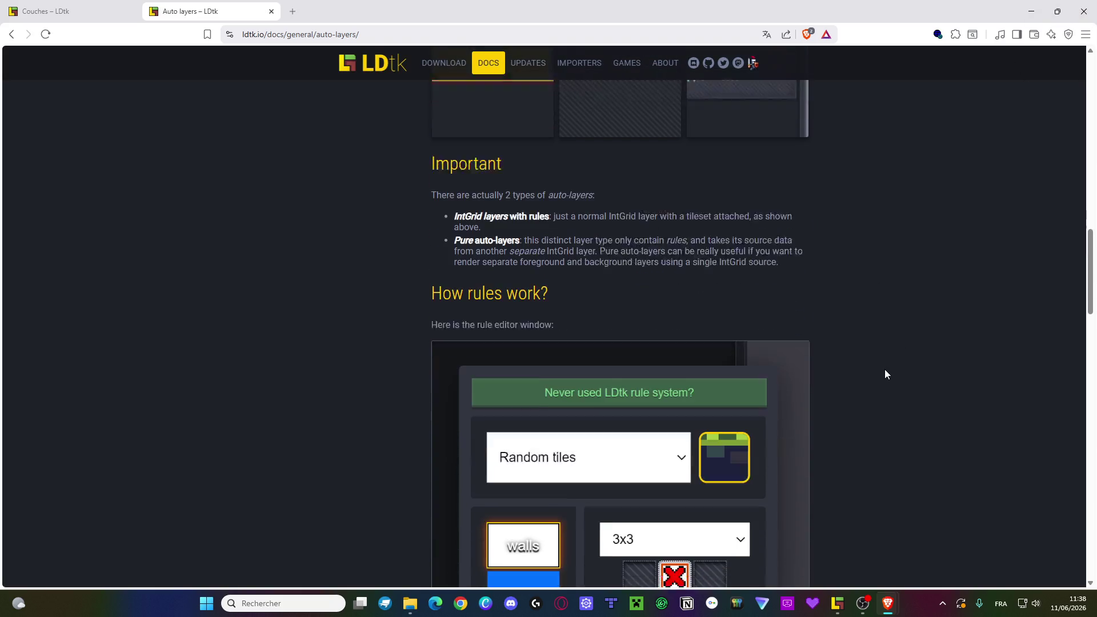
scroll(885, 370, down, 2)
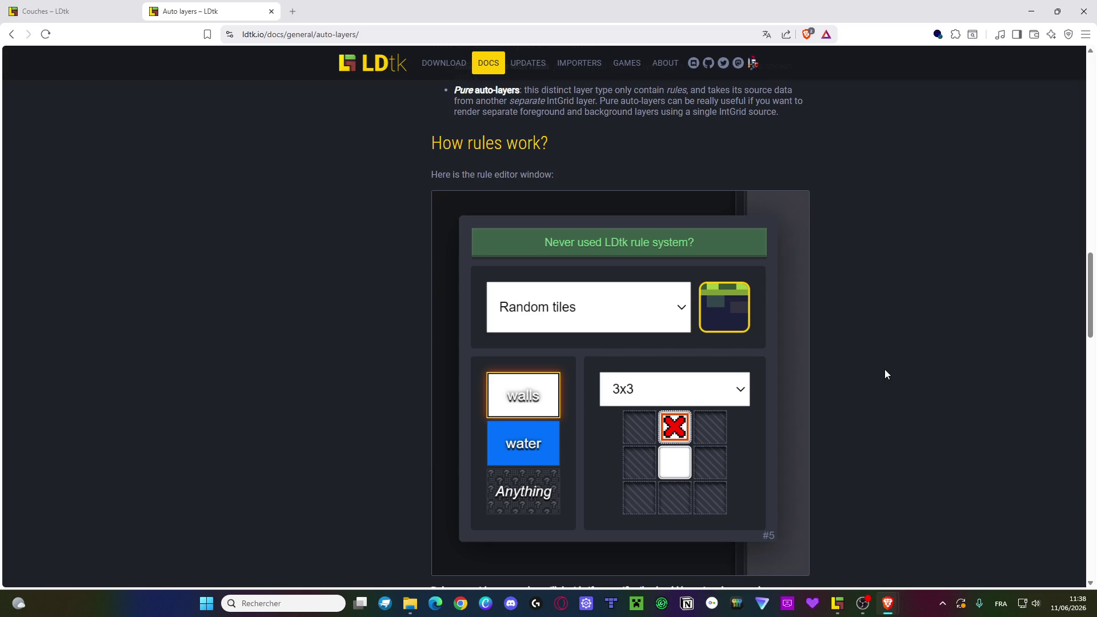
key(alt+Tab)
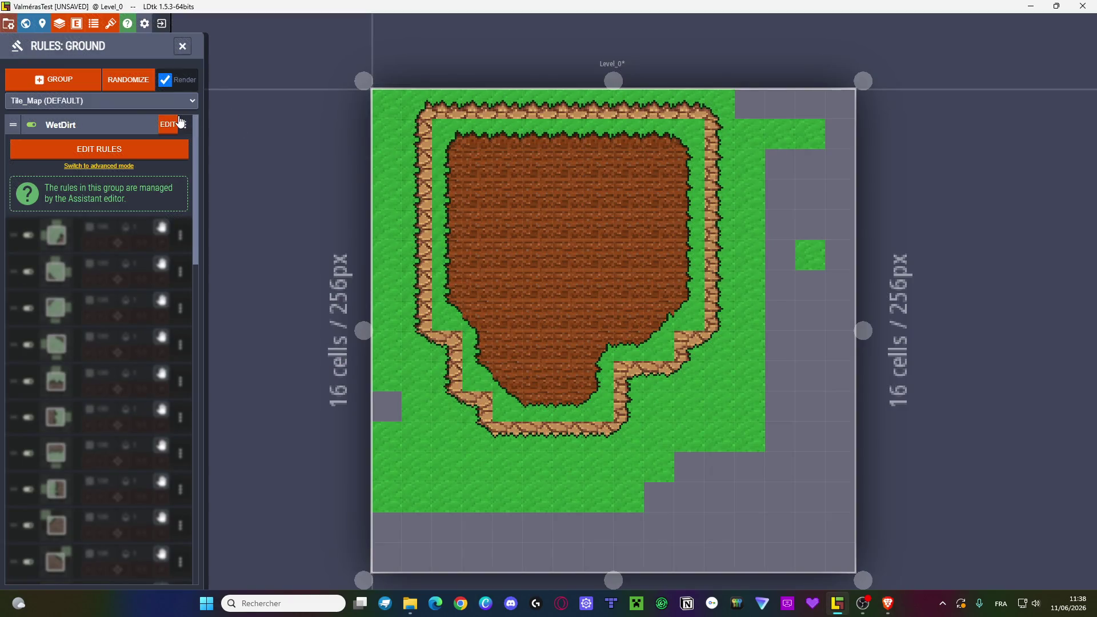
- Compare the level with WetDirt off and on, then cancel WetDirt's advanced-mode switch
click(28, 129)
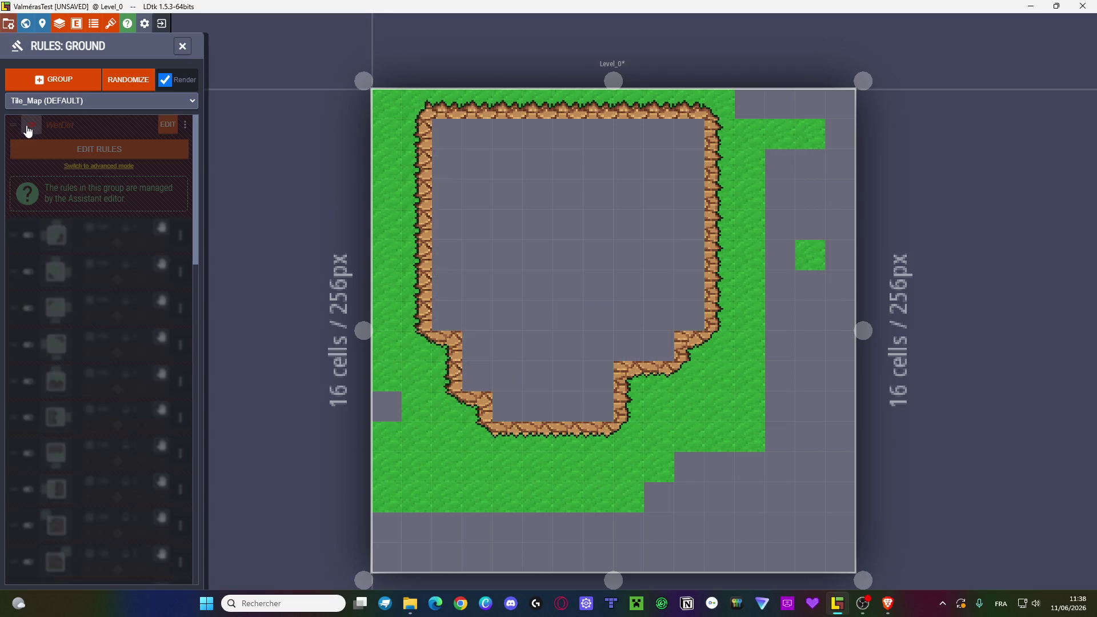
click(28, 129)
click(28, 129)
click(28, 129)
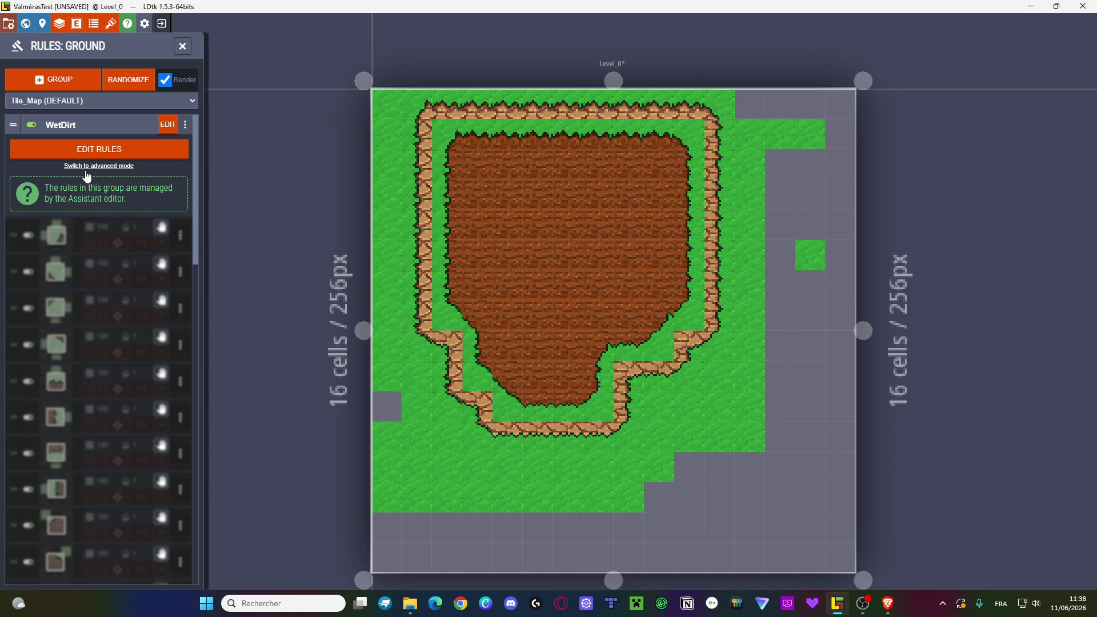
click(87, 167)
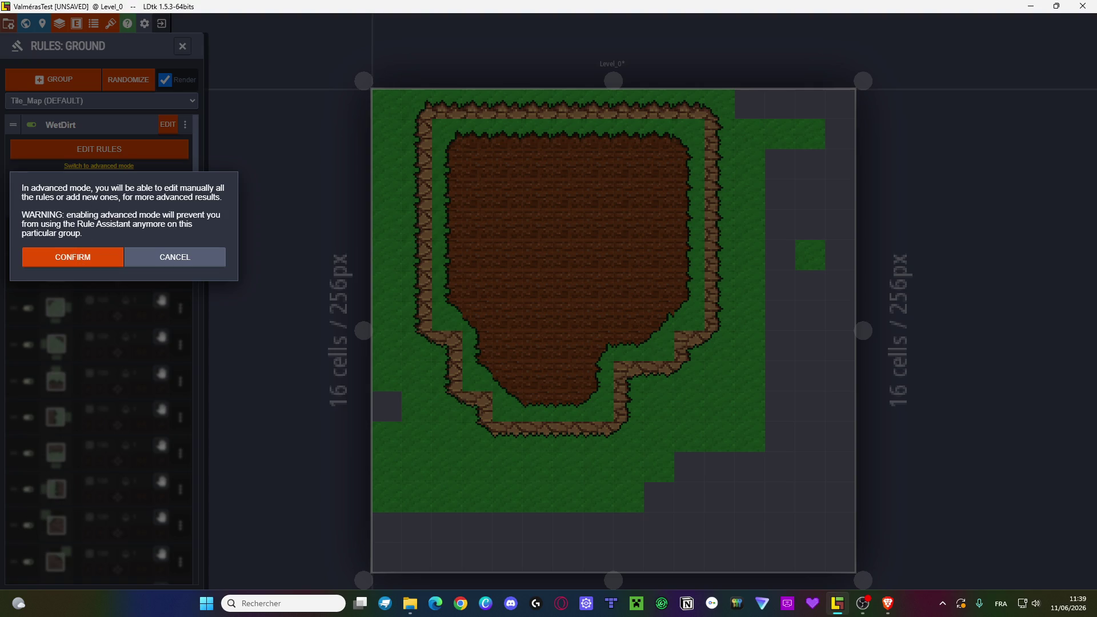
key(alt+Tab)
click(194, 257)
- Dismiss DryDirt's advanced-mode warning and open its rules in the Rules Assistant
scroll(152, 304, down, 6)
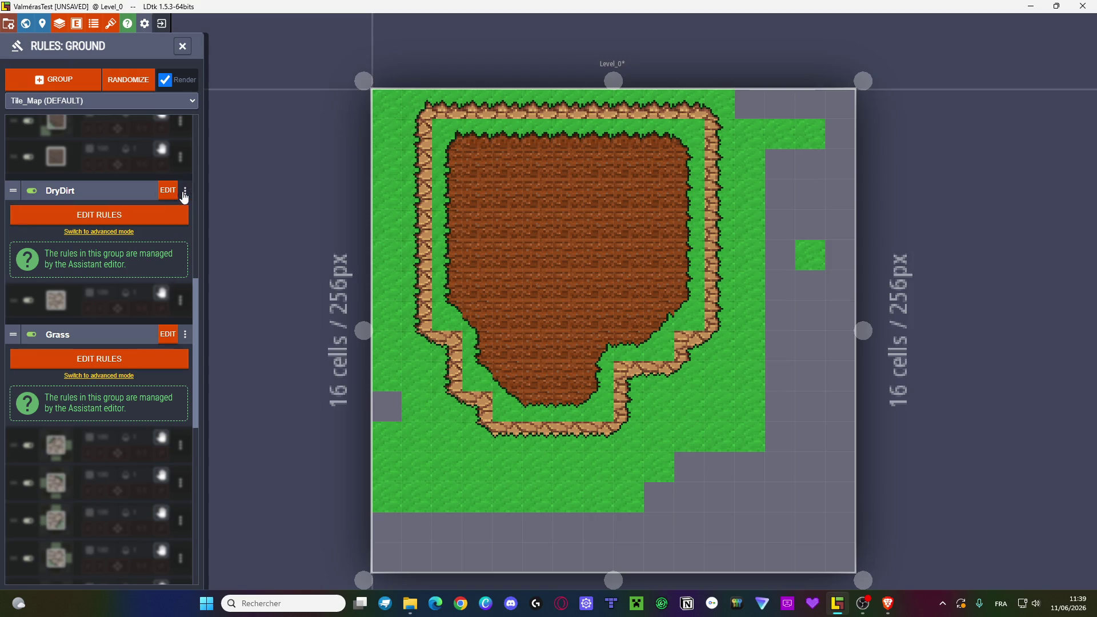
click(100, 231)
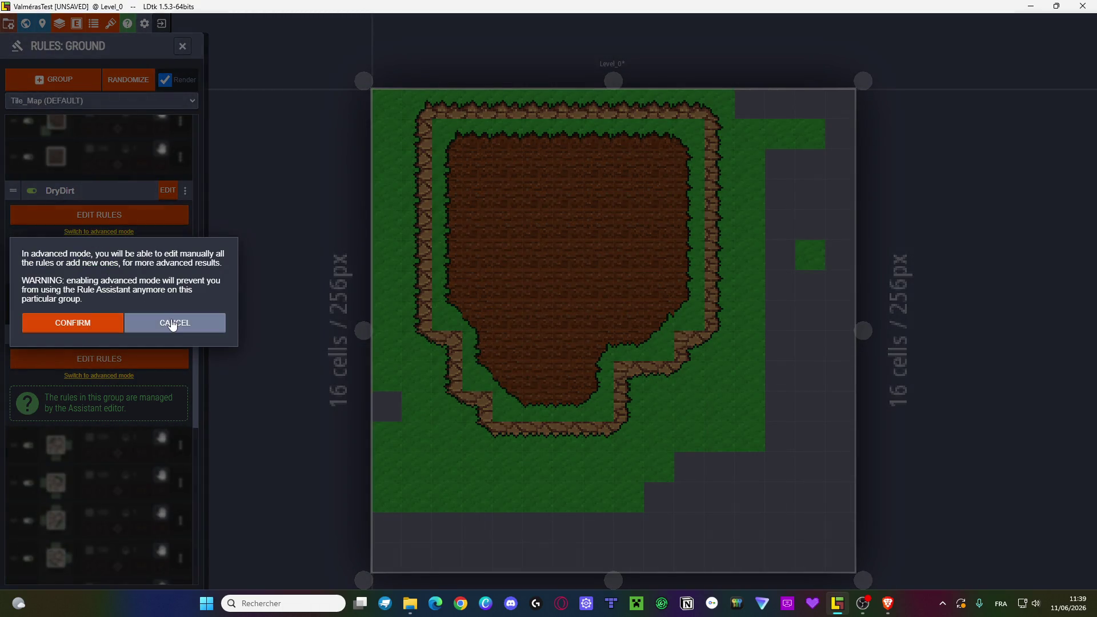
click(171, 323)
click(103, 214)
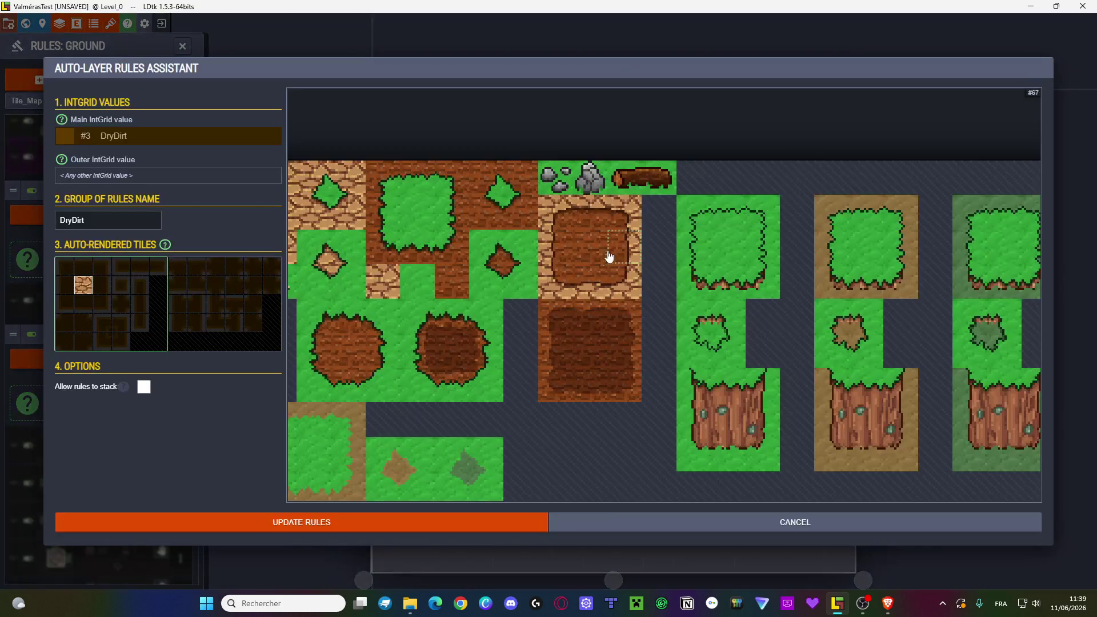
- Set DryDirt's outer IntGrid value to Grass with stacking left off, and update the rules
click(140, 391)
click(140, 390)
click(135, 176)
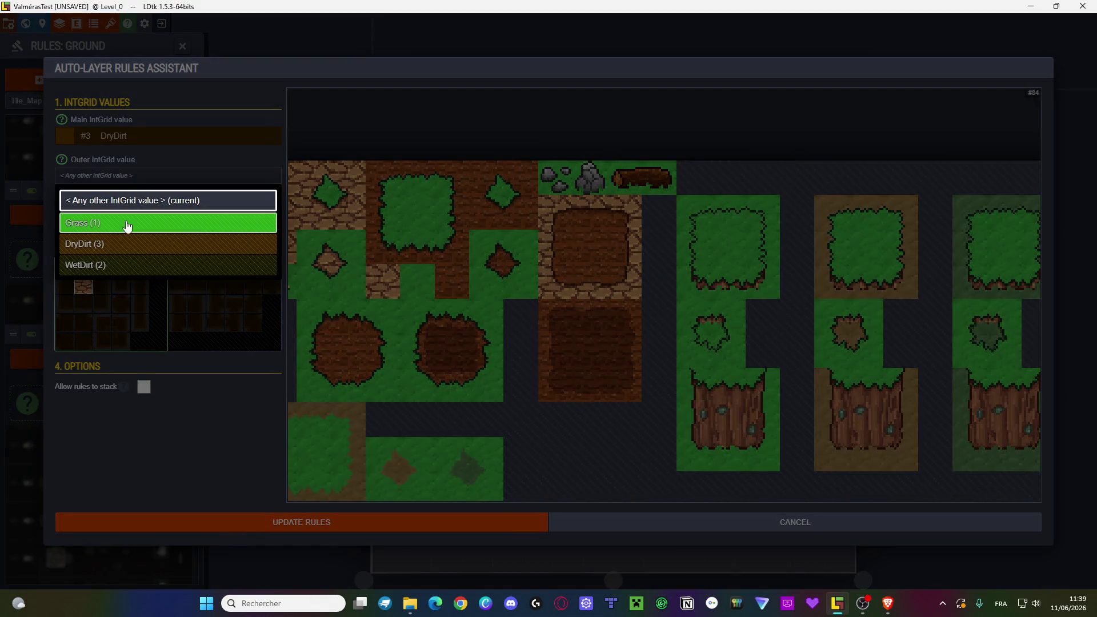
click(127, 223)
click(279, 527)
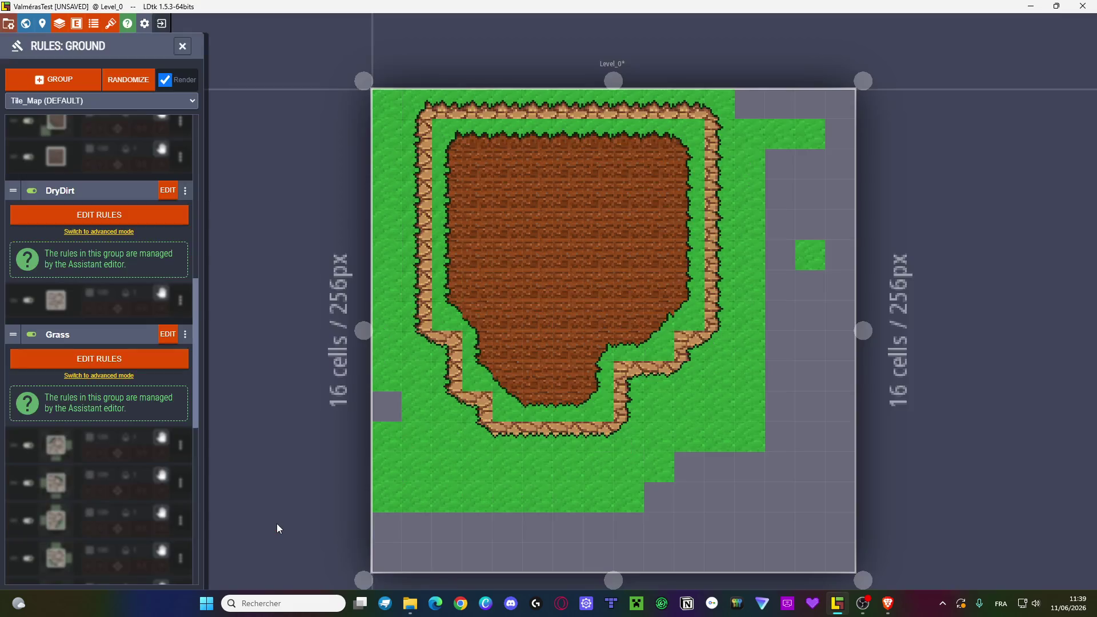
- Confirm switching the DryDirt rule group to advanced mode
click(116, 233)
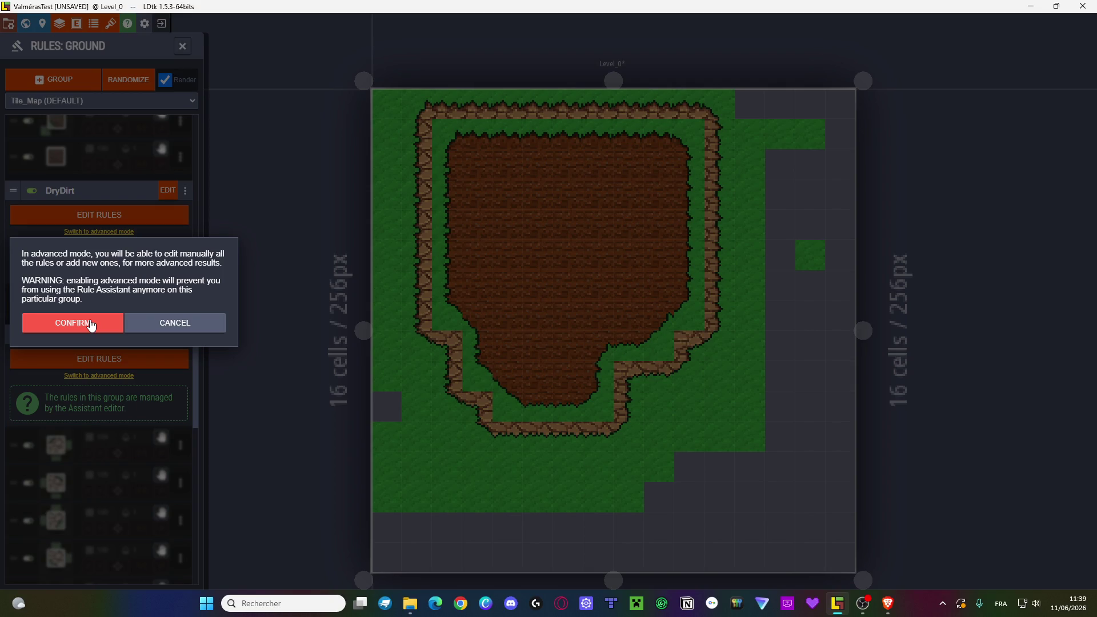
click(92, 323)
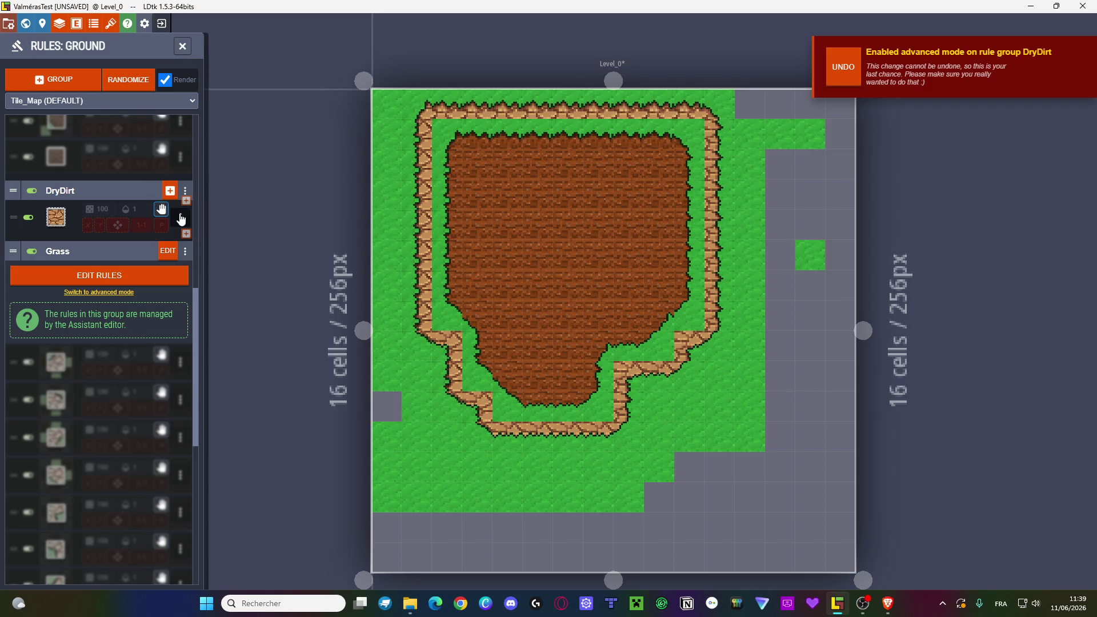
scroll(91, 280, up, 10)
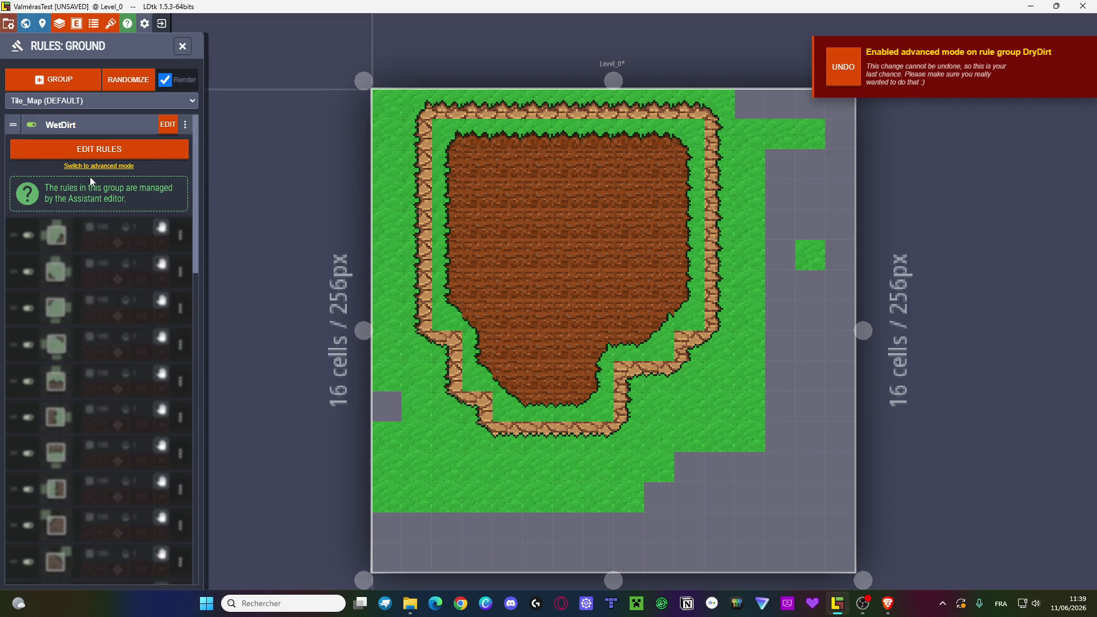
scroll(92, 174, down, 10)
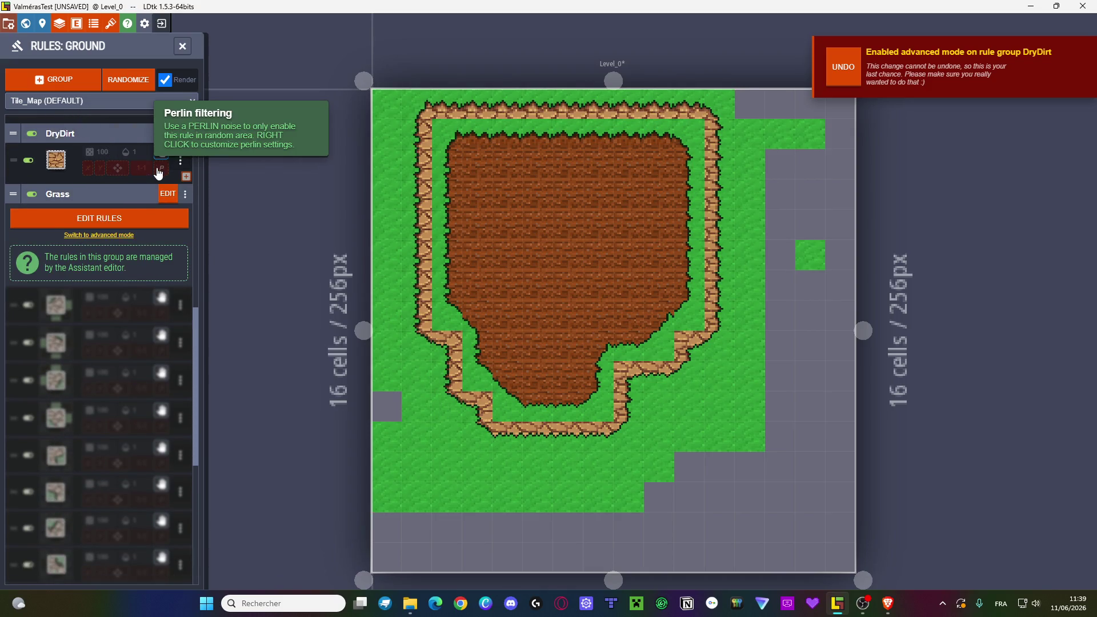
click(184, 135)
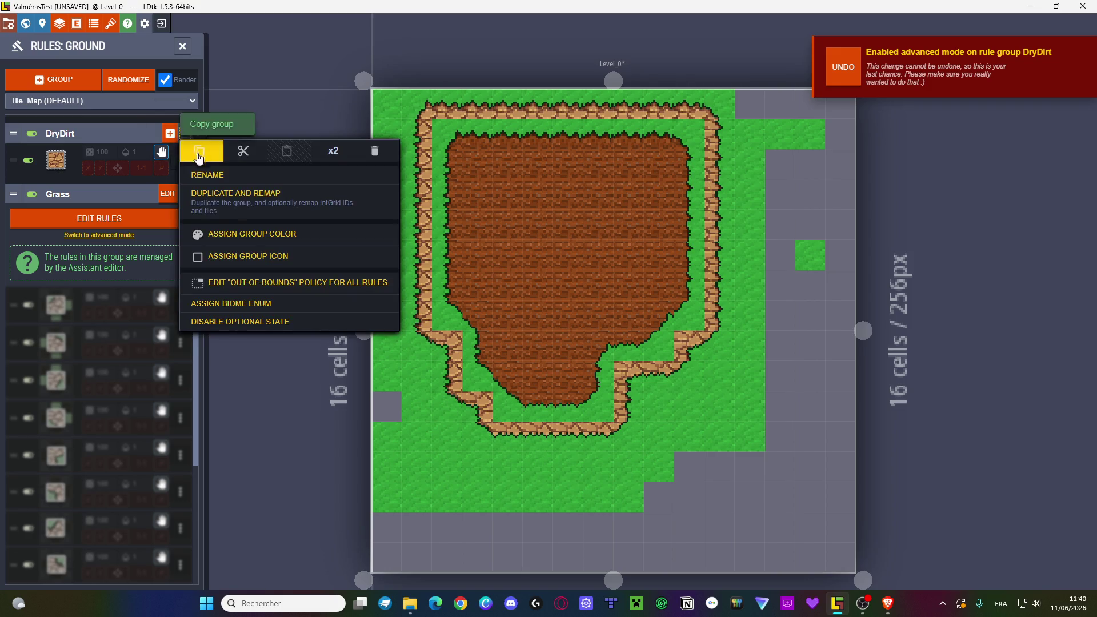
- Assign the DryDirt group the dark olive colour #342A00
click(243, 240)
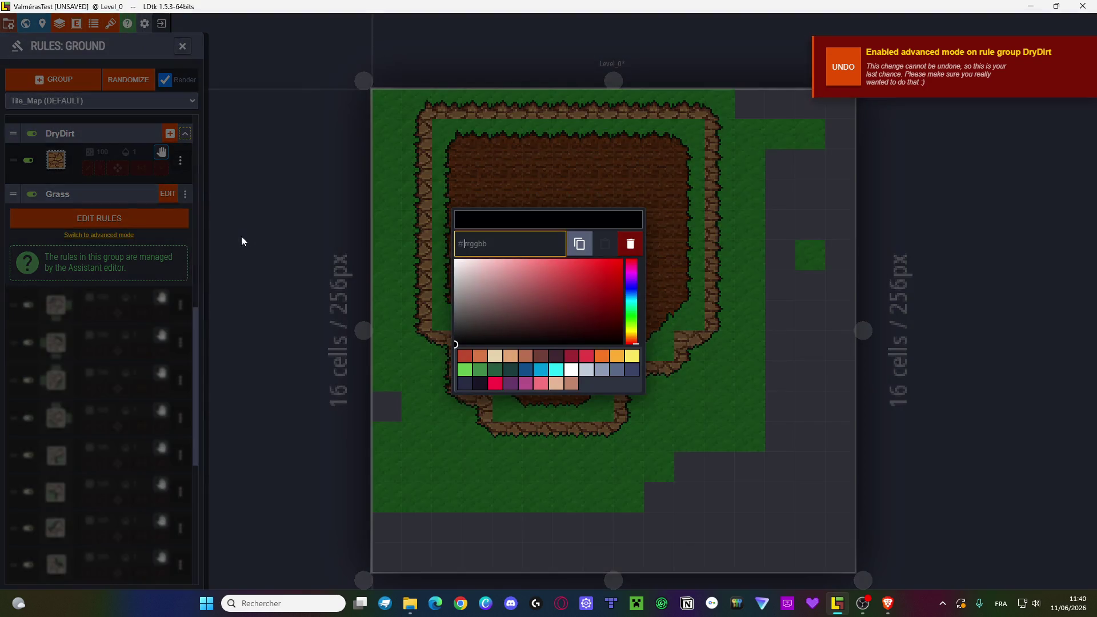
click(633, 337)
click(622, 326)
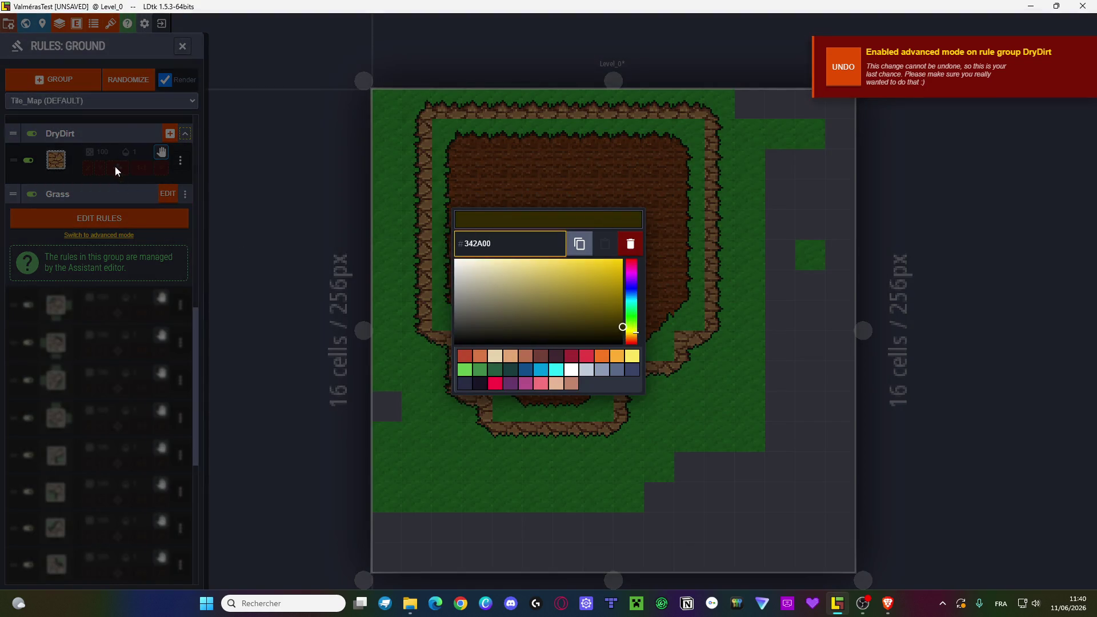
click(118, 172)
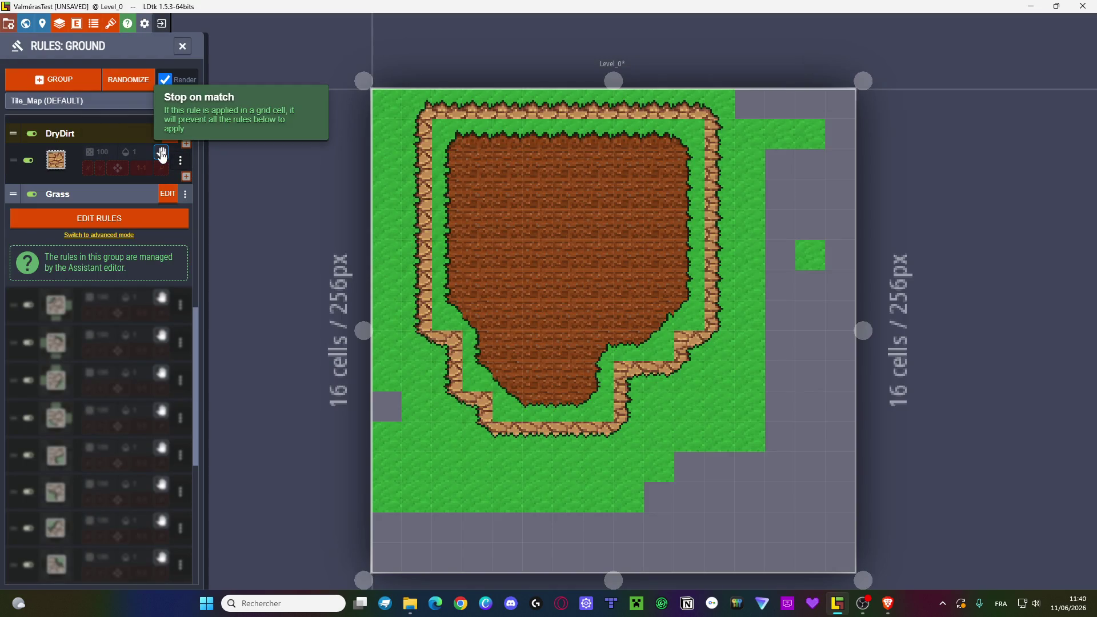
- Add a new rule to the DryDirt group
click(128, 152)
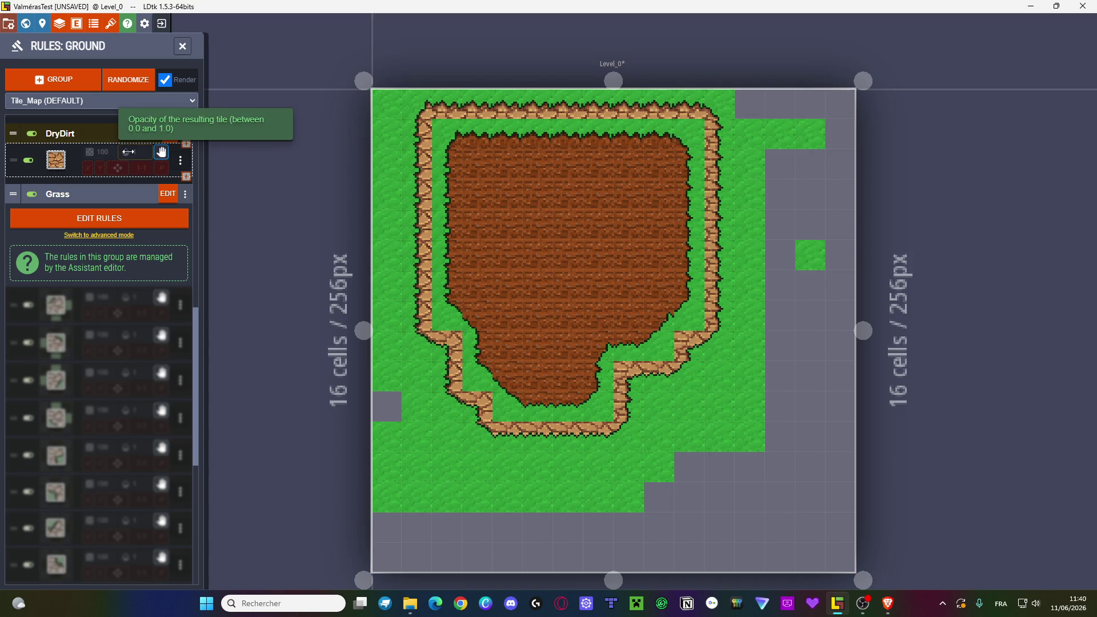
click(181, 161)
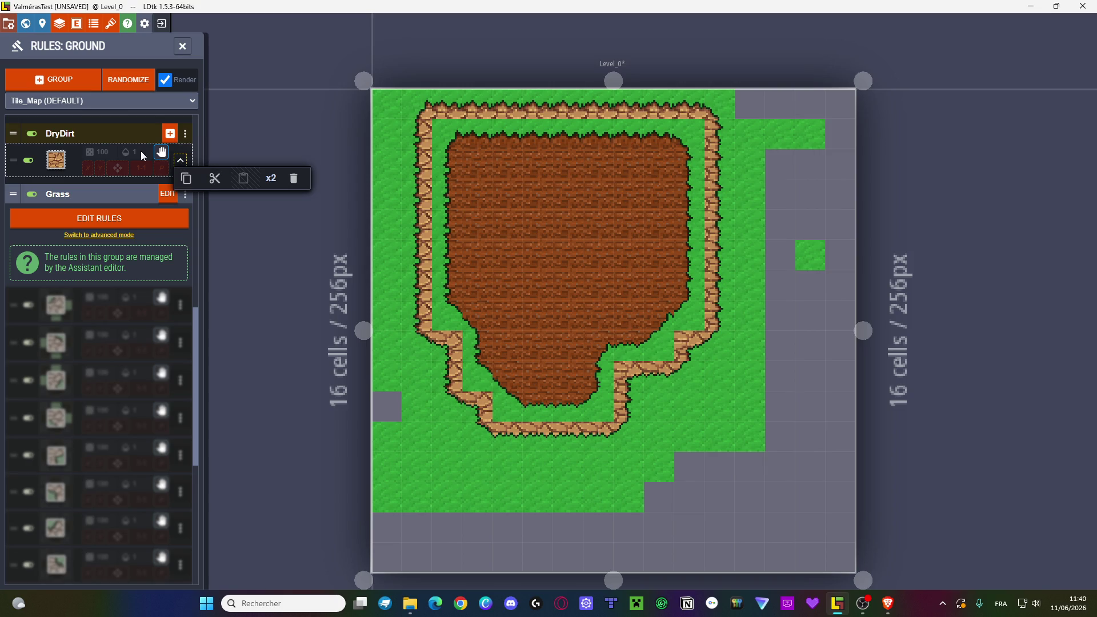
click(172, 137)
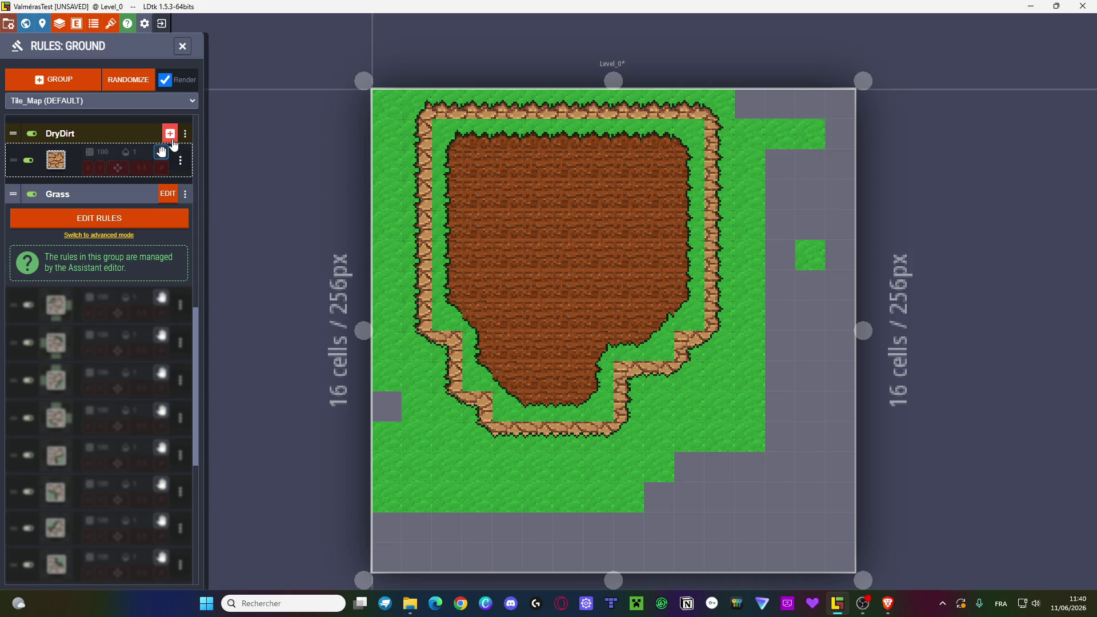
- Make the new rule require DryDirt in a plus shape: centre, above, below, left and right
click(109, 220)
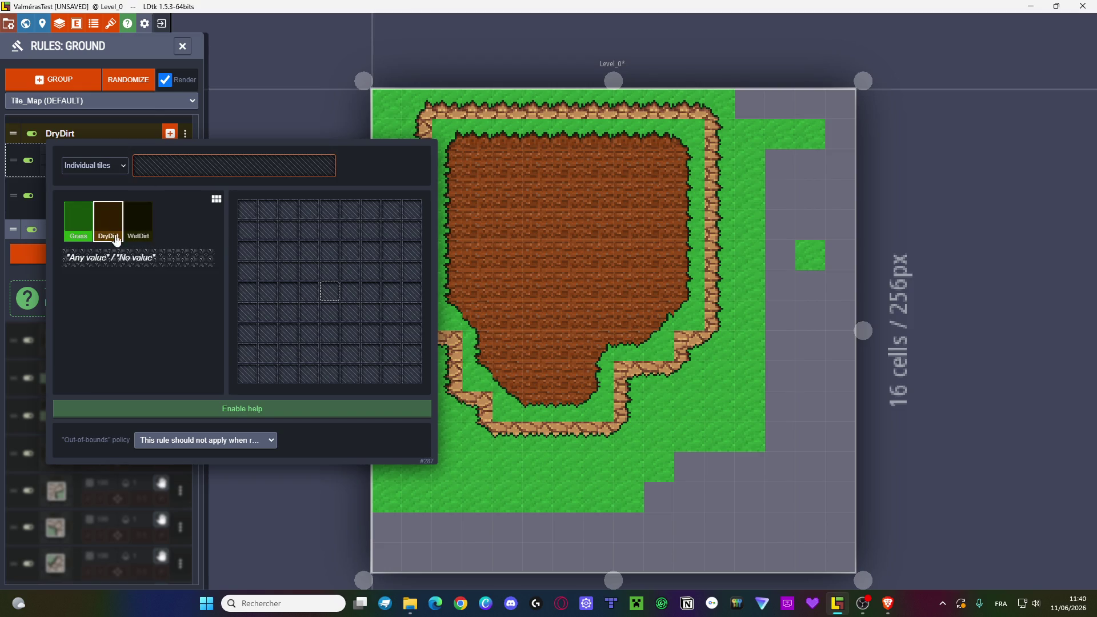
click(329, 292)
click(330, 271)
click(330, 312)
click(350, 291)
click(309, 293)
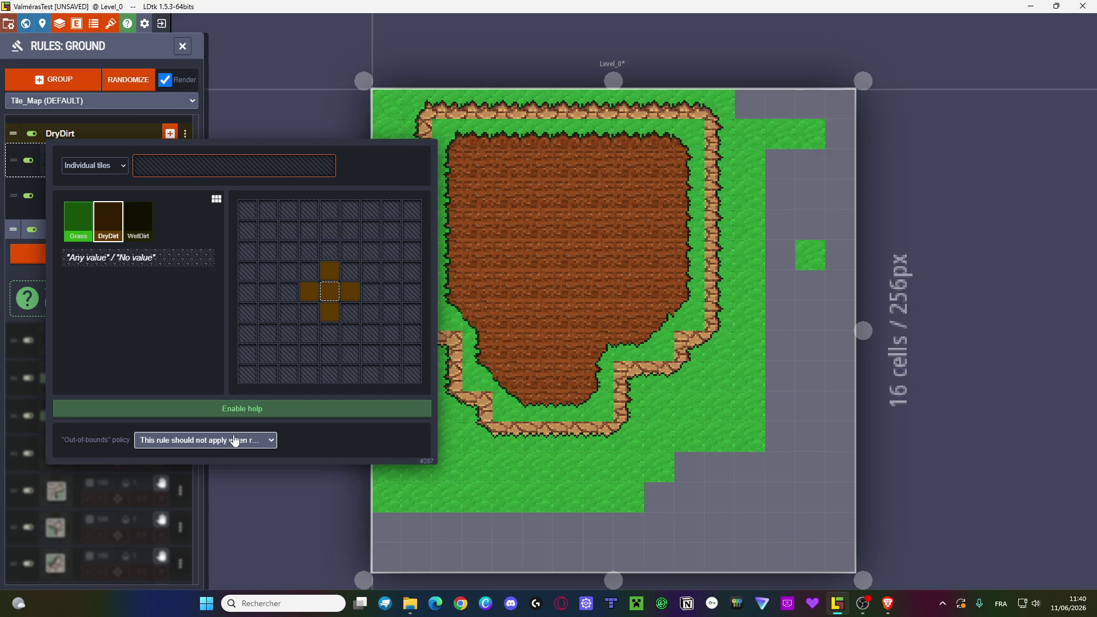
click(260, 409)
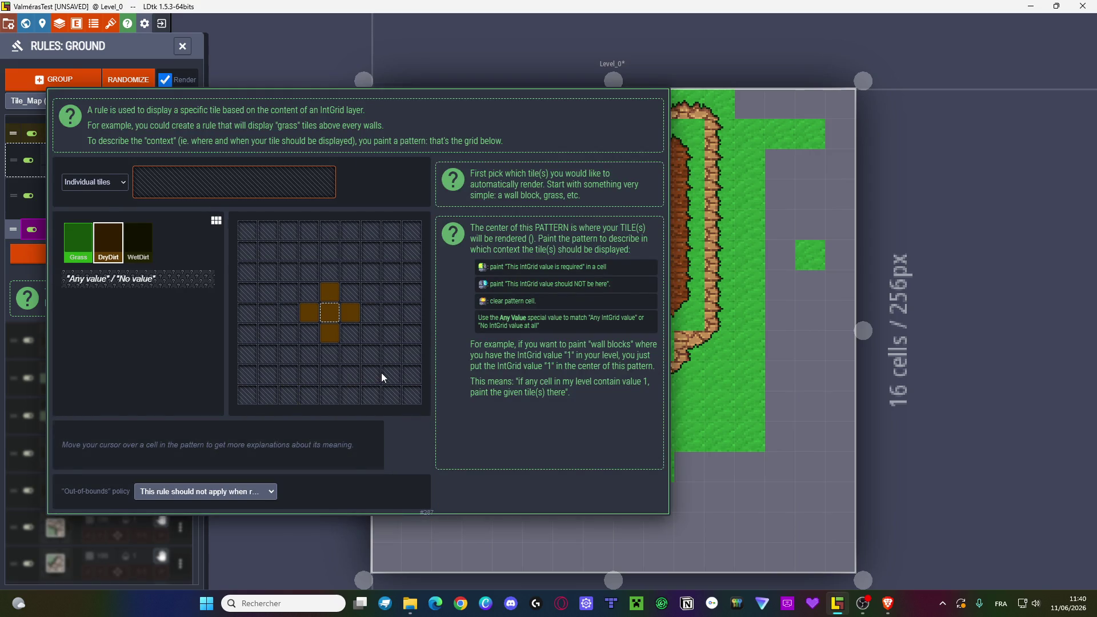
- Apply the new rule and delete the first, tileless DryDirt rule
key(Escape)
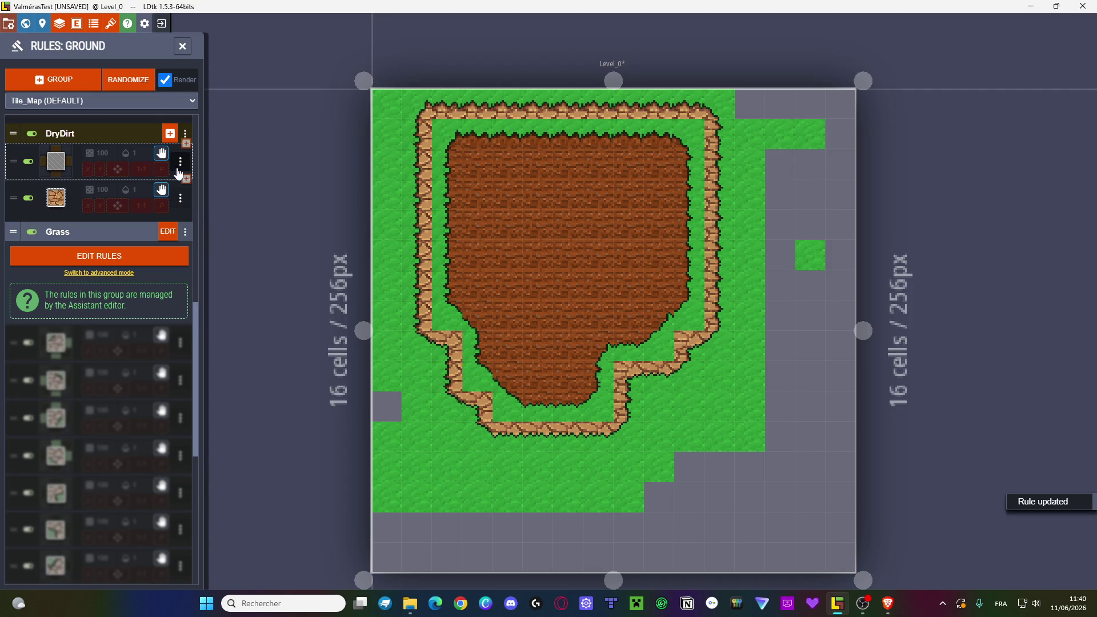
click(180, 164)
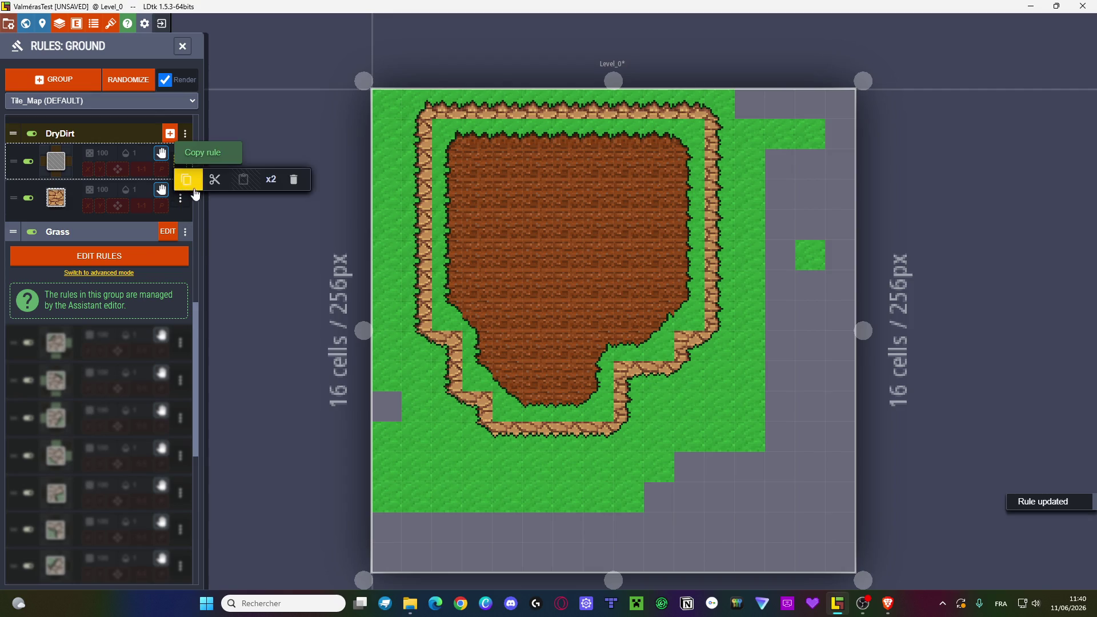
click(295, 181)
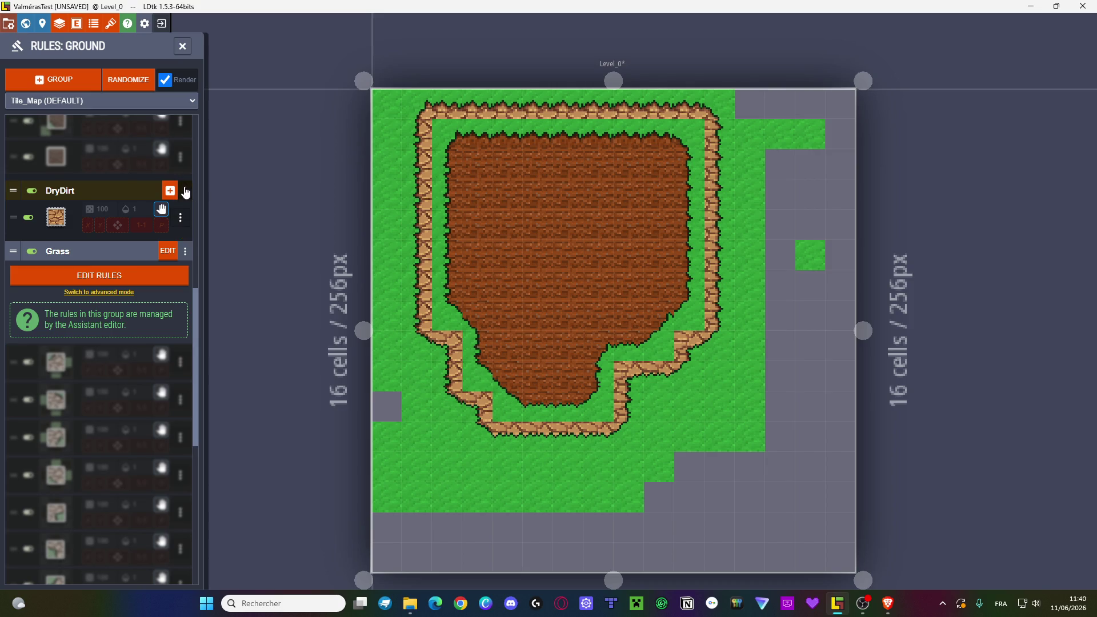
click(185, 191)
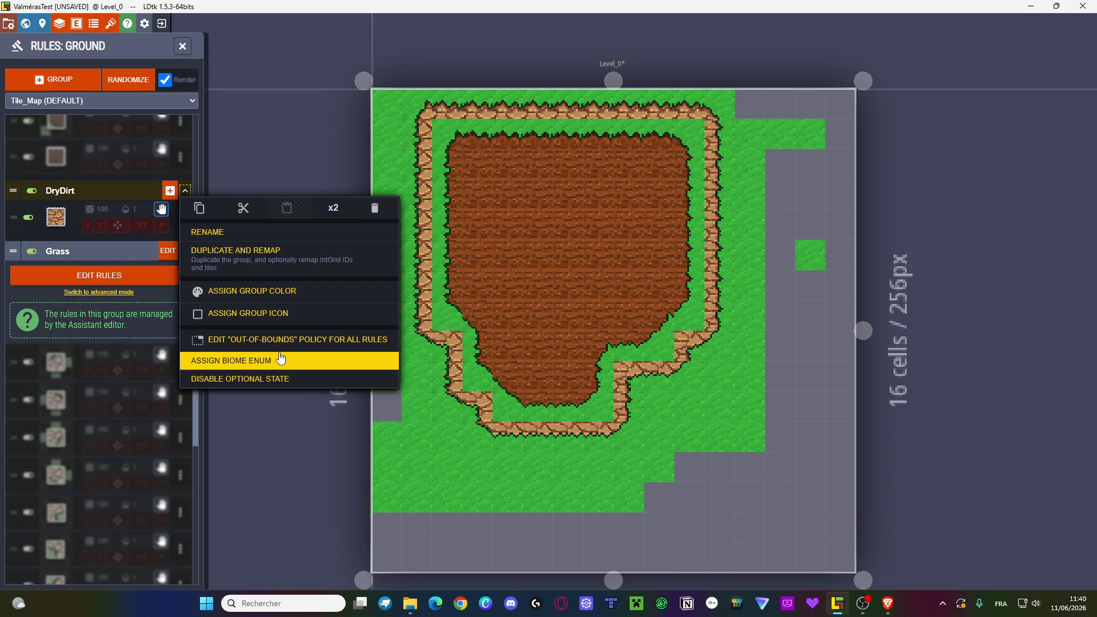
click(280, 358)
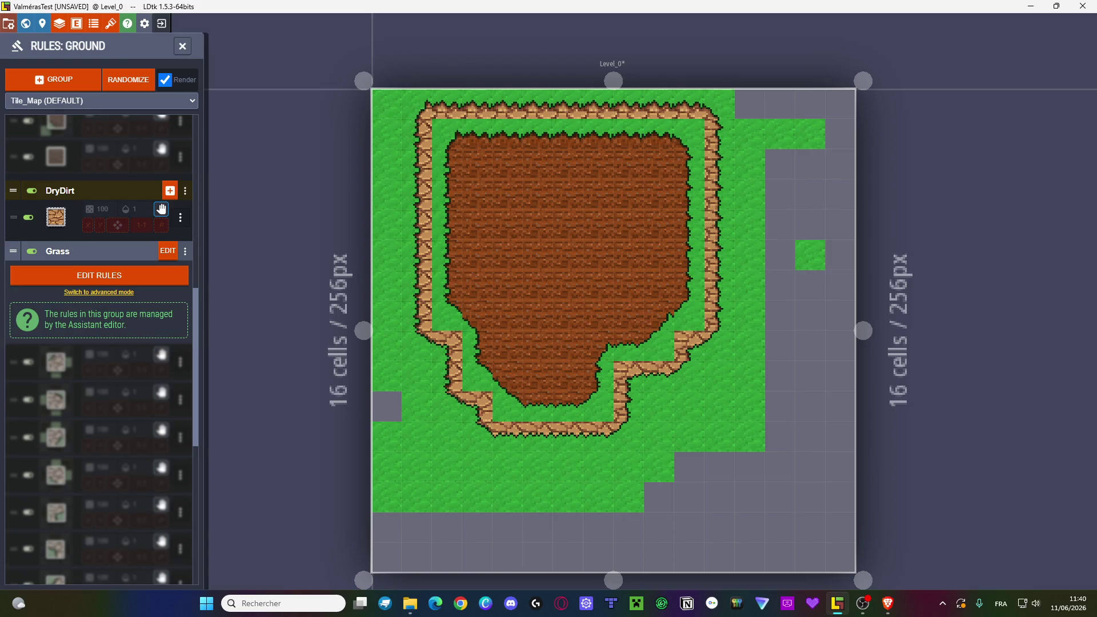
key(alt+Tab)
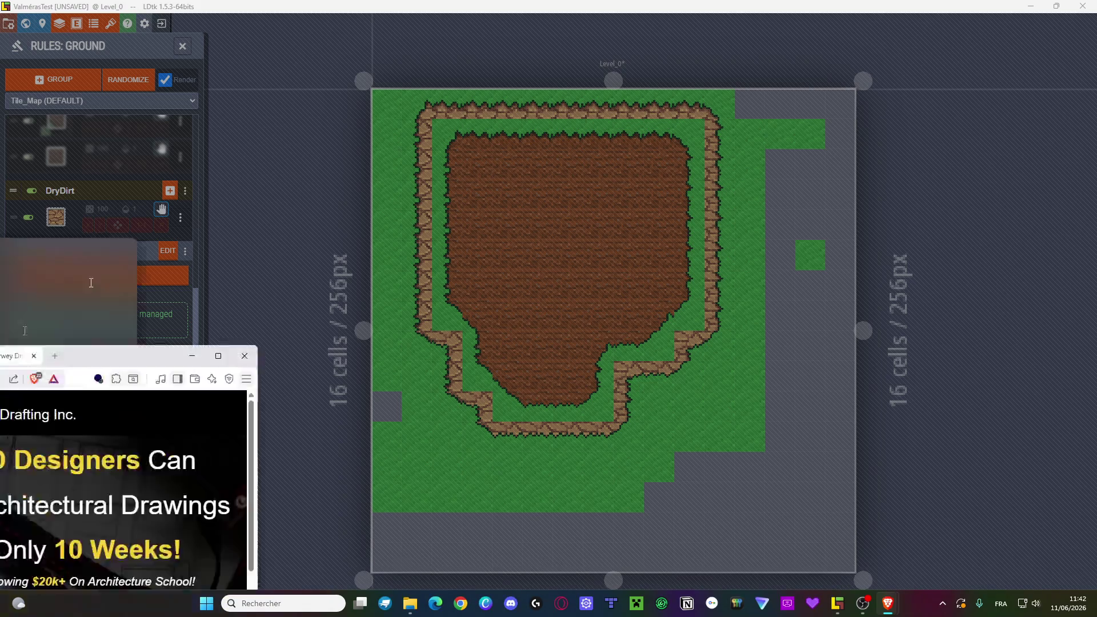
- Bring up the Brave window playing the LDTK AutoTile Tutorial
key(alt+Tab)
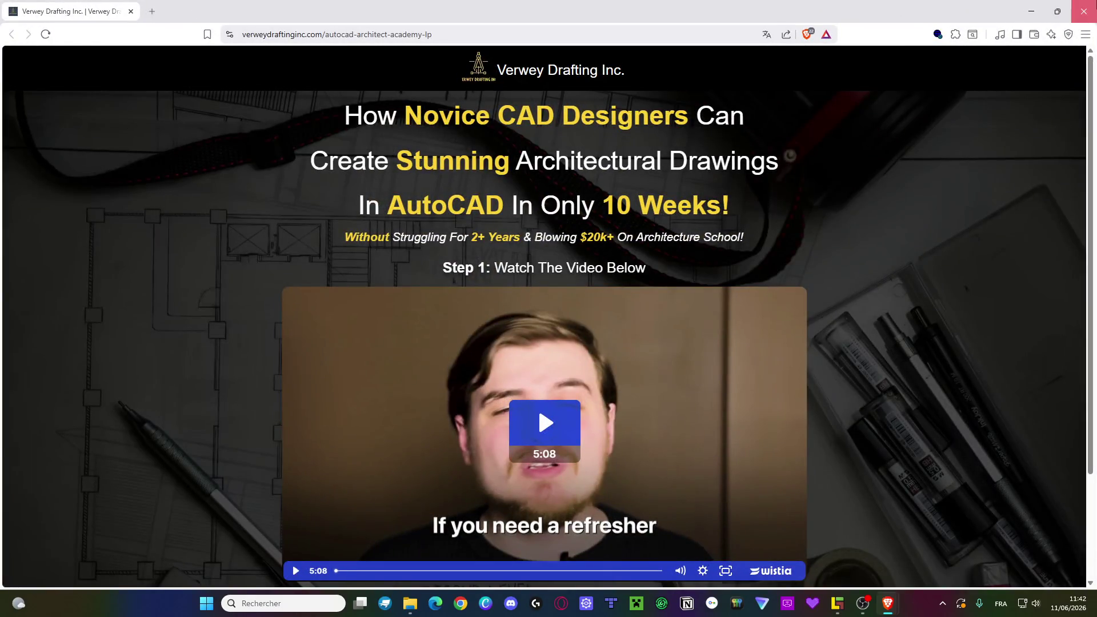
key(alt+Tab)
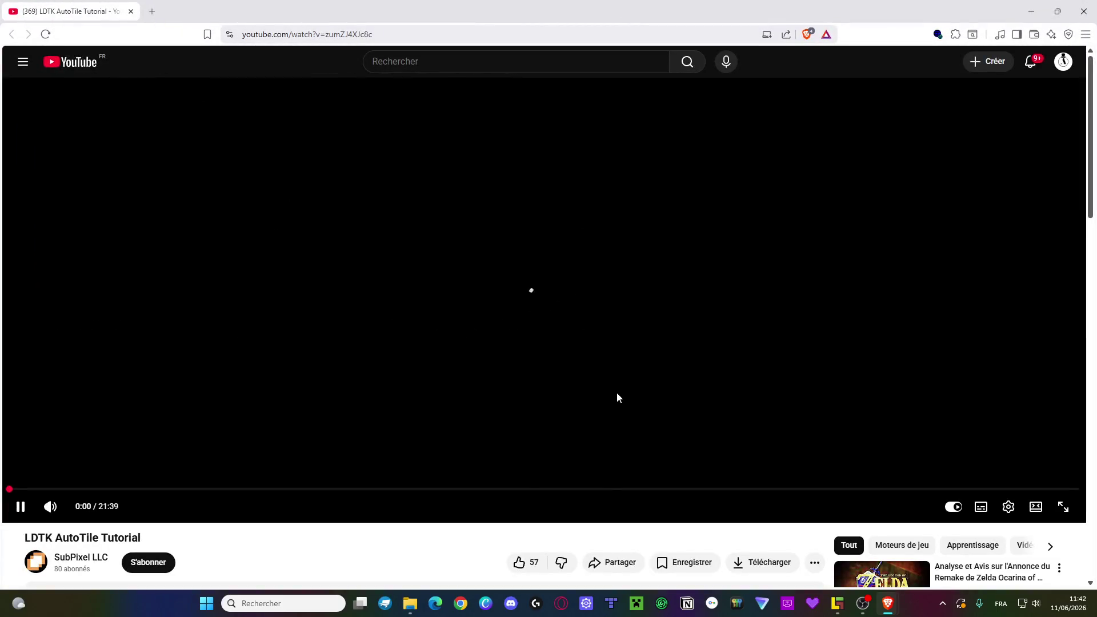
right_click(562, 278)
click(504, 257)
right_click(492, 236)
click(510, 245)
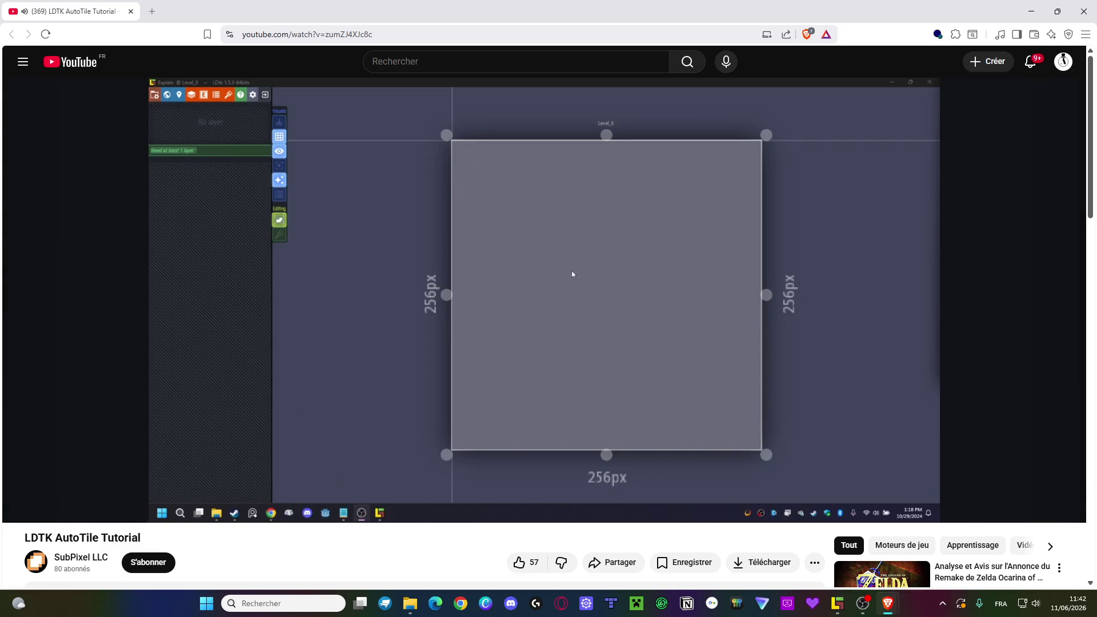
- Like the LDTK AutoTile Tutorial video and play it fullscreen
click(520, 564)
right_click(436, 255)
click(378, 238)
right_click(453, 237)
click(402, 228)
right_click(402, 228)
click(379, 221)
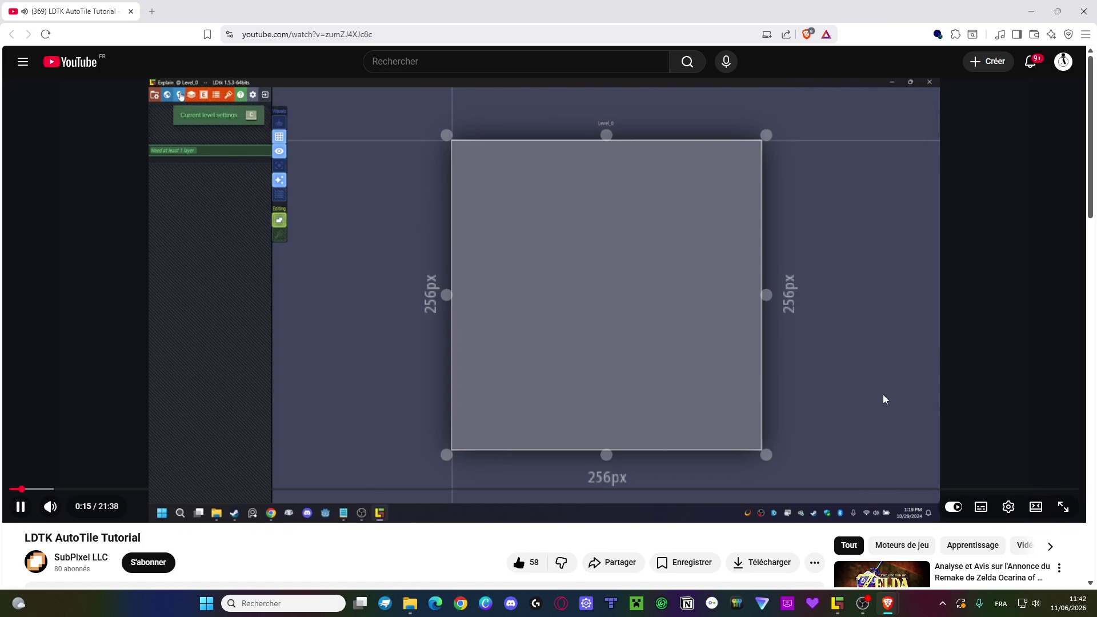
click(1063, 507)
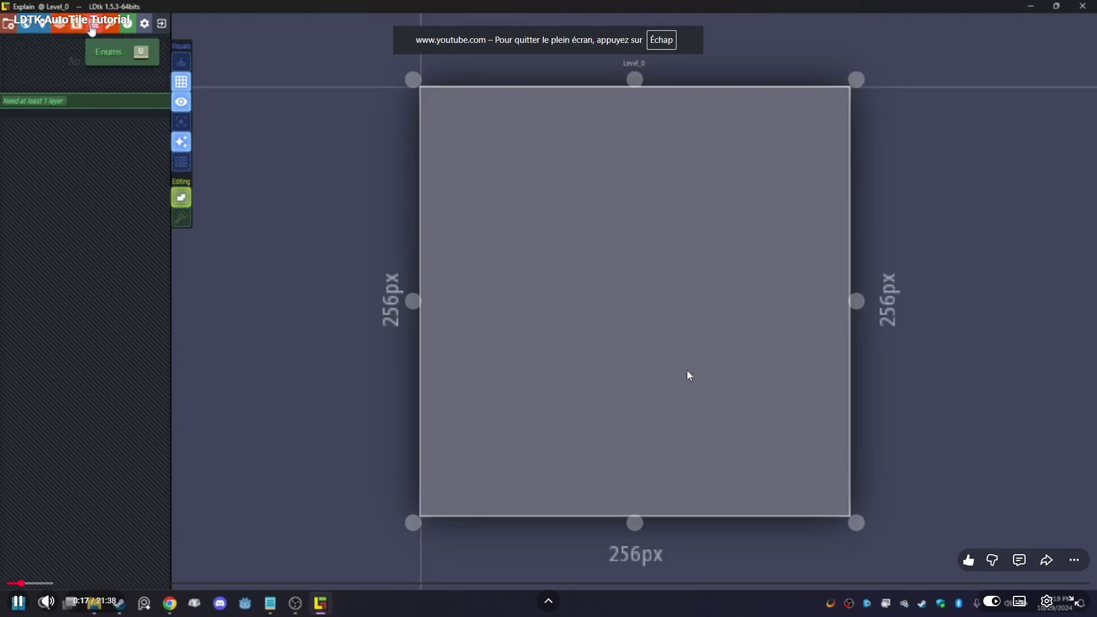
- Set the tutorial video's playback quality to 1080p60
click(1047, 601)
click(1047, 564)
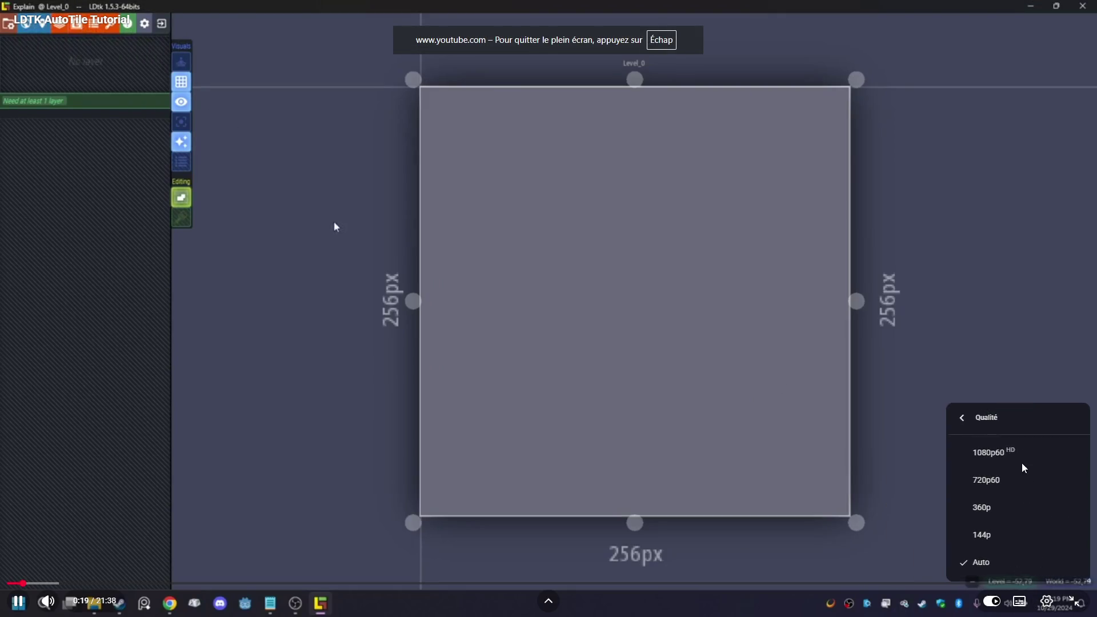
click(1011, 451)
right_click(731, 314)
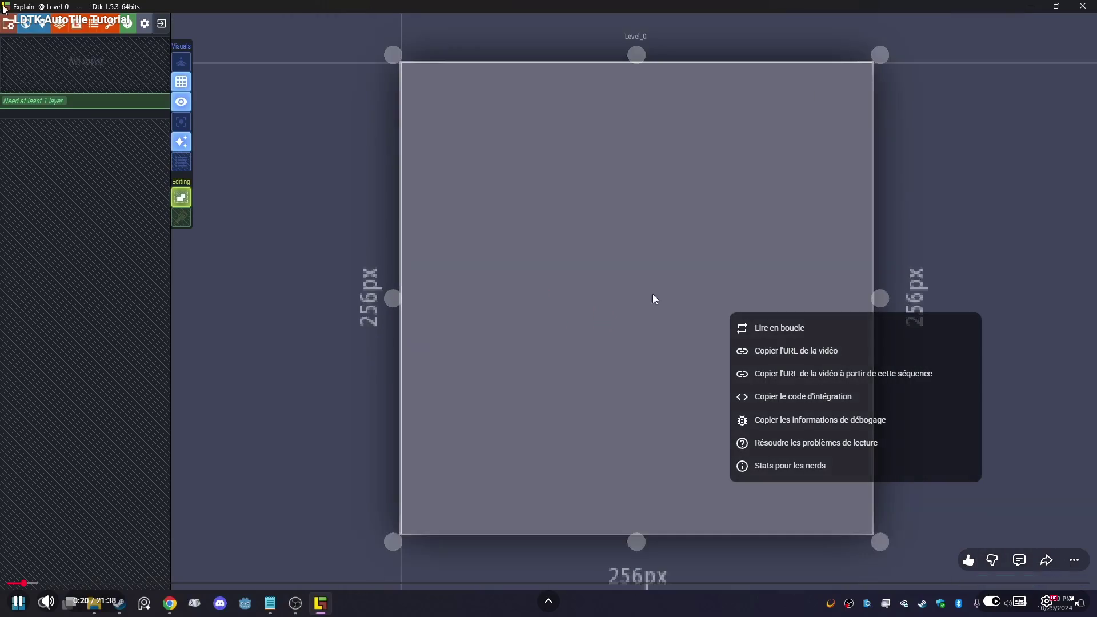
right_click(615, 283)
right_click(615, 283)
right_click(605, 277)
right_click(605, 277)
right_click(565, 255)
click(491, 224)
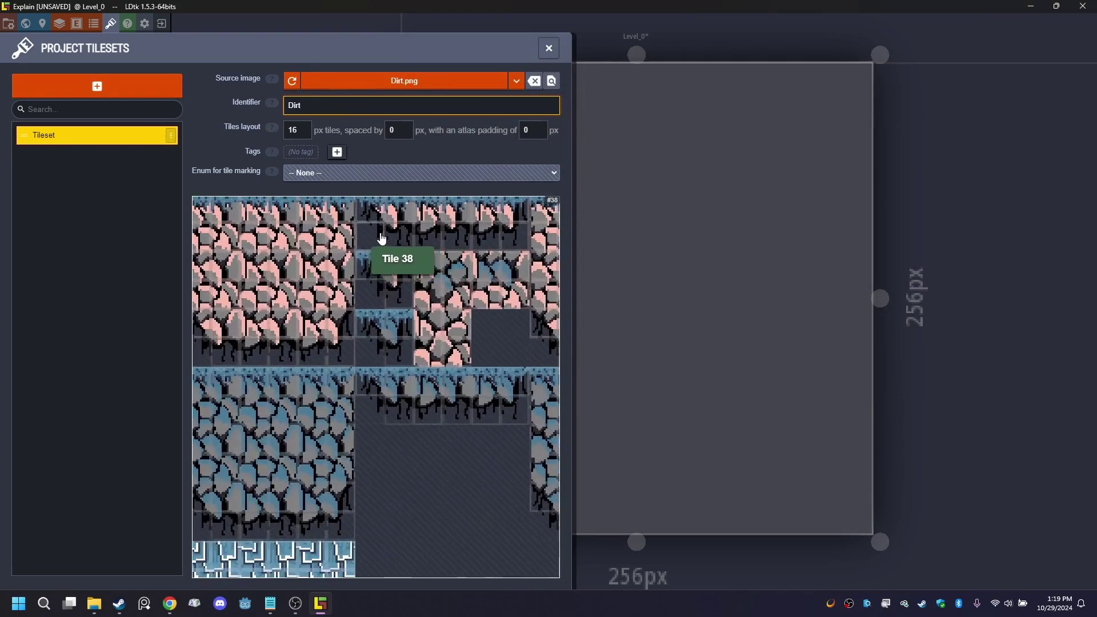
- Follow the demo adding a Dirt tileset from Dirt.png with 32px tiles and a second empty tileset
click(296, 135)
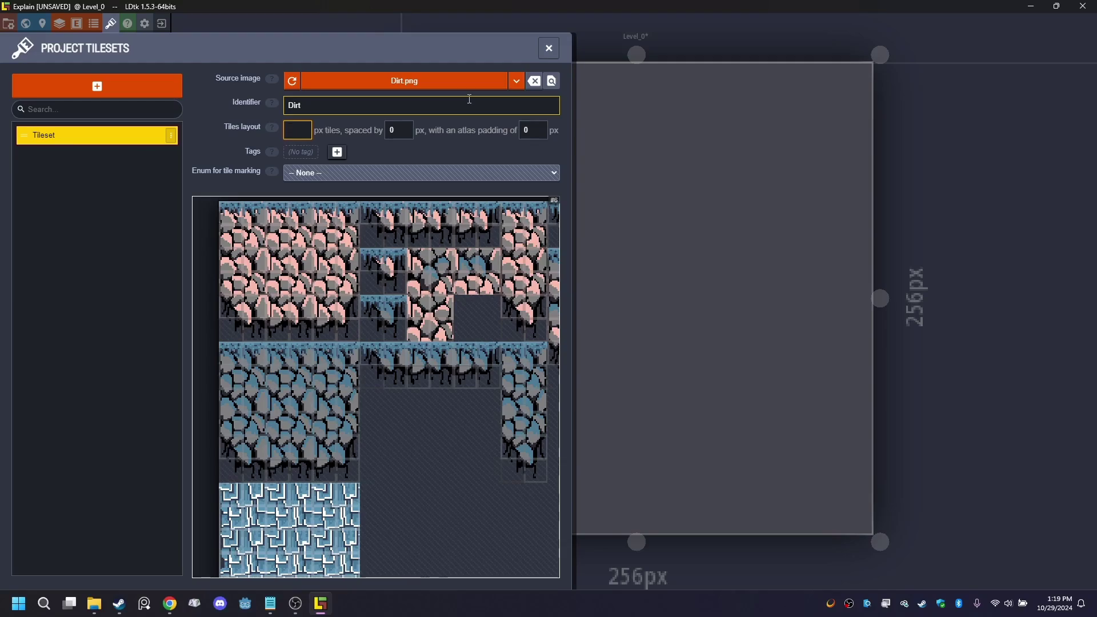
text(32)
key(Return)
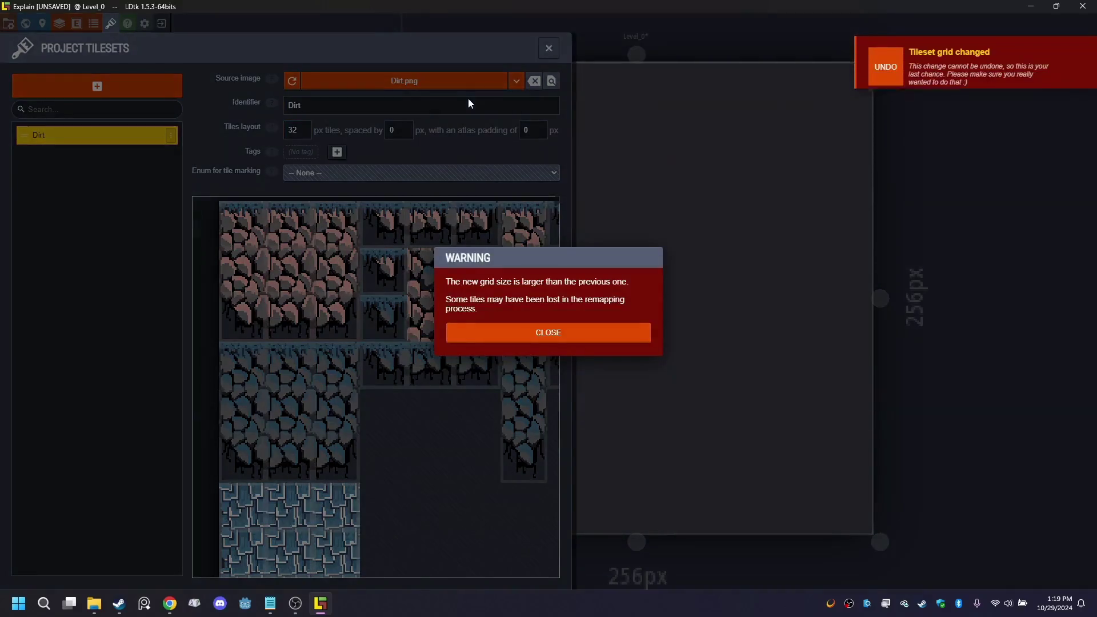
click(560, 336)
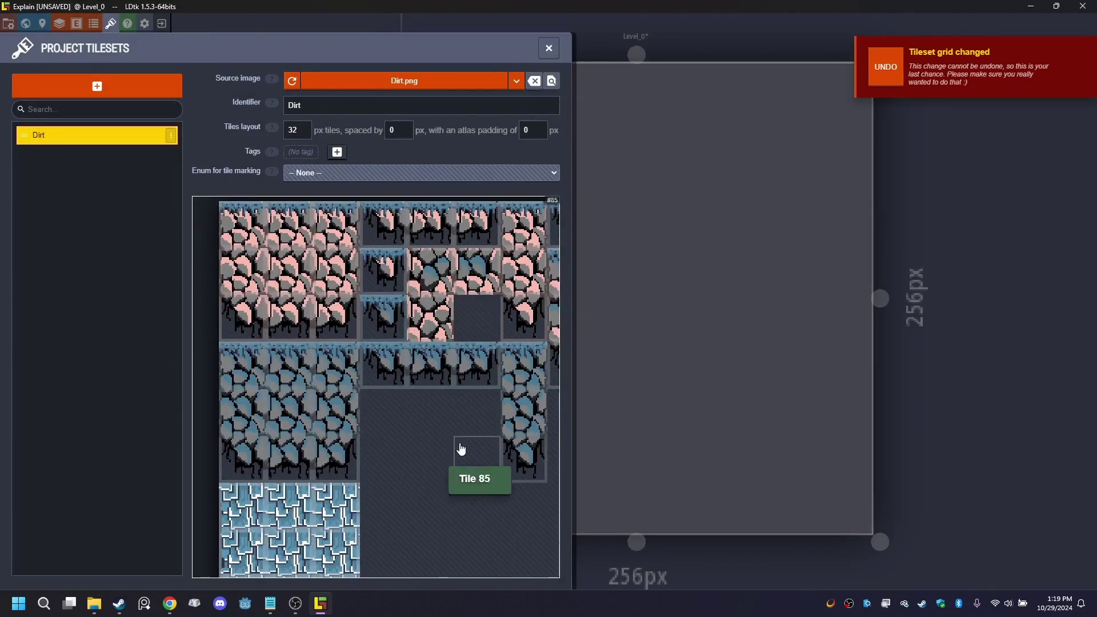
click(135, 89)
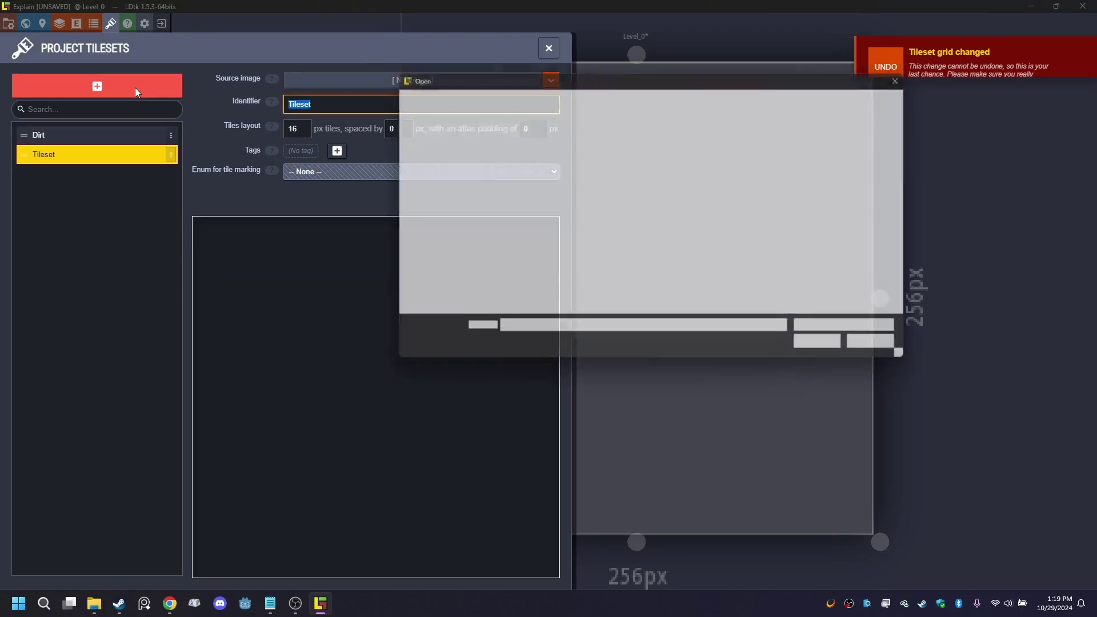
click(592, 164)
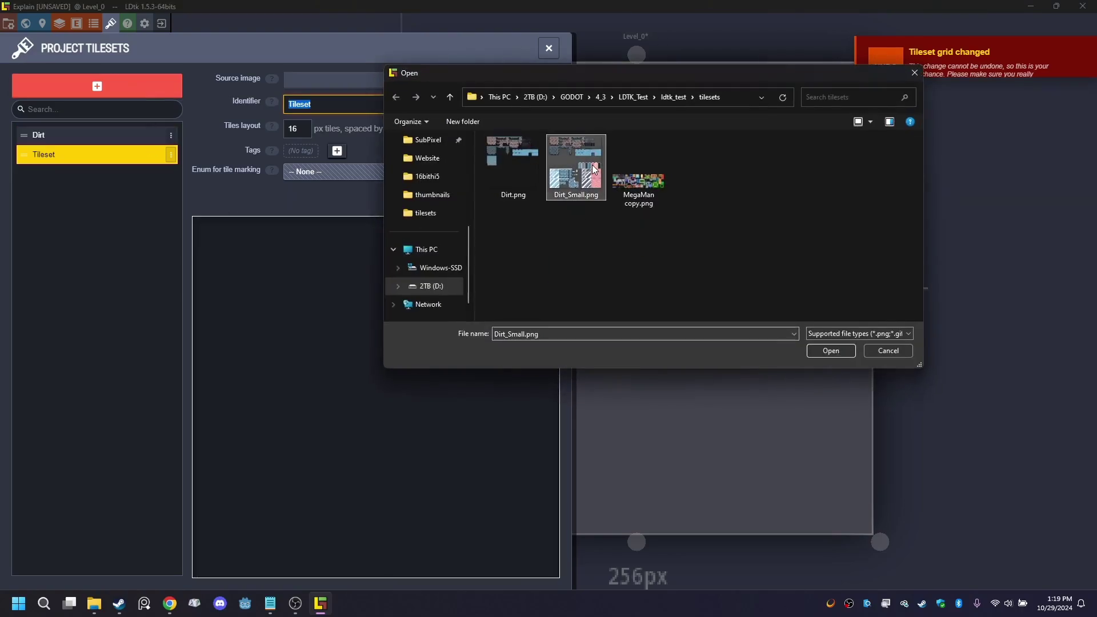
click(817, 352)
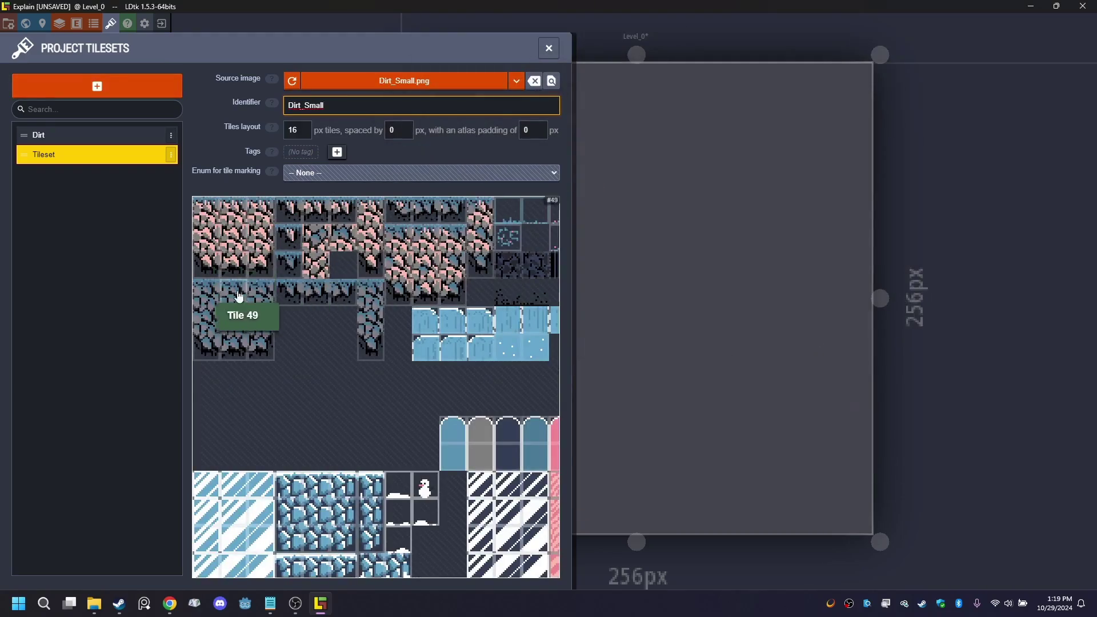
scroll(377, 303, down, 2)
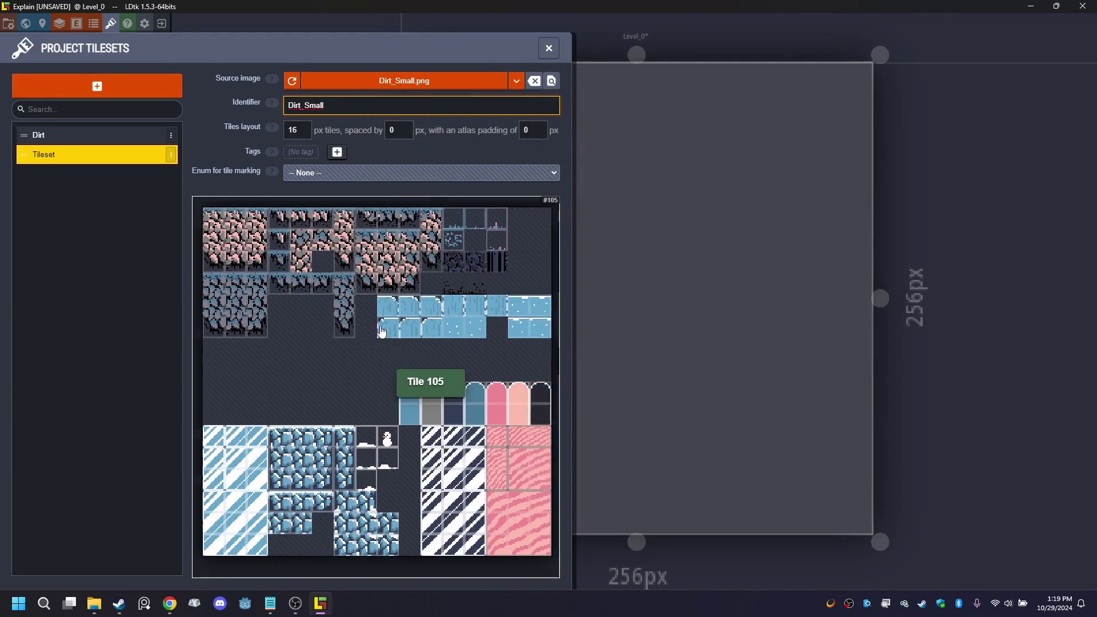
scroll(400, 338, up, 1)
scroll(422, 337, down, 1)
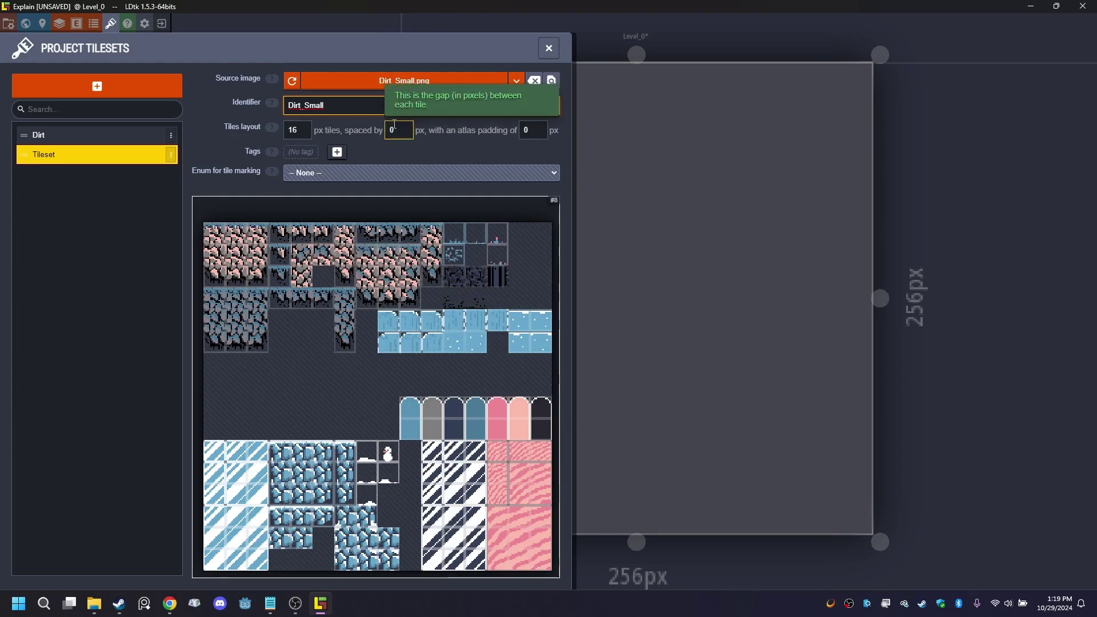
double_click(400, 100)
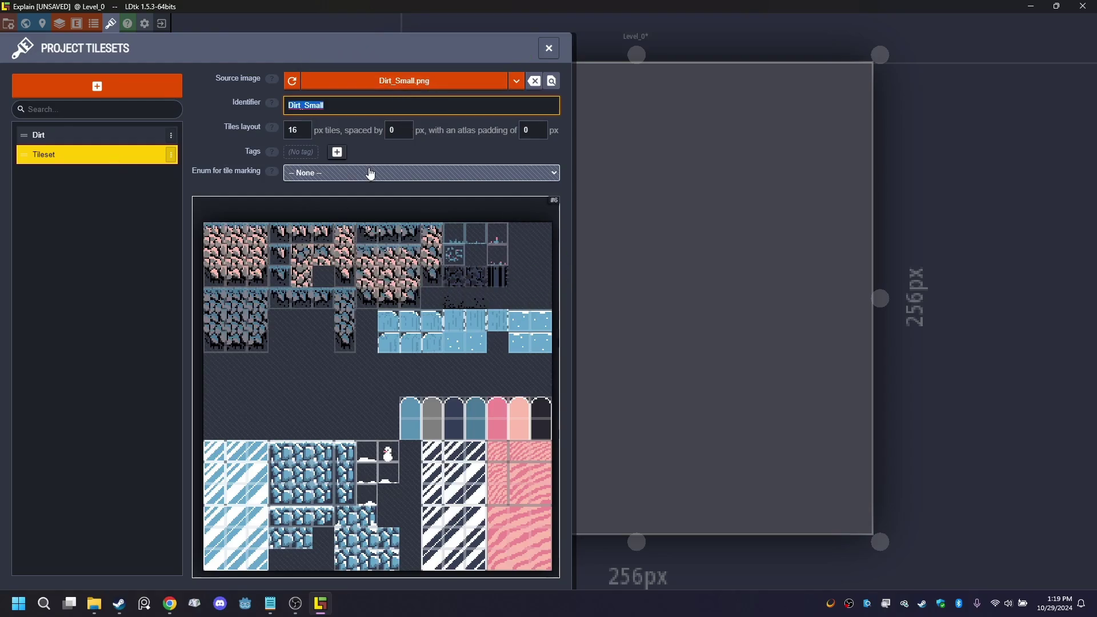
click(275, 368)
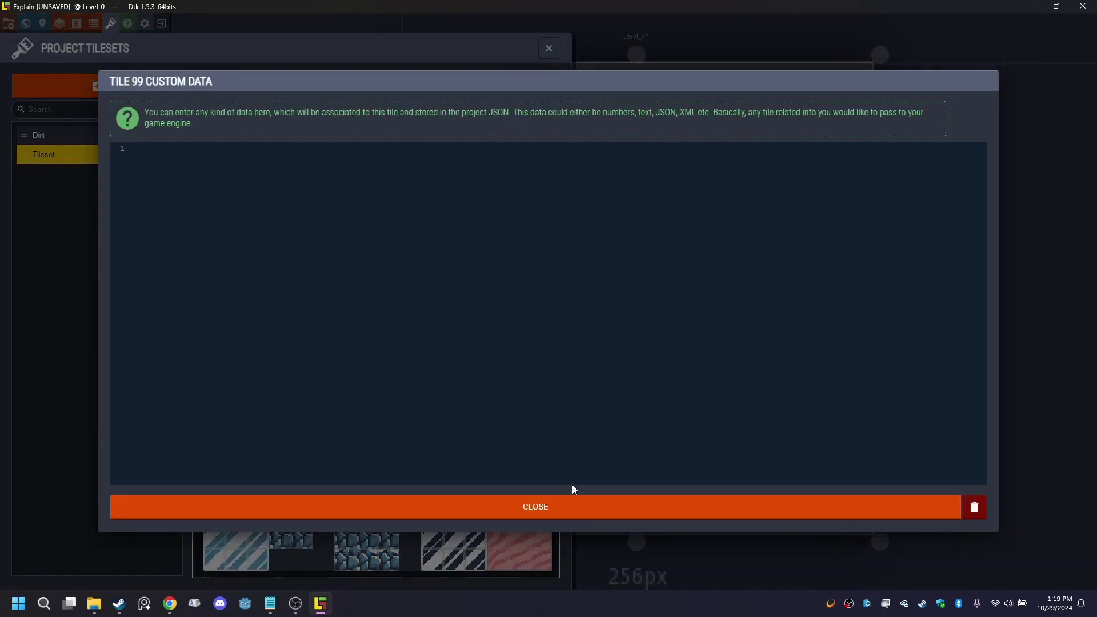
click(572, 500)
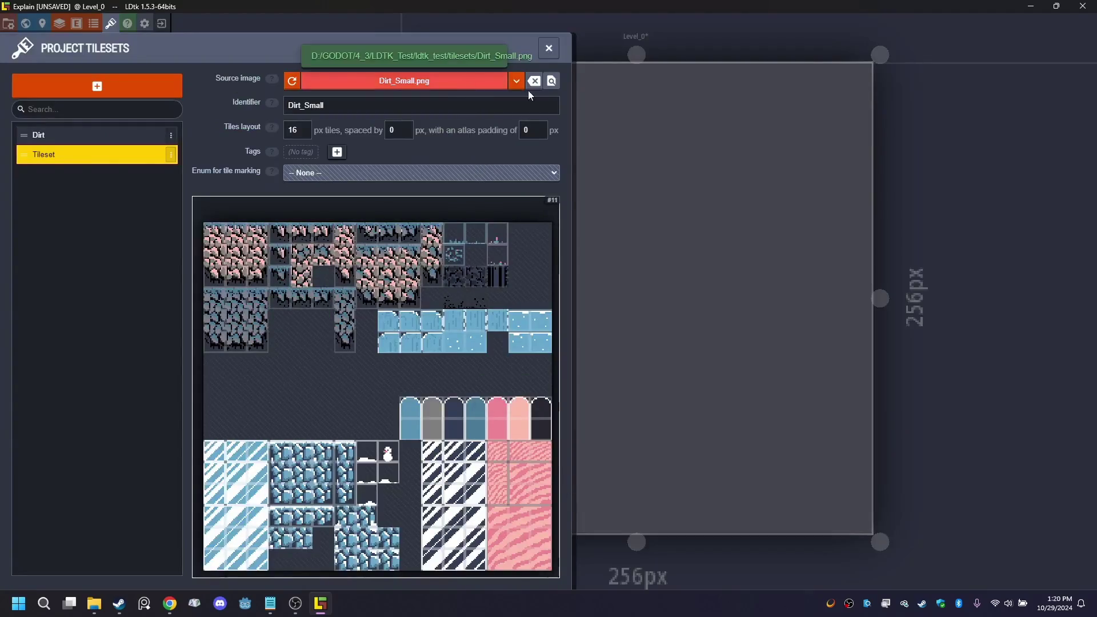
click(549, 48)
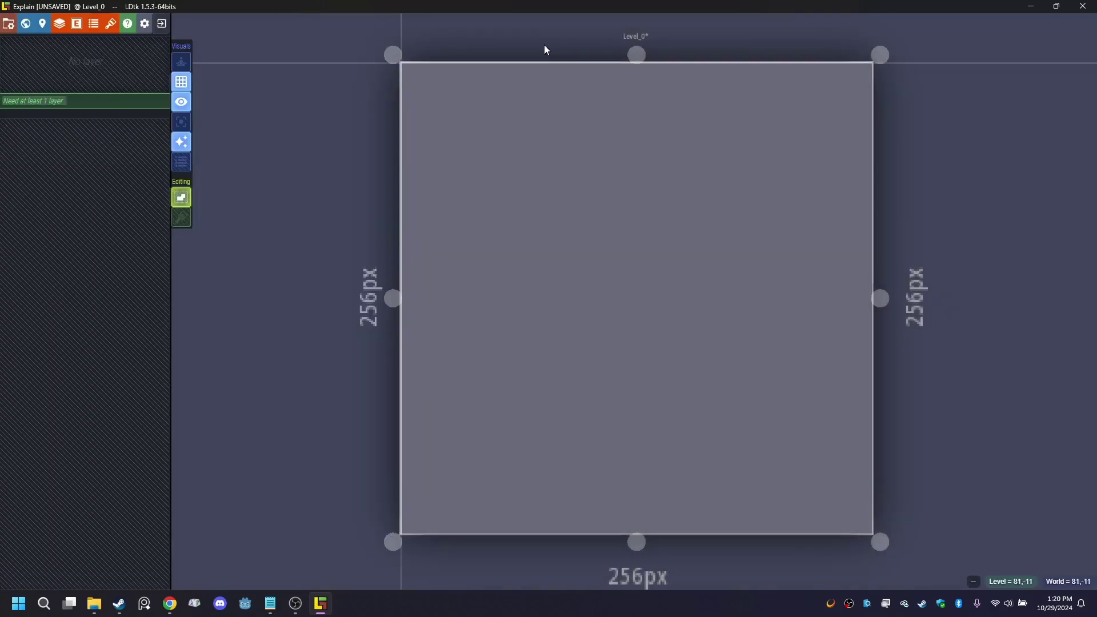
- Add a new Integer Grid layer named Smaller_Dirt
click(111, 24)
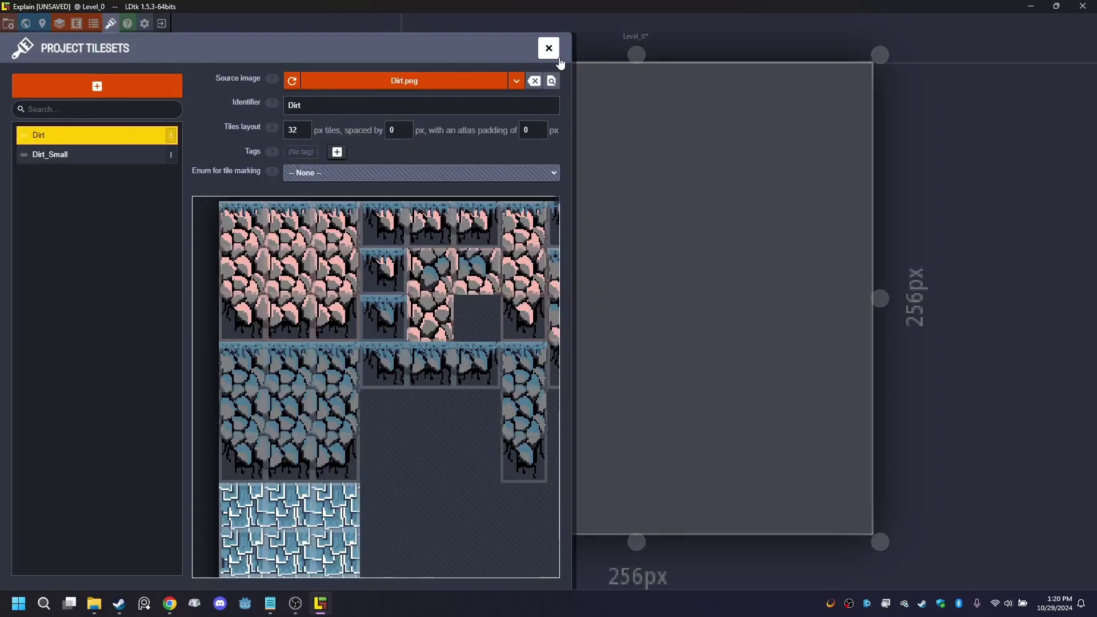
click(550, 51)
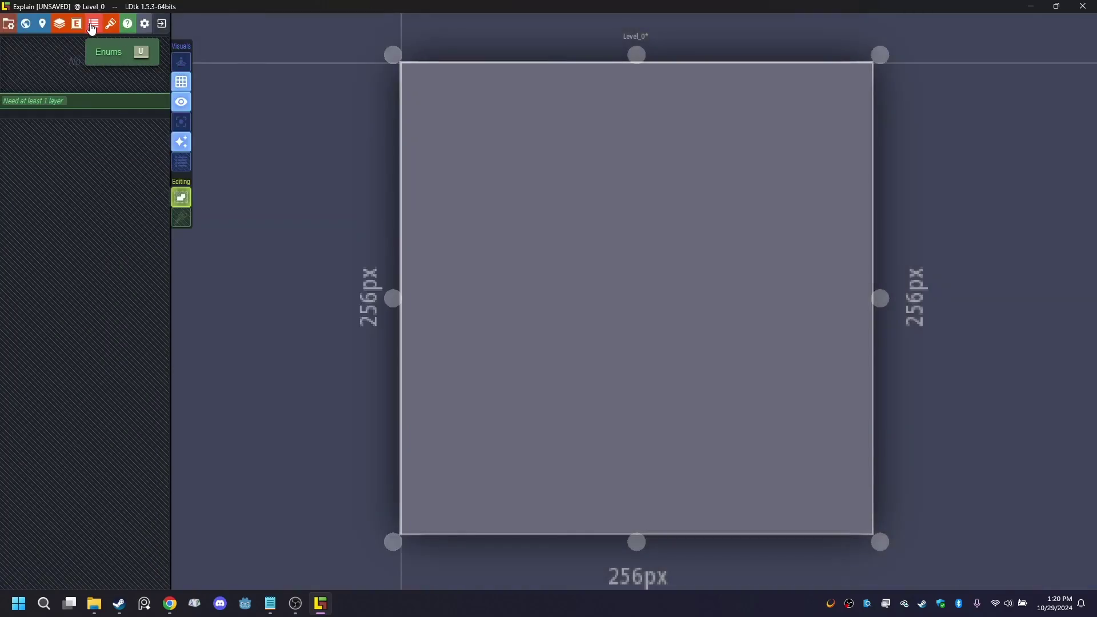
click(59, 24)
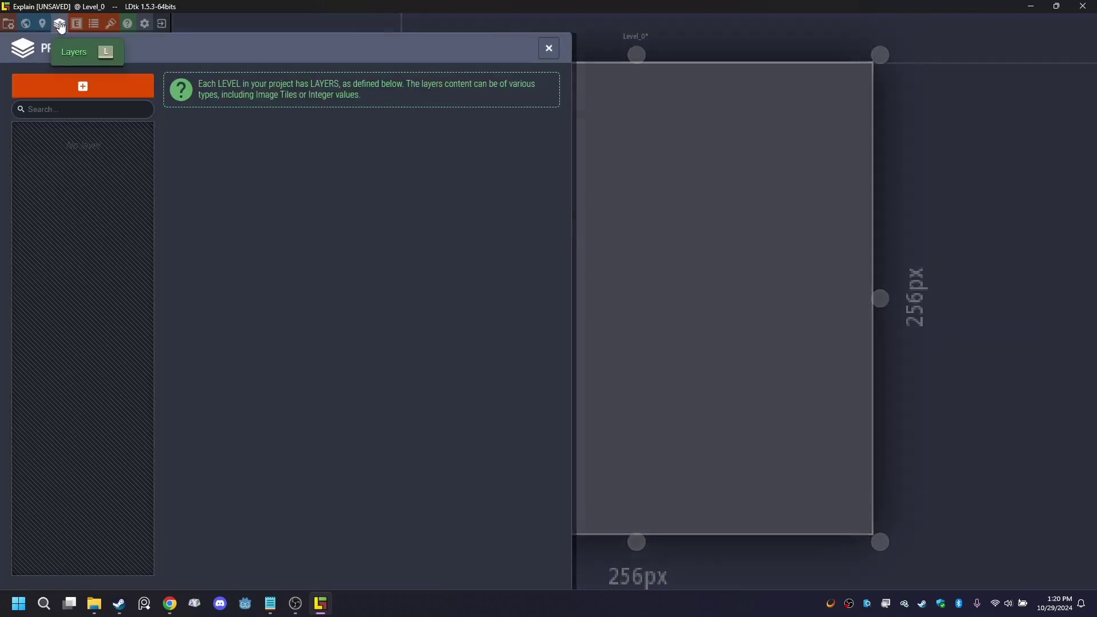
click(83, 84)
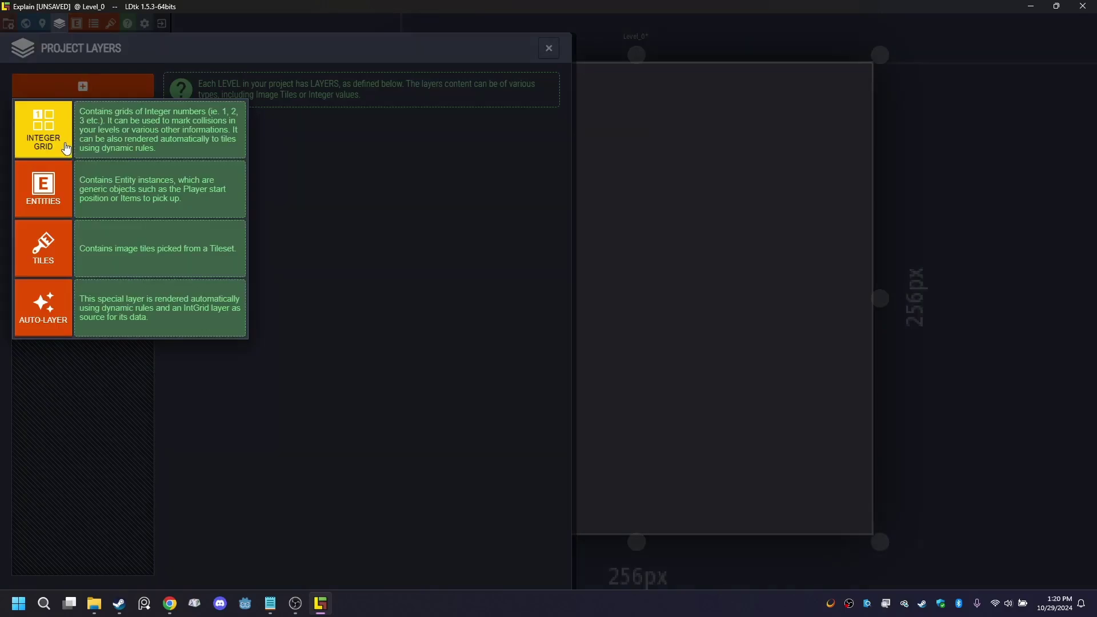
click(44, 129)
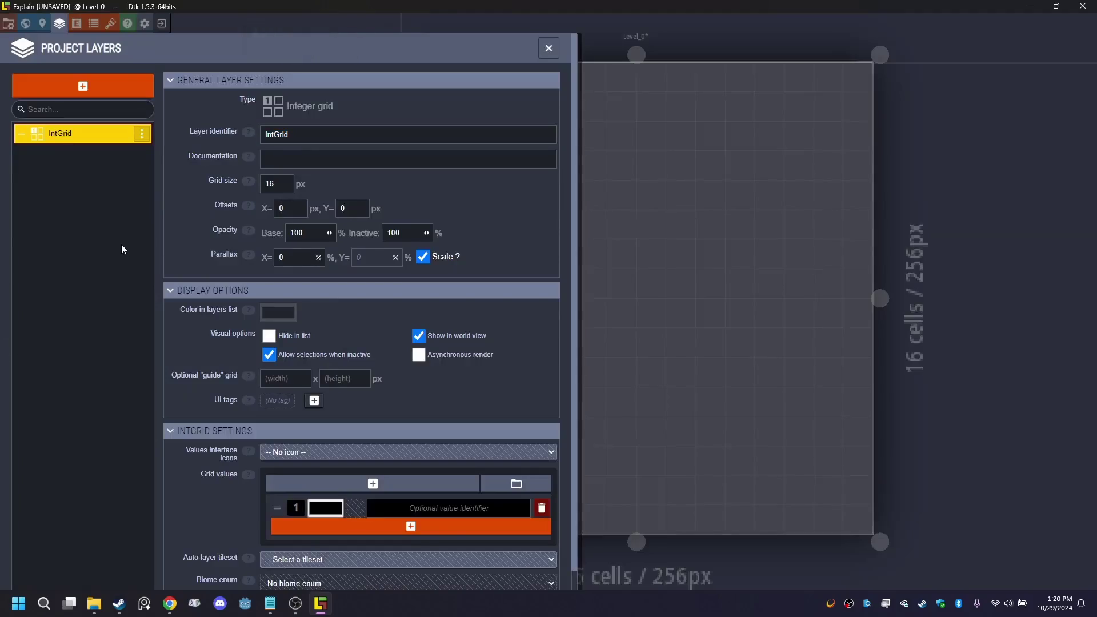
click(320, 135)
text(smaller)
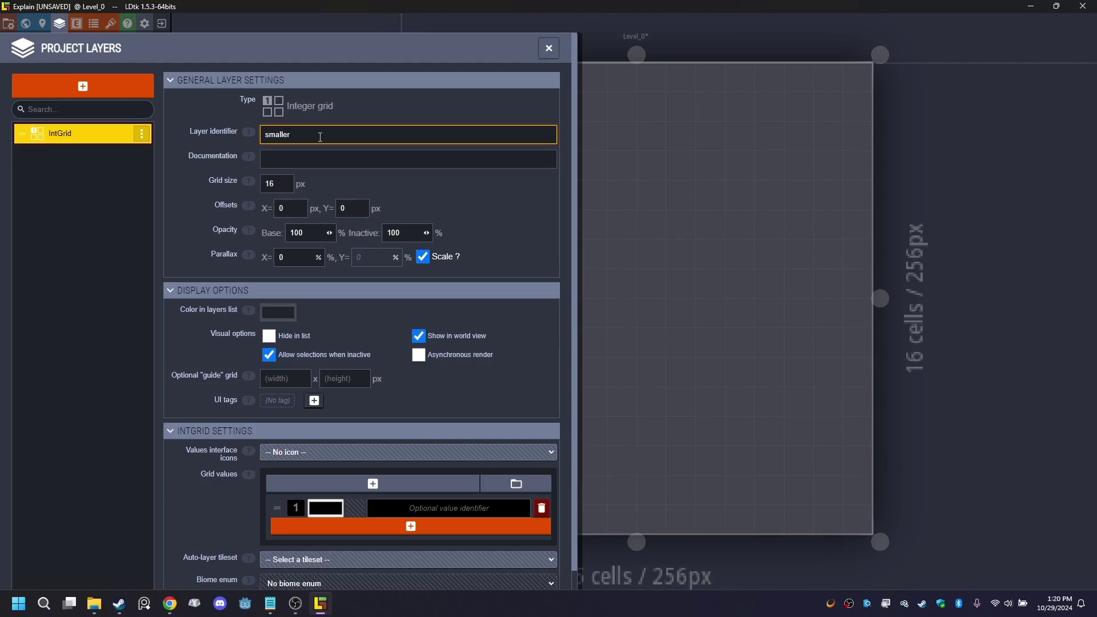
text(Dirt)
- Use Dirt_Small for value icons and auto-layer tileset, and colour value 1 red
scroll(435, 404, down, 1)
click(452, 432)
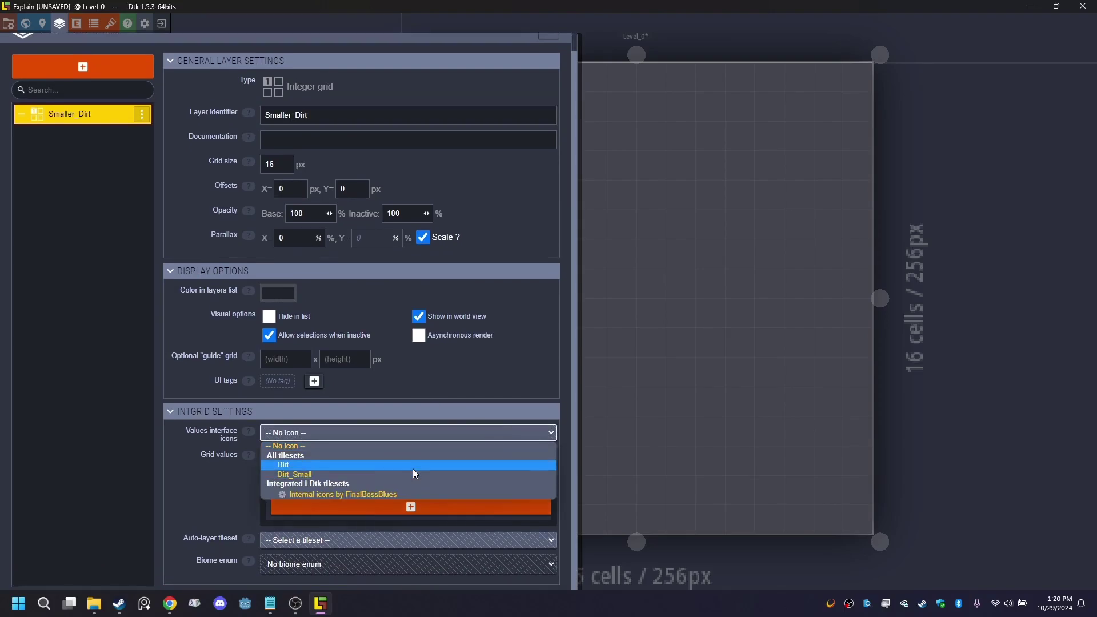
click(413, 474)
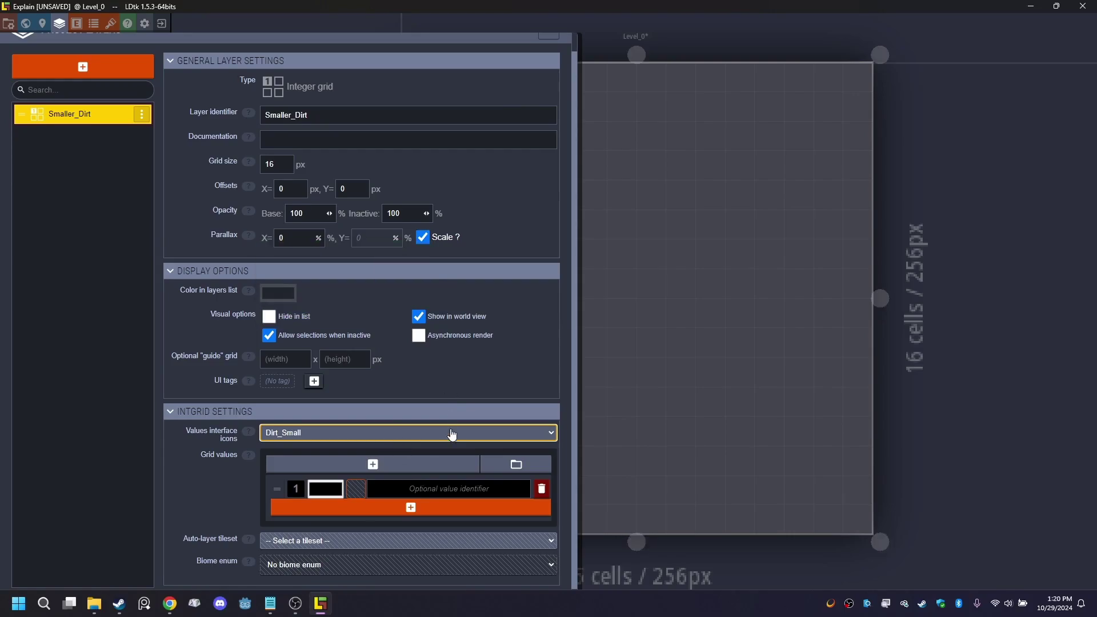
click(336, 489)
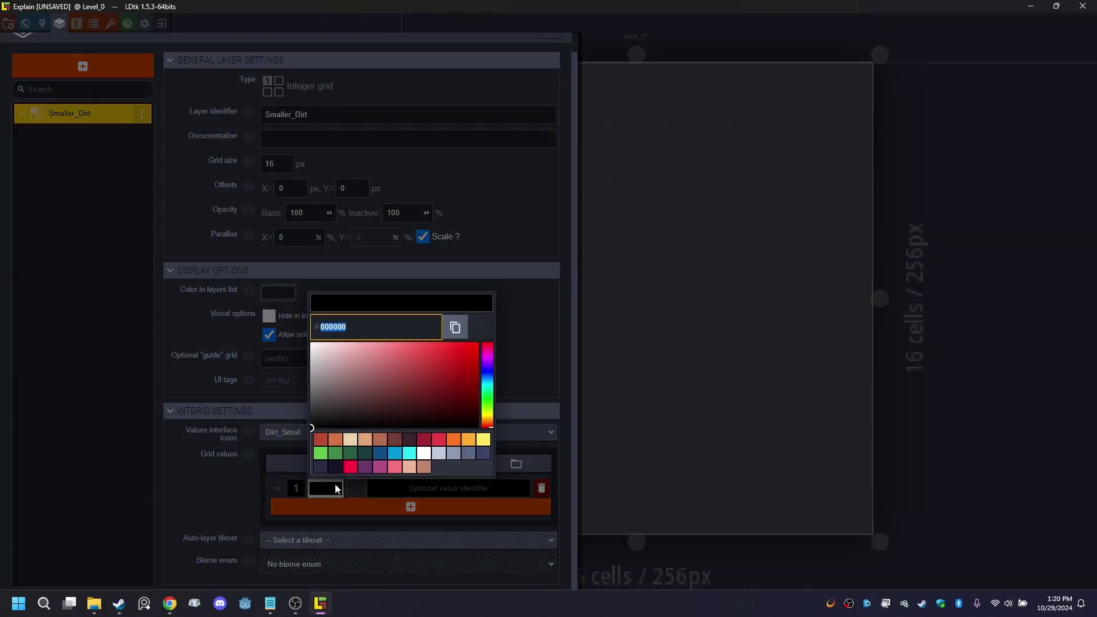
click(448, 363)
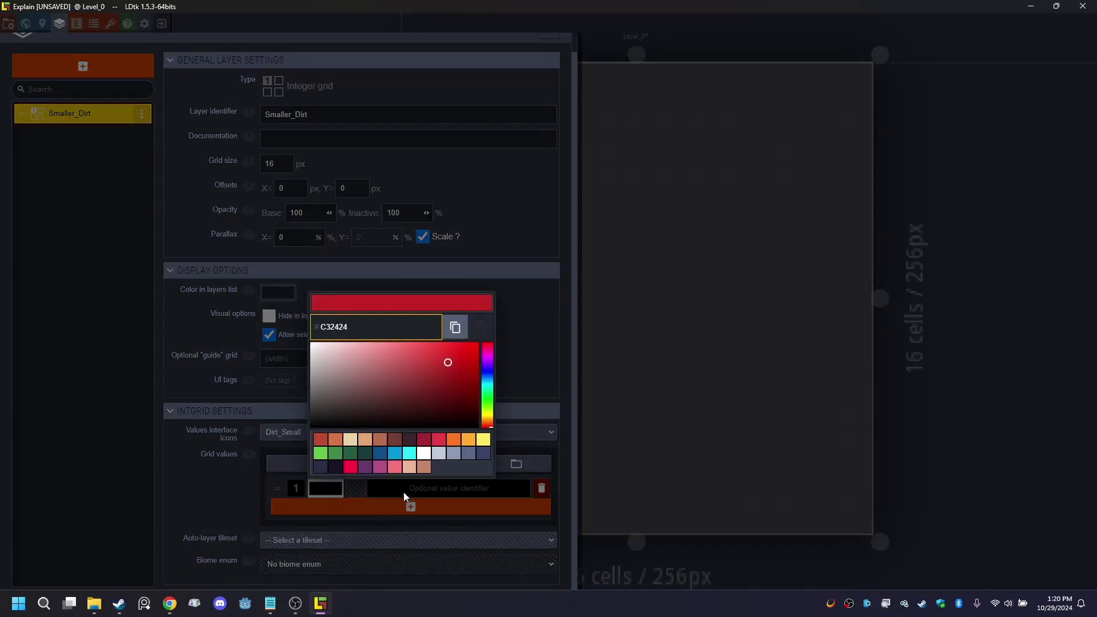
click(403, 493)
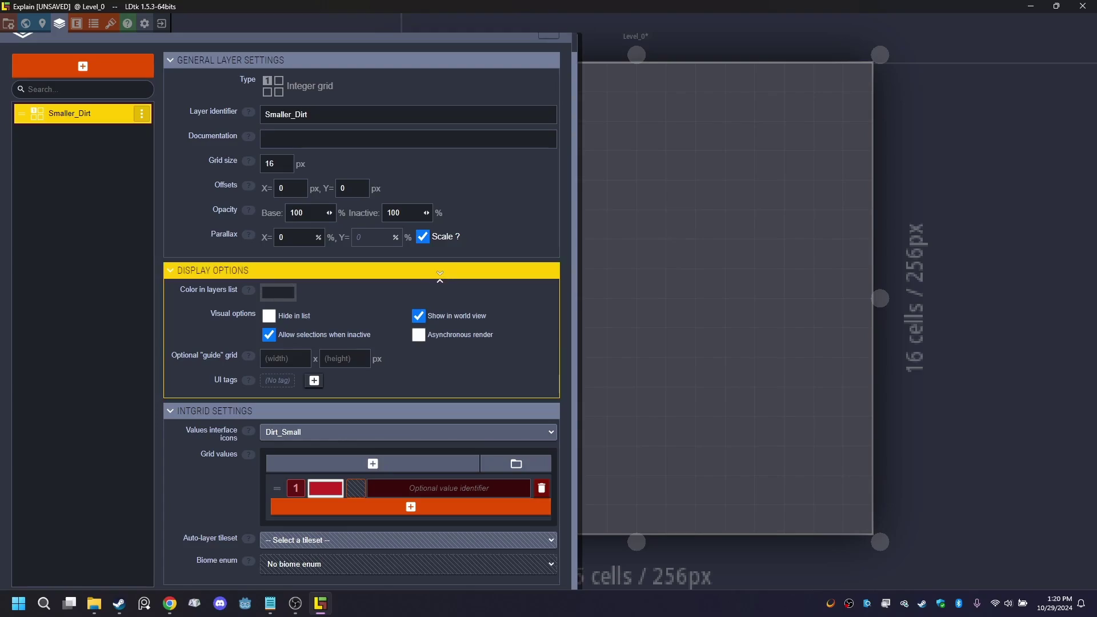
click(424, 540)
click(415, 505)
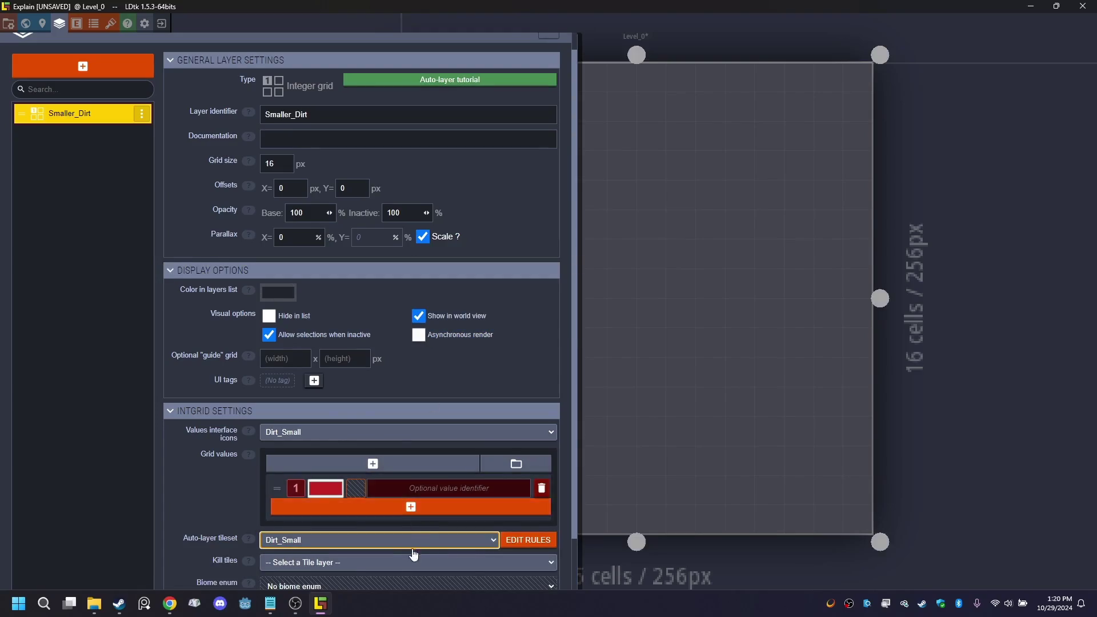
scroll(448, 506, down, 1)
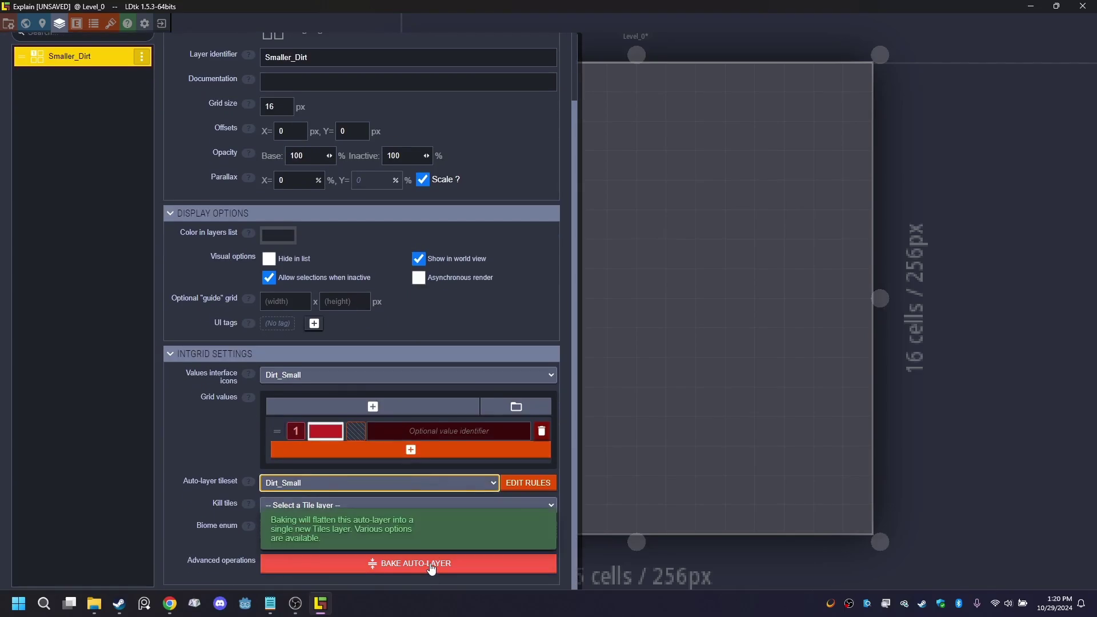
- Start an assistant rule group for Smaller_Dirt and fill the top and middle dirt slots
click(530, 484)
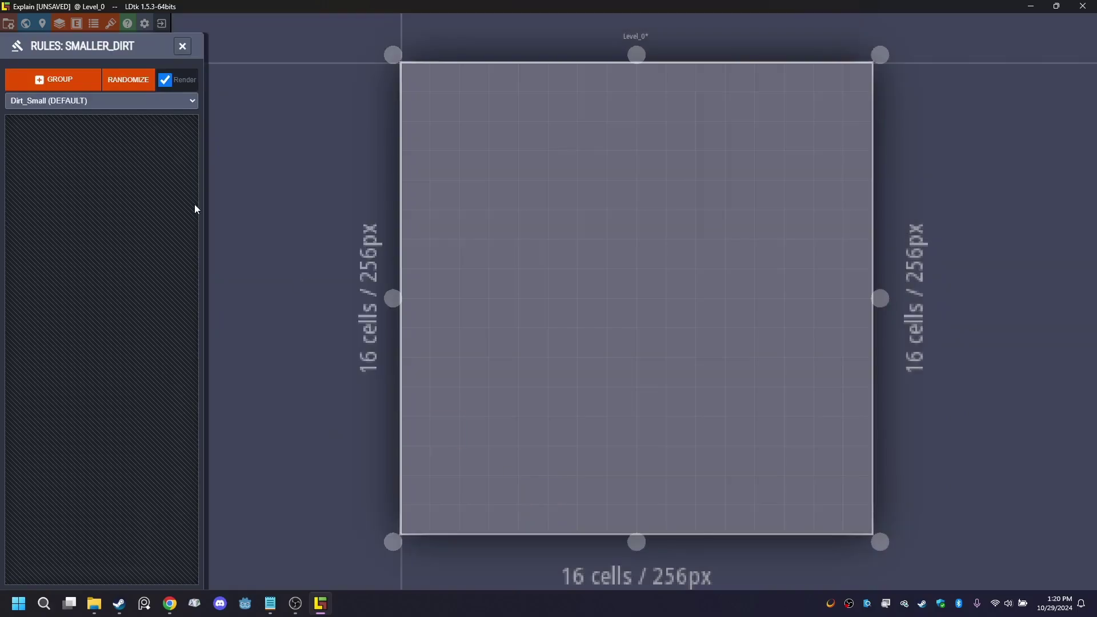
click(39, 78)
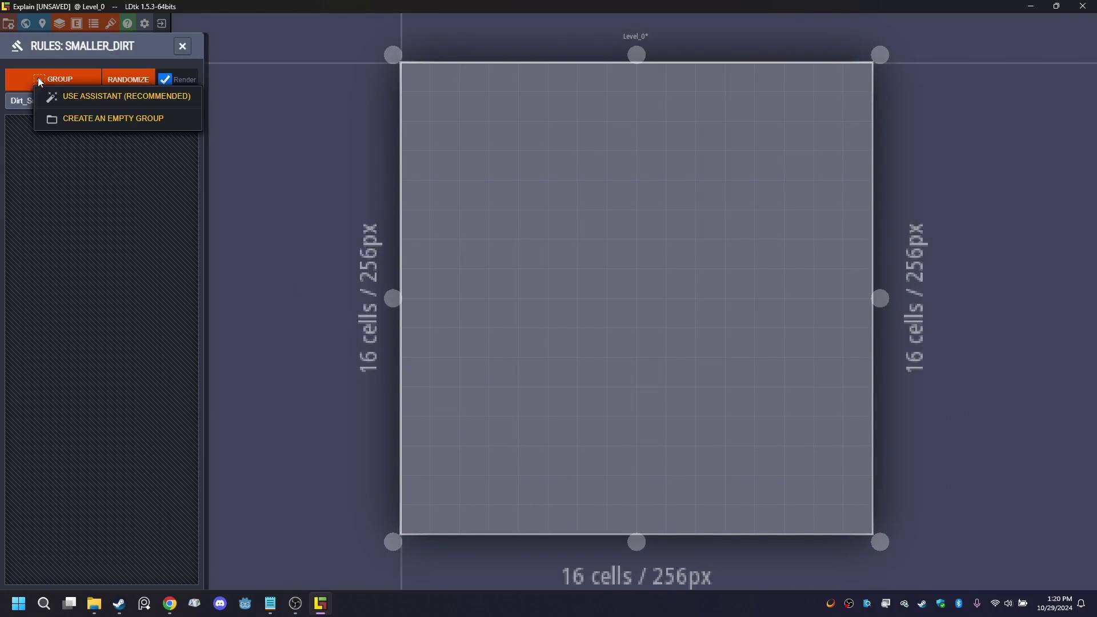
click(106, 97)
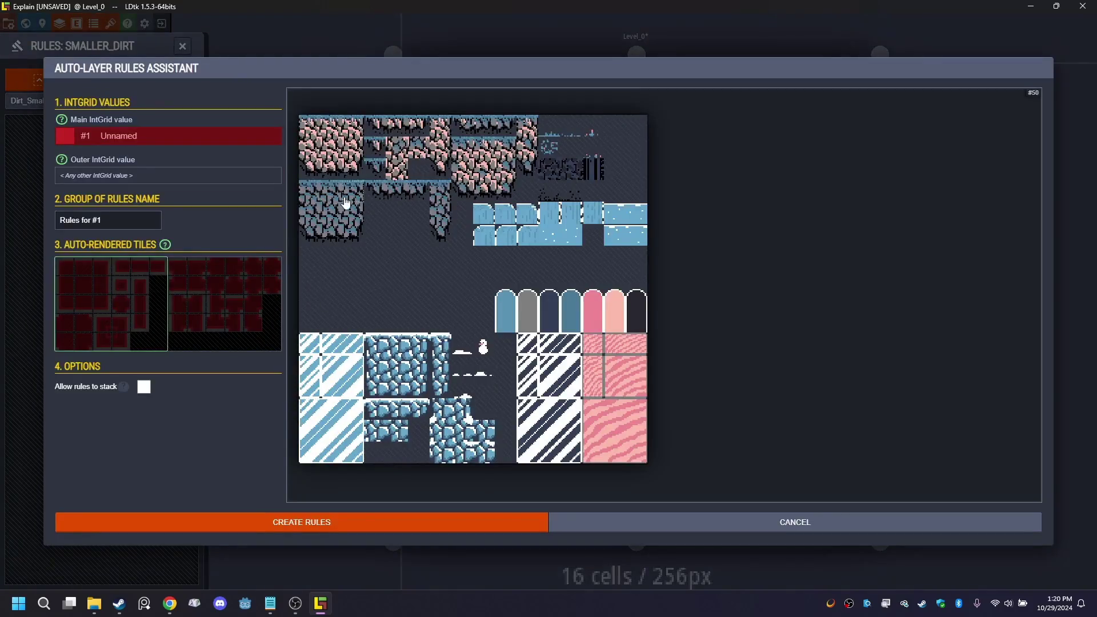
click(62, 269)
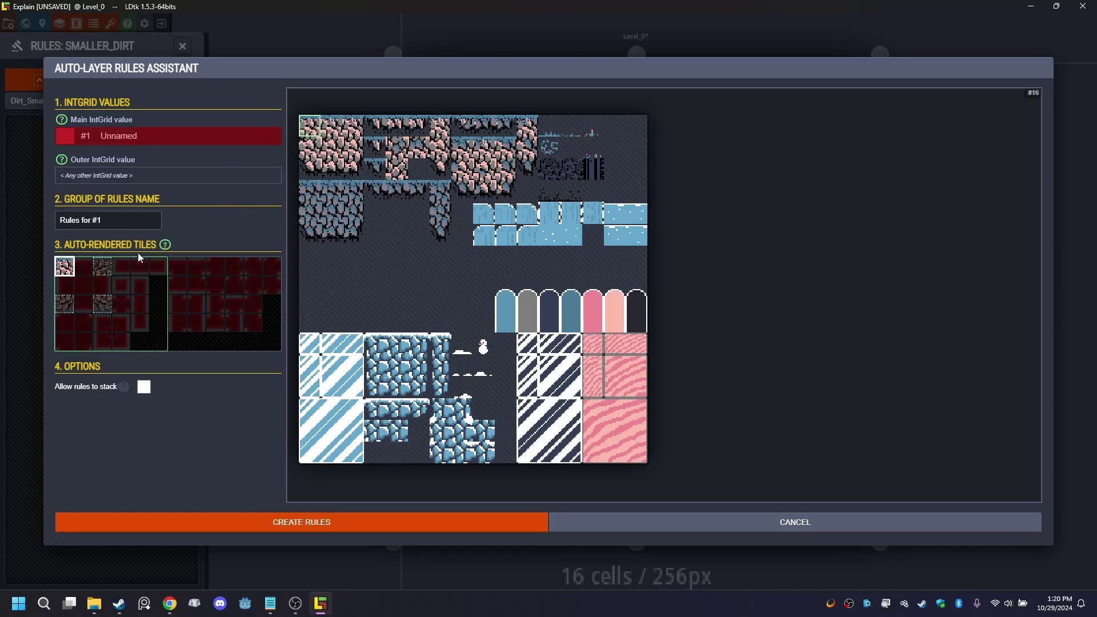
click(83, 267)
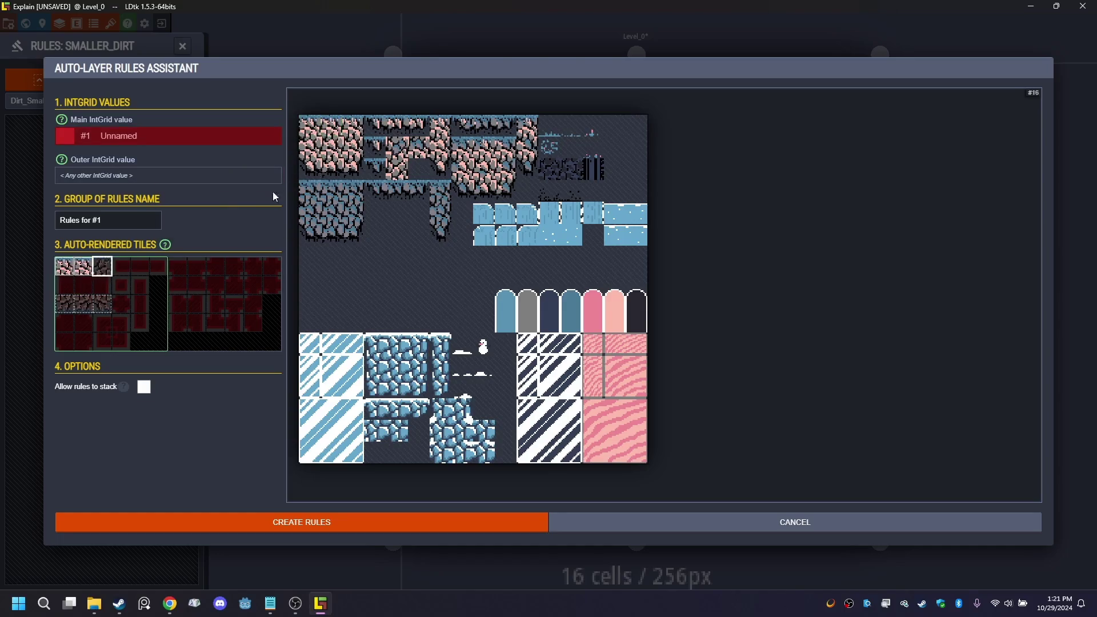
click(345, 132)
click(66, 287)
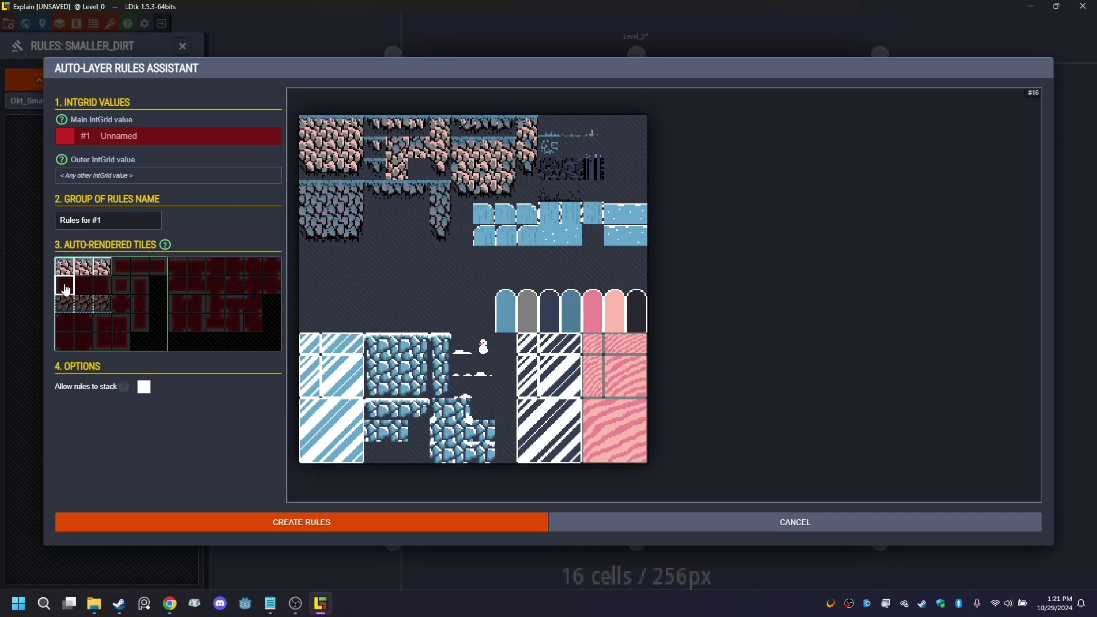
click(305, 155)
click(335, 150)
click(105, 285)
click(353, 147)
- Fill the bottom-left, bottom-middle and bottom-right slots with pink dirt tiles
click(63, 311)
click(311, 171)
click(83, 304)
click(332, 170)
click(102, 304)
click(329, 173)
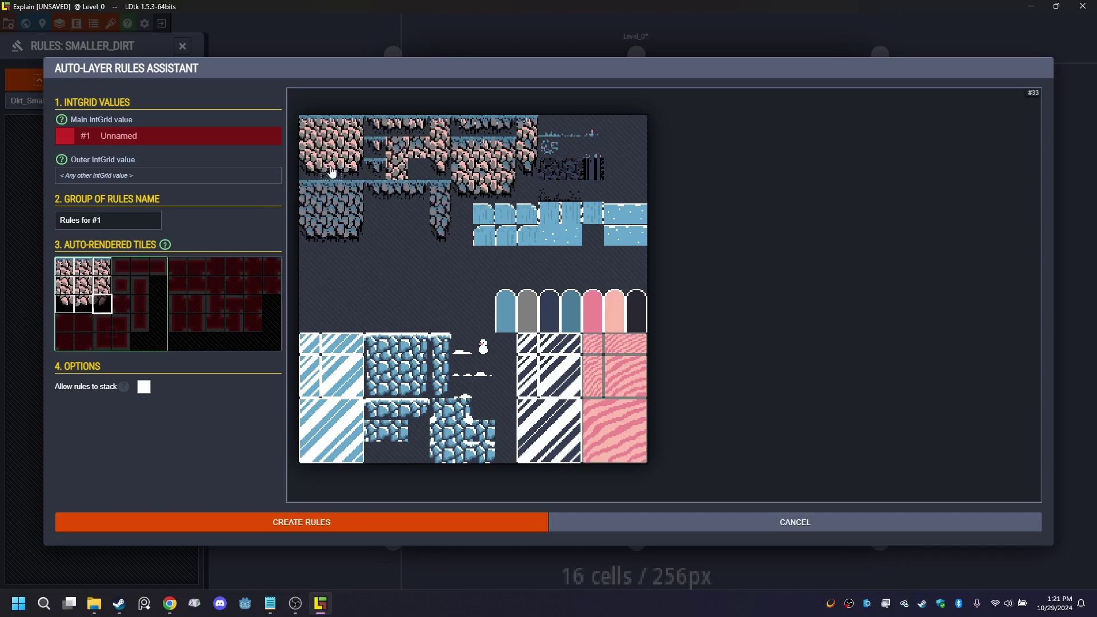
click(348, 172)
- Fill the fourth and fifth column slots with dirt and rock tiles, then generate the rules
click(121, 266)
click(379, 125)
click(138, 270)
click(396, 126)
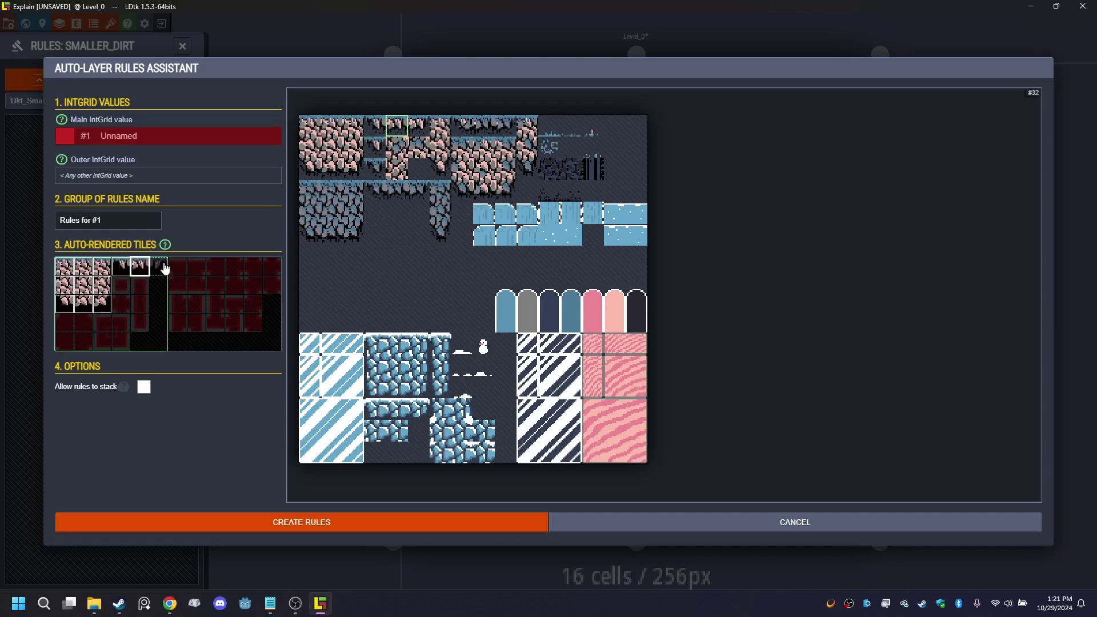
click(419, 127)
click(121, 285)
click(377, 150)
click(141, 286)
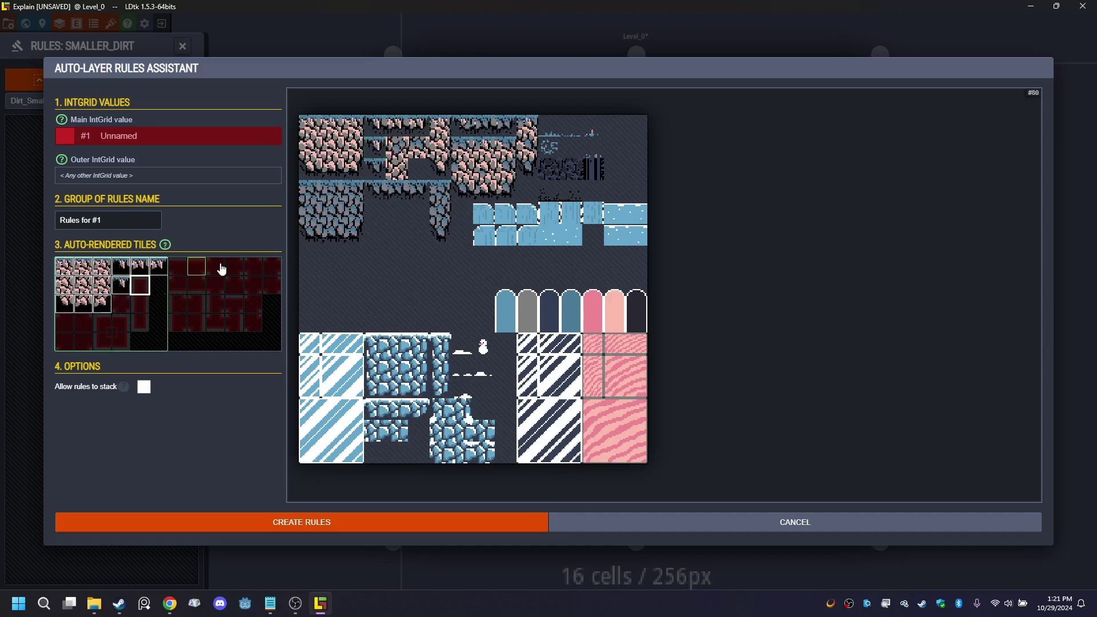
click(443, 125)
click(141, 304)
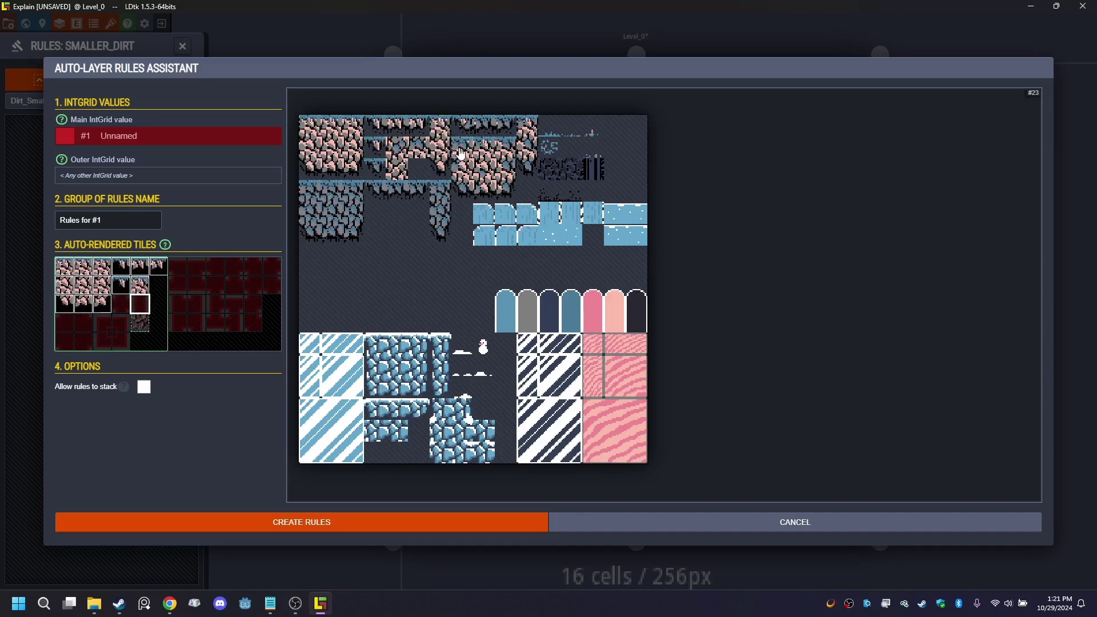
click(447, 151)
click(140, 322)
click(438, 171)
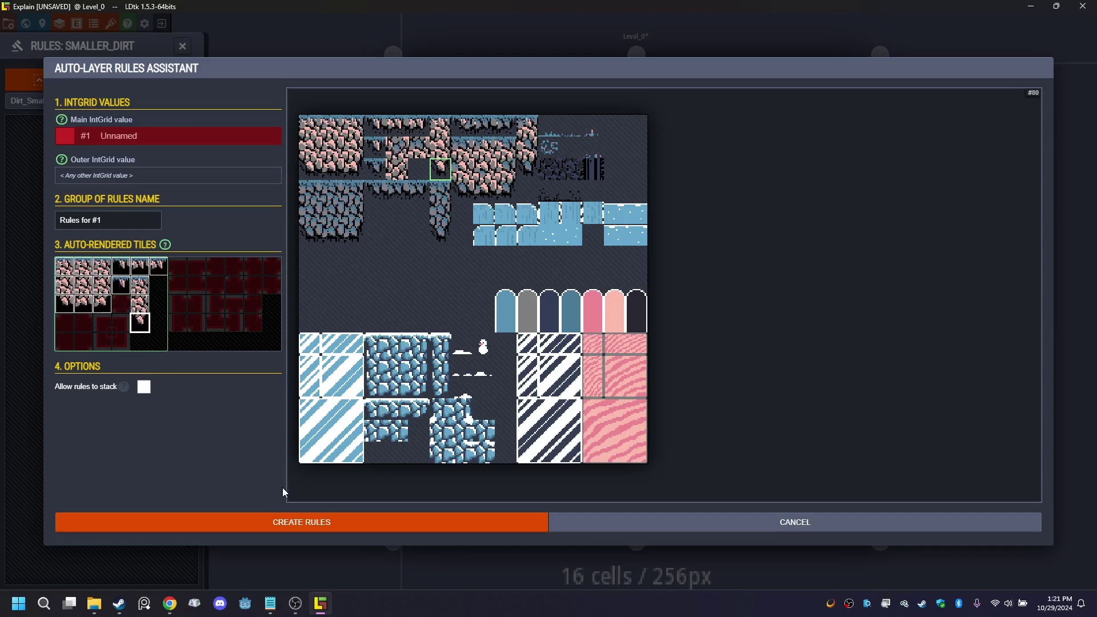
click(302, 522)
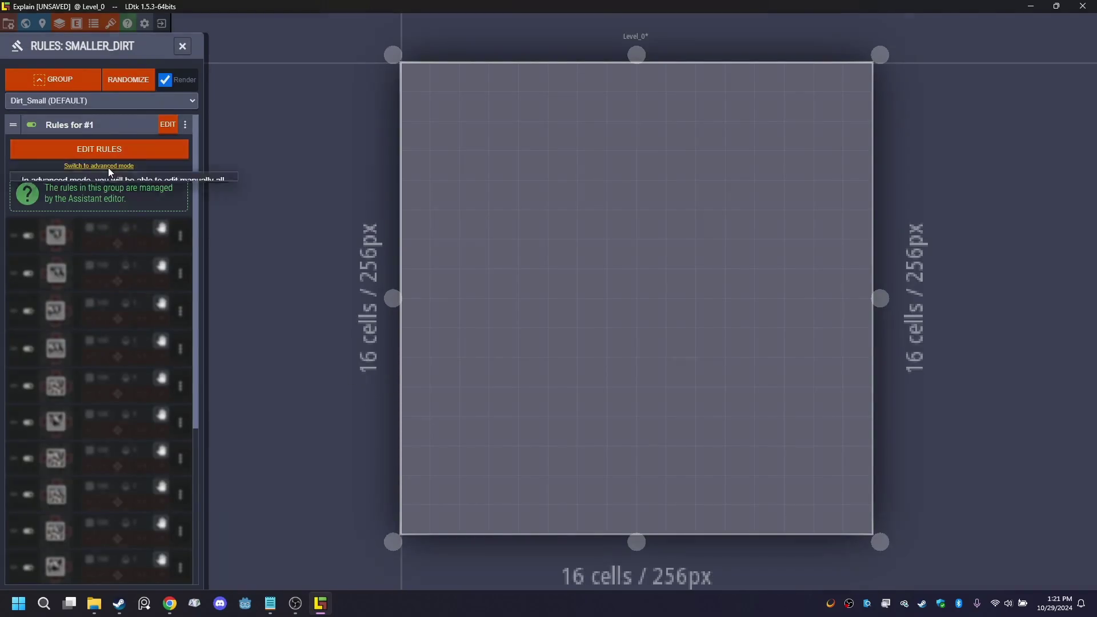
- Switch Rules for #1 to advanced mode and paint a dirt block across the level
click(108, 166)
click(92, 257)
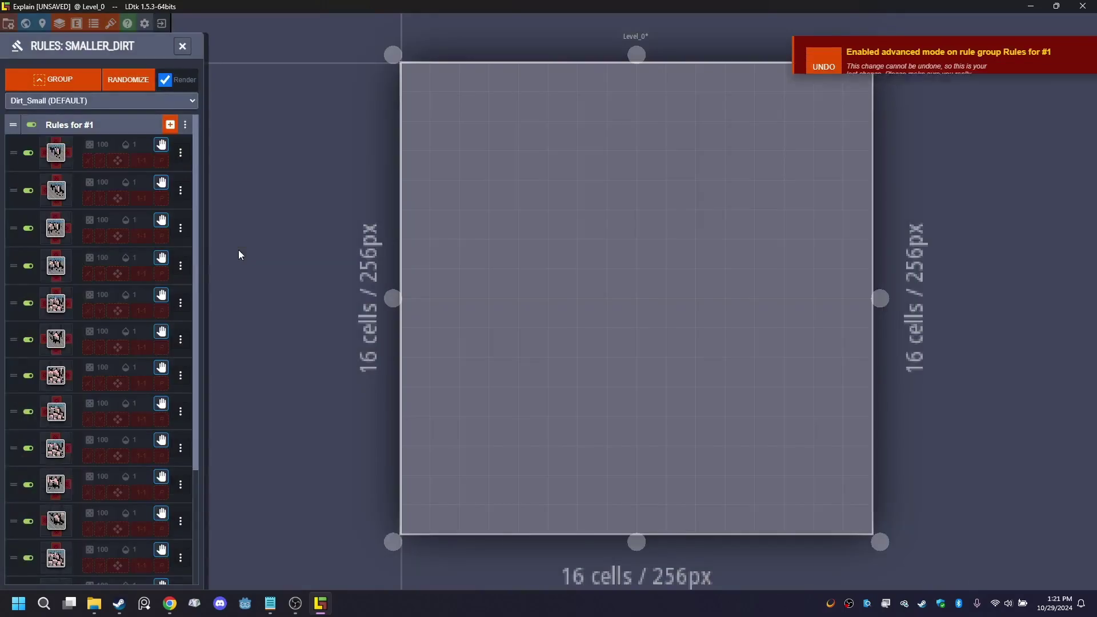
mouse_move(564, 224)
mouse_down()
mouse_move(565, 257)
mouse_move(612, 274)
mouse_move(629, 203)
mouse_move(483, 234)
mouse_move(455, 267)
mouse_move(613, 363)
mouse_move(774, 375)
mouse_up()
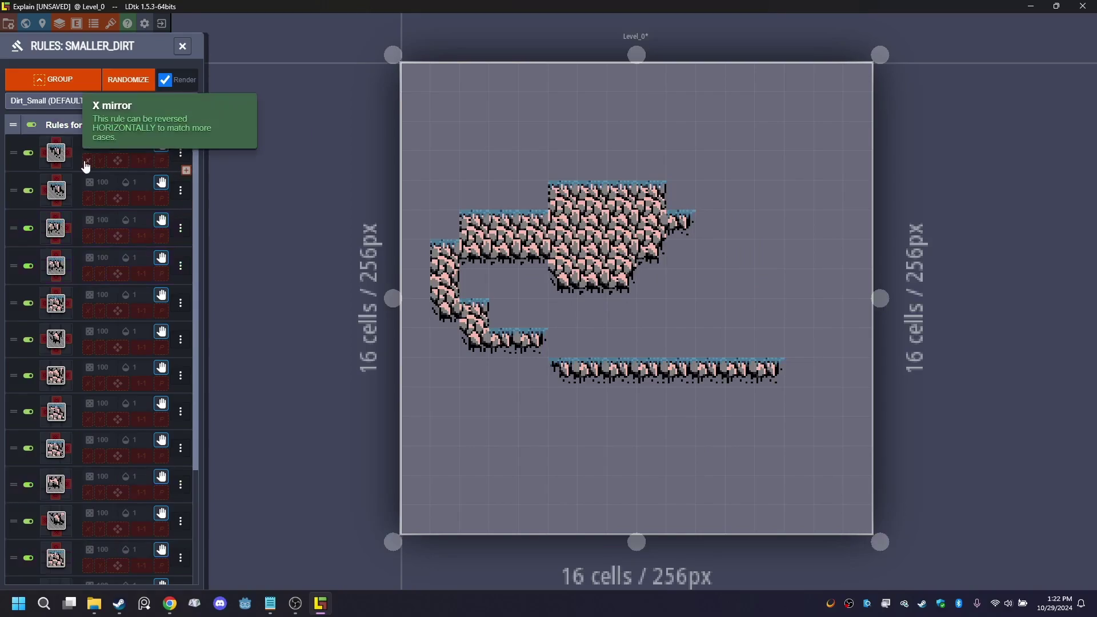
scroll(637, 223, up, 2)
mouse_move(636, 218)
mouse_down()
mouse_move(702, 184)
mouse_move(819, 339)
mouse_move(583, 257)
mouse_move(887, 257)
mouse_move(738, 224)
mouse_move(346, 184)
mouse_move(460, 109)
mouse_move(346, 126)
mouse_move(429, 108)
mouse_move(624, 147)
mouse_move(544, 109)
mouse_move(389, 189)
mouse_up()
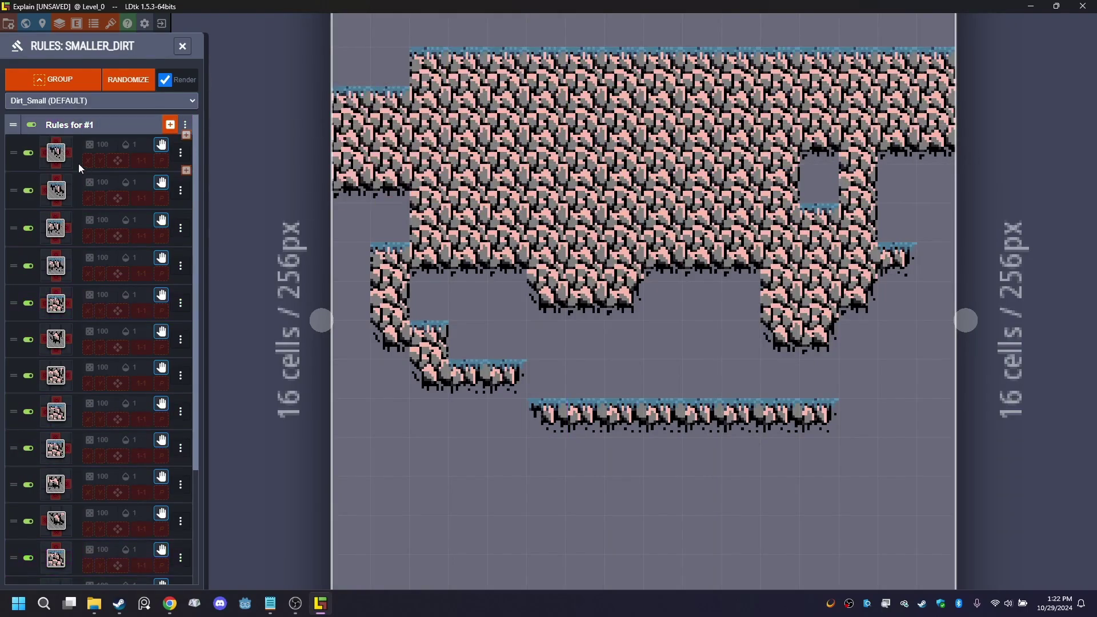
scroll(86, 205, down, 3)
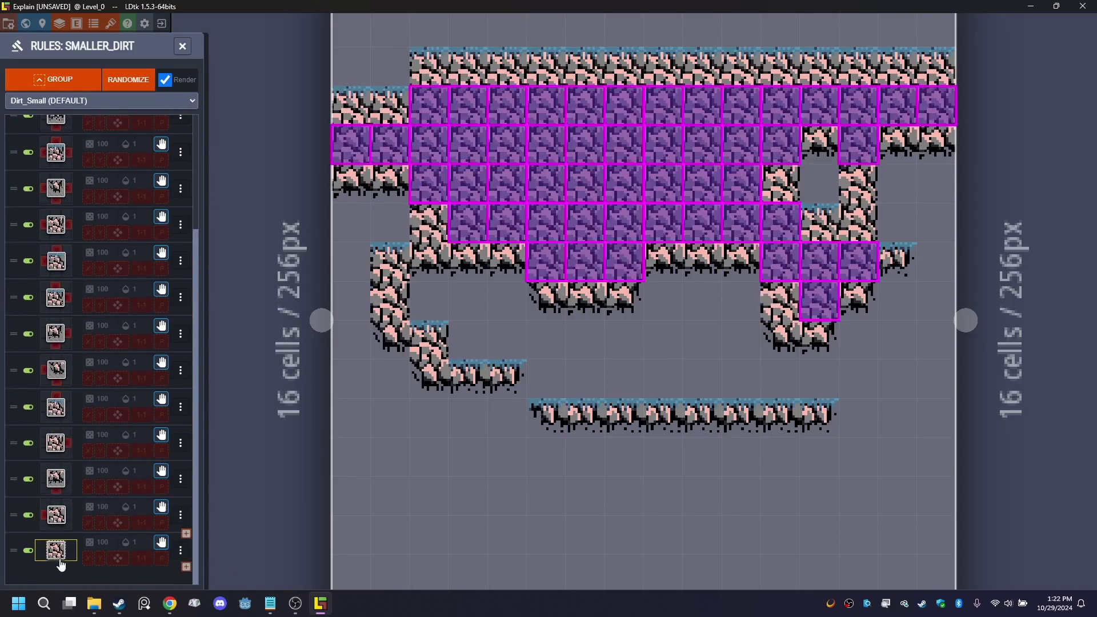
- Add a pink rock tile and two stacked tiles to the last dirt rule
click(58, 557)
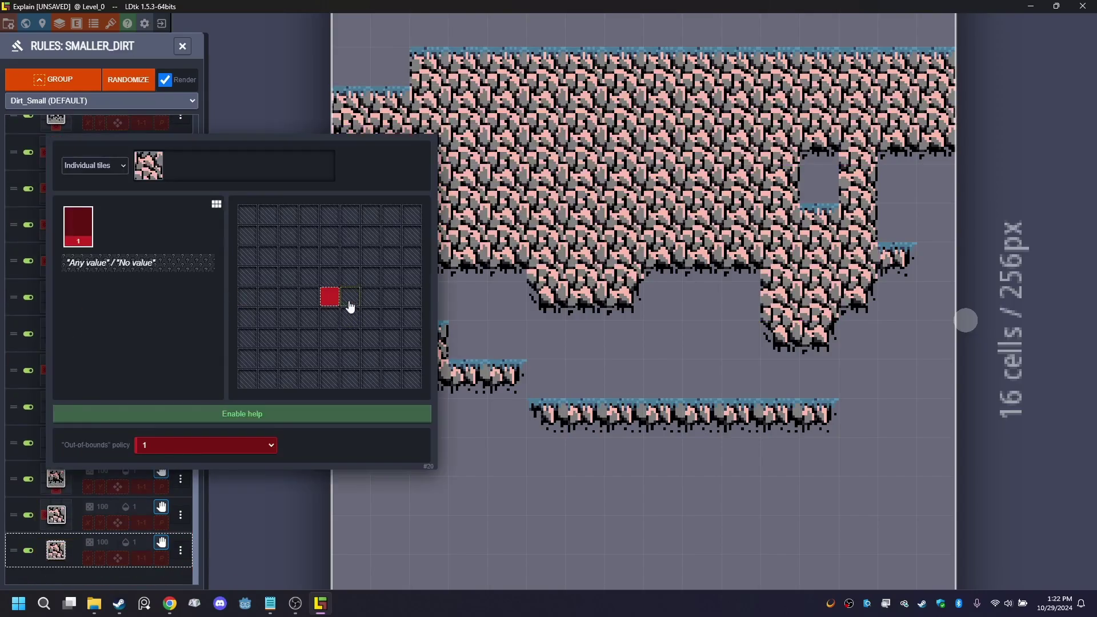
click(167, 165)
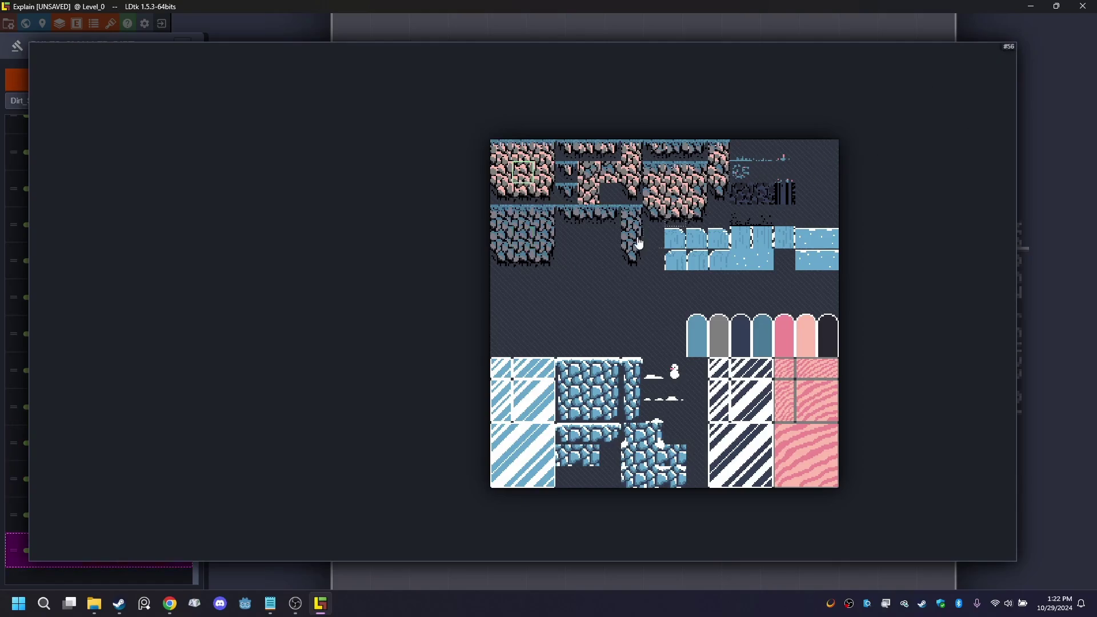
click(682, 195)
drag(595, 181, 592, 197)
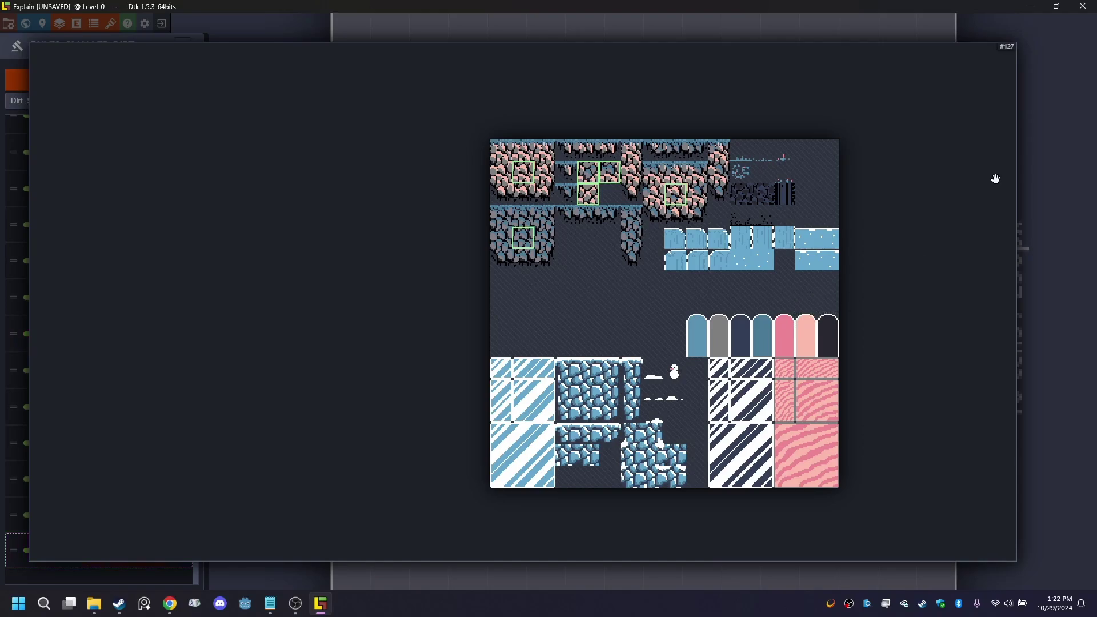
click(1069, 167)
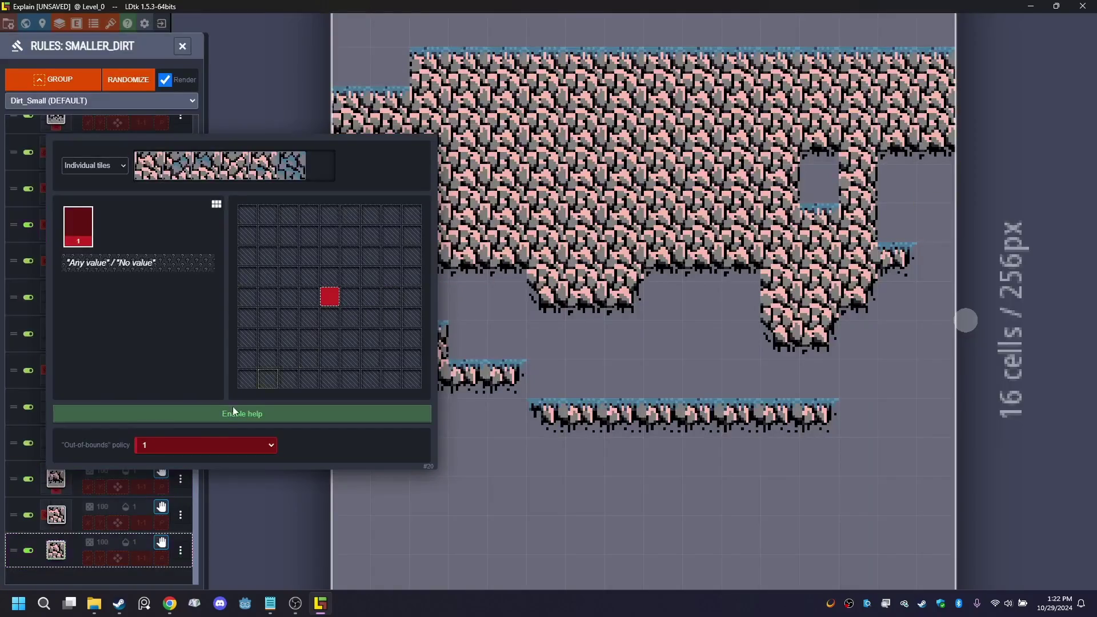
click(310, 499)
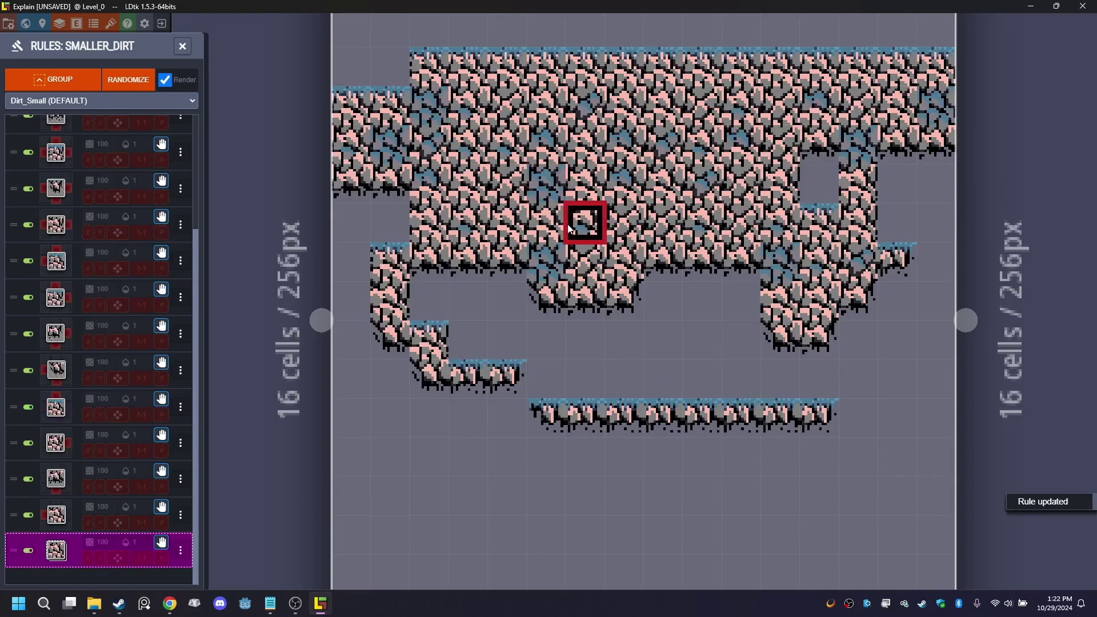
- Add another dirt tile and a pink rock tile to the next dirt rule
click(55, 515)
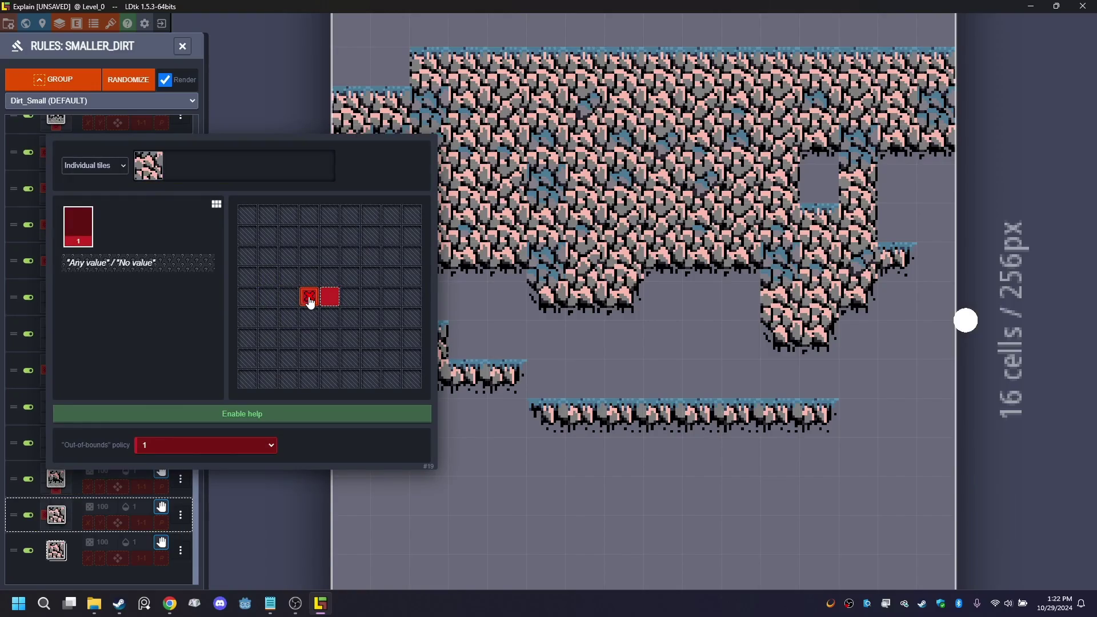
click(152, 163)
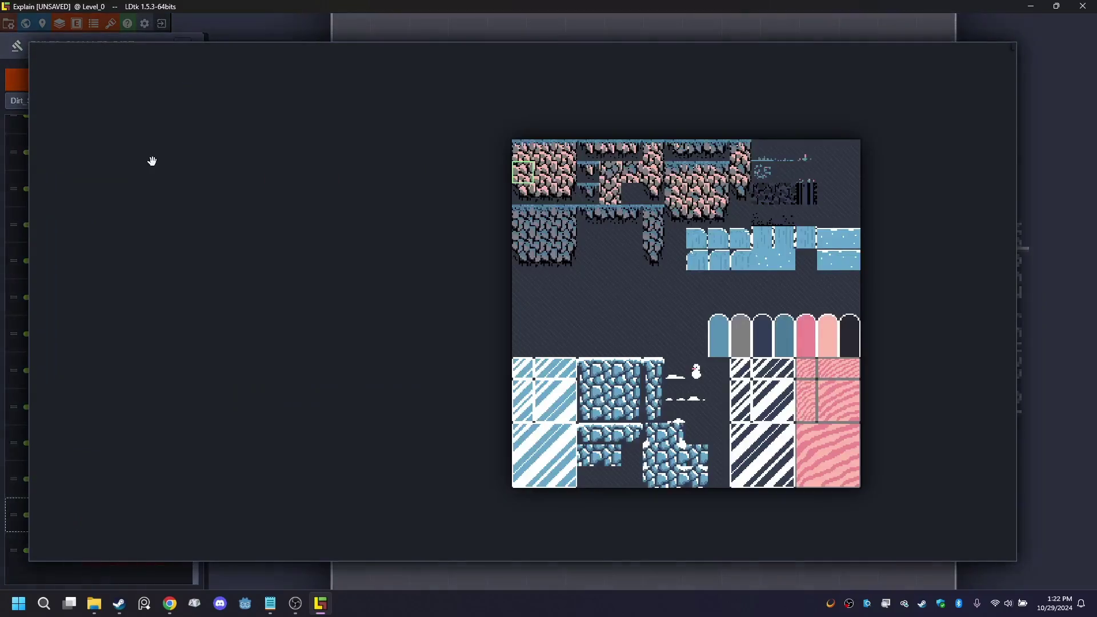
click(520, 243)
click(675, 193)
click(1049, 331)
click(350, 545)
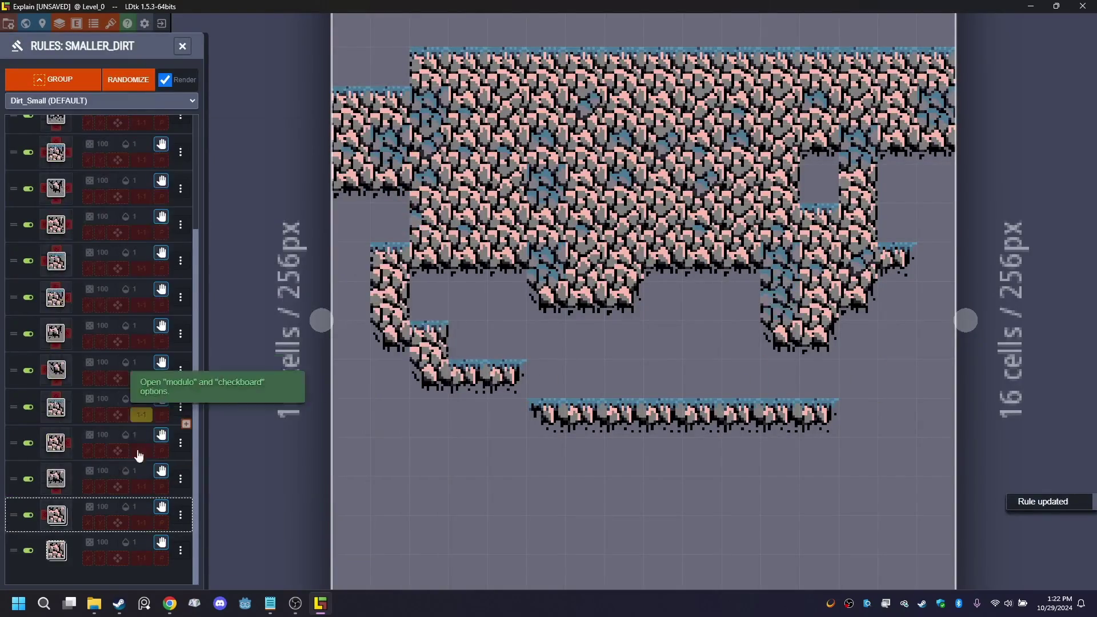
- Skip the tutorial ahead to about 6:49
click(62, 483)
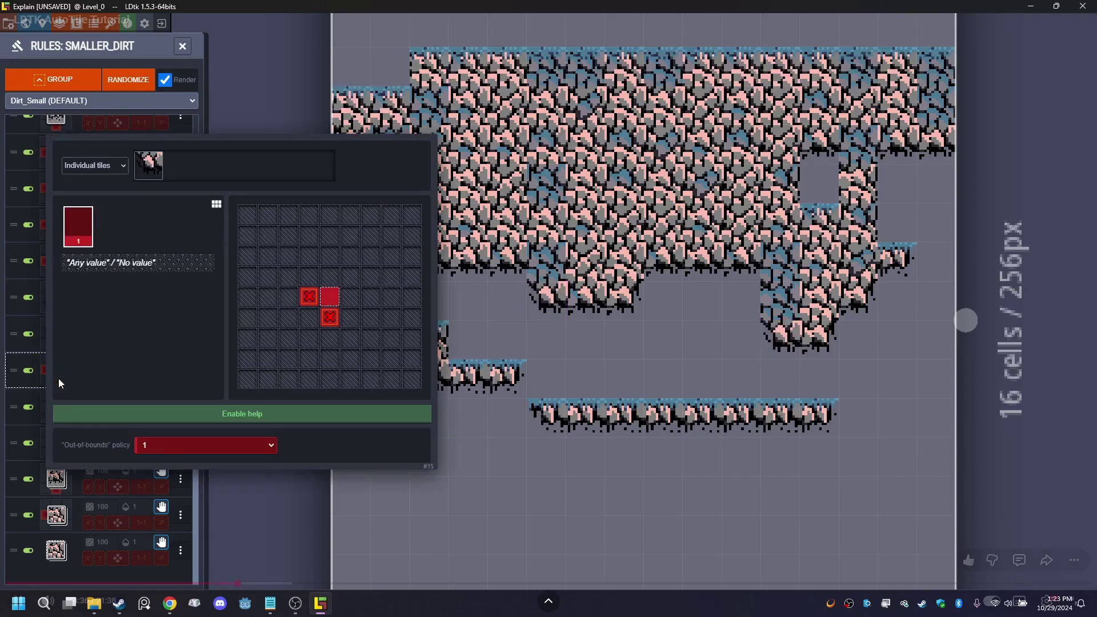
drag(245, 583, 319, 588)
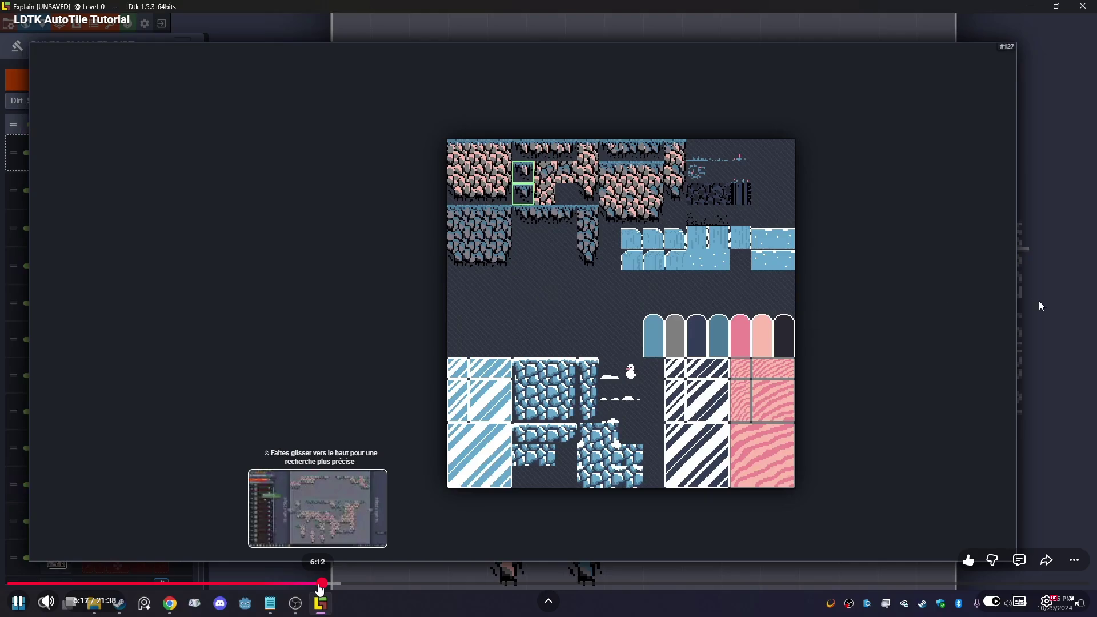
drag(320, 588, 354, 585)
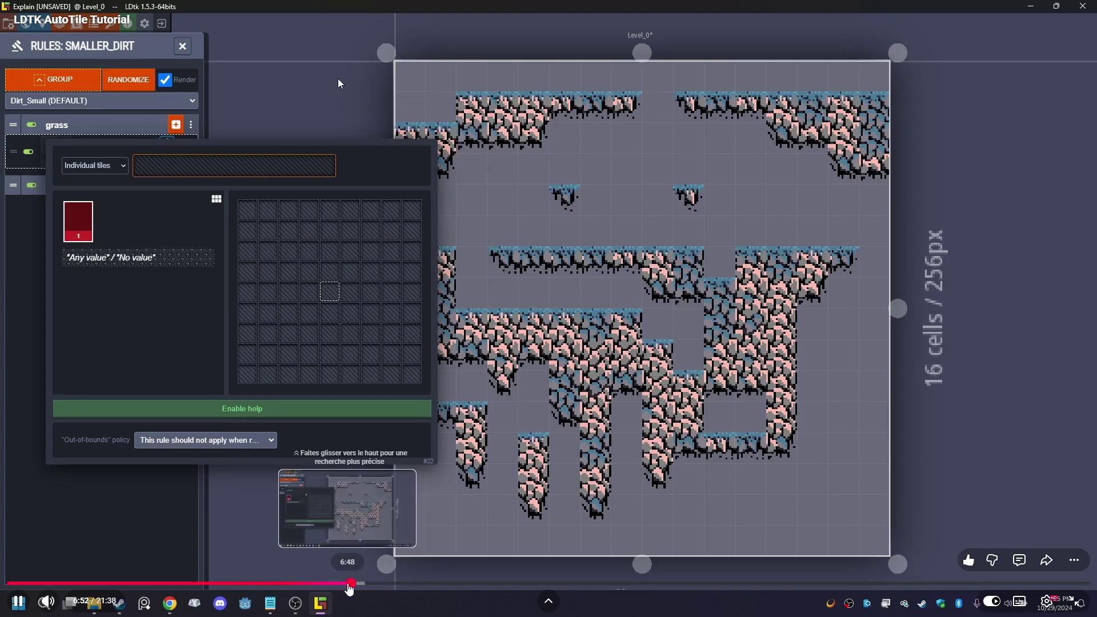
- Rewind to about 6:39 and create an empty rule group named grass
drag(352, 586, 327, 584)
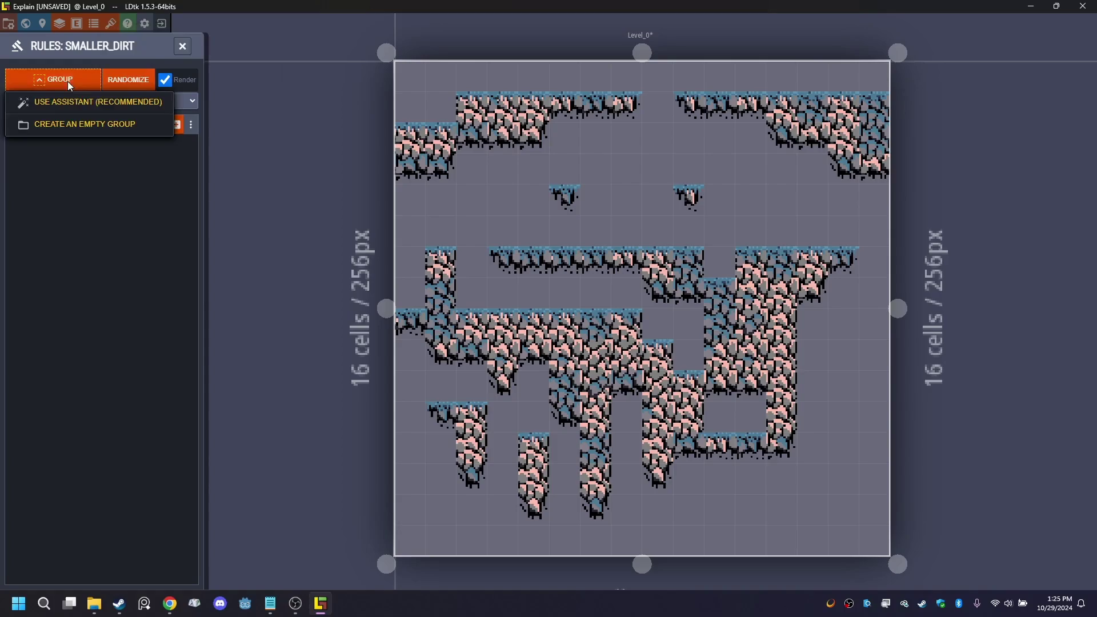
click(60, 125)
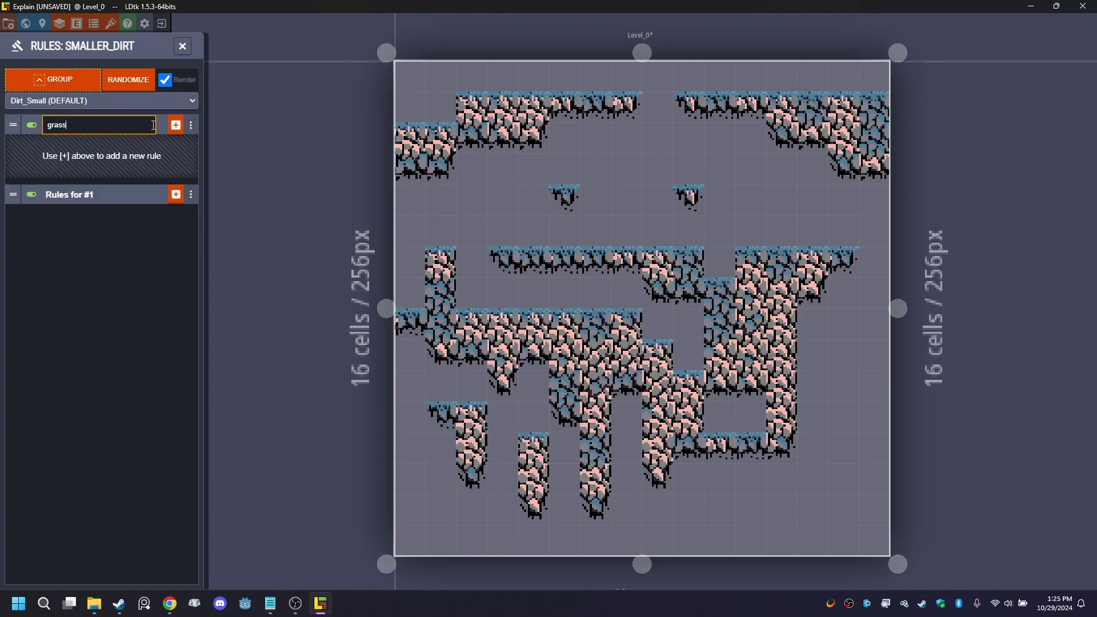
key(Return)
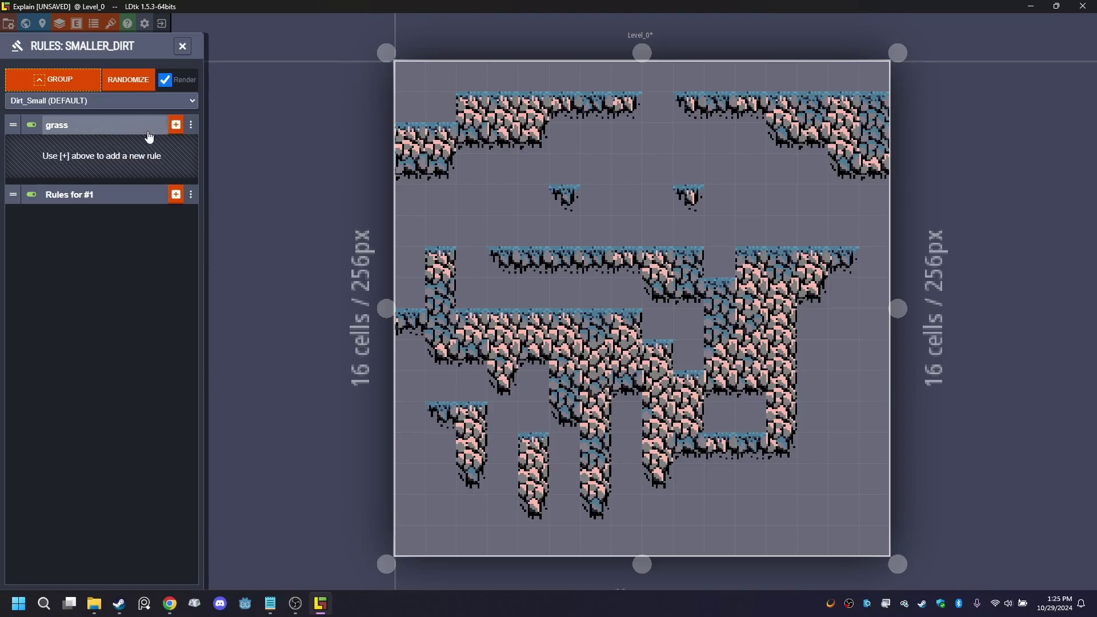
click(176, 125)
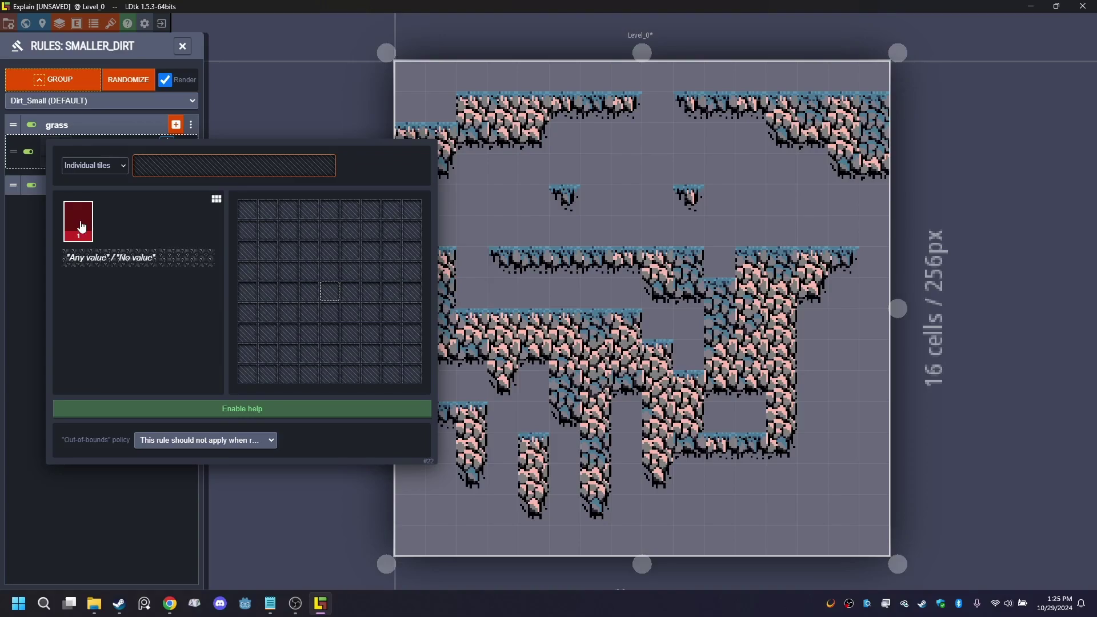
click(338, 86)
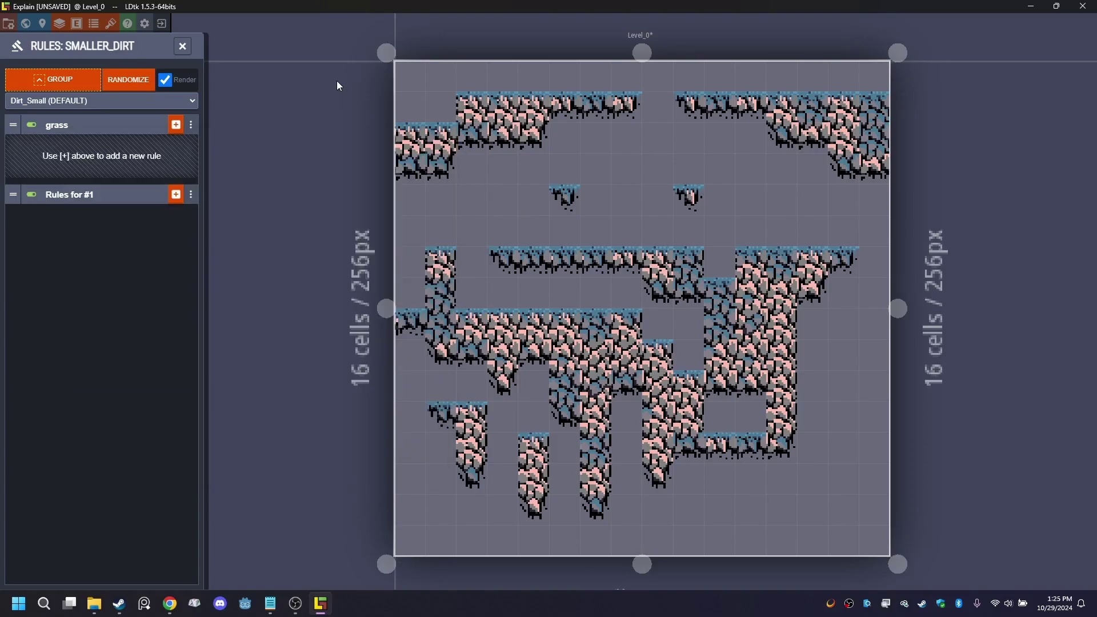
click(54, 26)
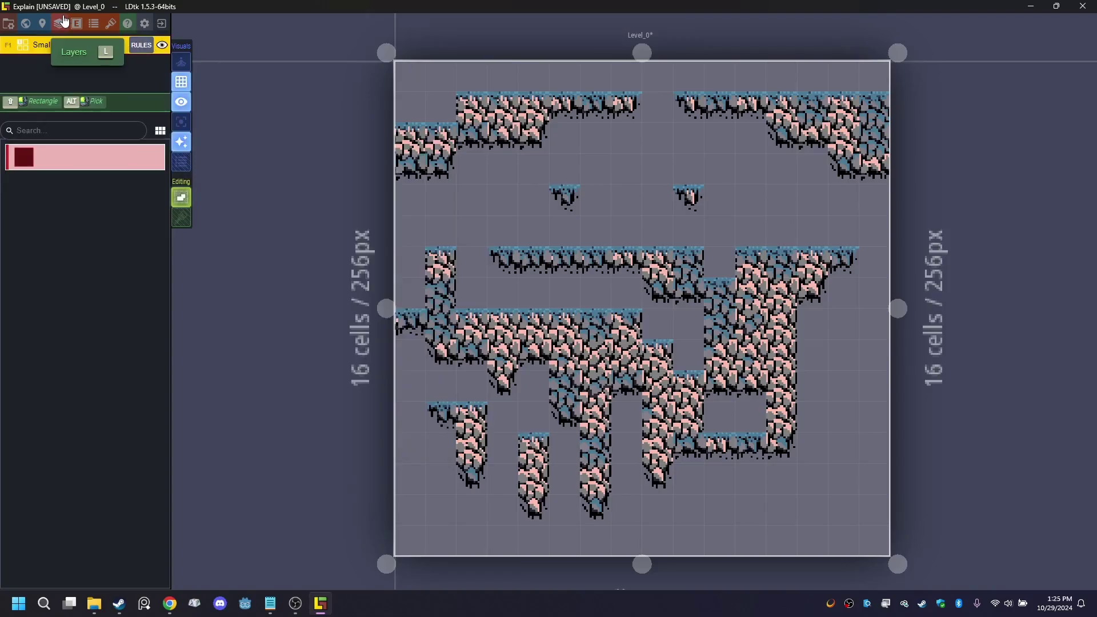
- Recolour Smaller_Dirt's value 1 to B86F50 and add a second grid value
click(63, 22)
click(472, 508)
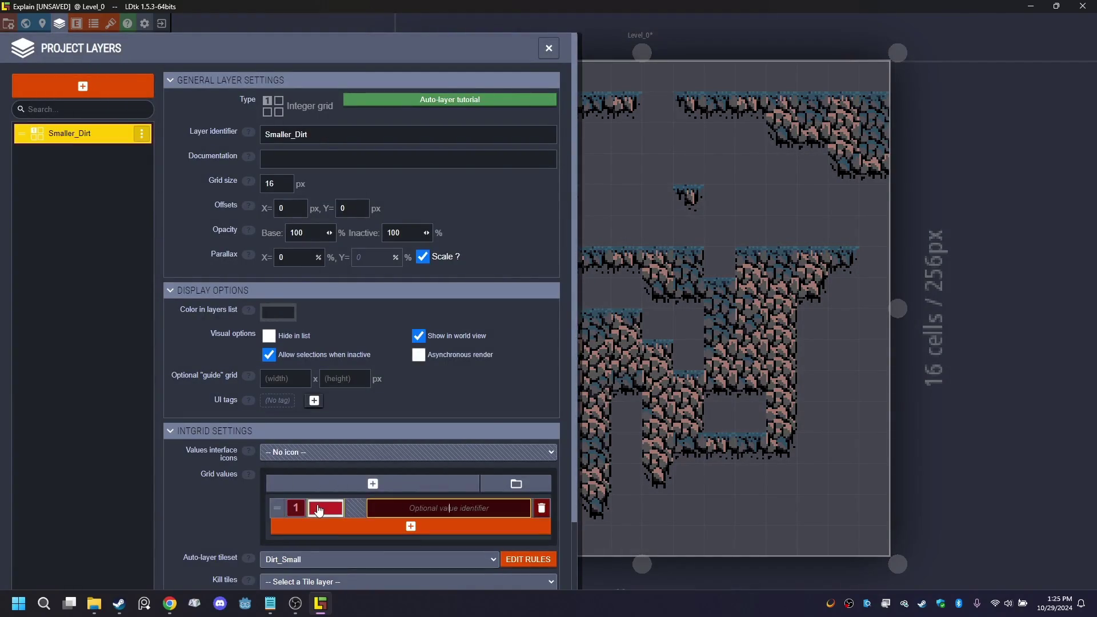
click(315, 506)
click(379, 459)
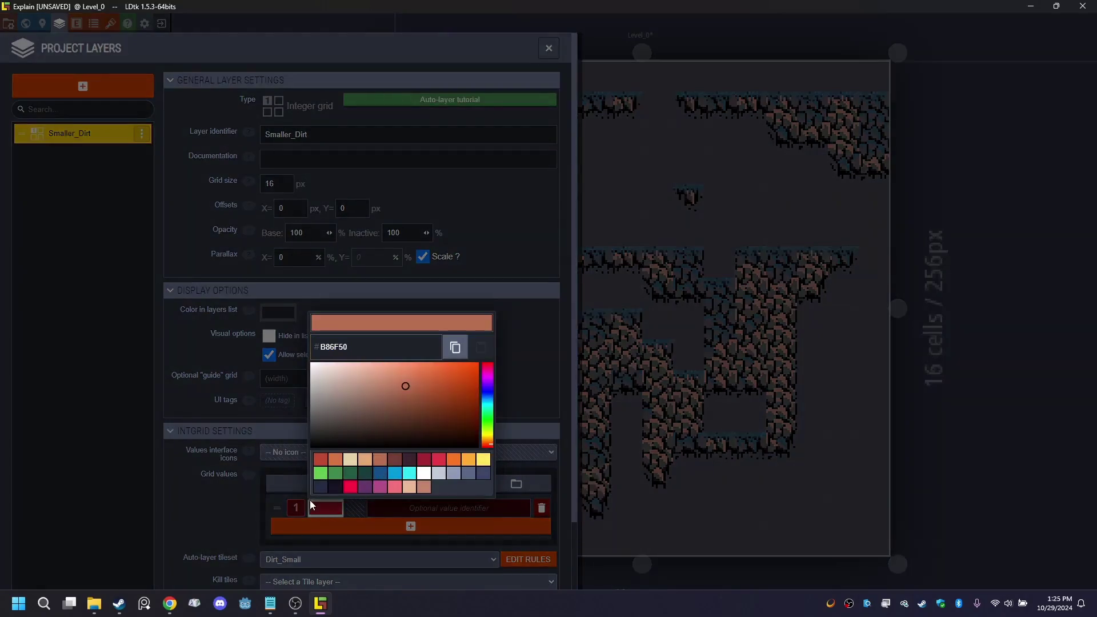
click(291, 509)
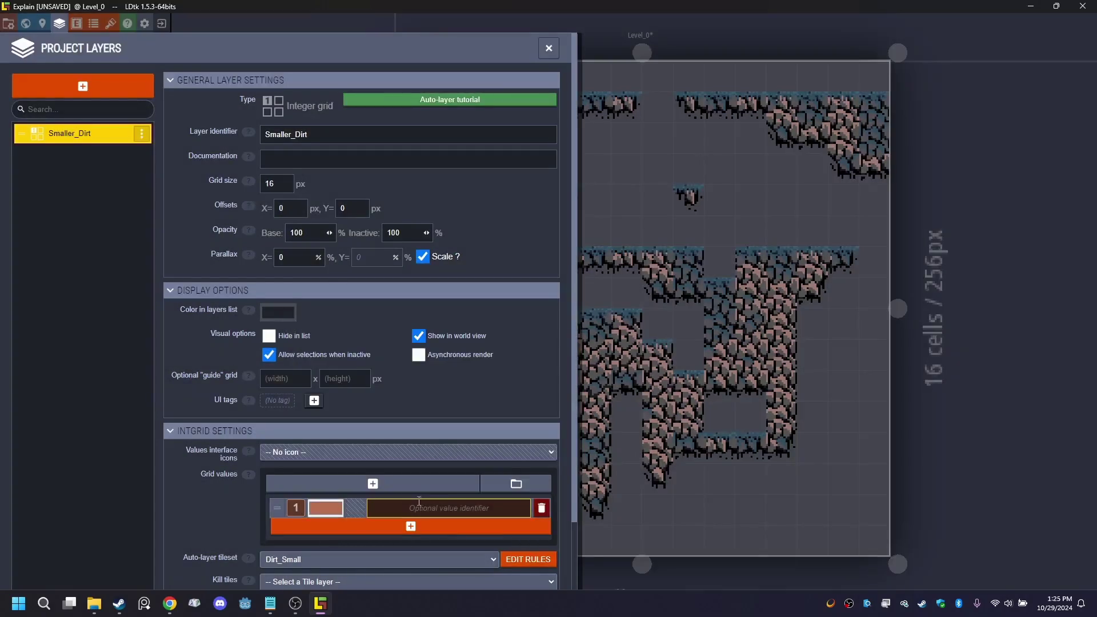
scroll(417, 494, down, 2)
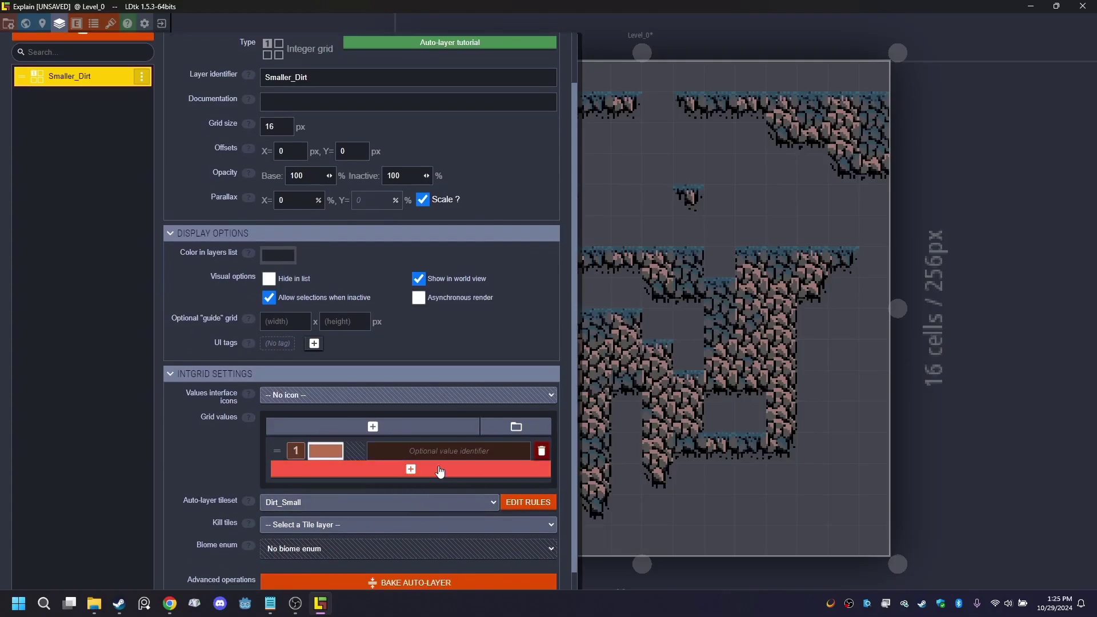
click(437, 473)
click(333, 453)
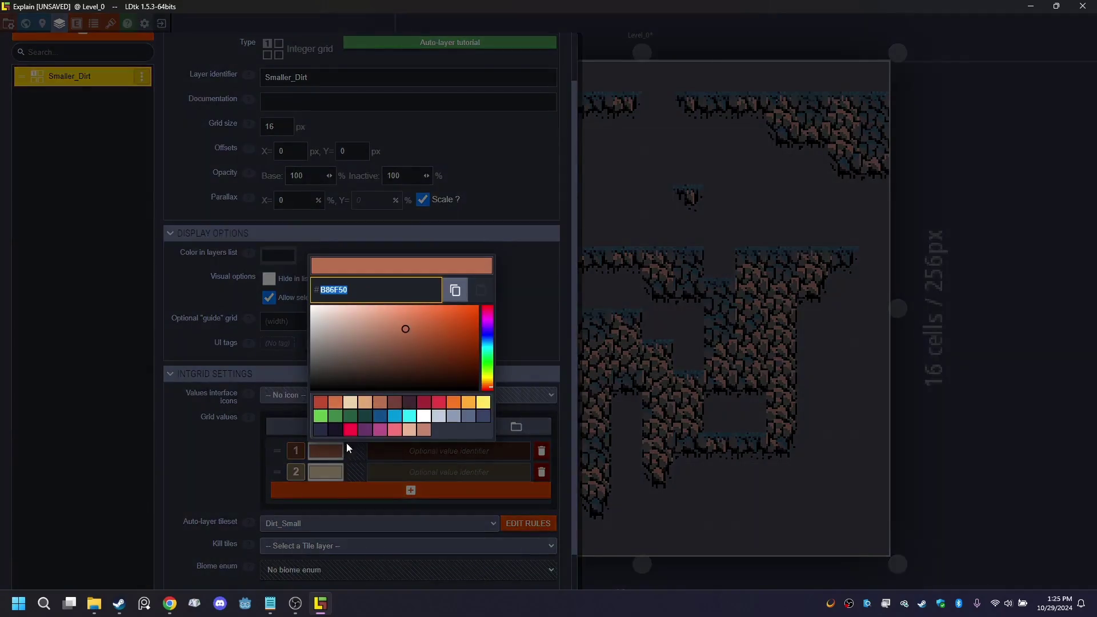
click(295, 454)
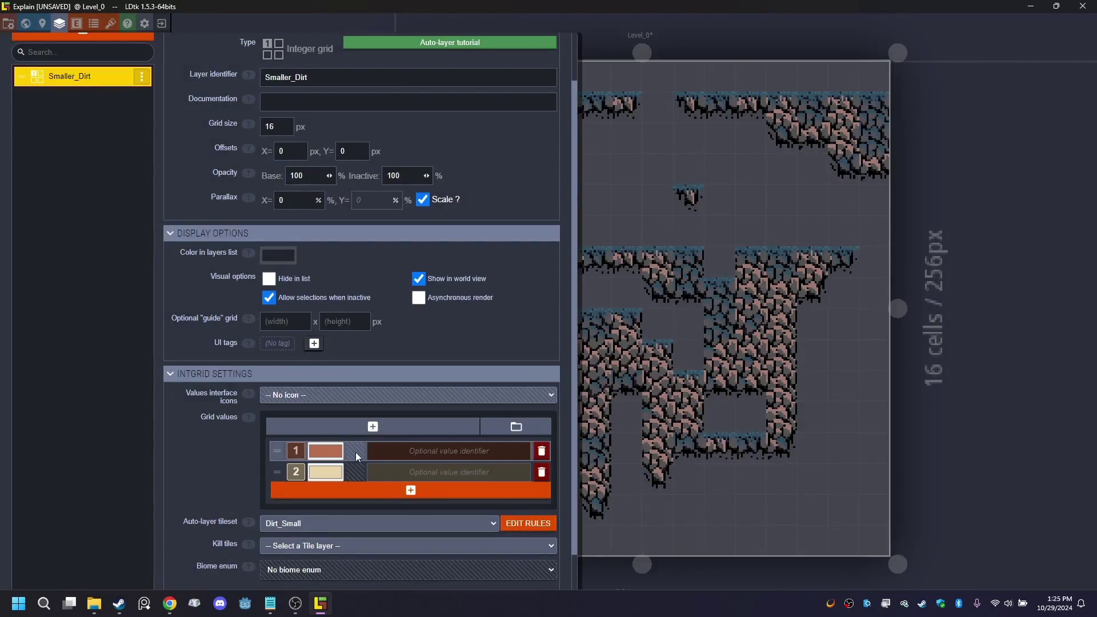
- Name grid value 1 dirt and colour value 2 blue 0099DB
click(500, 447)
text(dri)
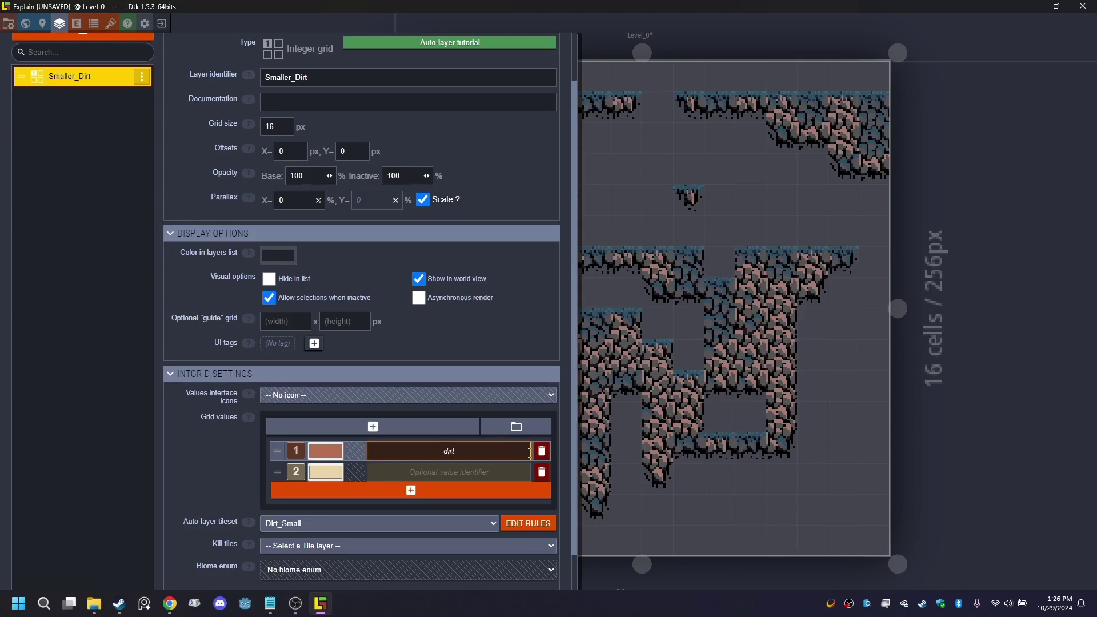
key(Return)
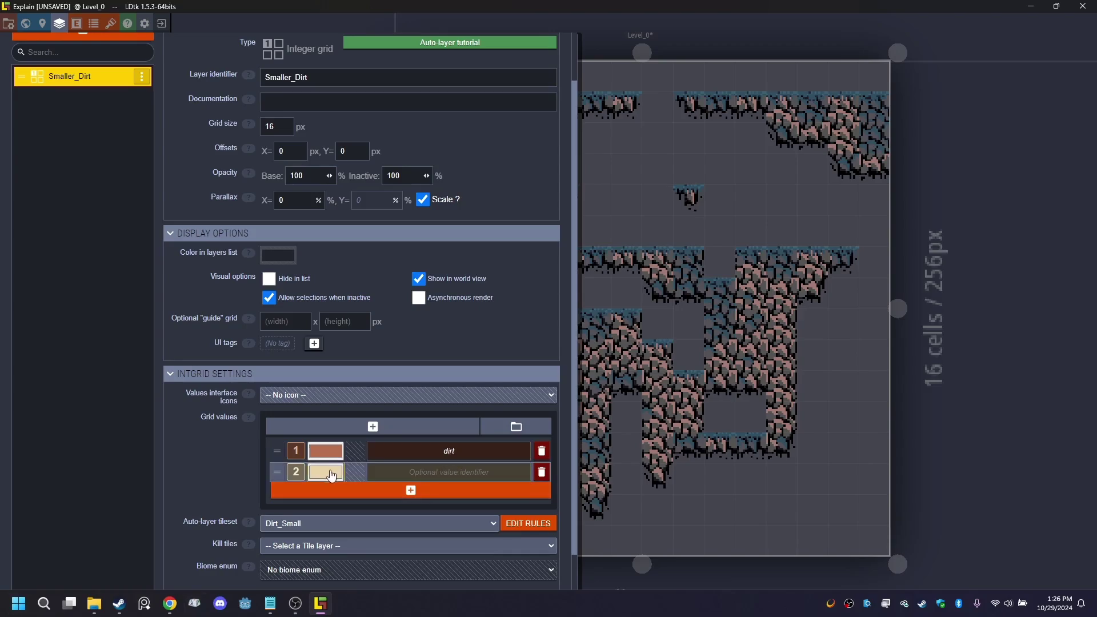
click(332, 472)
click(394, 437)
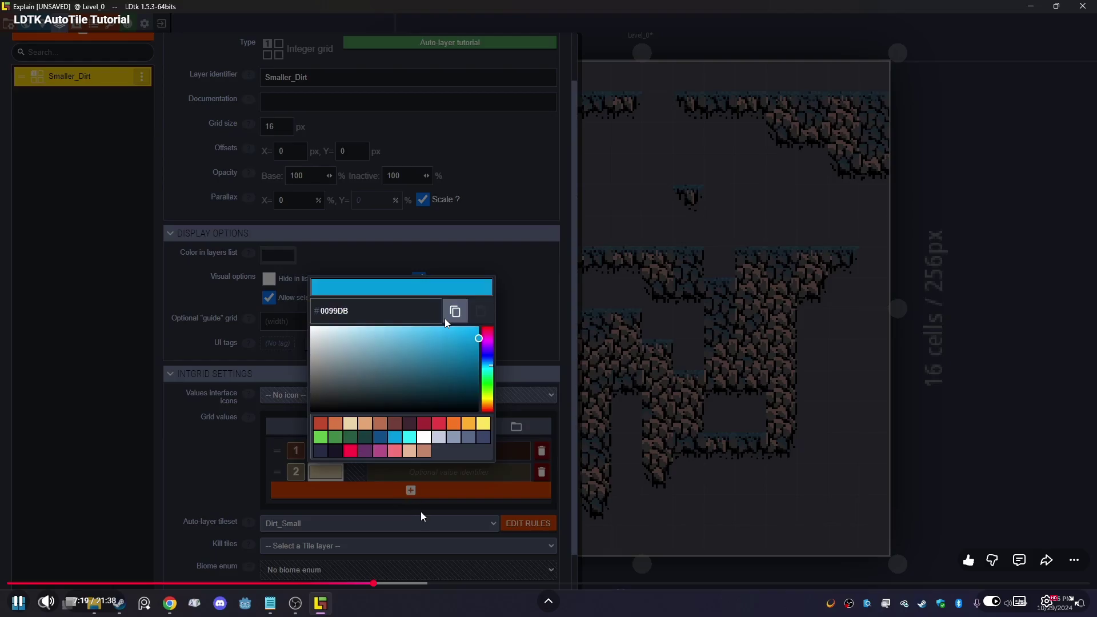
- Skip back and forth through the tutorial in five-second jumps
key(Right)
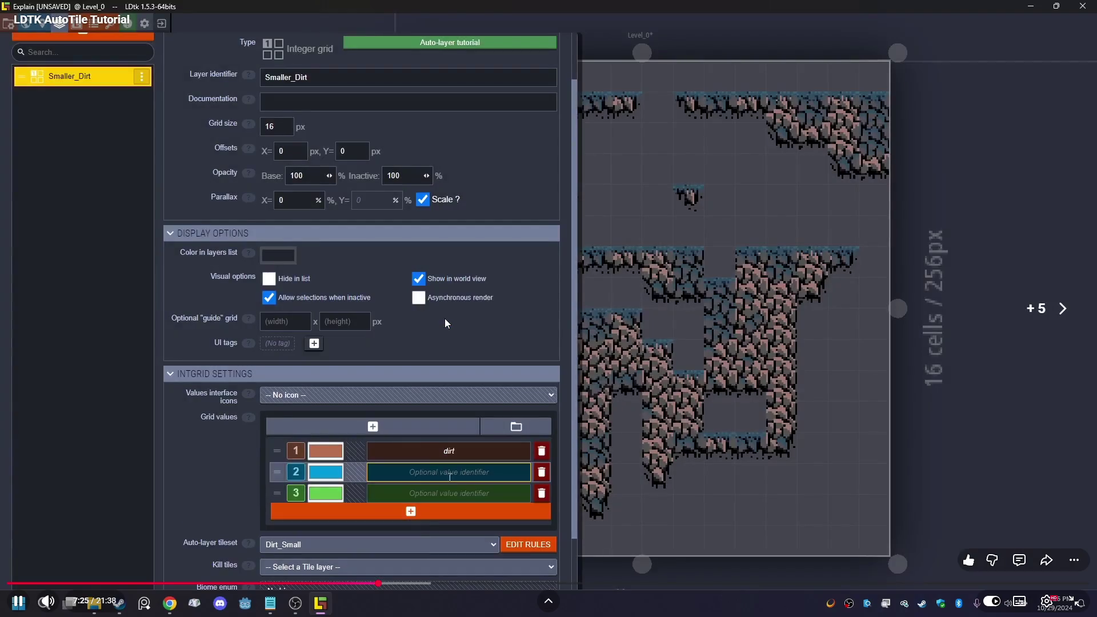
key(Right)
key(Right)
key(Right)
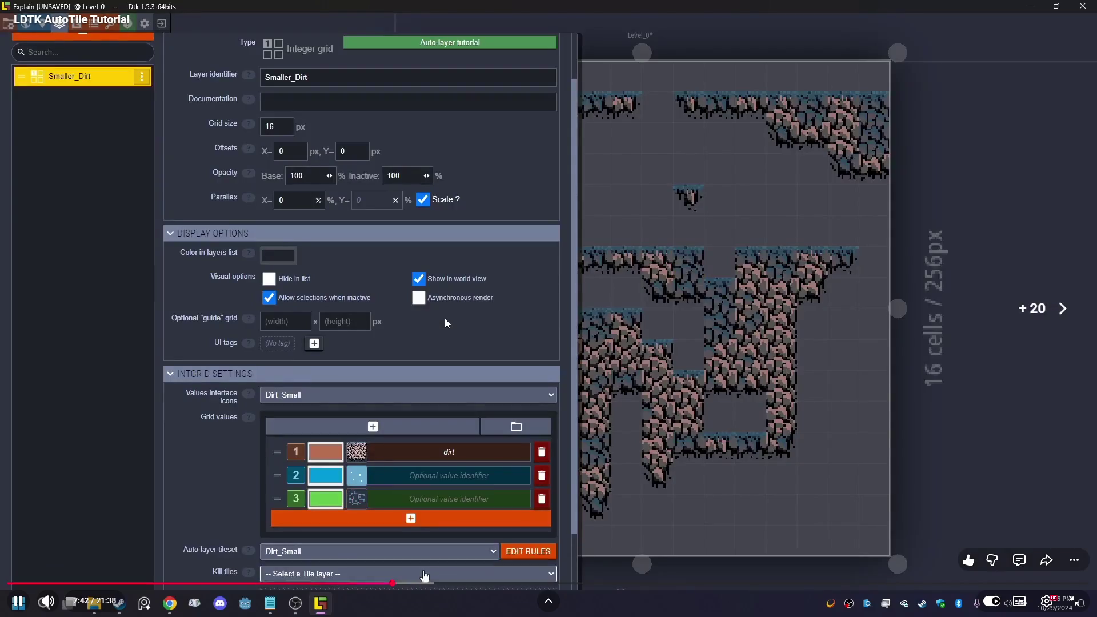
key(Right)
key(Left)
key(Left)
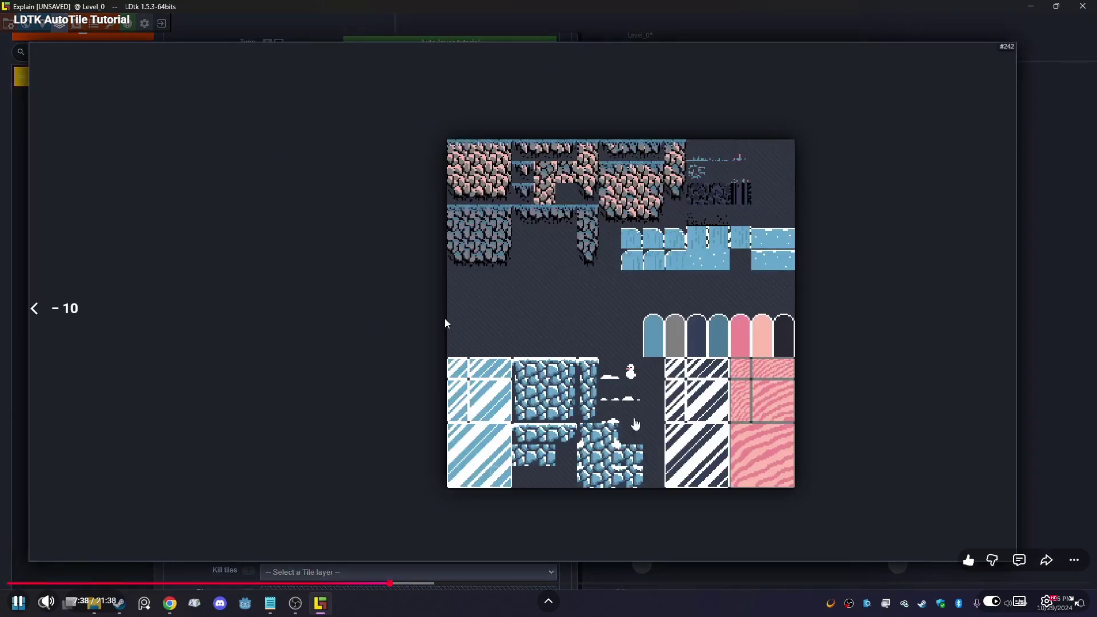
key(Left)
key(Left)
key(Left)
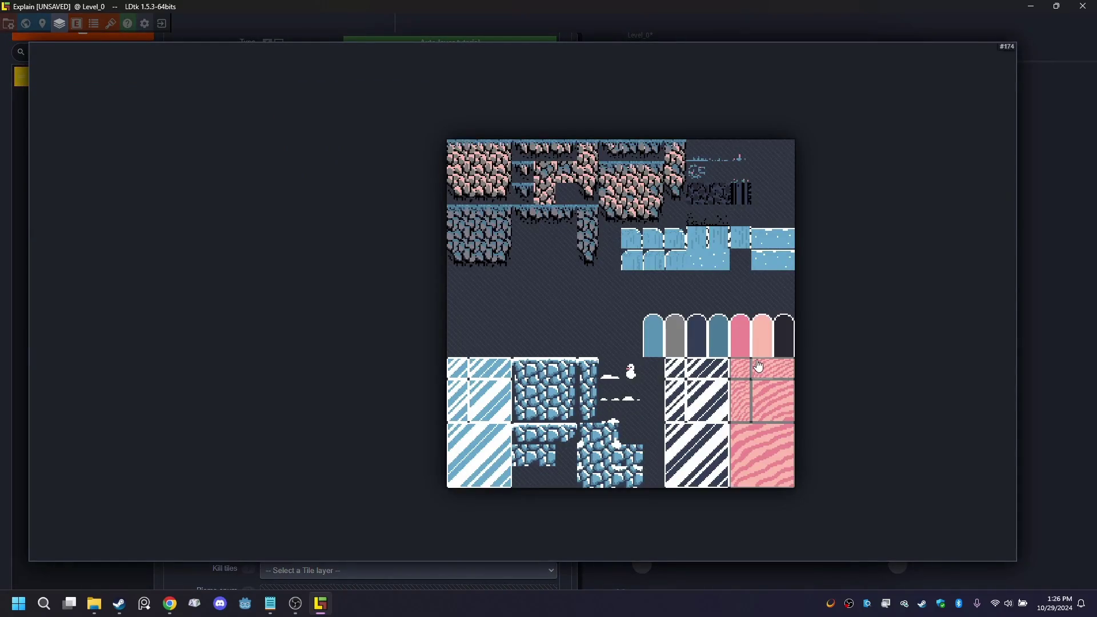
mouse_move(445, 318)
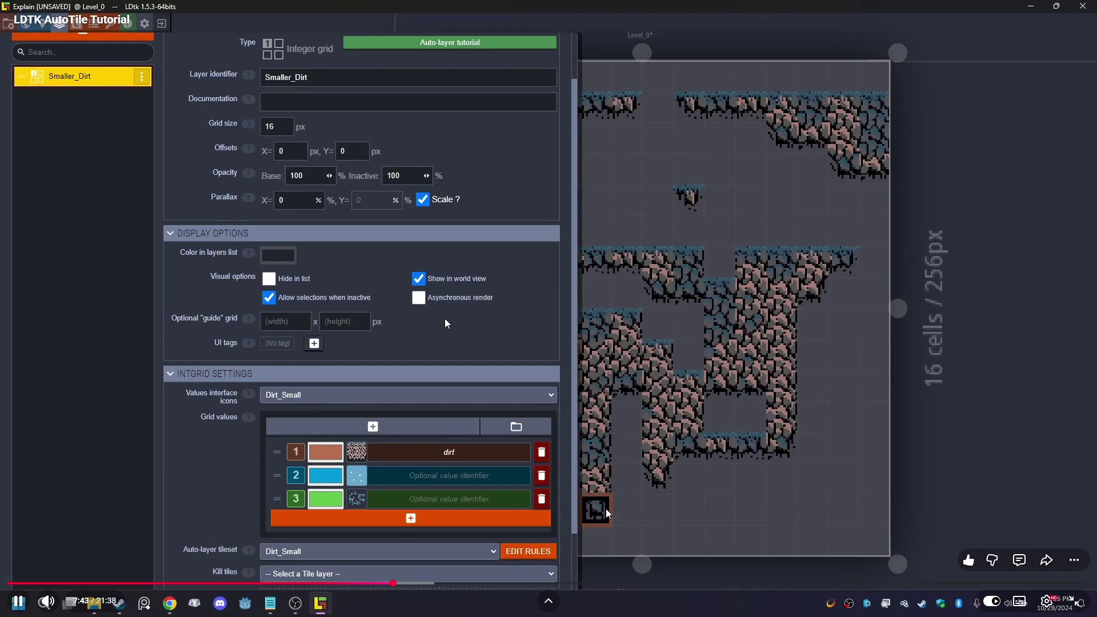
key(Left)
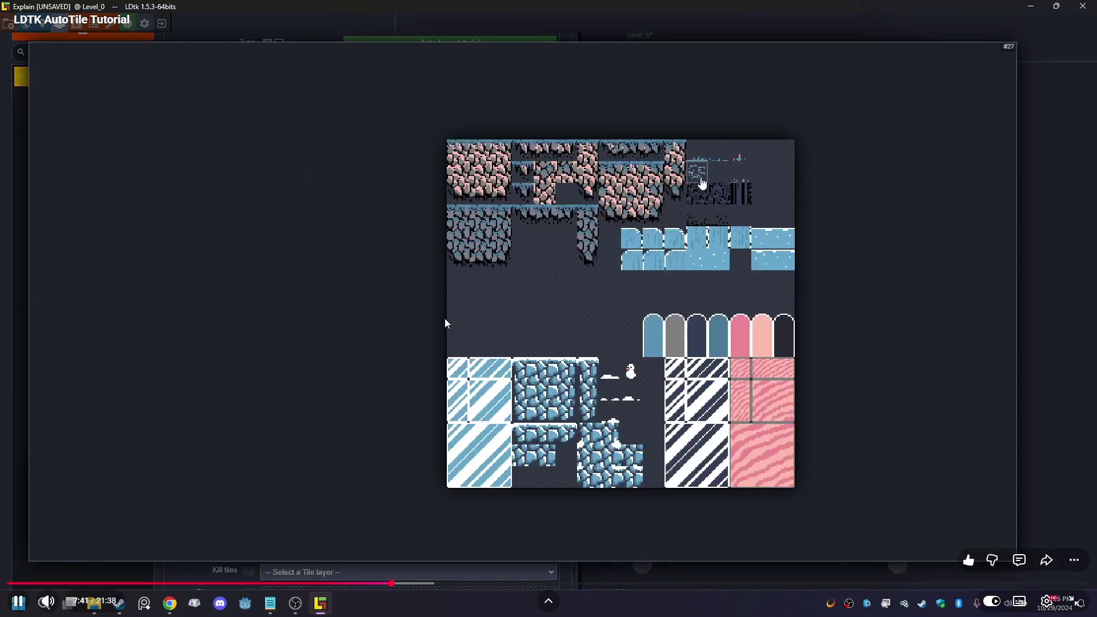
key(Right)
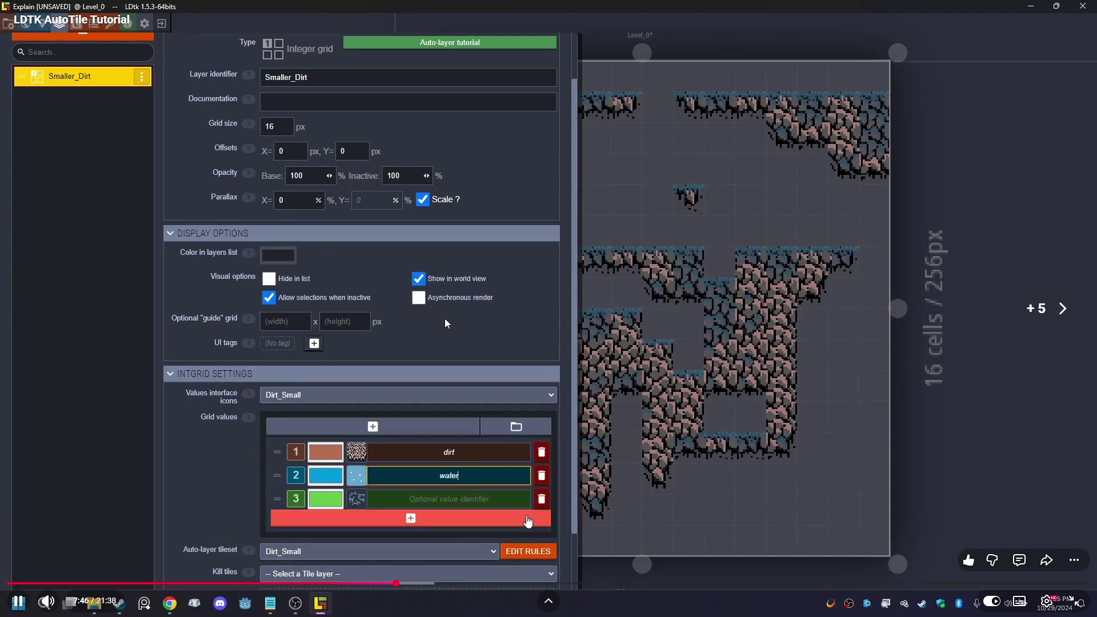
key(Right)
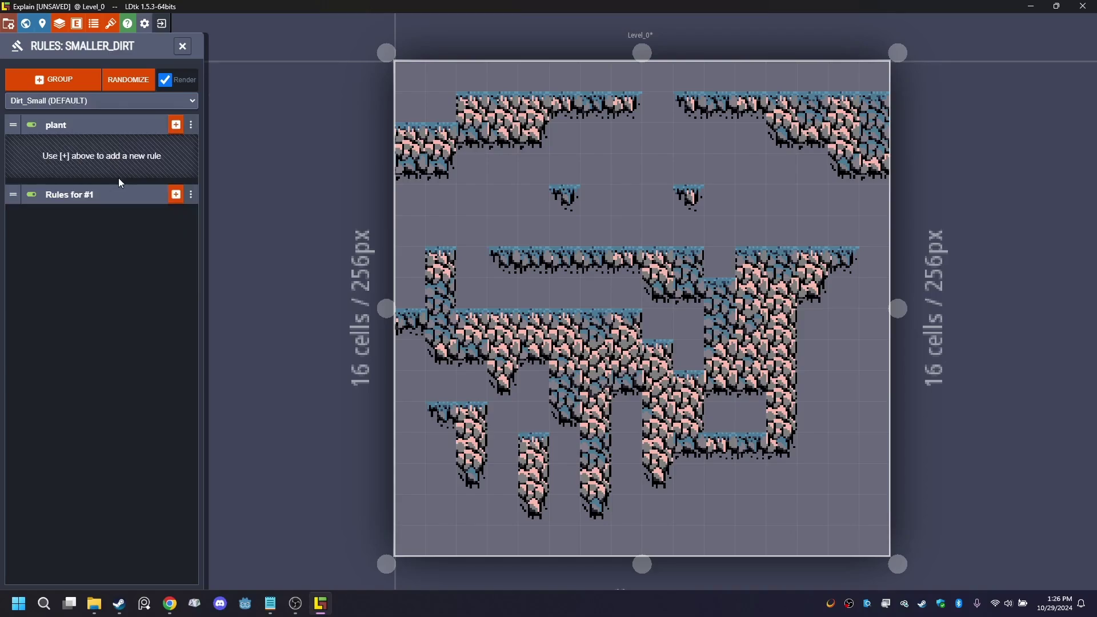
- Skip ahead five seconds and pick plant tiles for the first plant rule
key(Right)
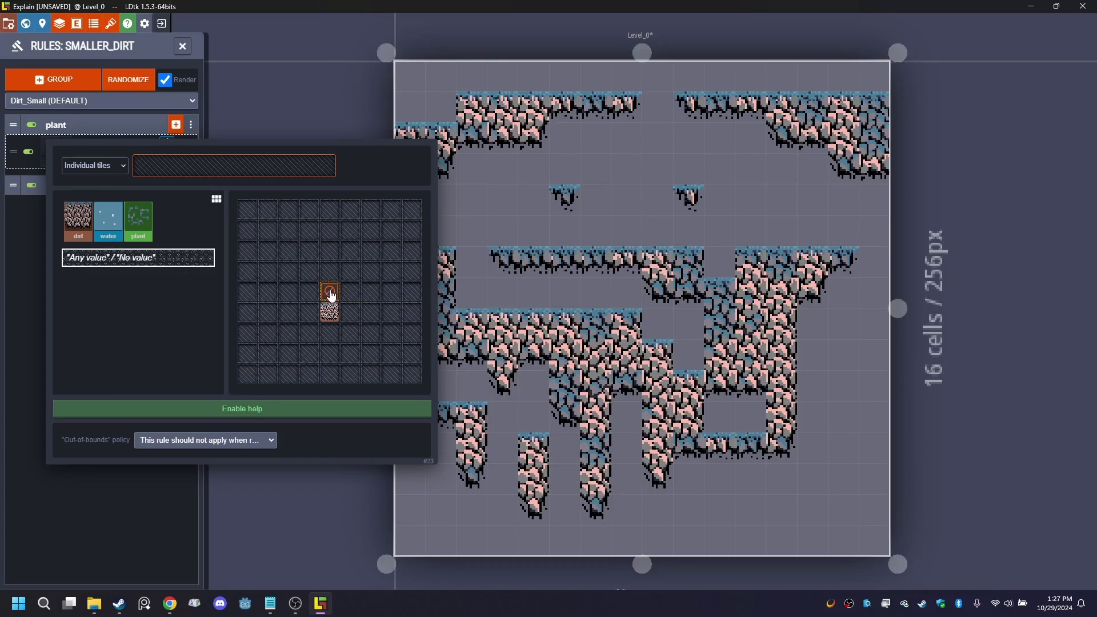
click(175, 174)
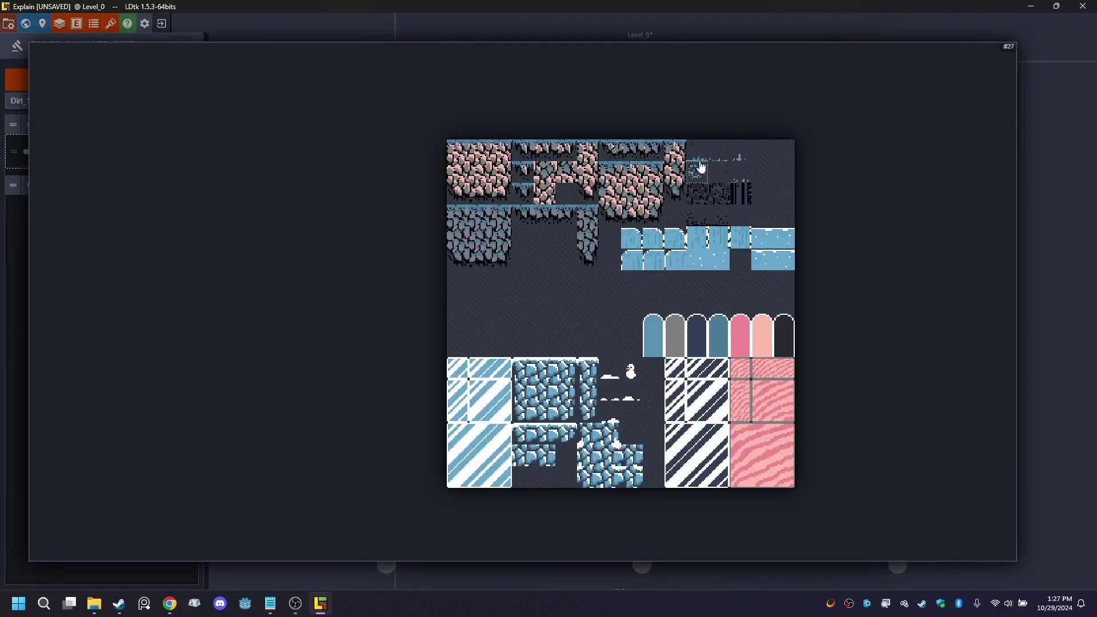
drag(704, 157, 737, 158)
shift+click(740, 172)
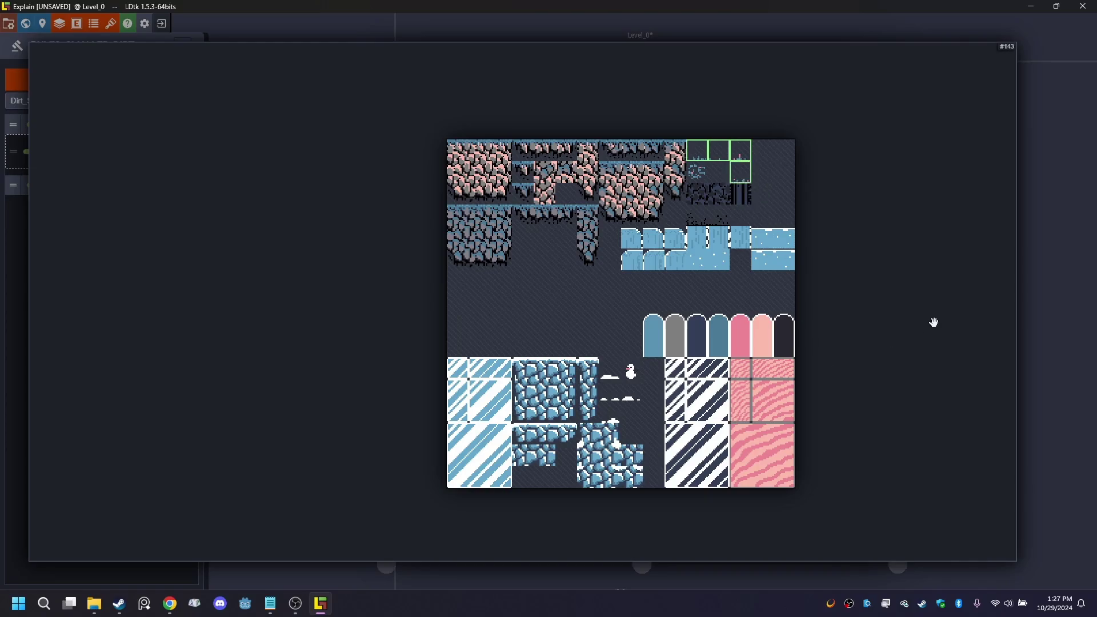
click(694, 586)
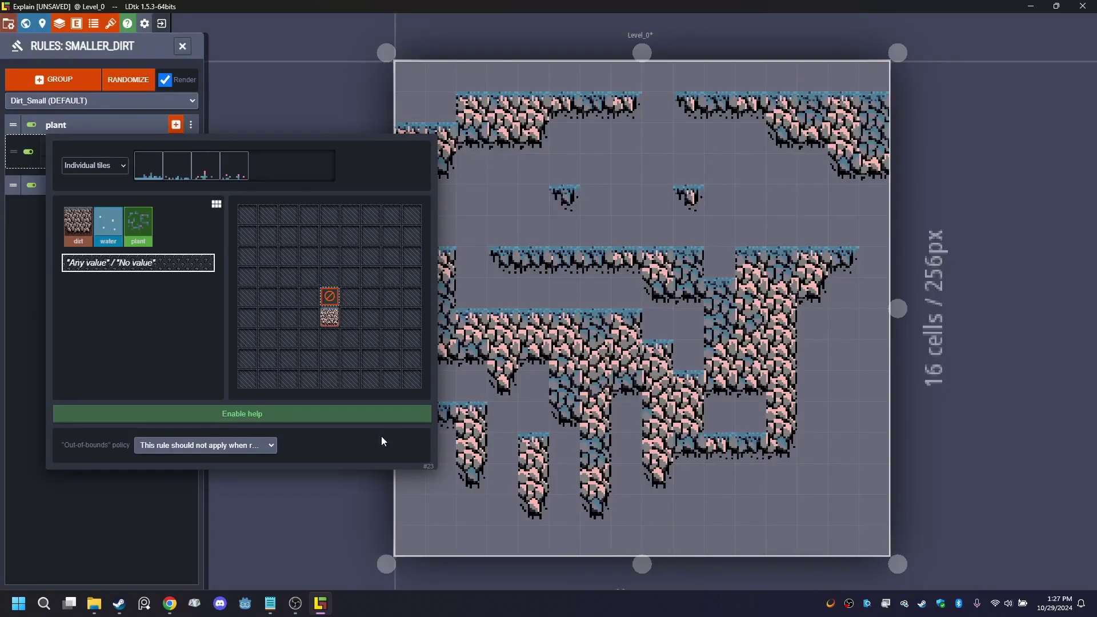
click(286, 508)
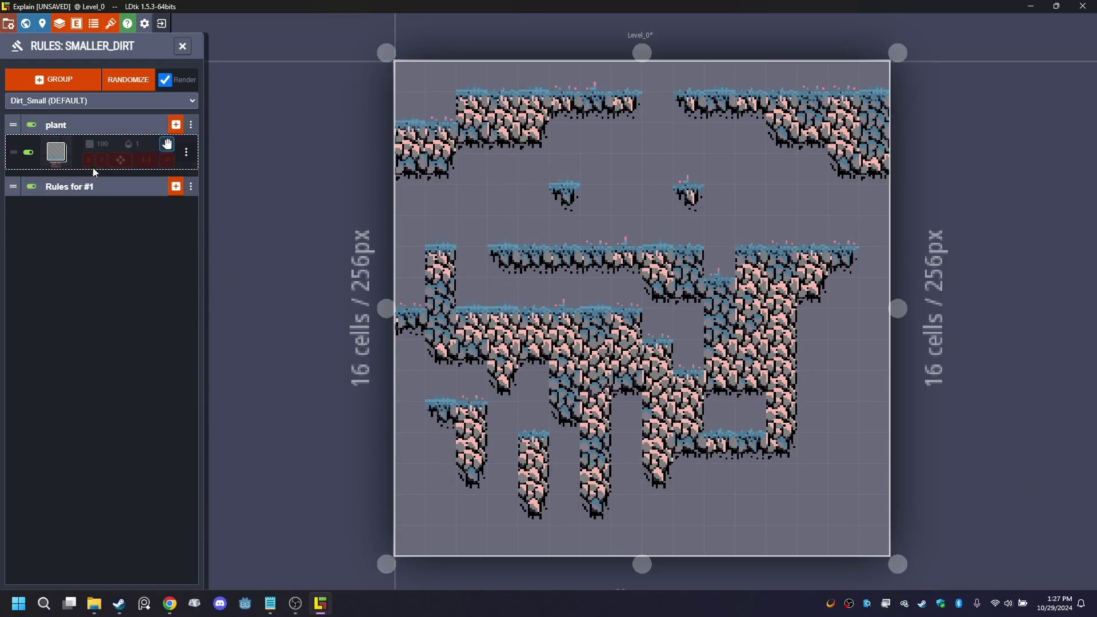
- Add a second rule to the plant group and assign it a plant tile
click(176, 126)
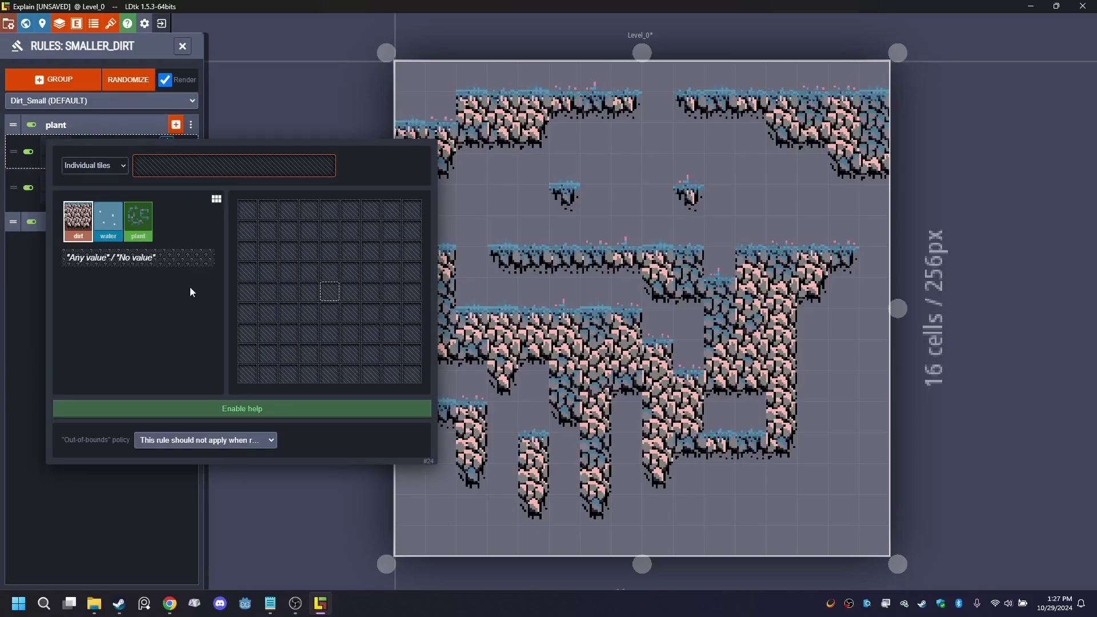
click(334, 317)
right_click(335, 317)
click(335, 318)
click(330, 291)
click(140, 166)
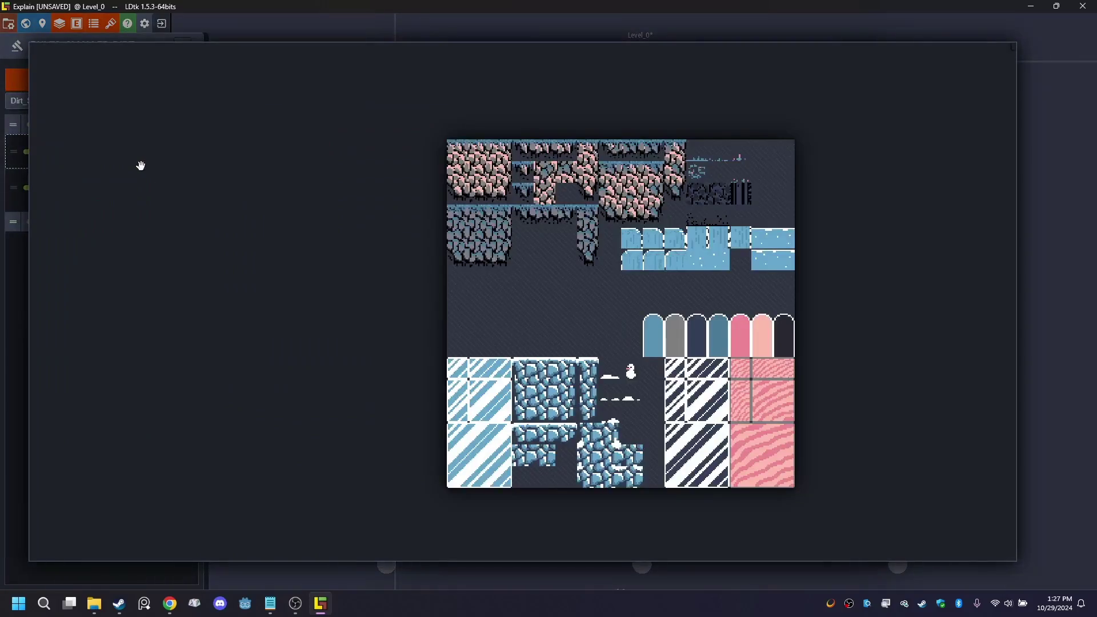
click(696, 172)
click(1045, 374)
click(294, 487)
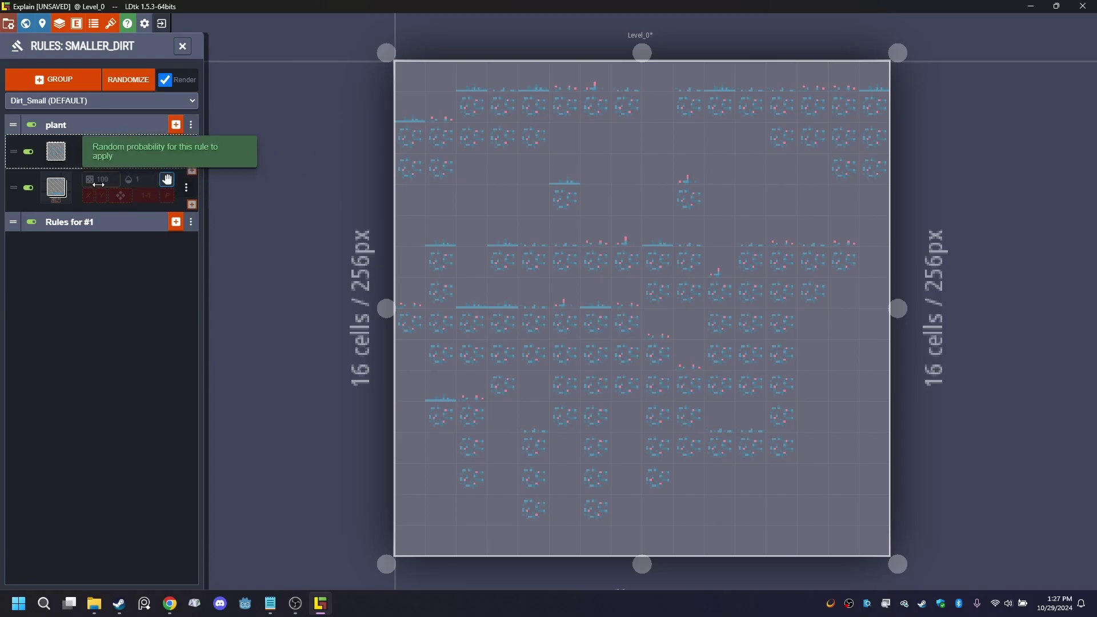
- Pause the tutorial after the plant-chance step, exit fullscreen, and minimize the browser back to LDtk
click(169, 184)
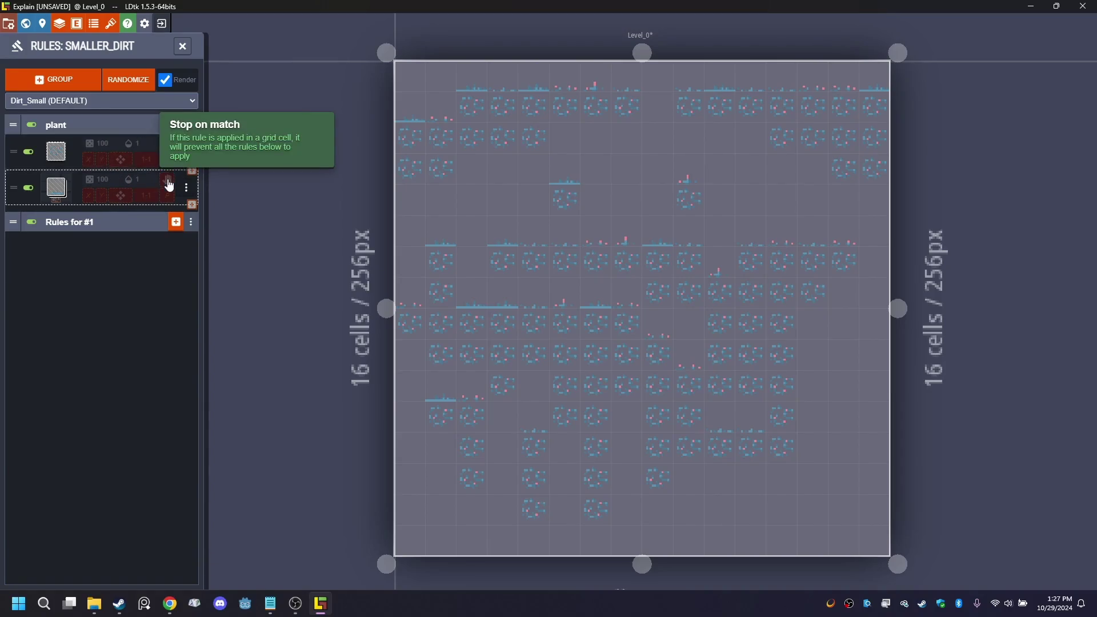
click(168, 180)
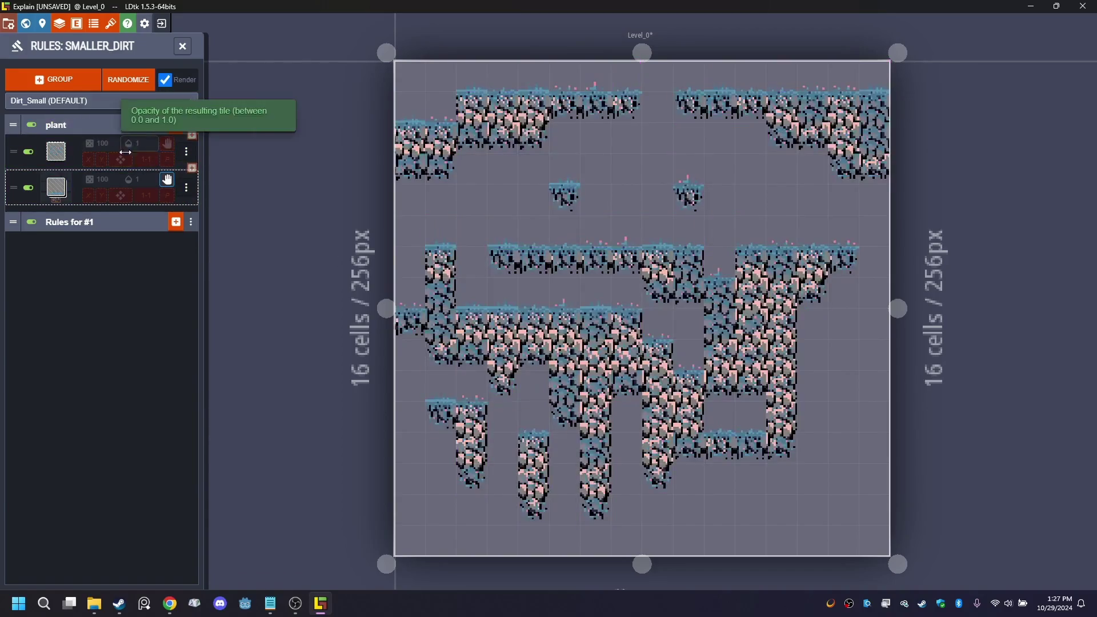
mouse_move(108, 144)
mouse_down()
mouse_move(77, 144)
mouse_move(122, 150)
mouse_move(110, 150)
mouse_up()
scroll(467, 324, up, 3)
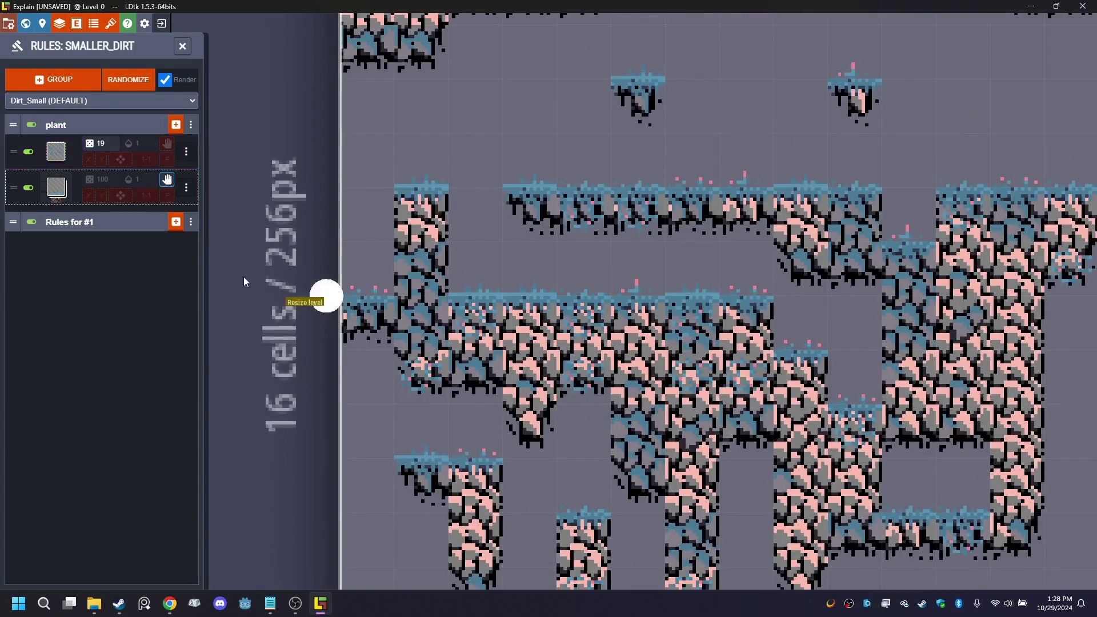
scroll(577, 213, down, 3)
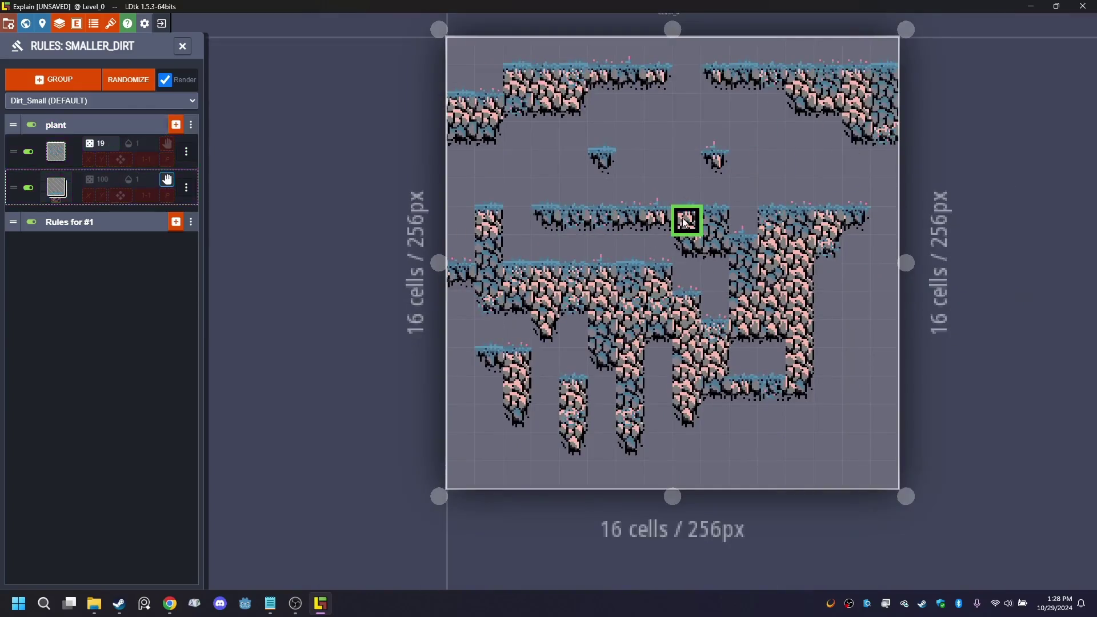
click(308, 187)
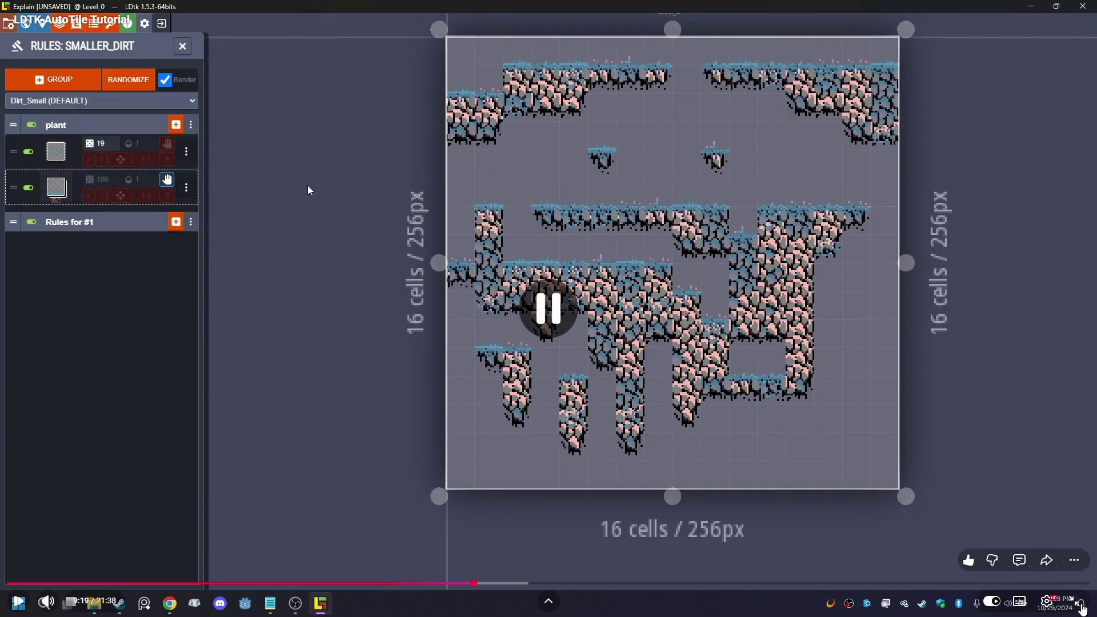
key(f)
key(super+Down)
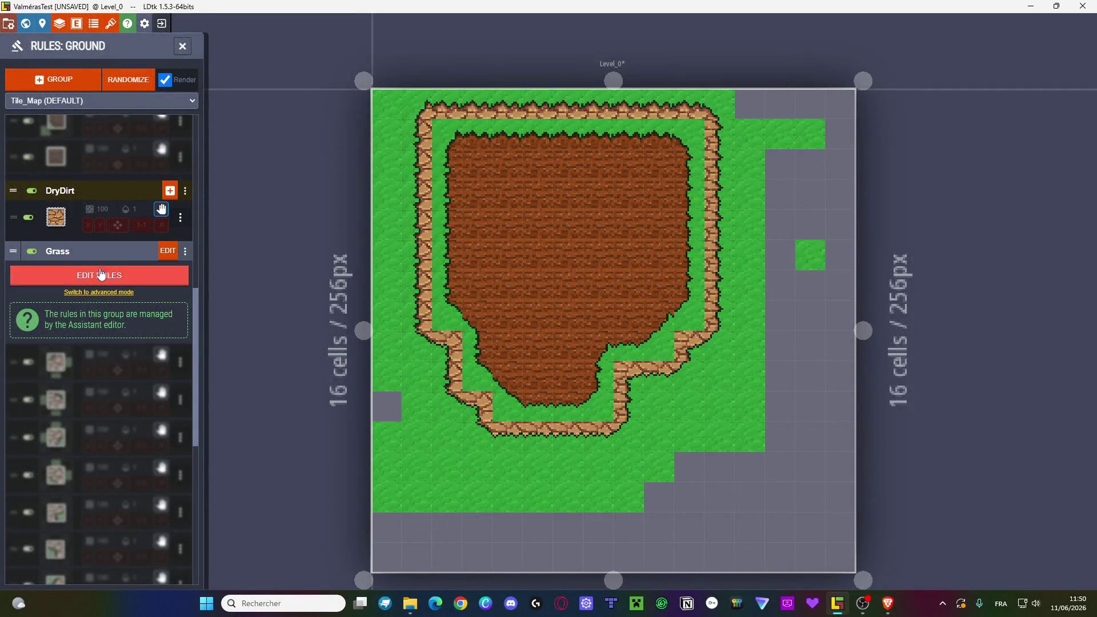
- Collapse the Grass and WetDirt rule groups, leaving the DryDirt group expanded
click(59, 254)
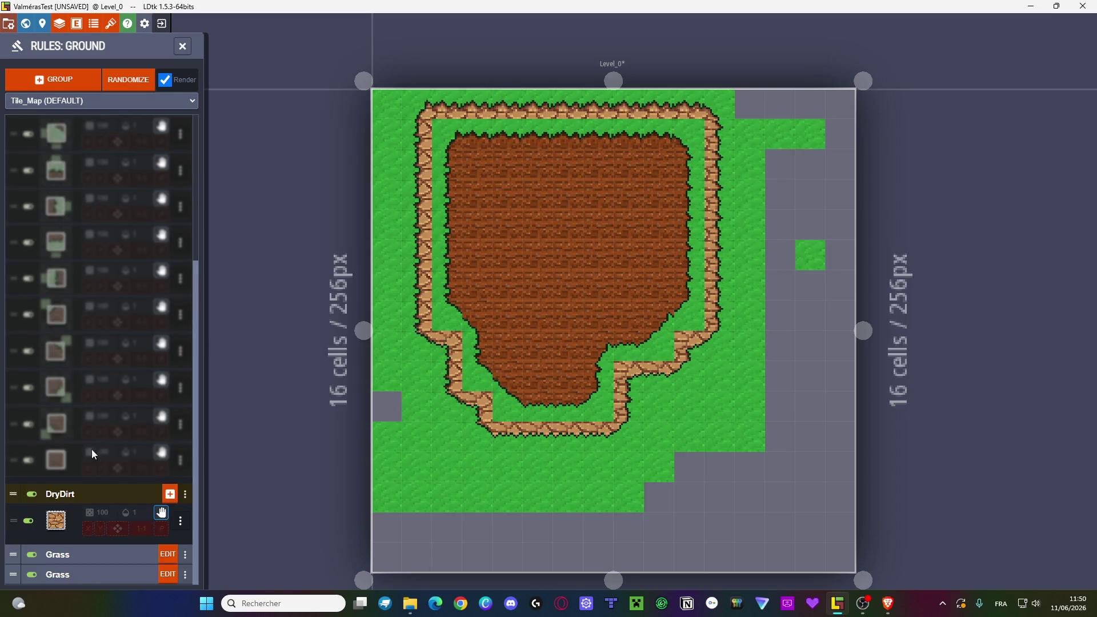
click(74, 493)
scroll(56, 260, up, 10)
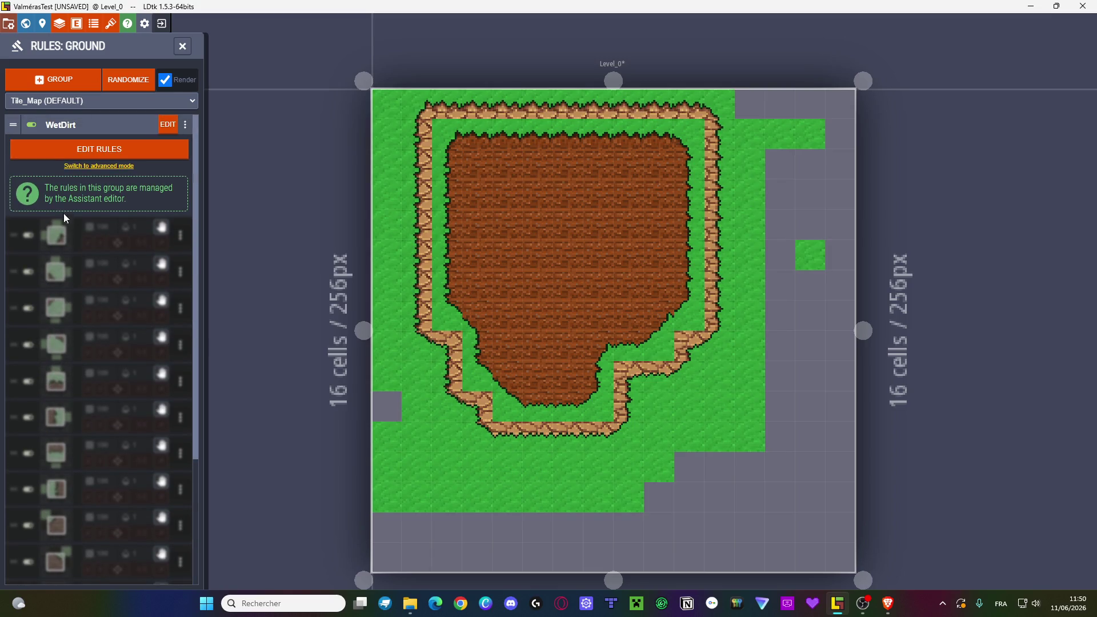
click(66, 126)
click(46, 146)
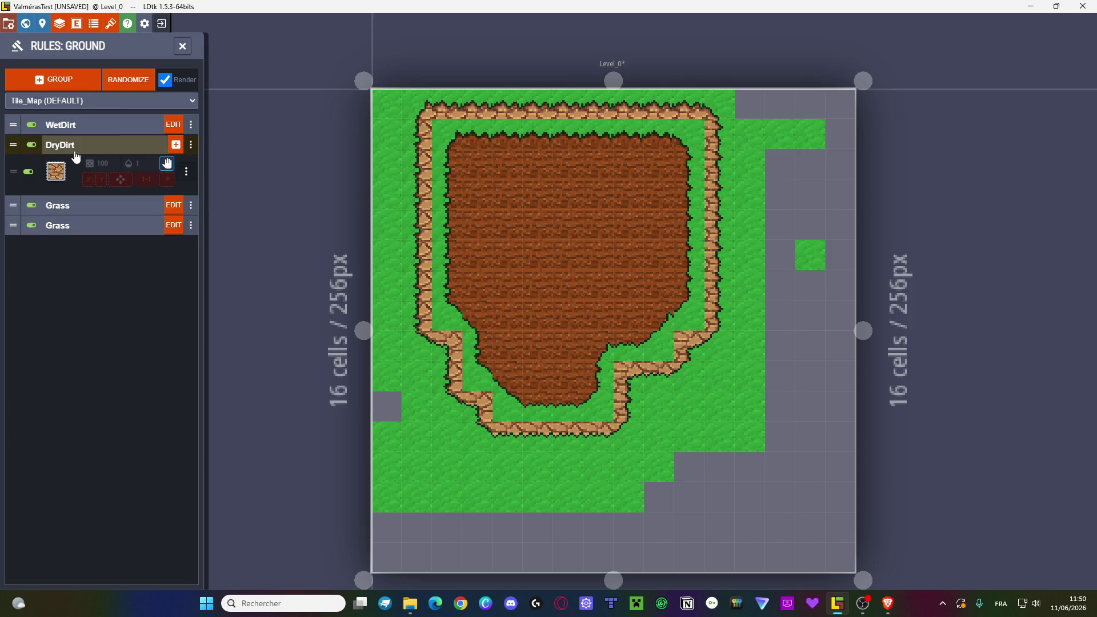
- Add a new empty rule group at the top of the Ground rules named Plant
click(54, 79)
click(87, 125)
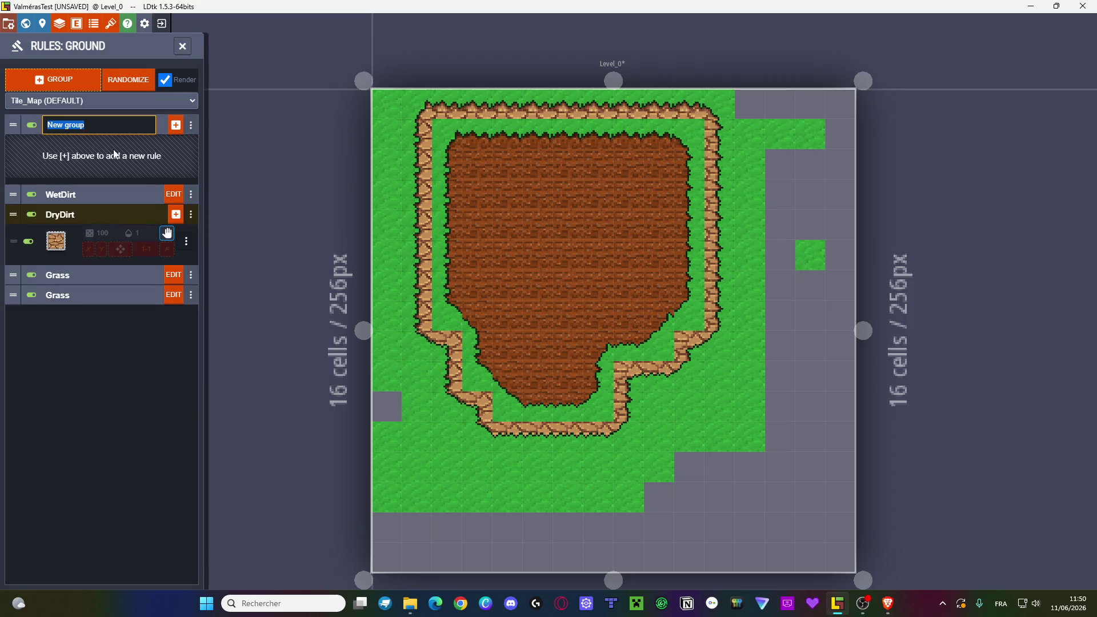
text(Pla)
key(BackSpace)
key(BackSpace)
text(ant)
key(Return)
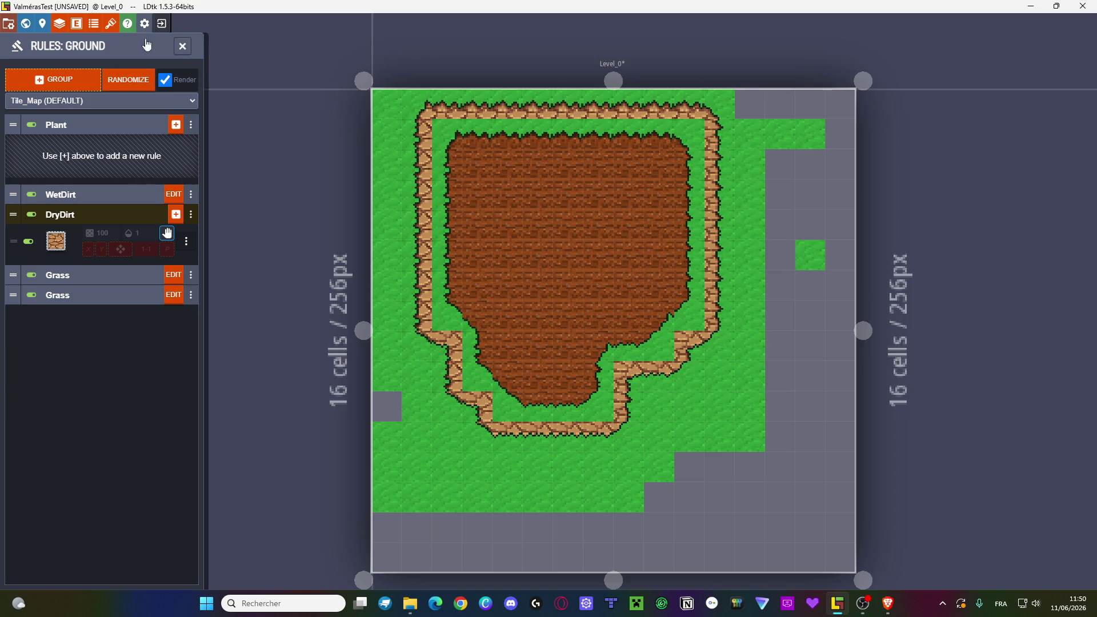
- Add a first rule to the Plant group requiring Grass in the centre cell
click(175, 125)
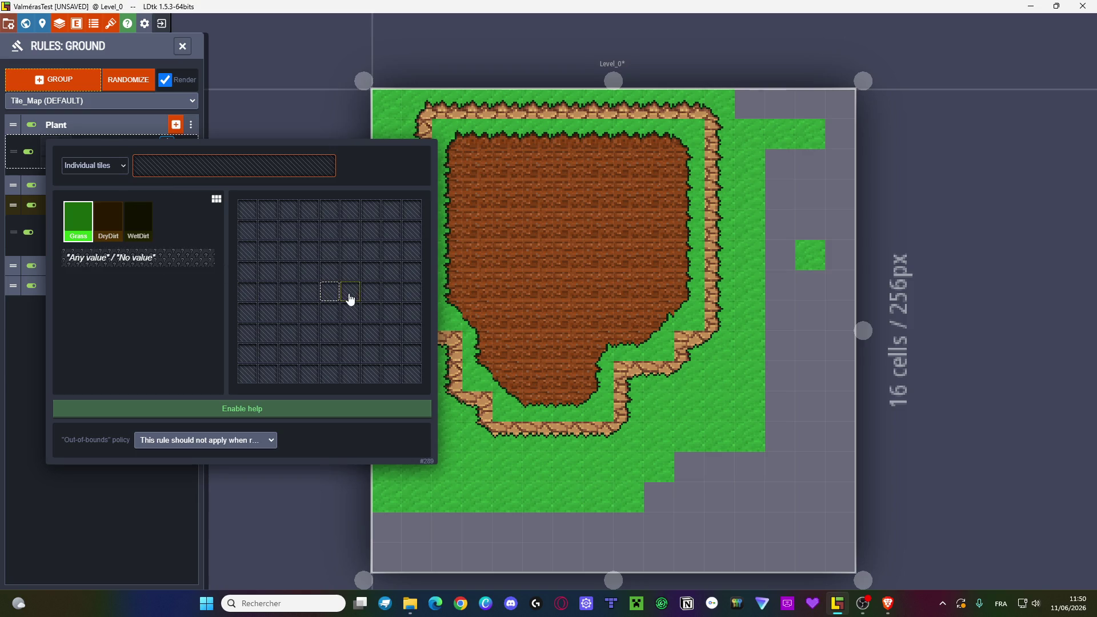
click(326, 292)
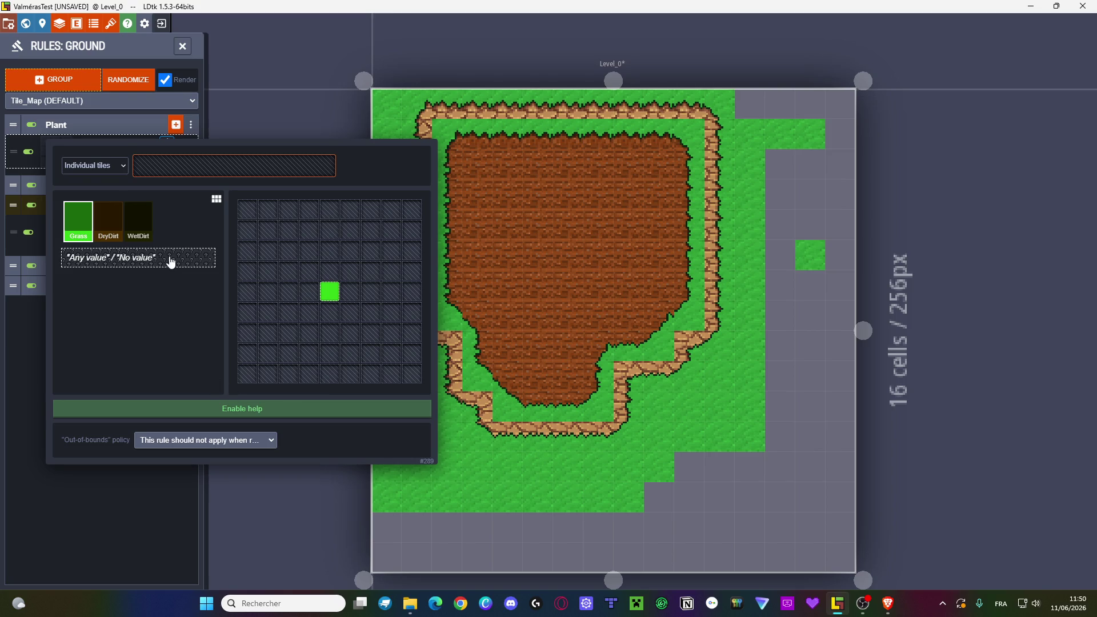
click(249, 174)
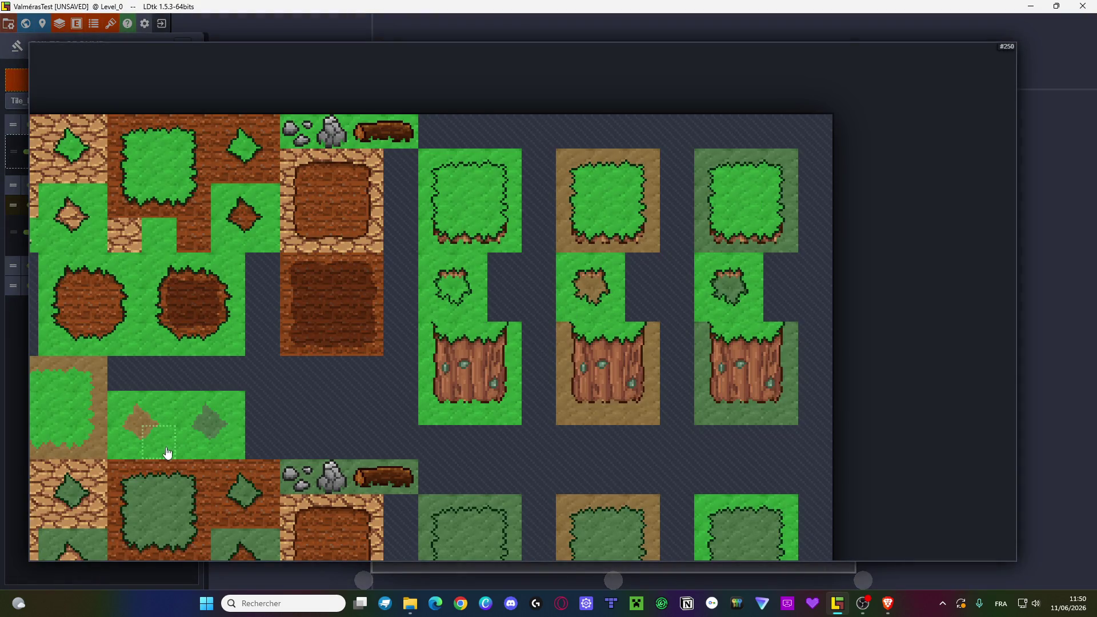
scroll(334, 376, down, 2)
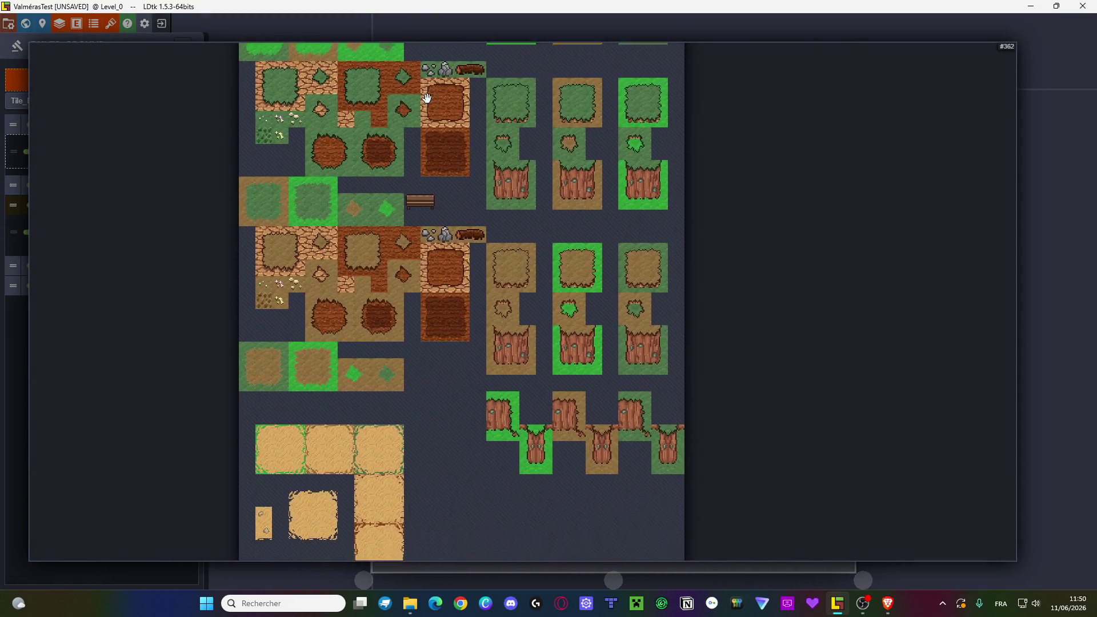
scroll(245, 166, up, 4)
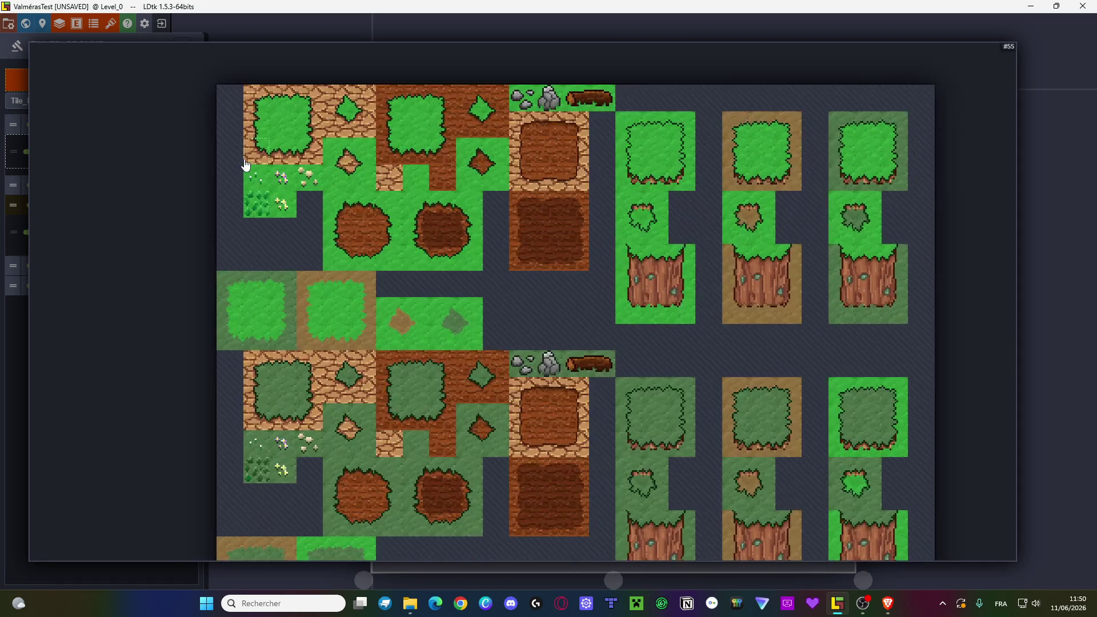
- Give the rule five tiles, the grass variants plus three flower tiles, and apply it to the map
drag(243, 171, 314, 178)
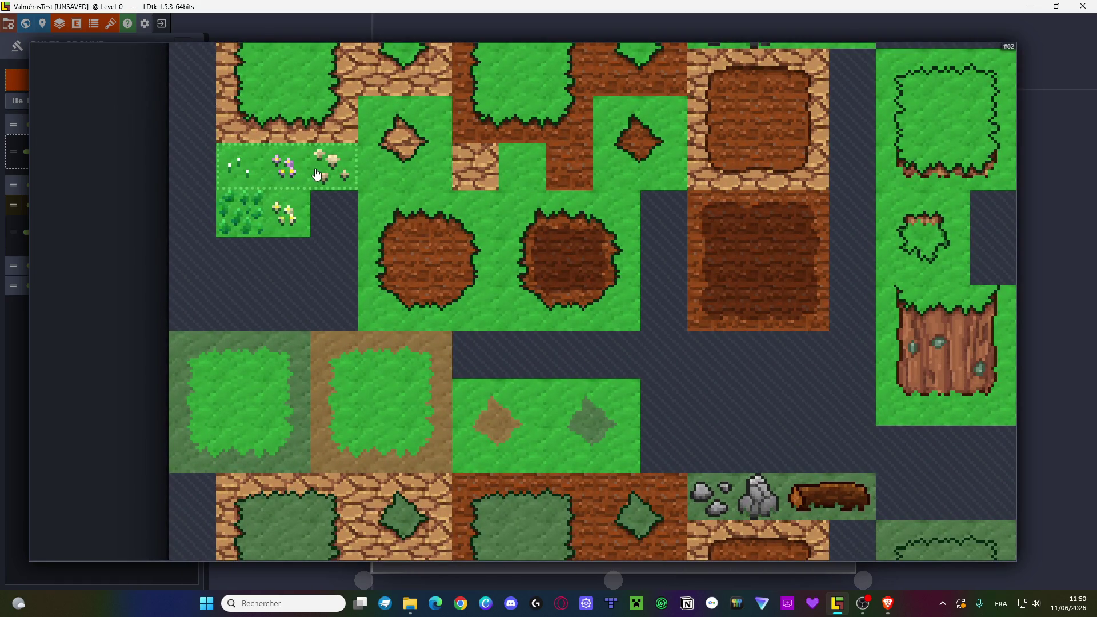
drag(237, 223, 274, 223)
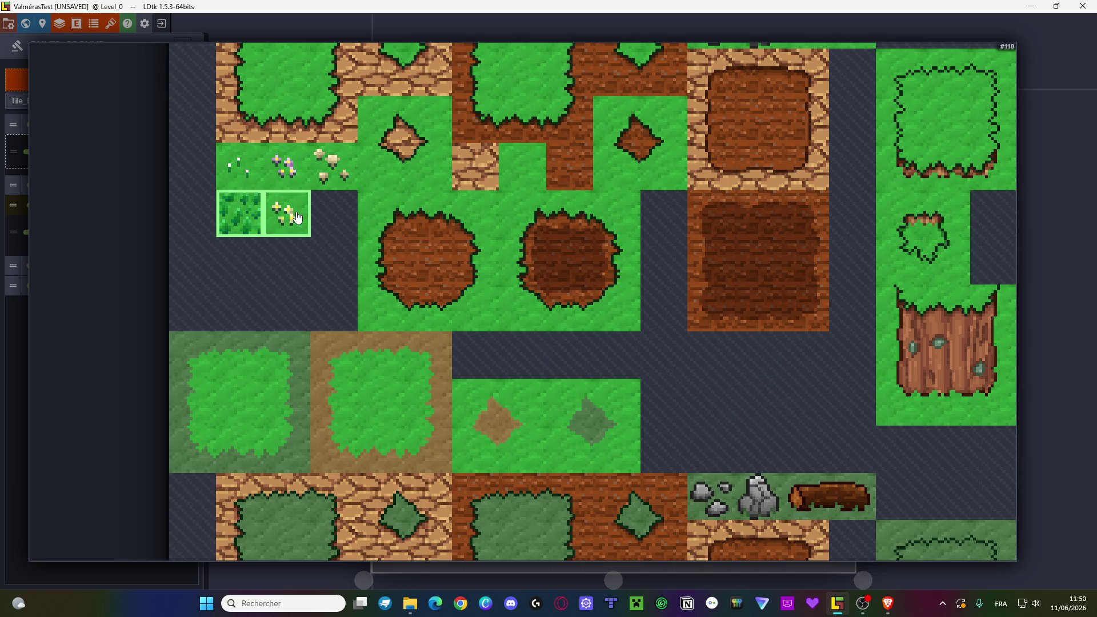
drag(235, 173, 318, 172)
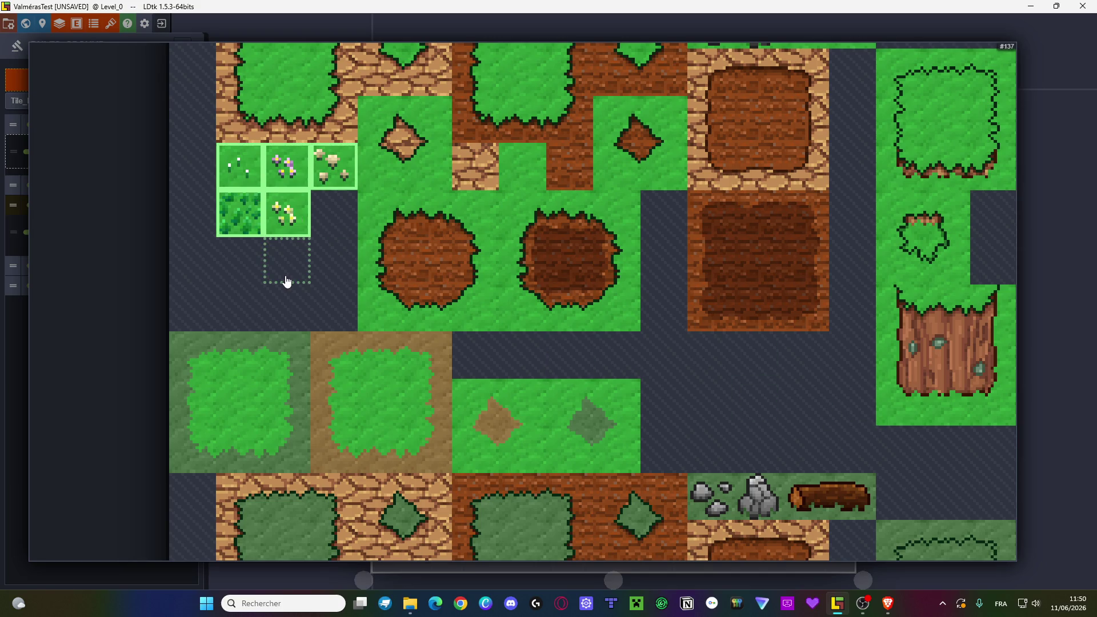
key(Escape)
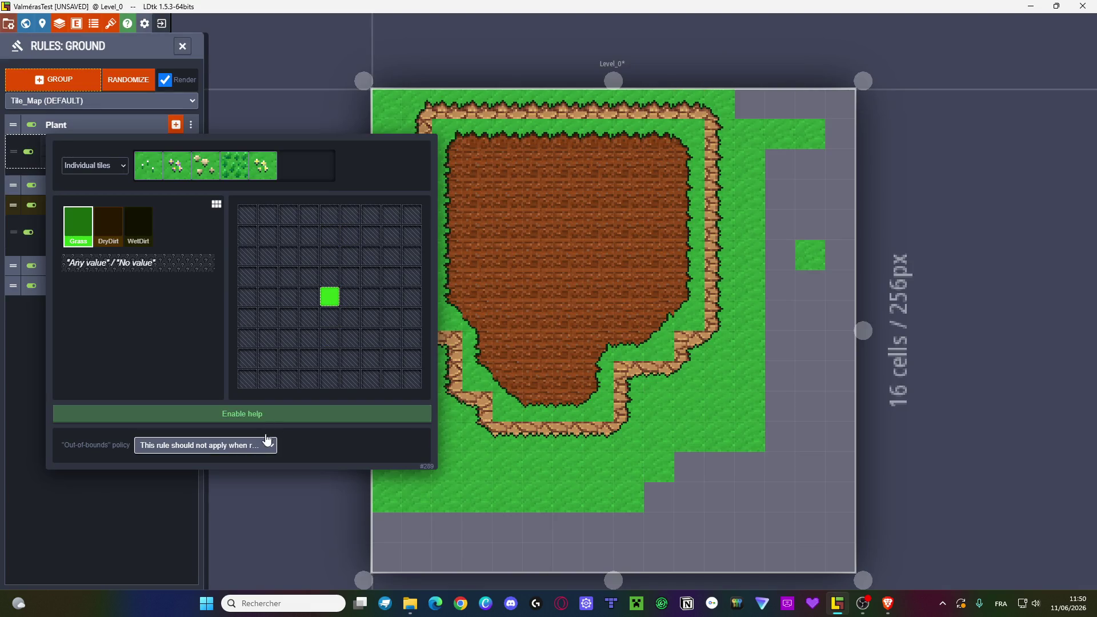
click(103, 484)
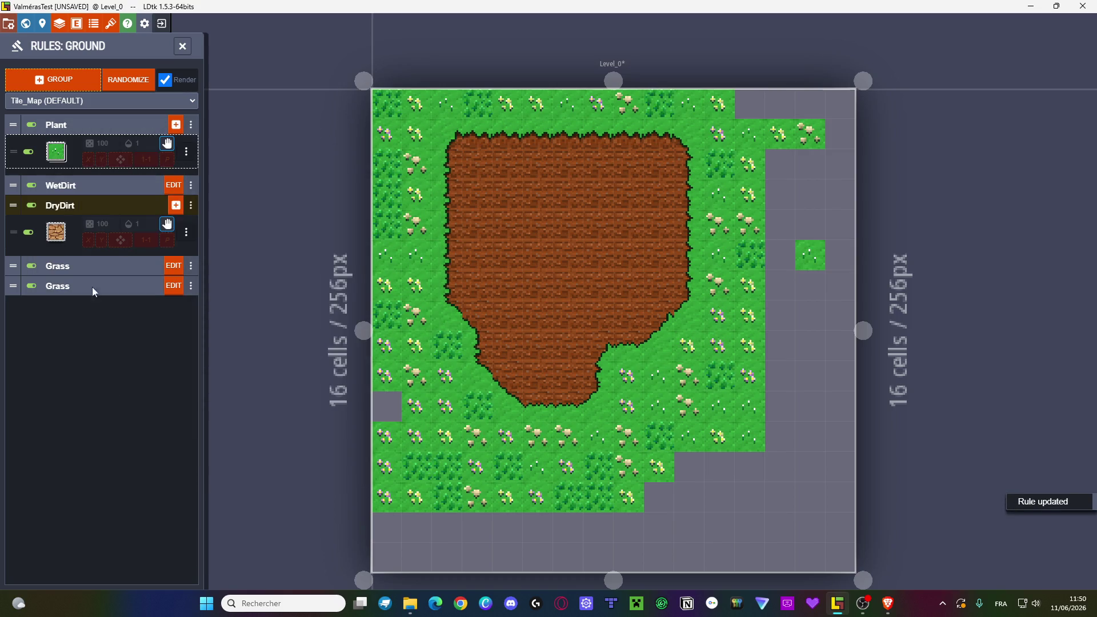
- Lower the Plant rule's chance to 21% so flowers scatter sparsely, then reopen its pattern
drag(92, 142, 89, 143)
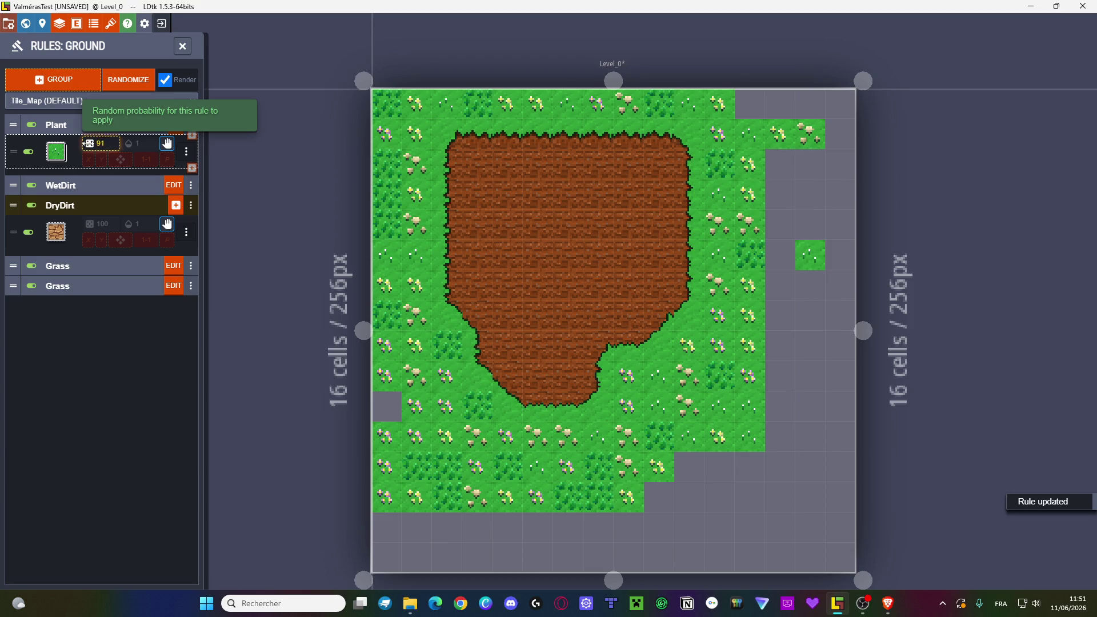
key(BackSpace)
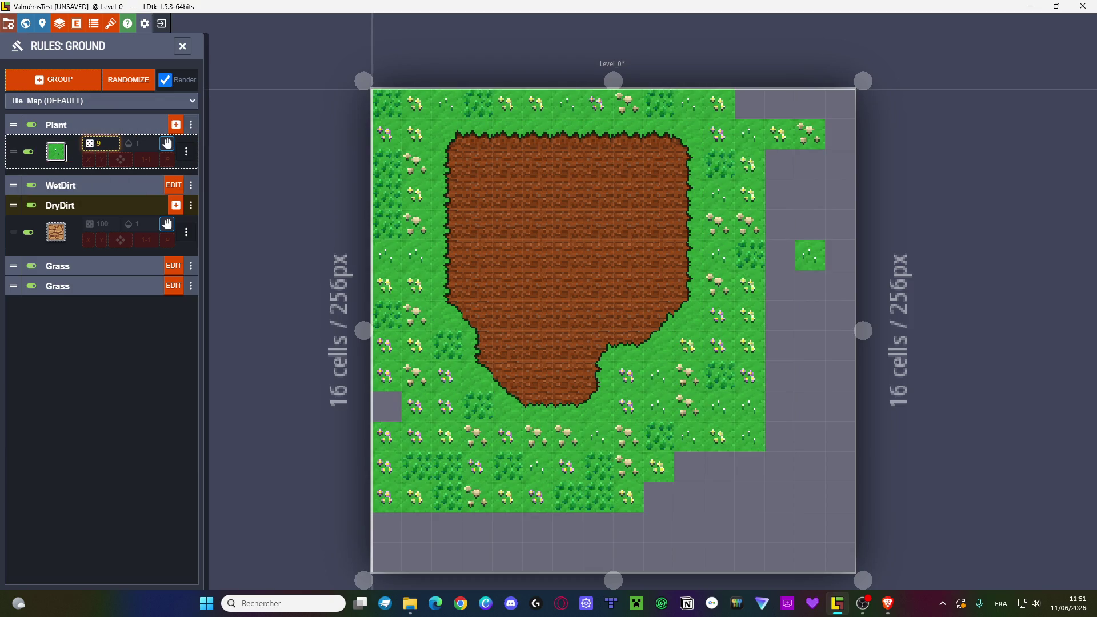
text(5)
drag(91, 143, 94, 151)
click(56, 152)
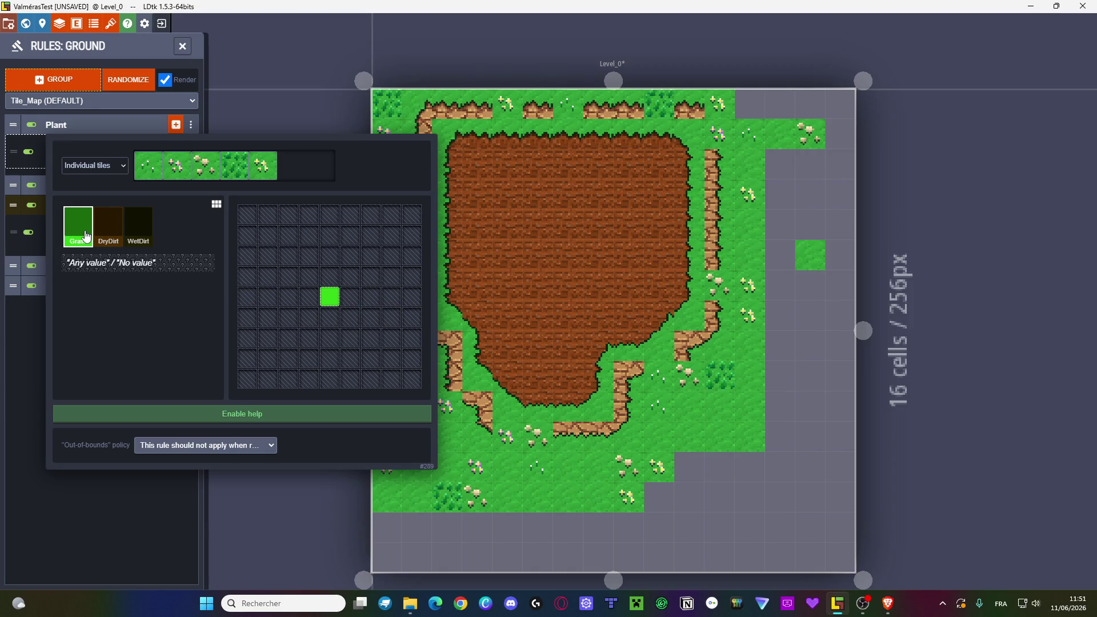
click(110, 160)
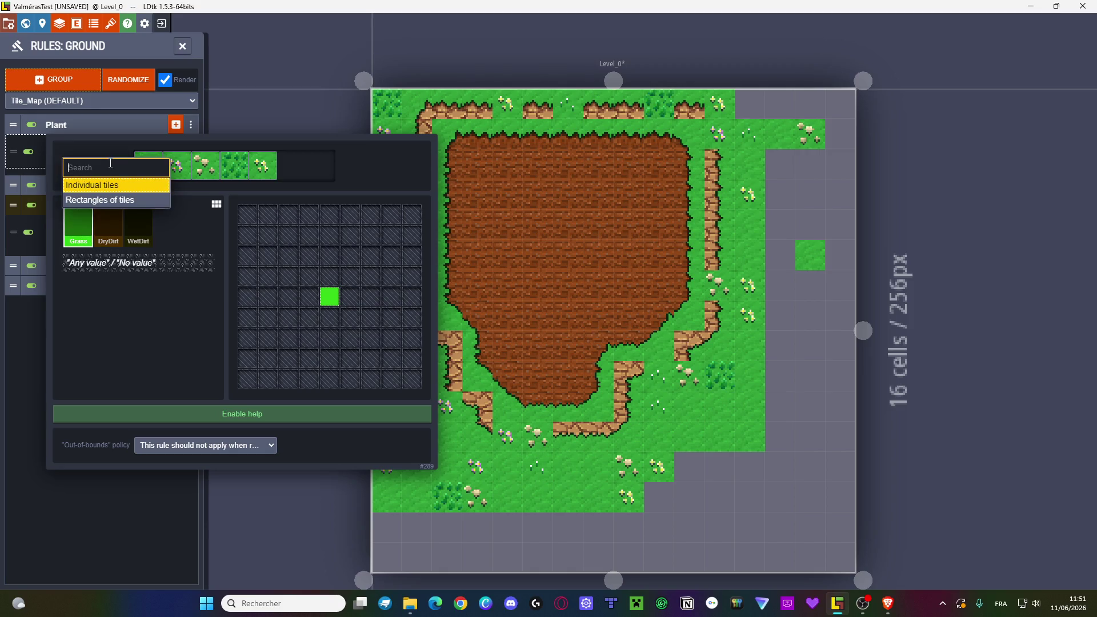
click(193, 346)
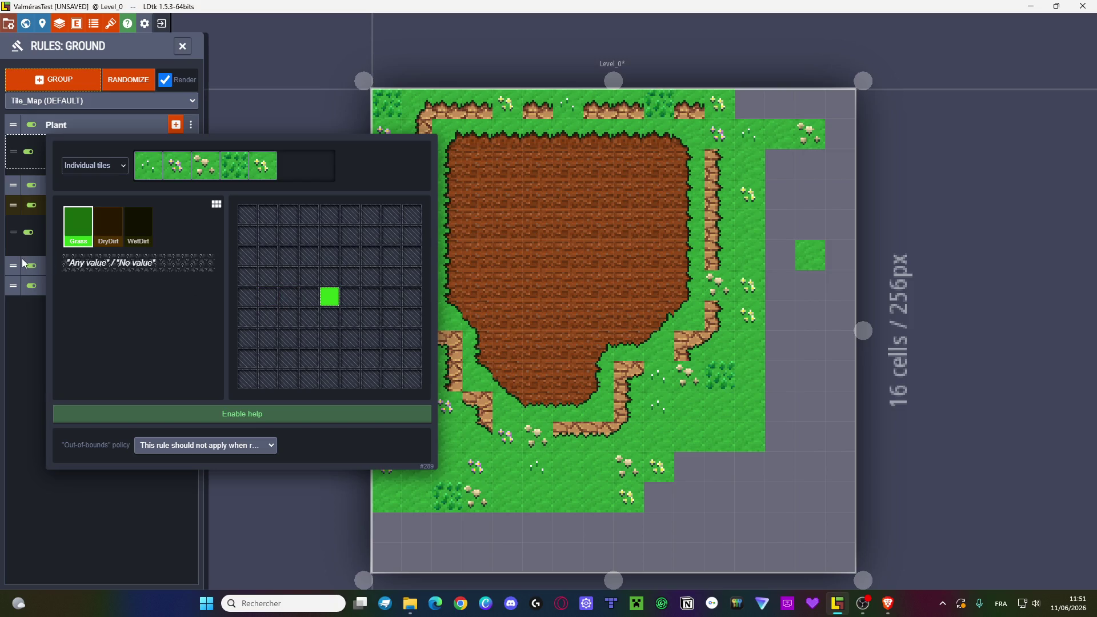
key(alt+Tab)
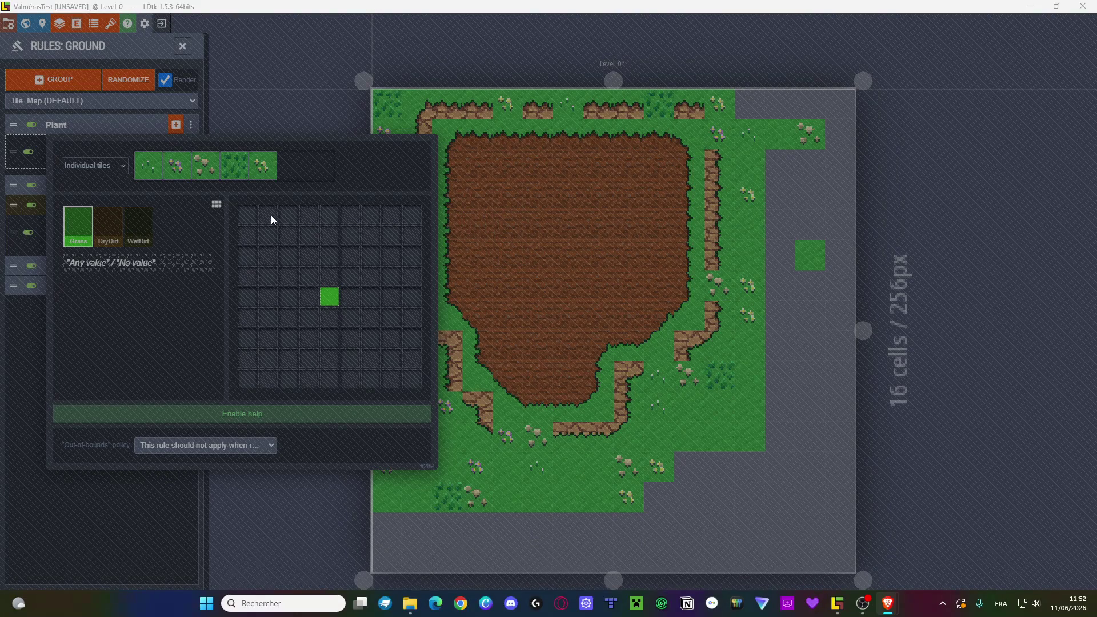
click(377, 177)
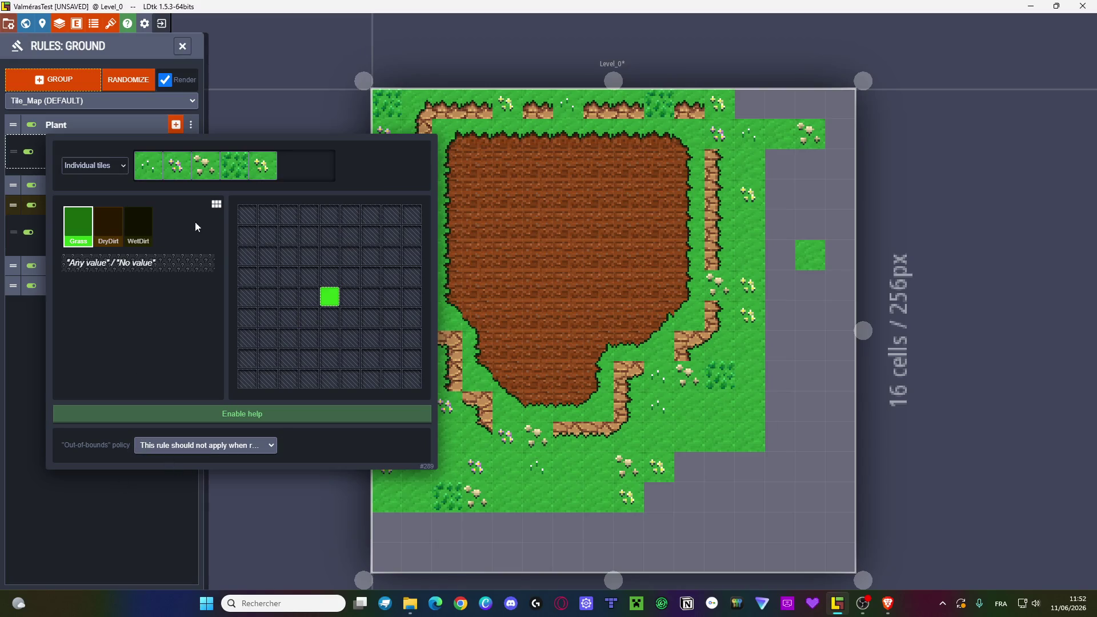
click(101, 502)
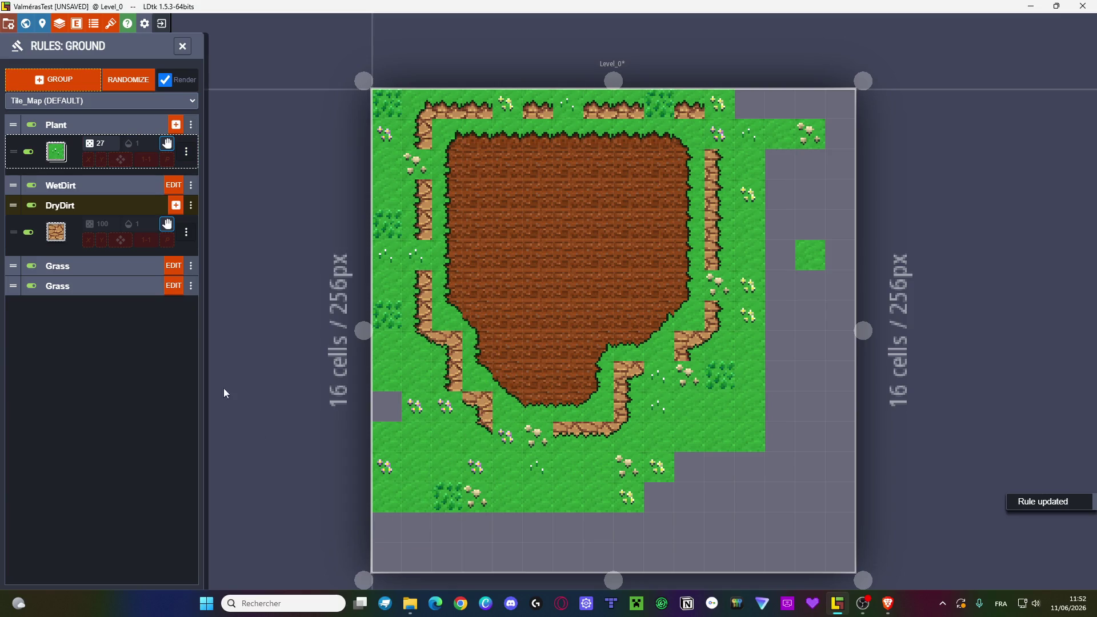
- Duplicate the Grass rule group and convert the copy to advanced mode
click(71, 273)
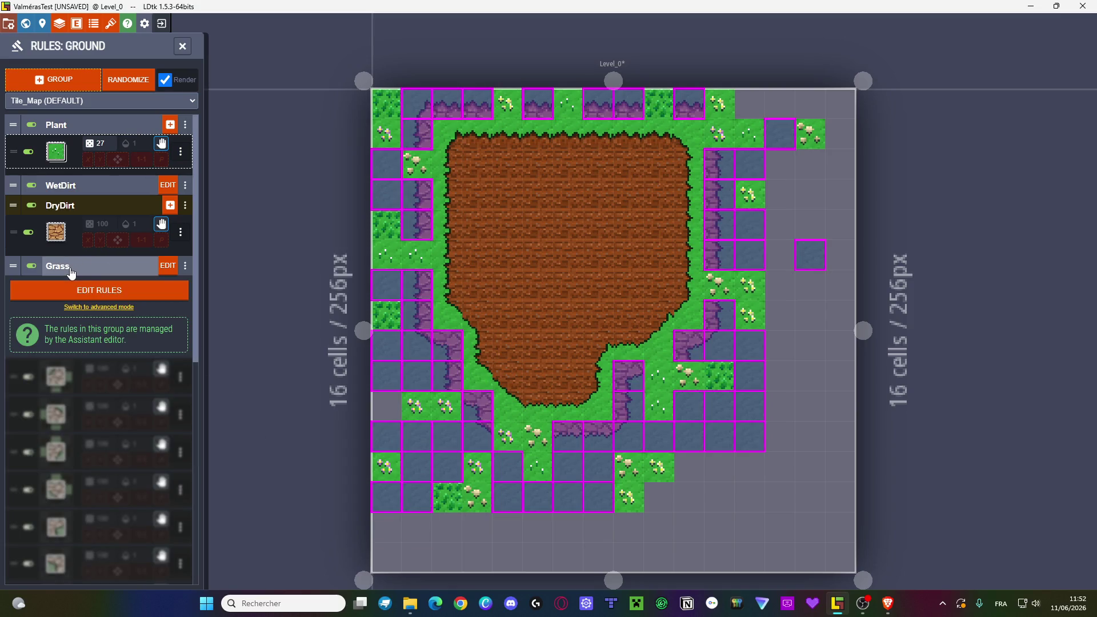
key(ctrl+d)
scroll(85, 343, down, 2)
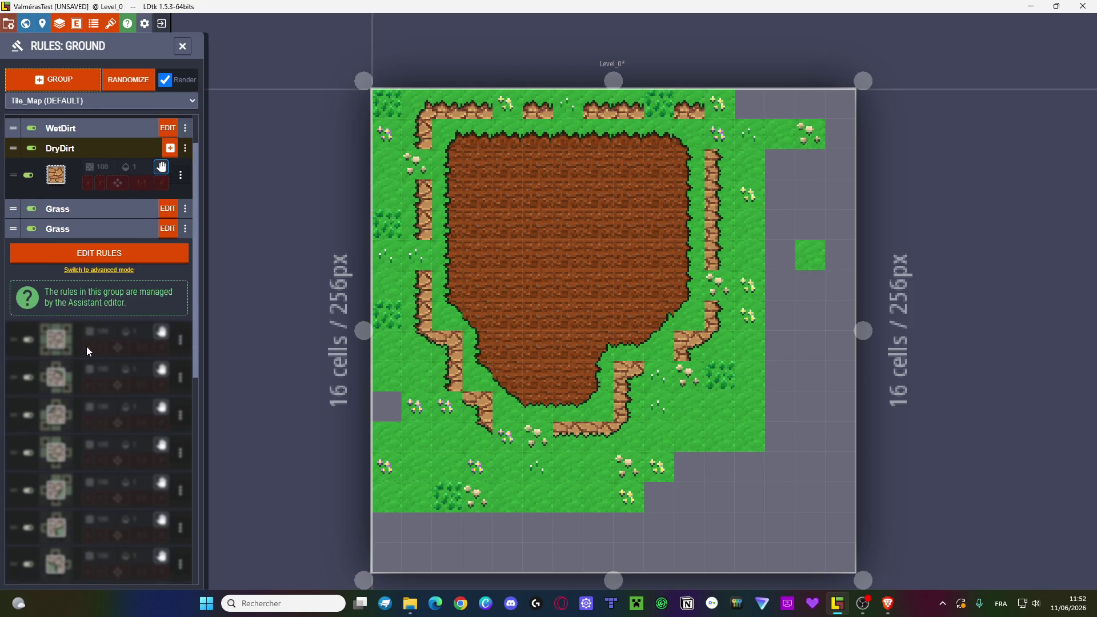
click(104, 272)
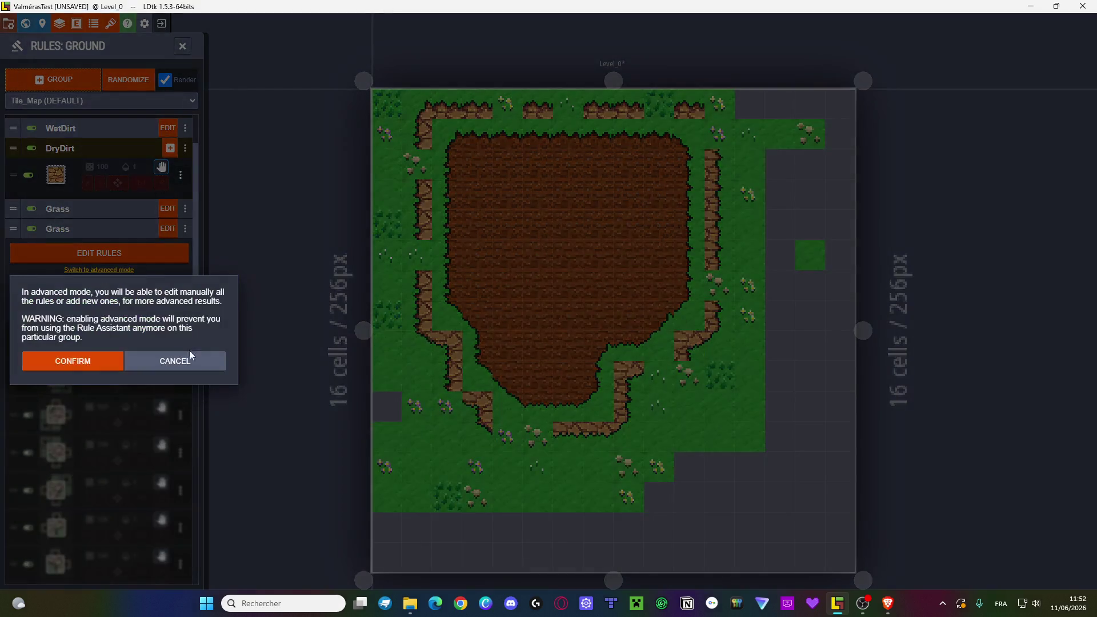
click(60, 366)
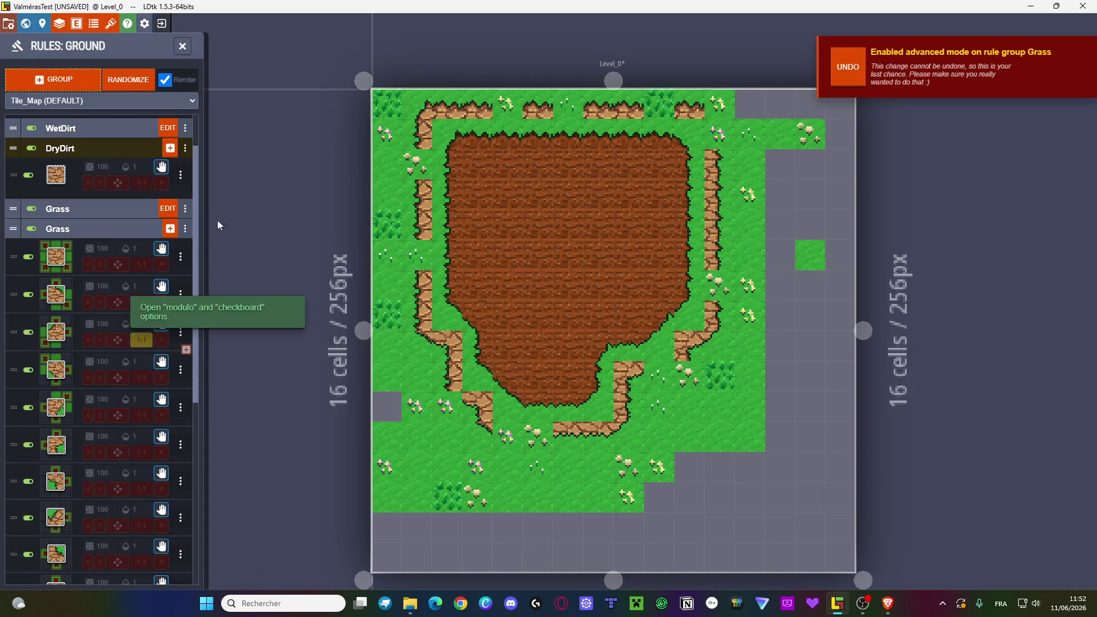
- Toggle the original and advanced Grass groups to compare them, leaving the original disabled
click(57, 208)
click(34, 210)
click(33, 210)
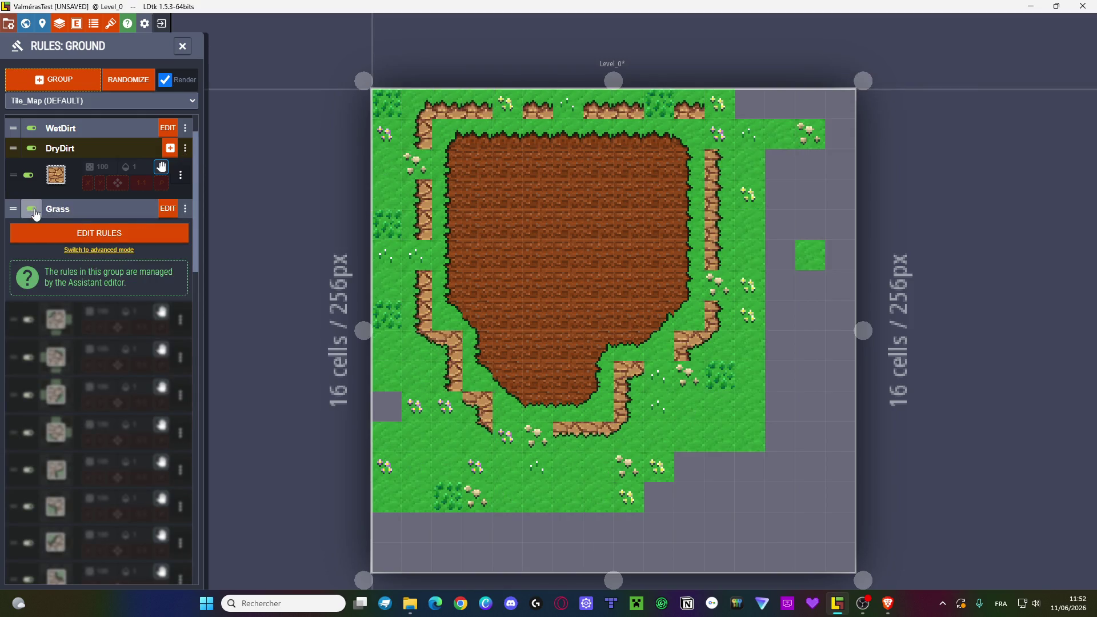
click(35, 214)
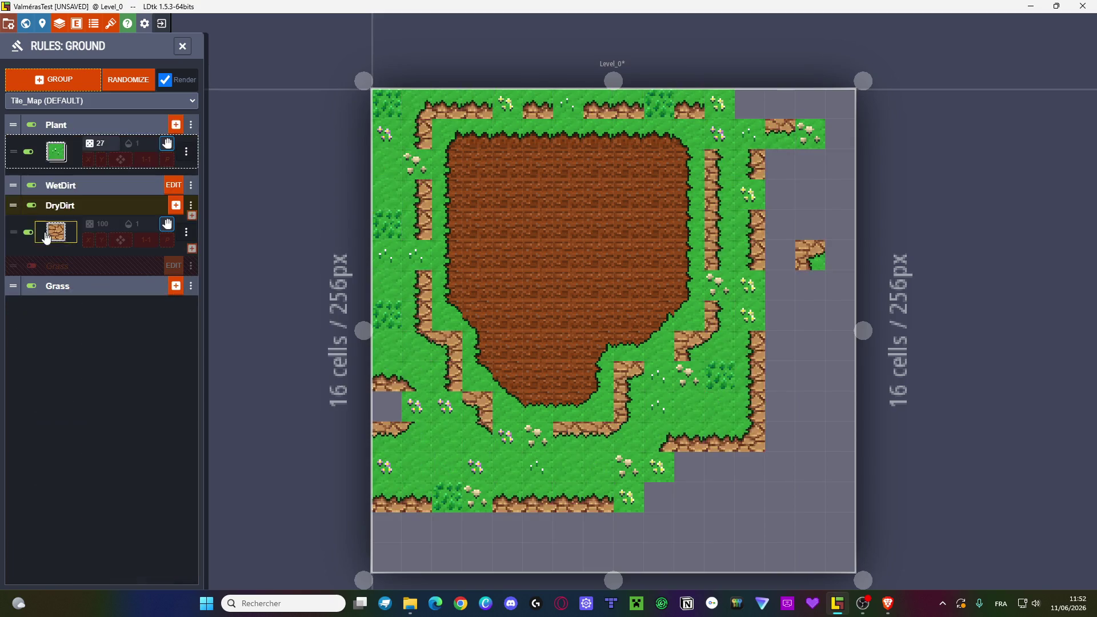
click(30, 287)
click(29, 287)
click(32, 273)
click(32, 273)
click(32, 273)
click(32, 273)
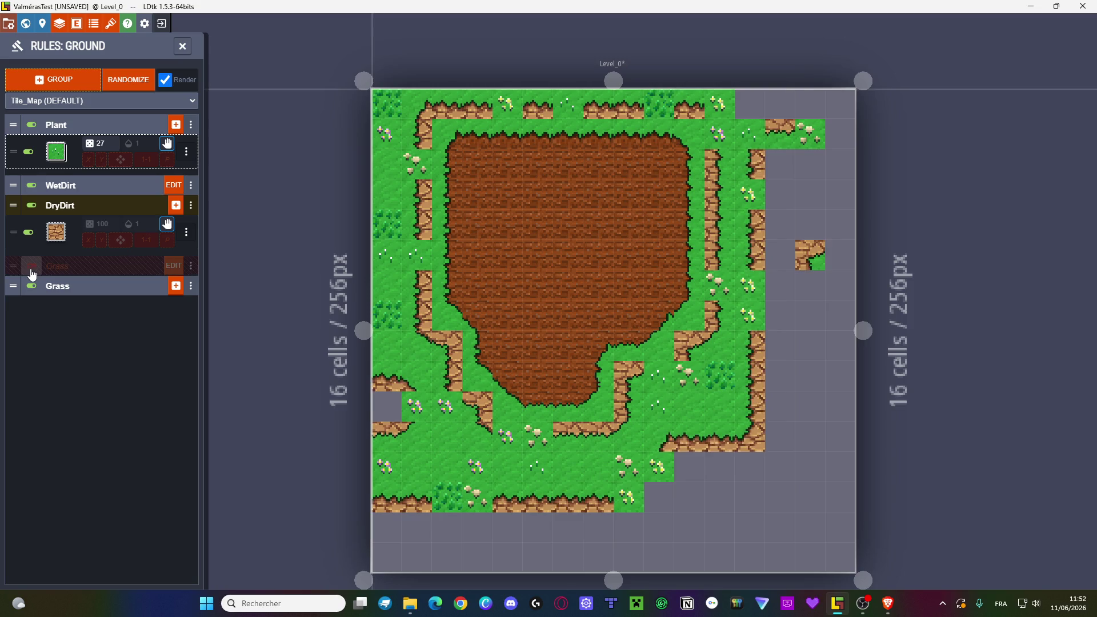
- Delete the disabled original Grass group and expand the remaining advanced group's rules
click(190, 265)
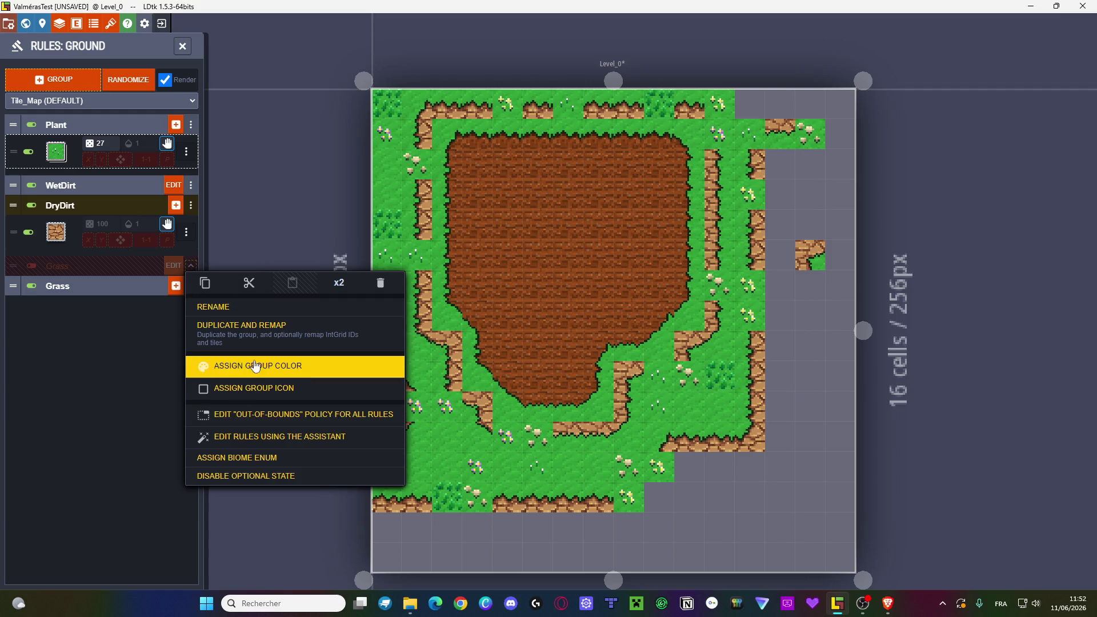
click(380, 283)
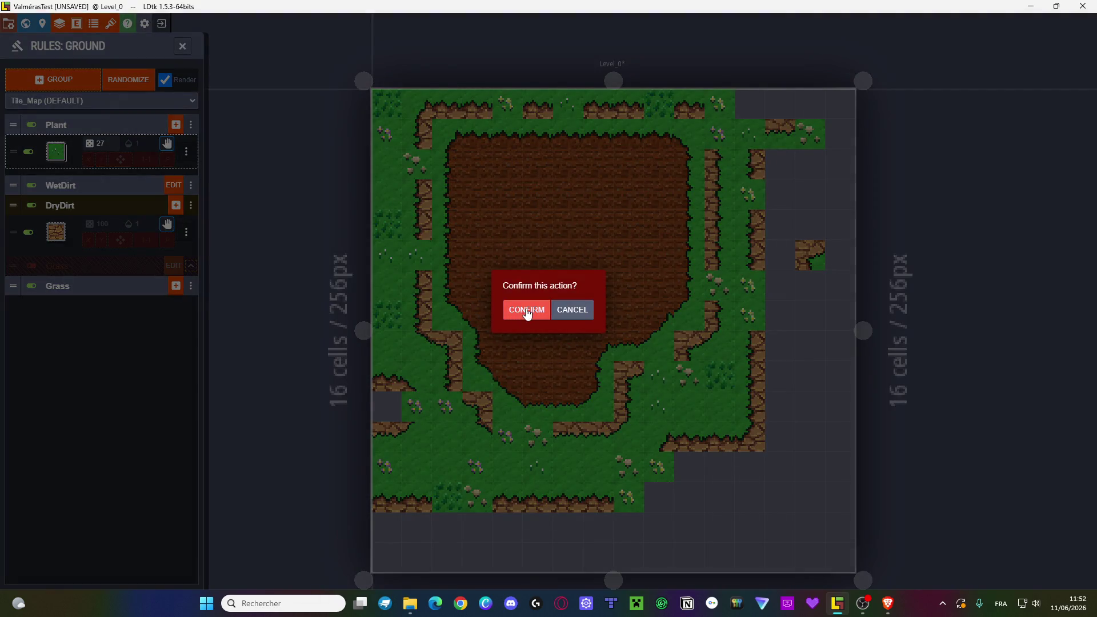
click(521, 309)
click(57, 266)
scroll(97, 331, down, 5)
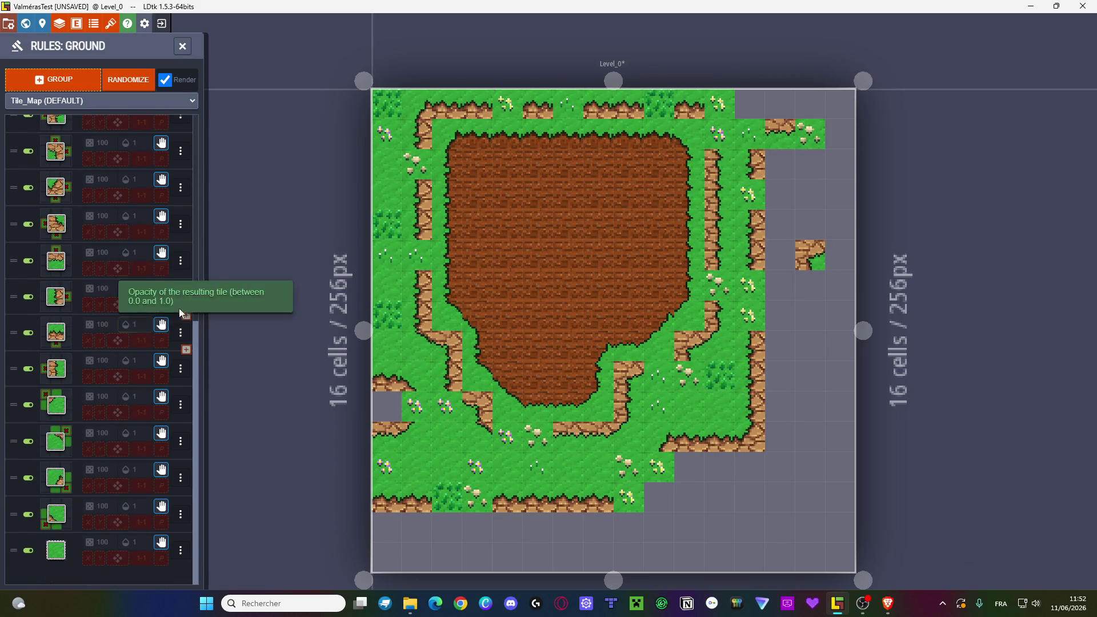
- Make one Grass edge rule require DryDirt in the cell to its right
click(180, 297)
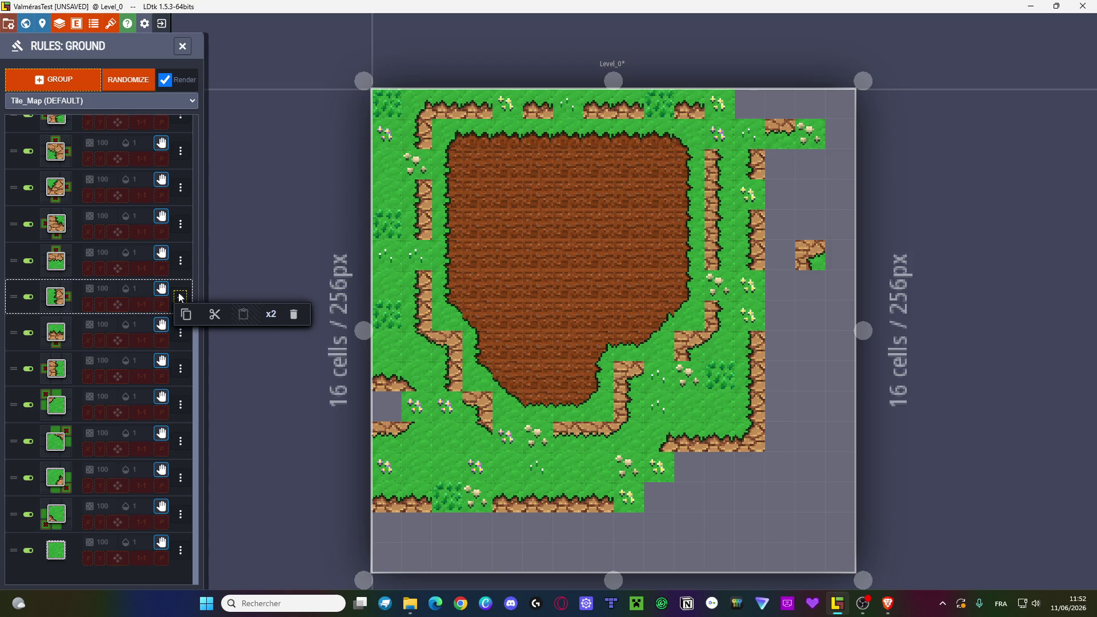
click(53, 296)
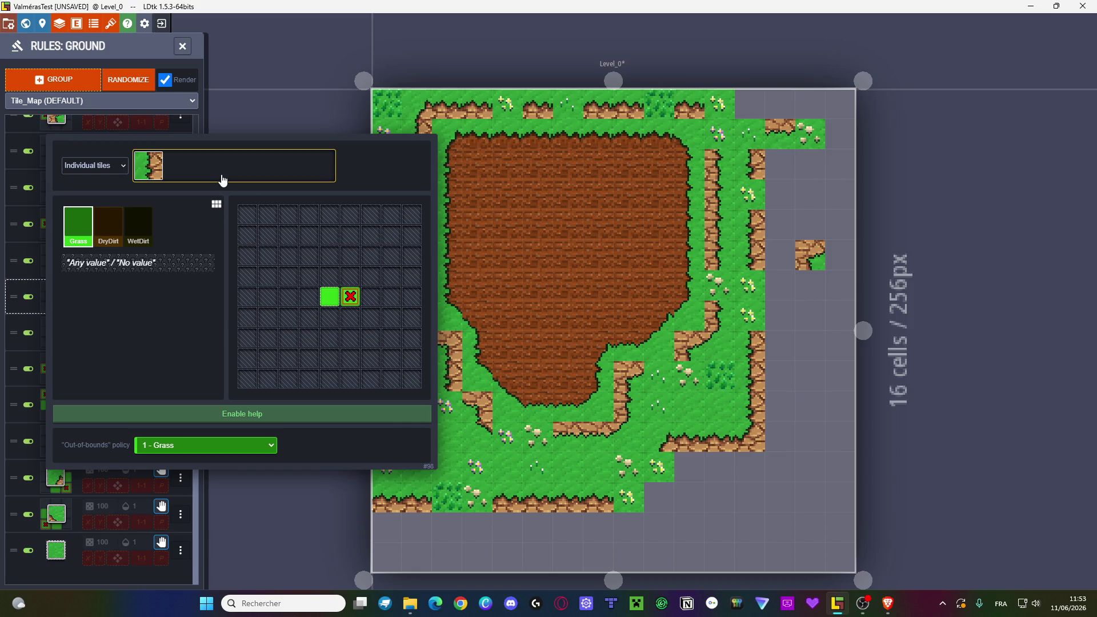
click(118, 239)
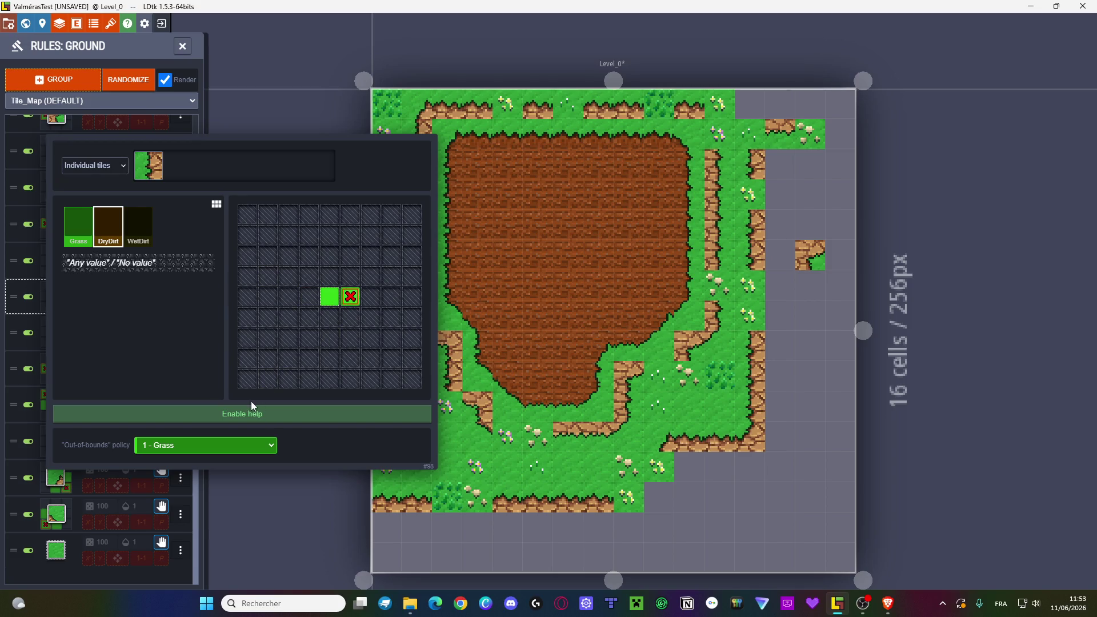
click(350, 296)
key(Escape)
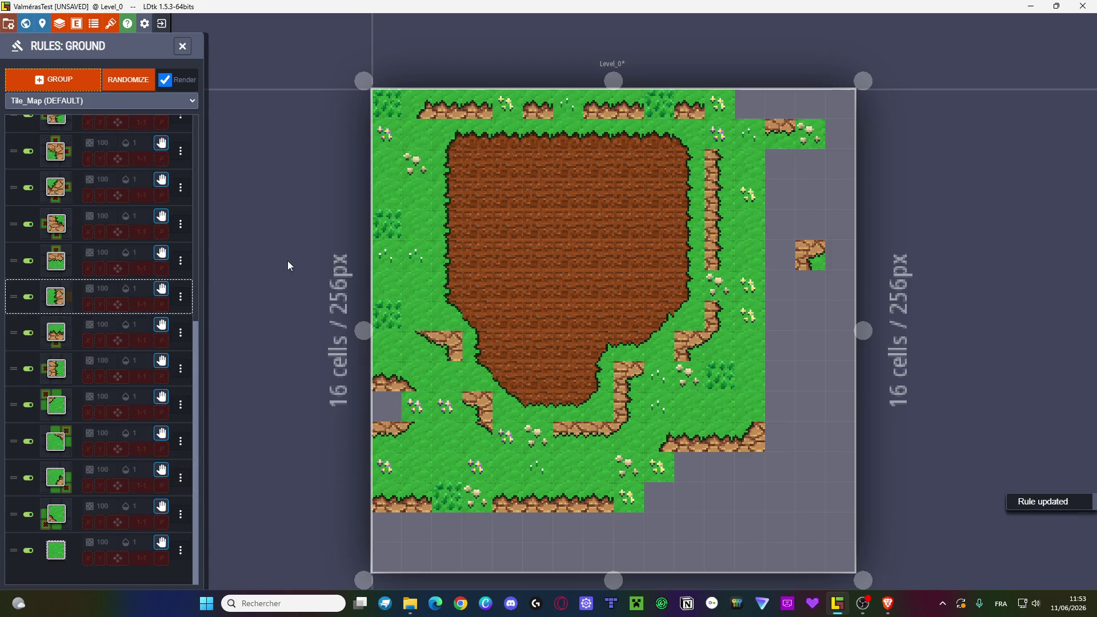
- Inspect the first Grass rule's pattern, then paint extra dirt on the level's left side
scroll(187, 266, up, 5)
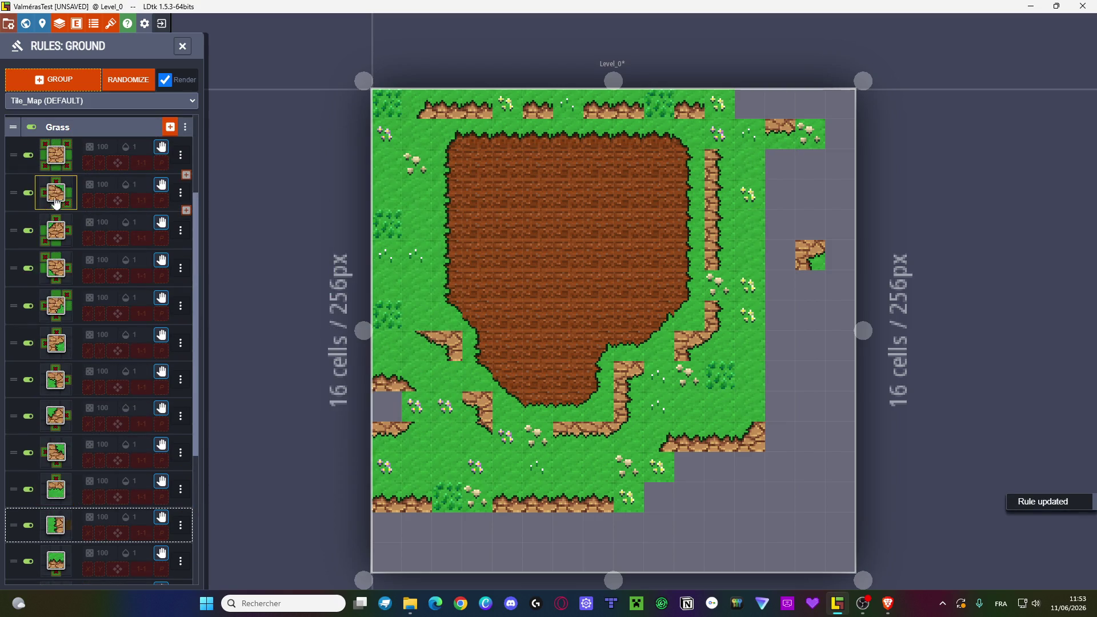
click(63, 159)
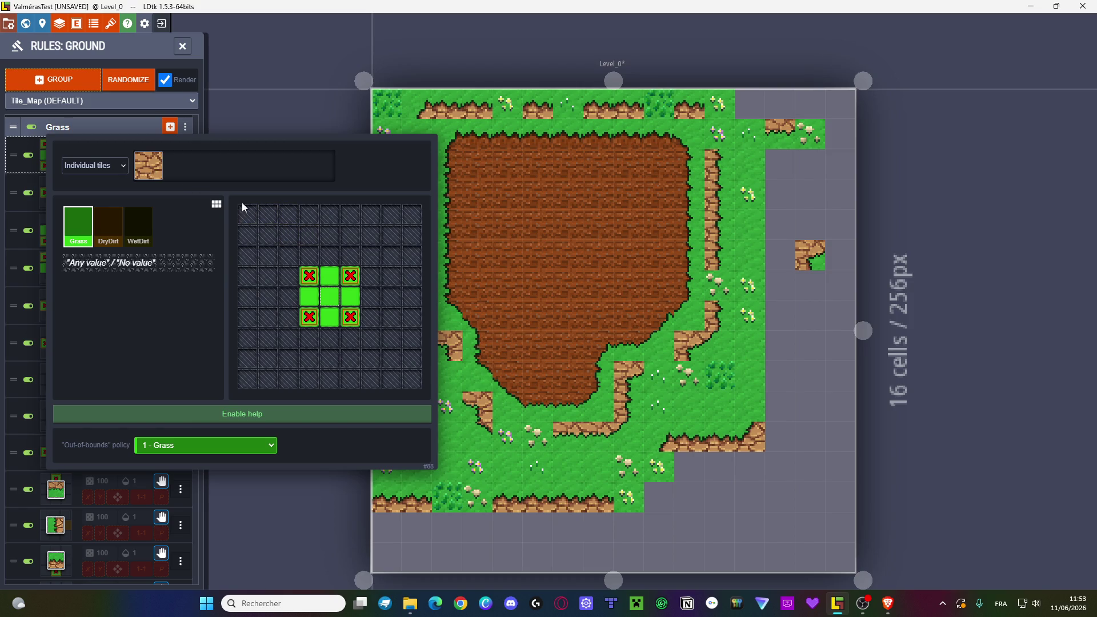
click(85, 131)
mouse_move(422, 251)
mouse_down()
mouse_move(420, 288)
mouse_move(503, 323)
mouse_up()
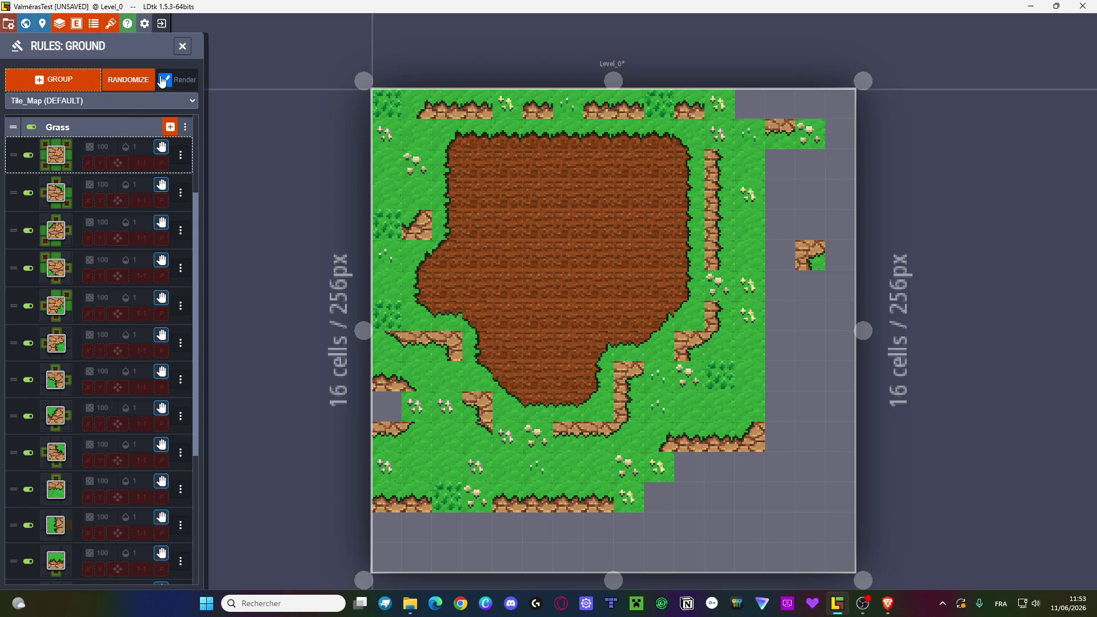
scroll(96, 343, down, 5)
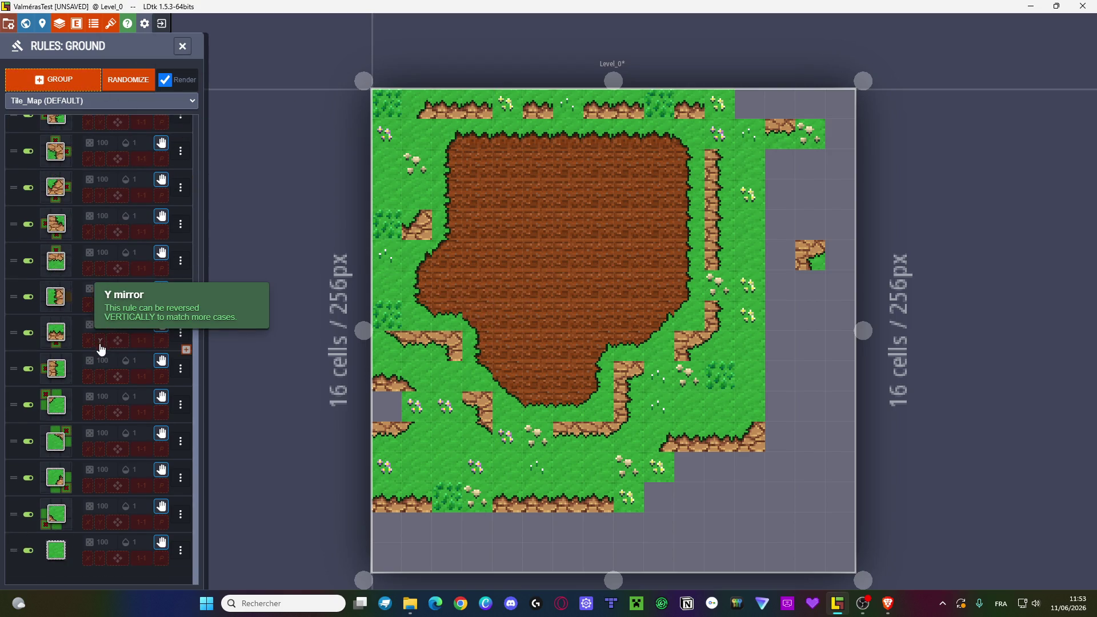
scroll(97, 349, up, 10)
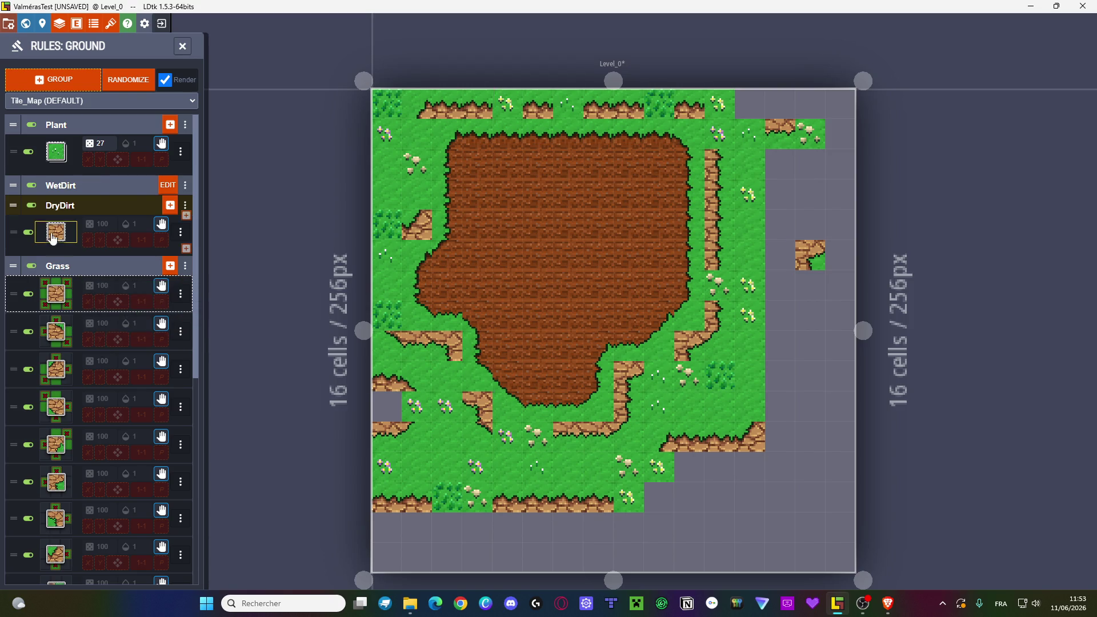
- Add a DryDirt rule placing a grass-edge tile where Grass sits left of DryDirt
click(170, 205)
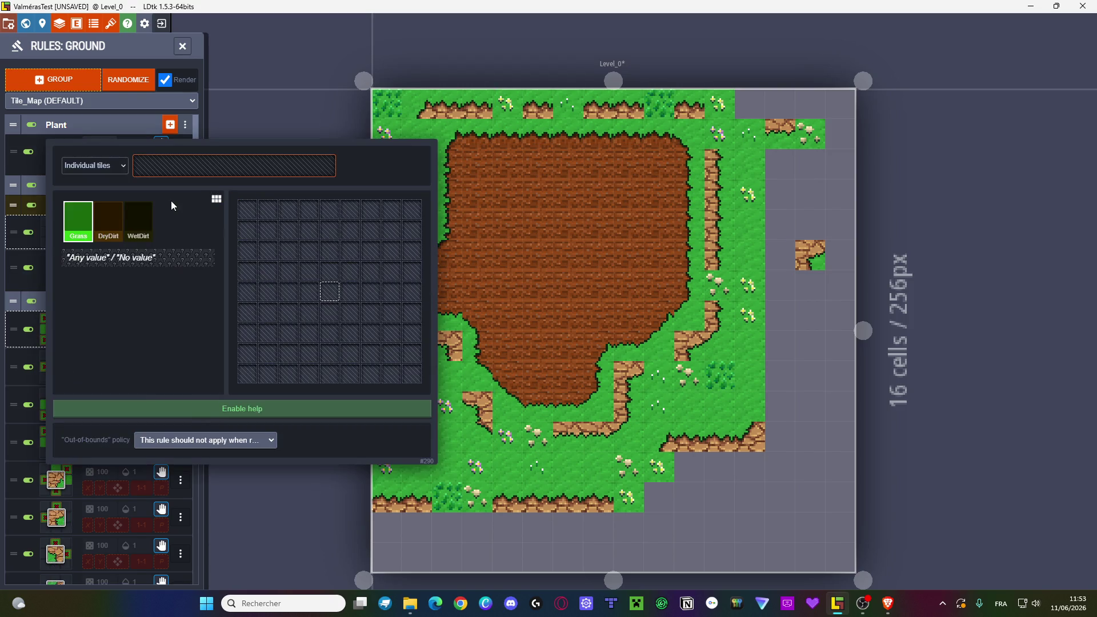
click(308, 291)
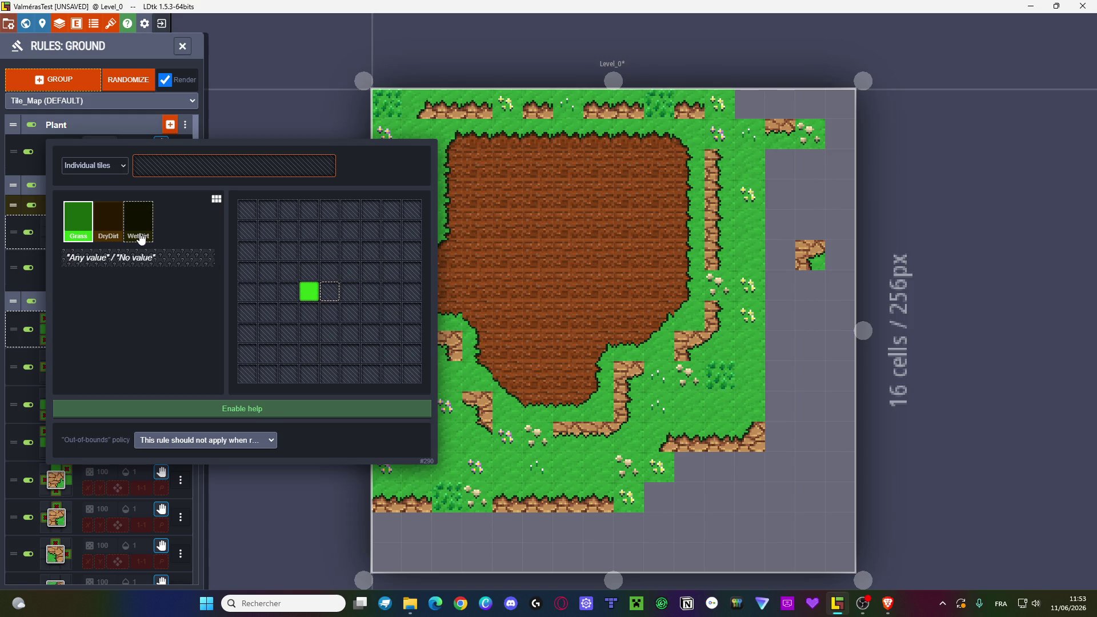
click(108, 221)
click(330, 292)
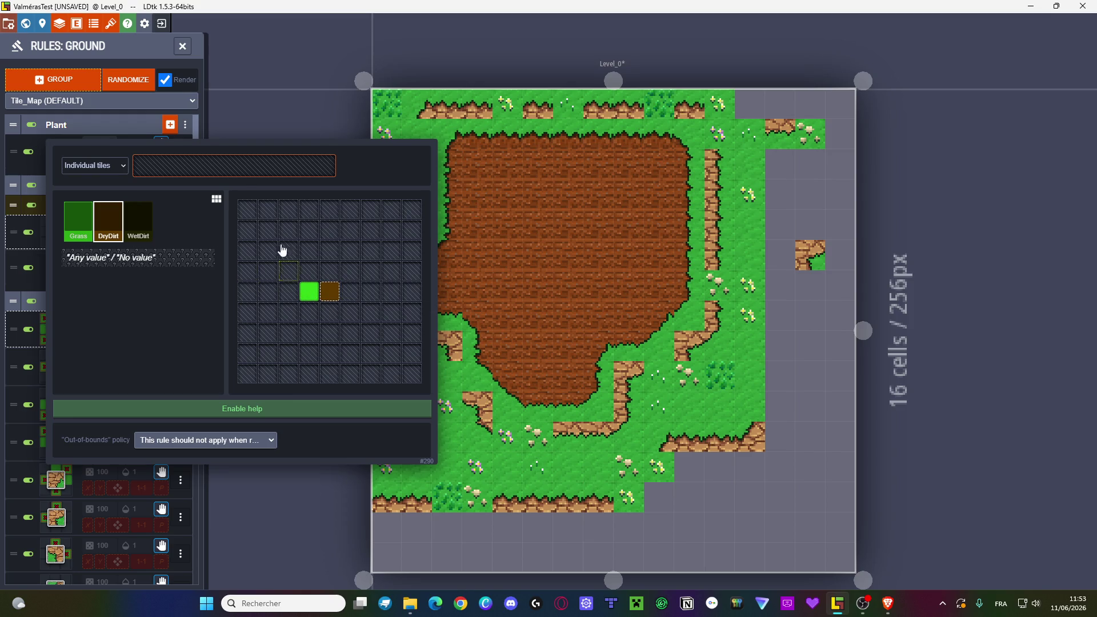
click(228, 167)
scroll(457, 239, up, 2)
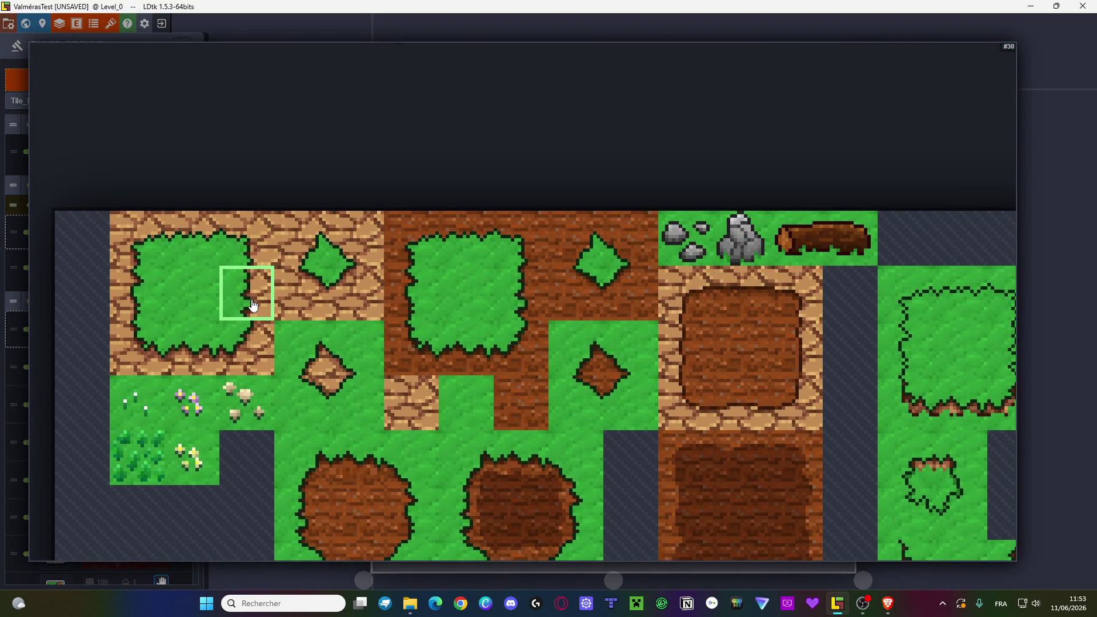
click(251, 299)
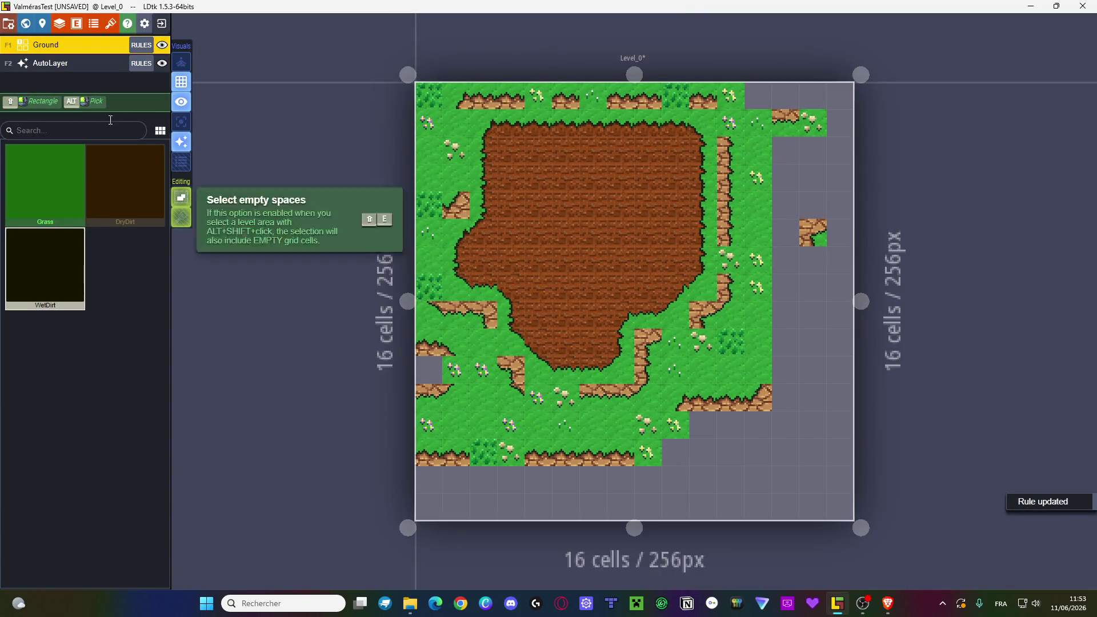
- Add a second DryDirt rule placing a grass-edge tile where Grass sits right of DryDirt
click(141, 45)
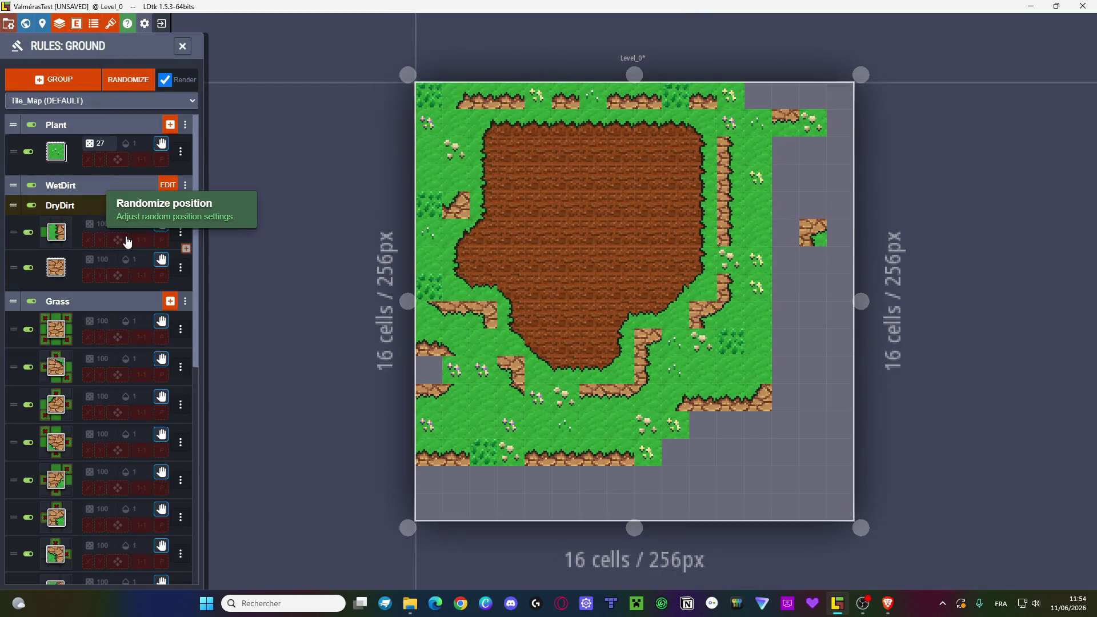
click(171, 210)
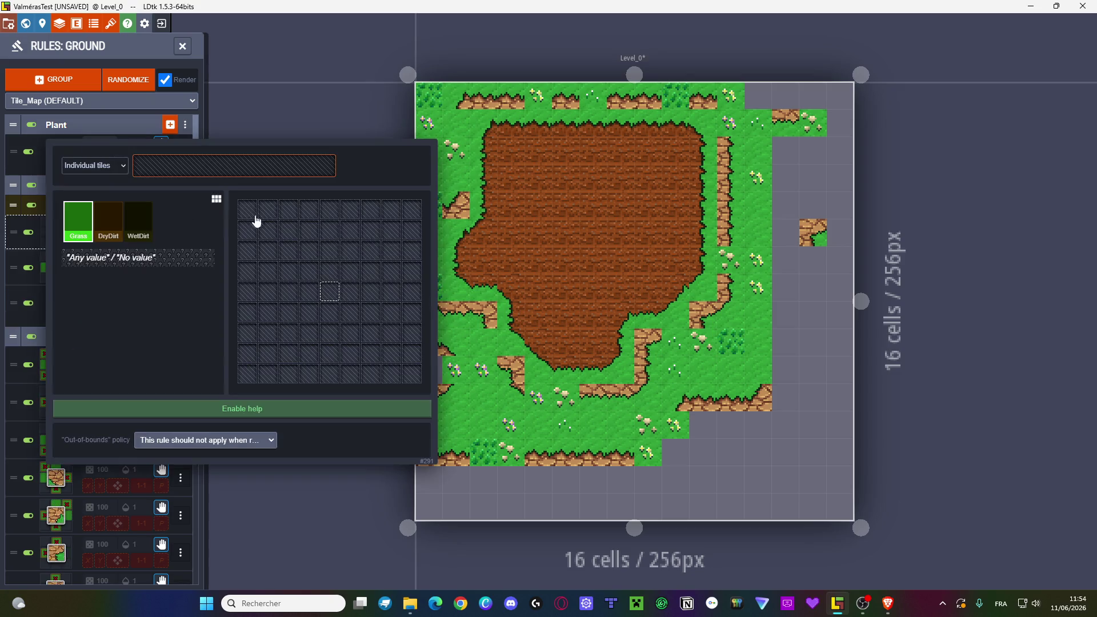
click(343, 293)
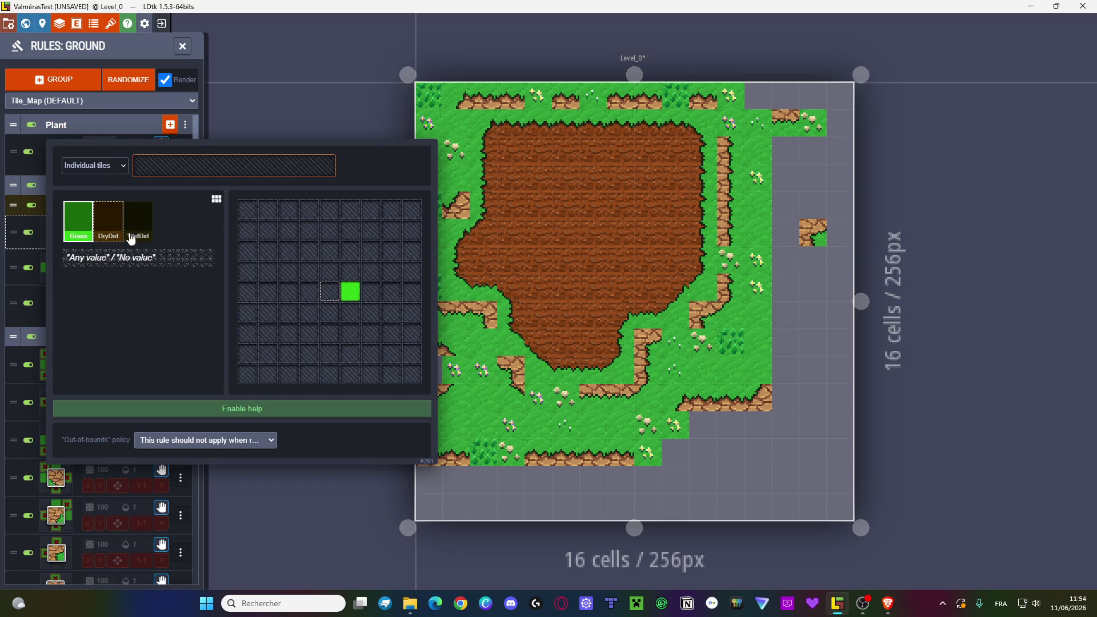
click(109, 232)
click(329, 292)
click(213, 164)
click(134, 289)
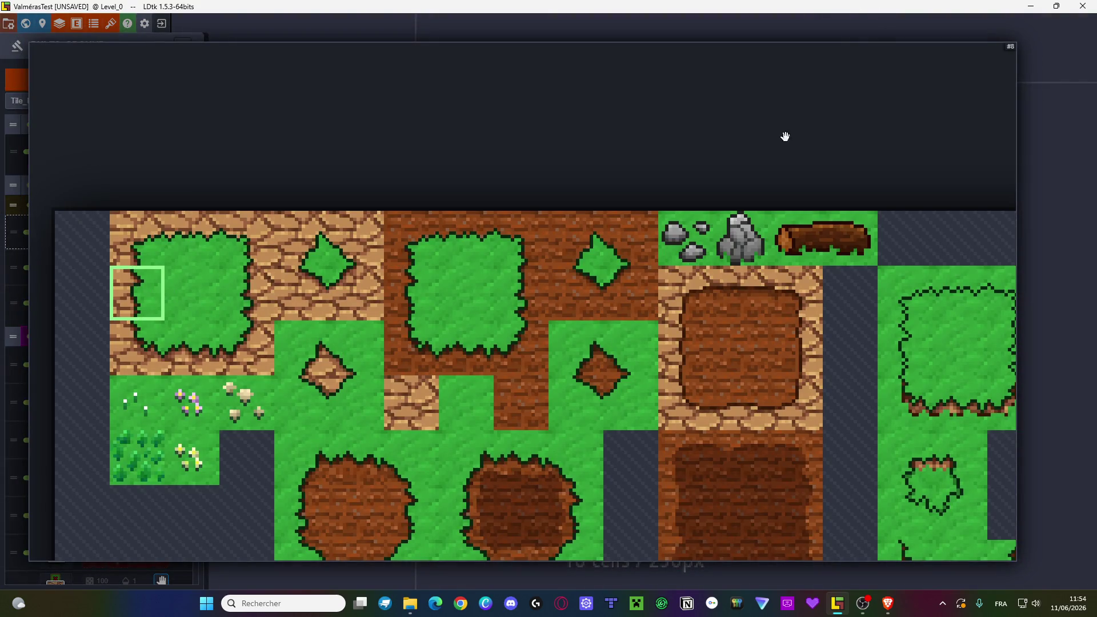
key(Escape)
key(Escape)
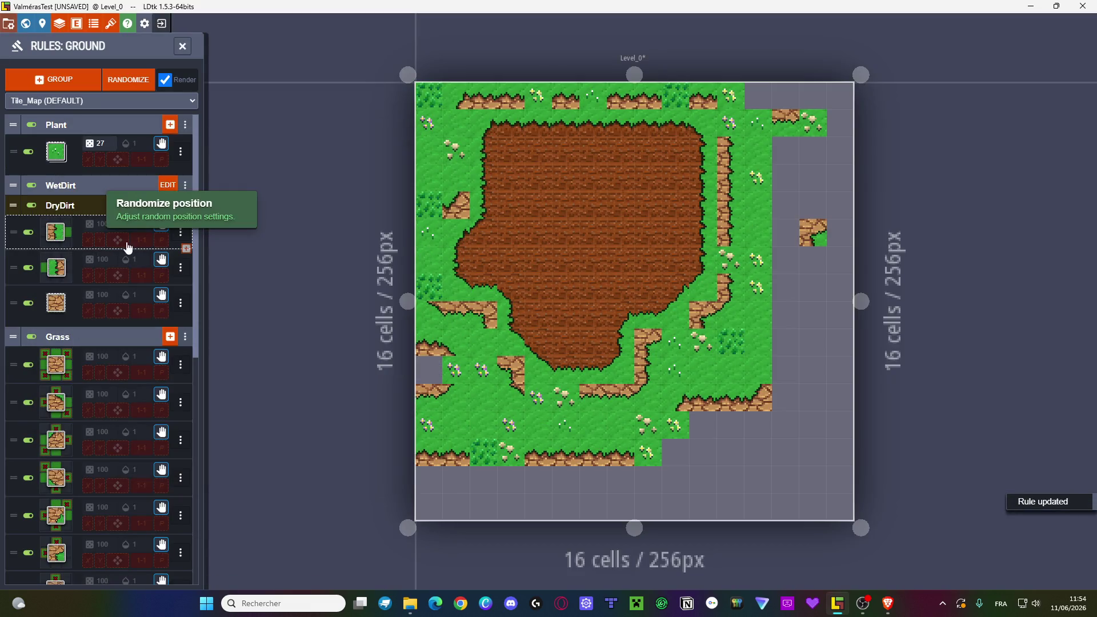
- Add a third DryDirt rule placing a grass-over-dirt tile where Grass sits above DryDirt
click(167, 213)
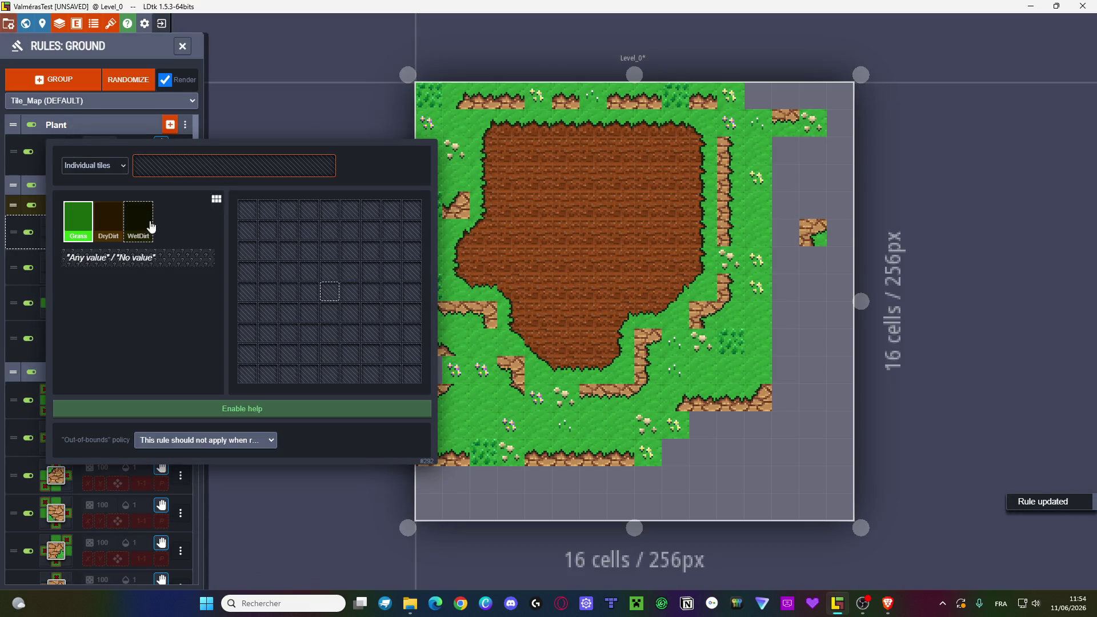
click(331, 272)
click(332, 294)
click(333, 295)
click(332, 294)
click(332, 294)
click(108, 221)
click(332, 292)
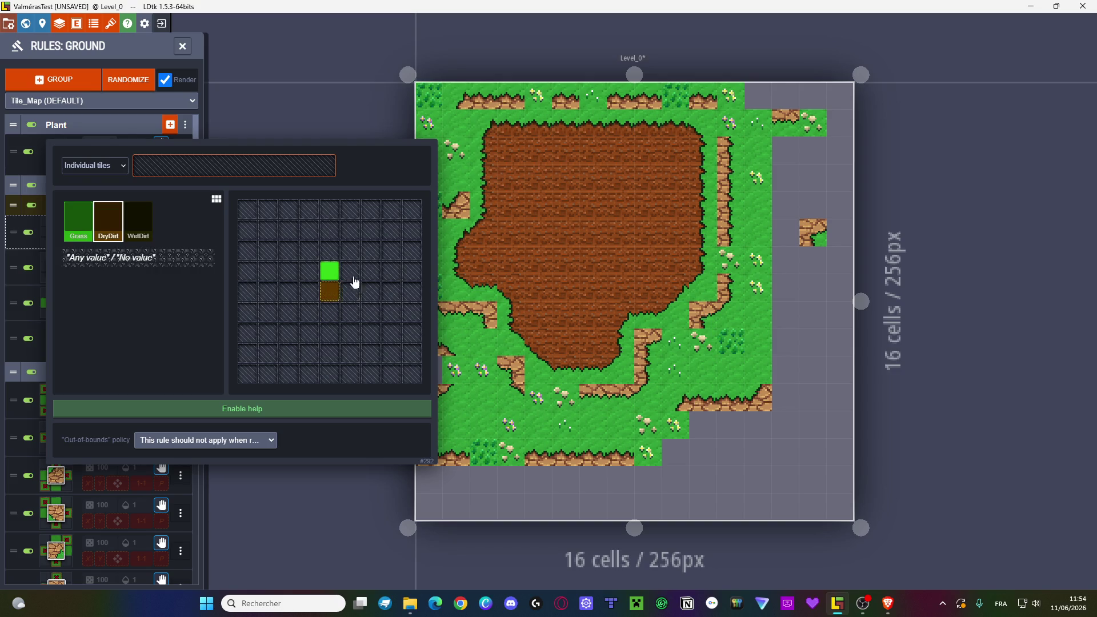
click(160, 172)
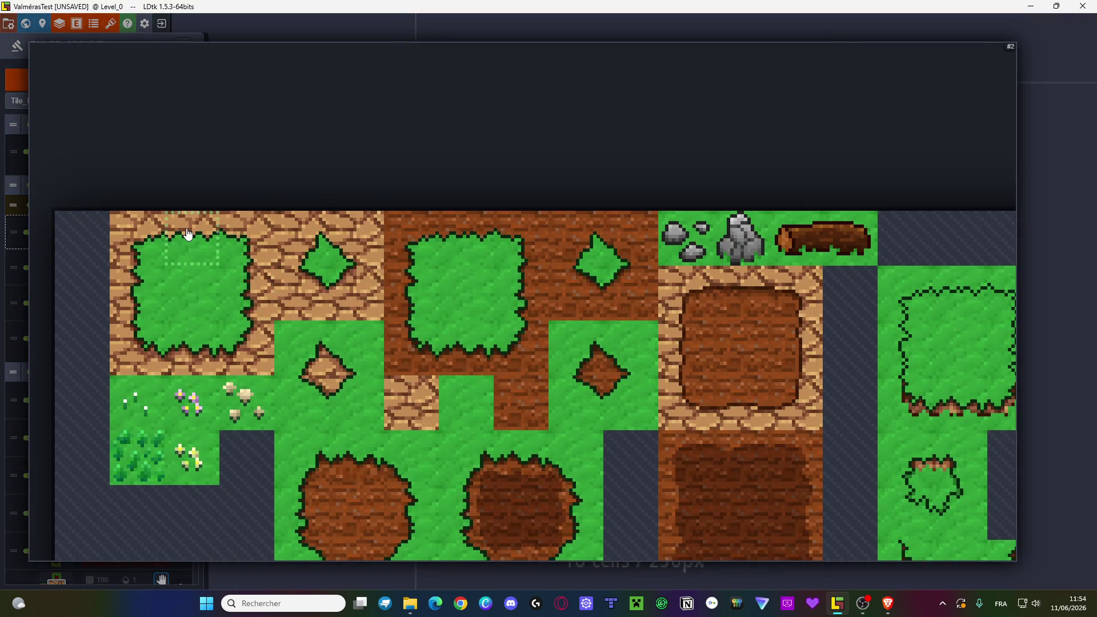
click(204, 355)
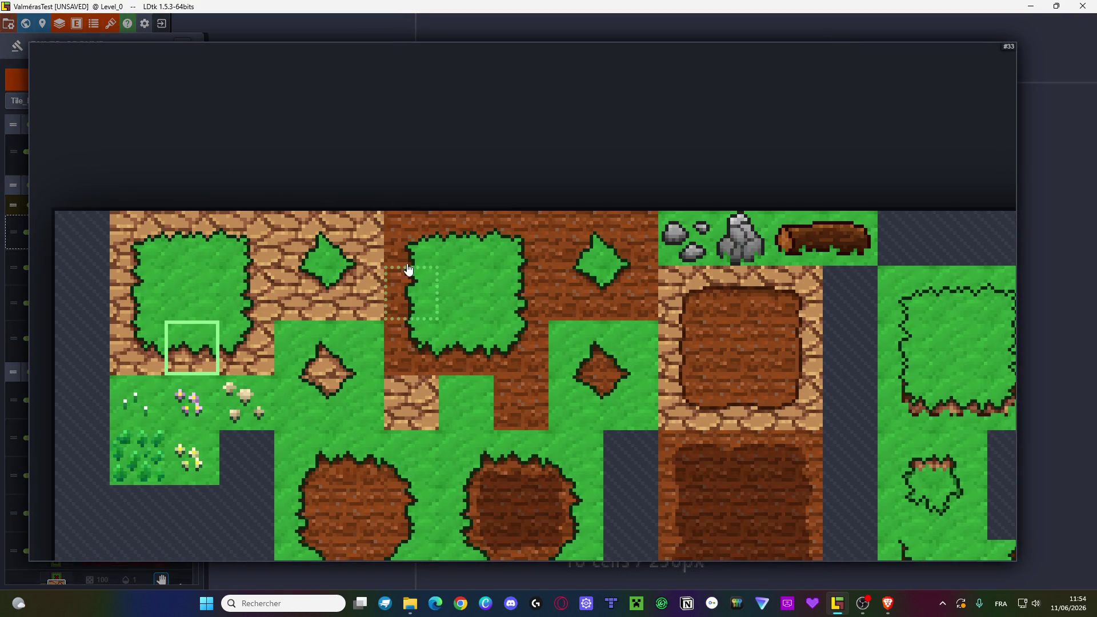
key(Escape)
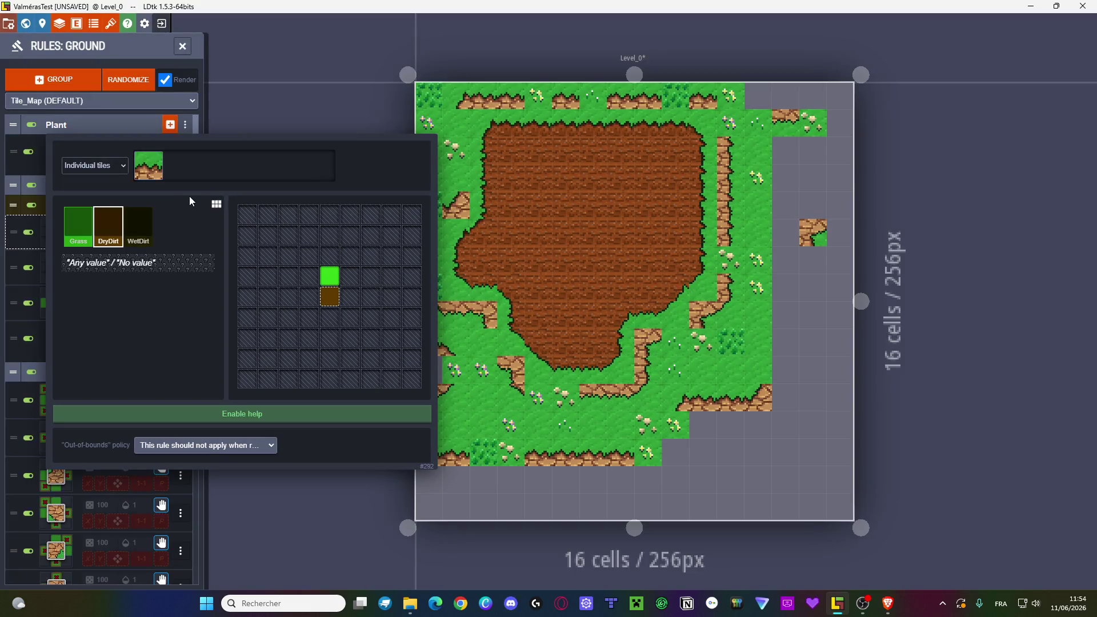
key(Escape)
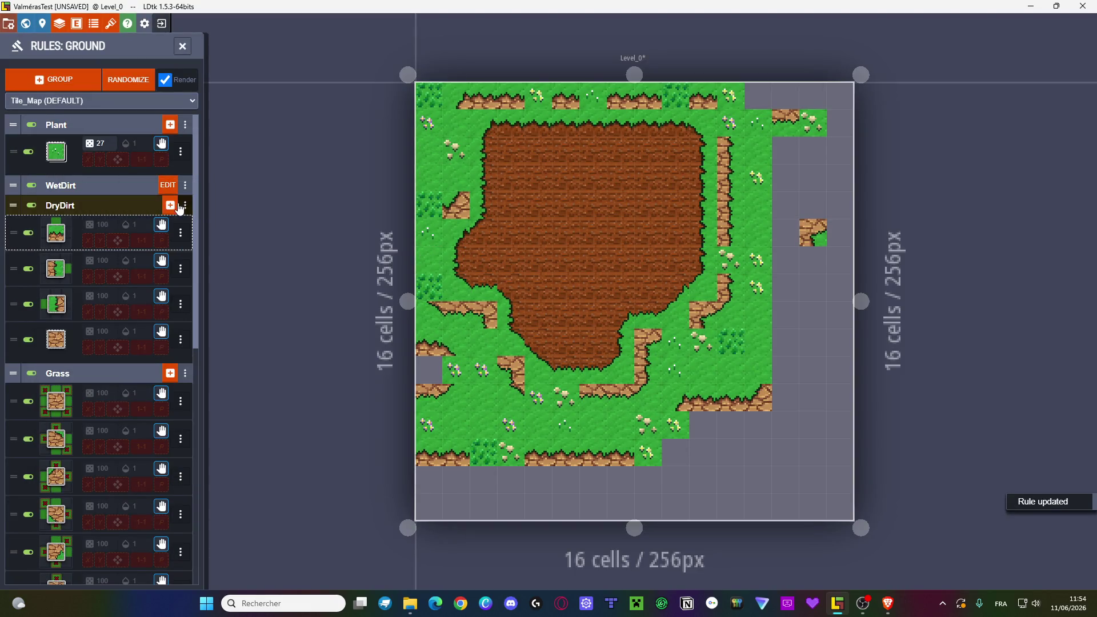
- Add a DryDirt rule with Grass below a DryDirt centre, using the dirt-over-grass edge tile
click(170, 201)
click(330, 292)
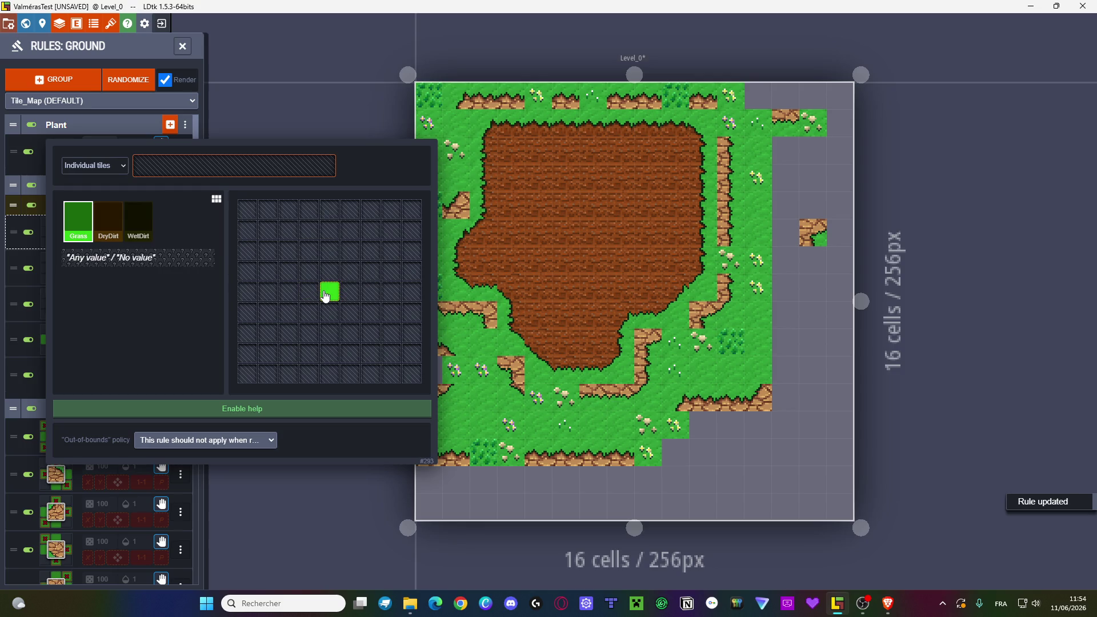
click(329, 312)
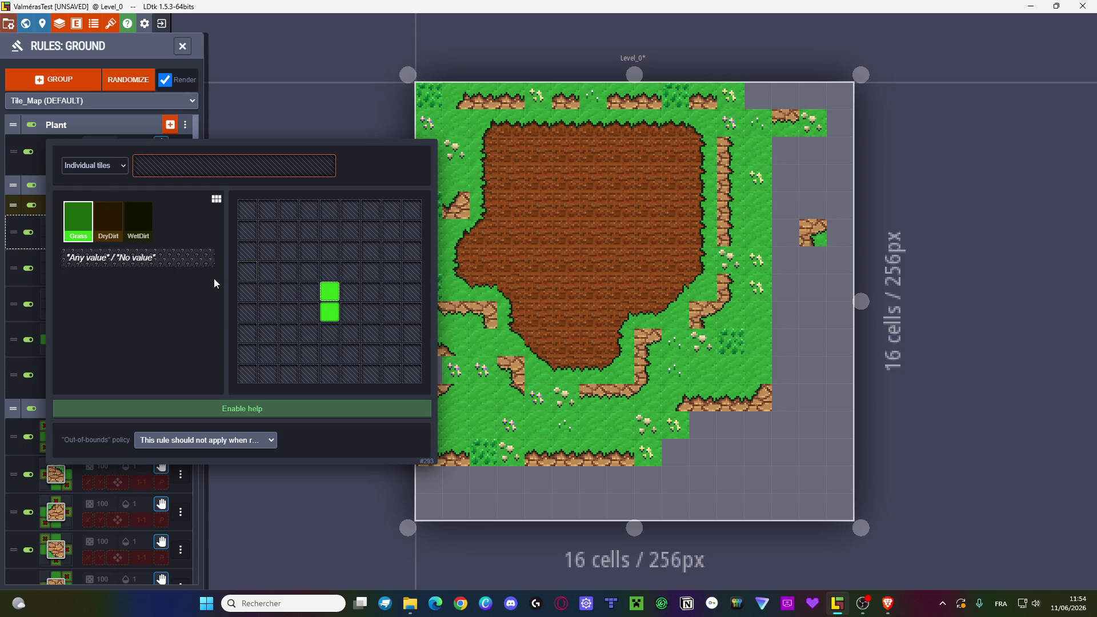
click(114, 225)
click(330, 291)
click(210, 172)
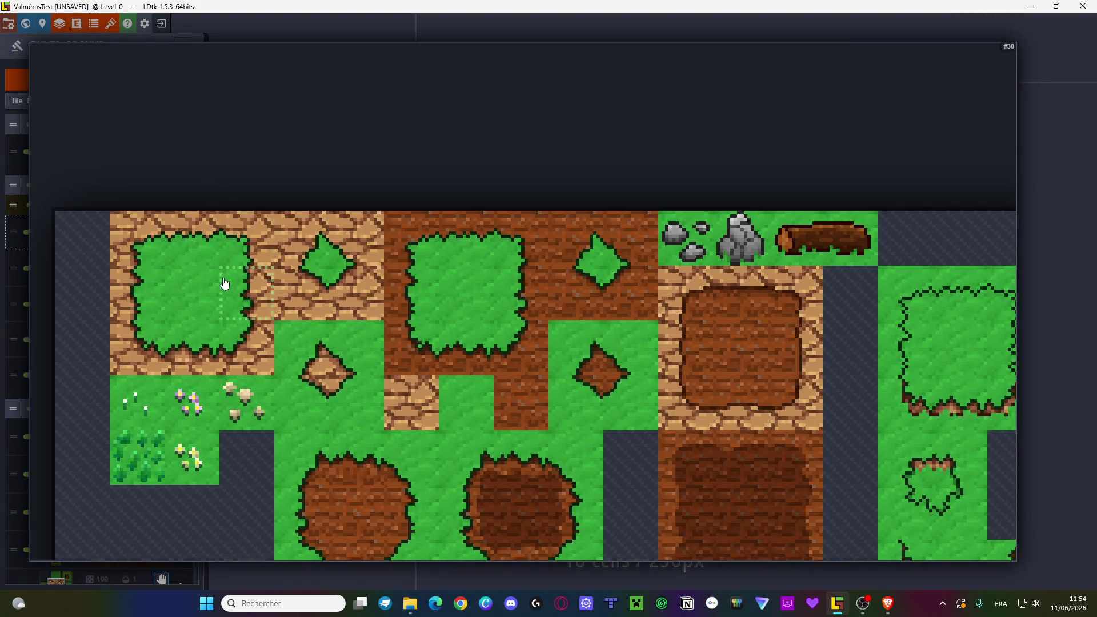
click(194, 351)
click(198, 251)
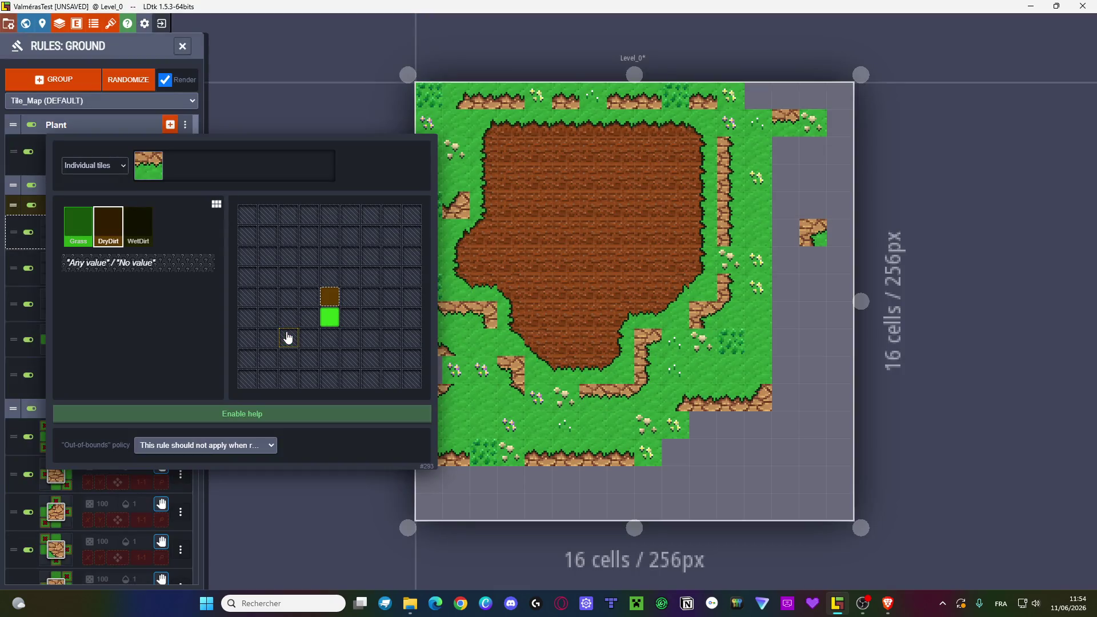
key(Escape)
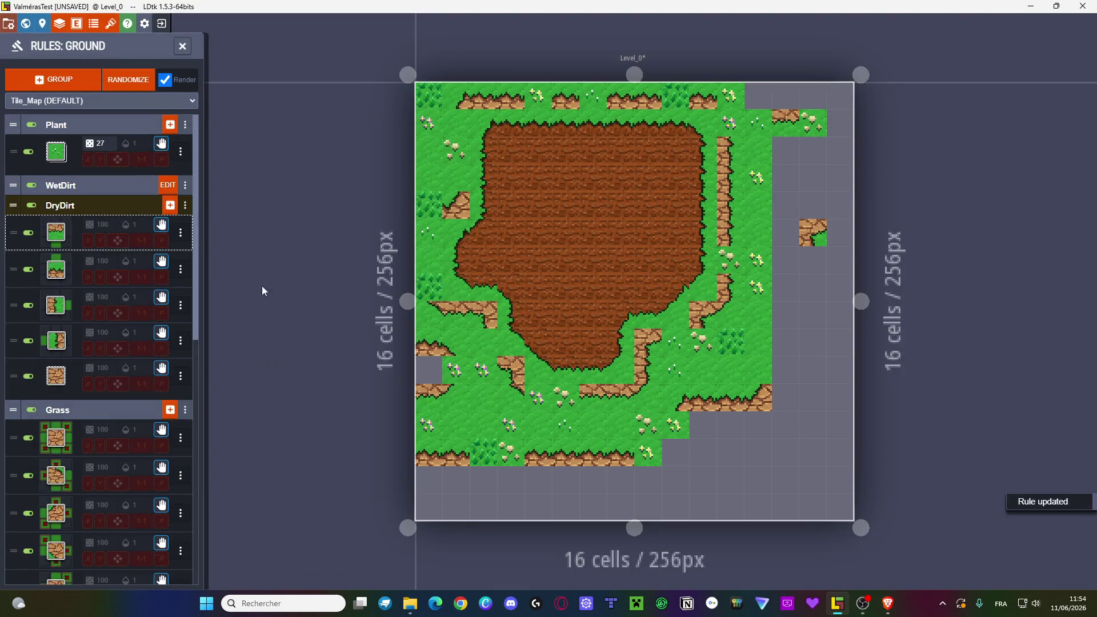
- Make the plain DryDirt fill rule require DryDirt on all four sides
click(168, 206)
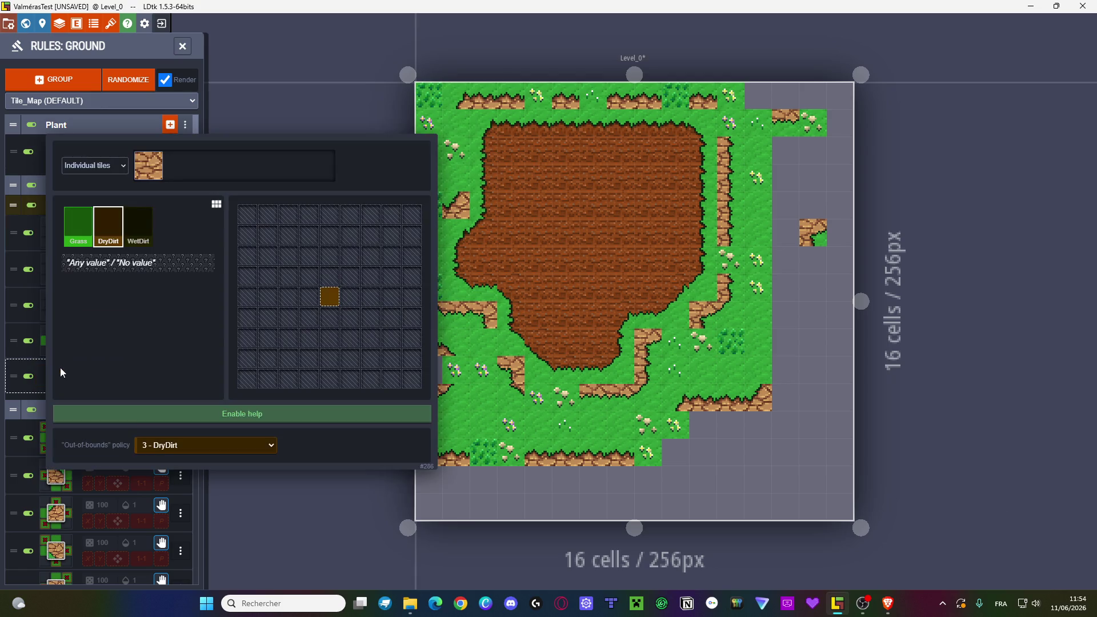
click(307, 302)
click(350, 297)
click(330, 277)
click(330, 316)
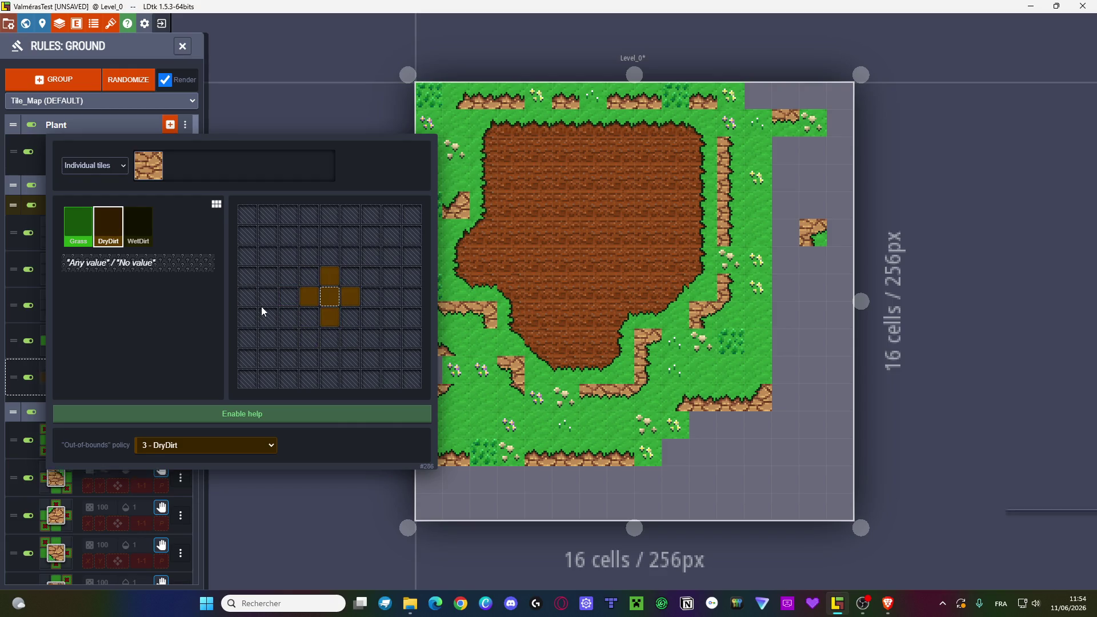
key(Escape)
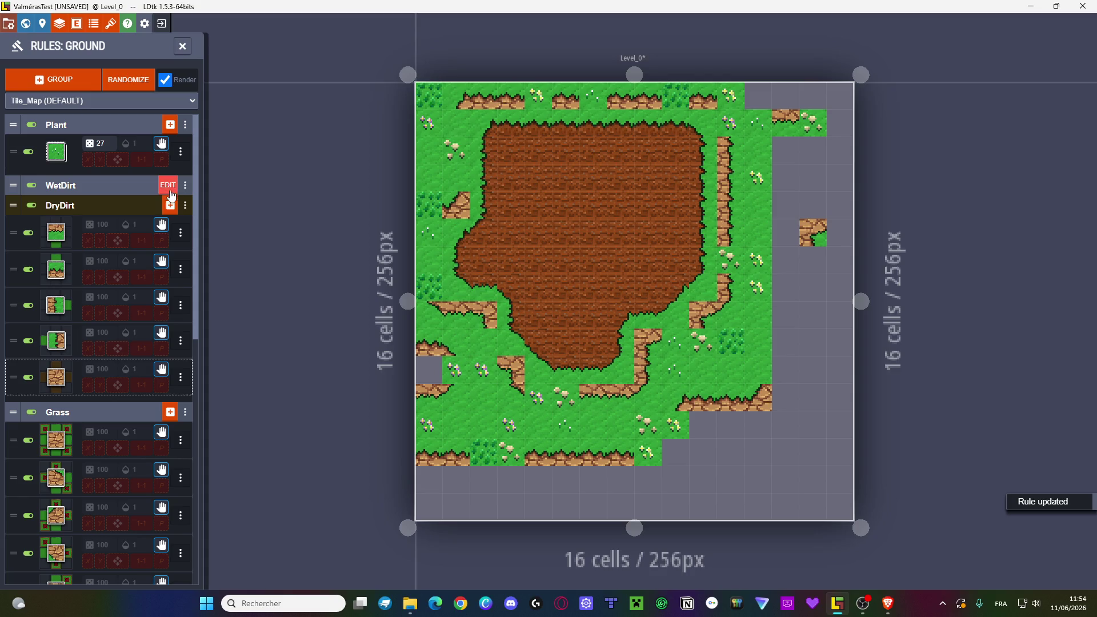
- Start another DryDirt rule with Grass in the centre cell and begin choosing its tile
click(168, 189)
click(335, 294)
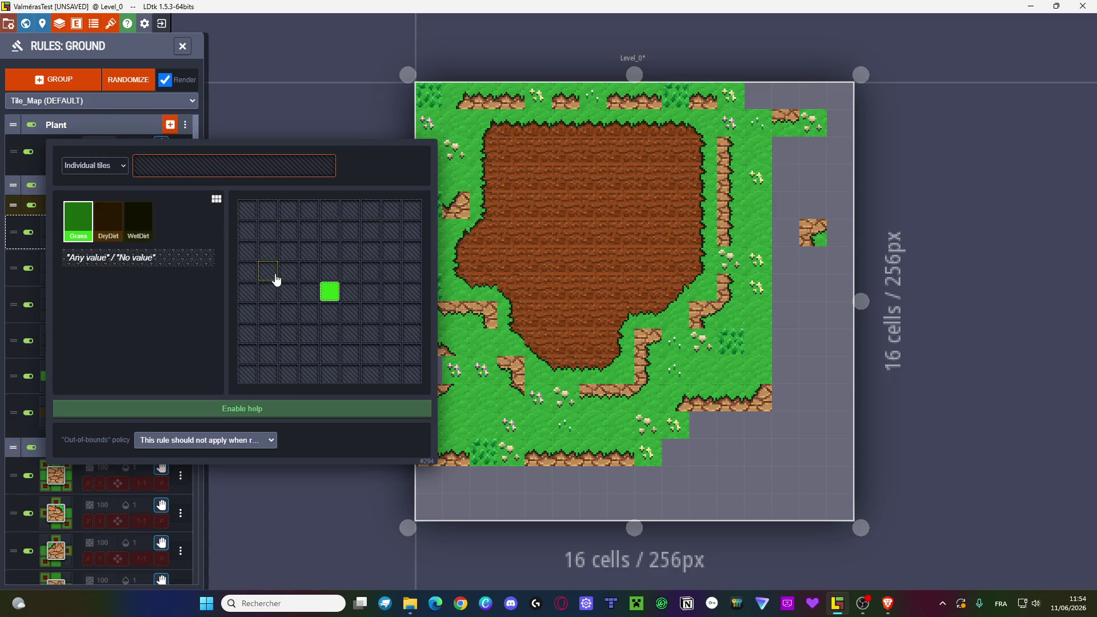
click(308, 272)
click(329, 292)
key(ctrl+z)
click(243, 173)
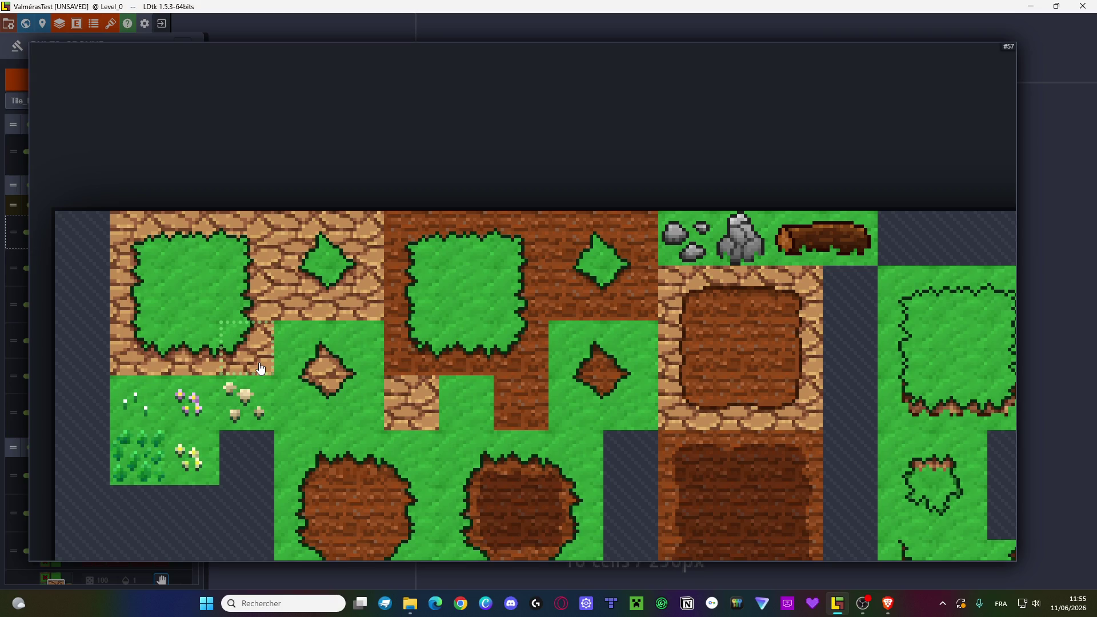
- Assign the grass-to-dirt corner tile to the DryDirt rule and close the rule editor
click(260, 367)
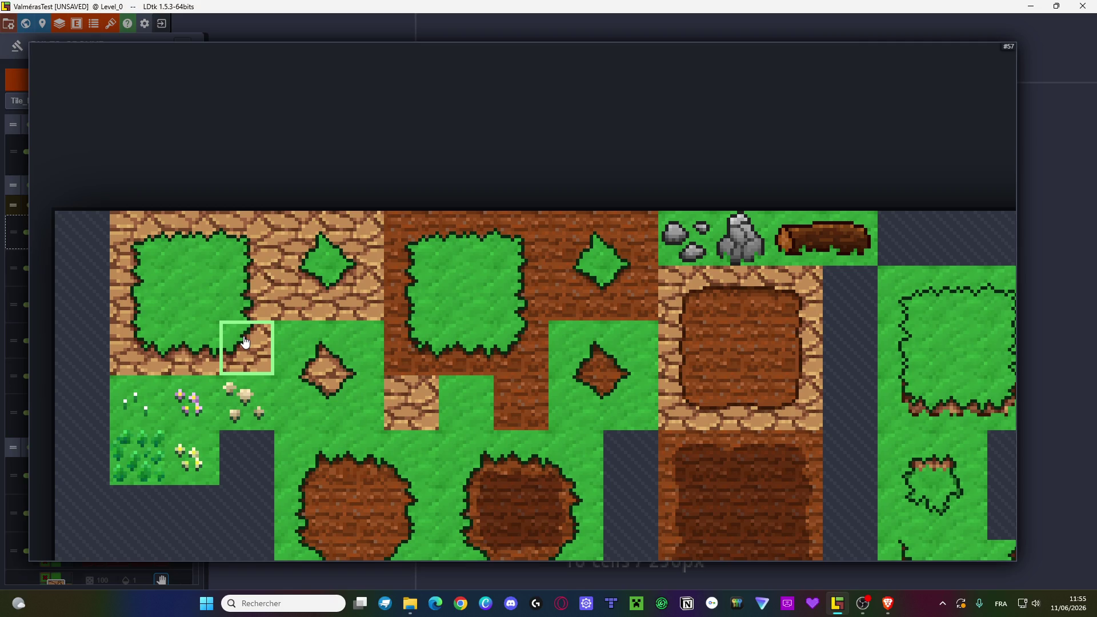
key(w)
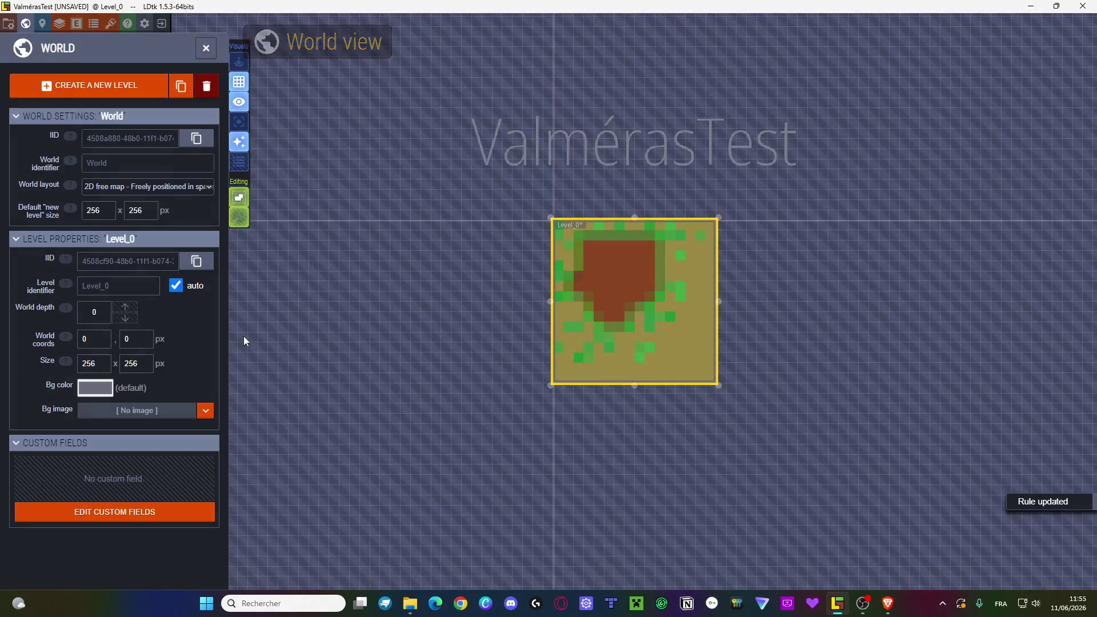
key(w)
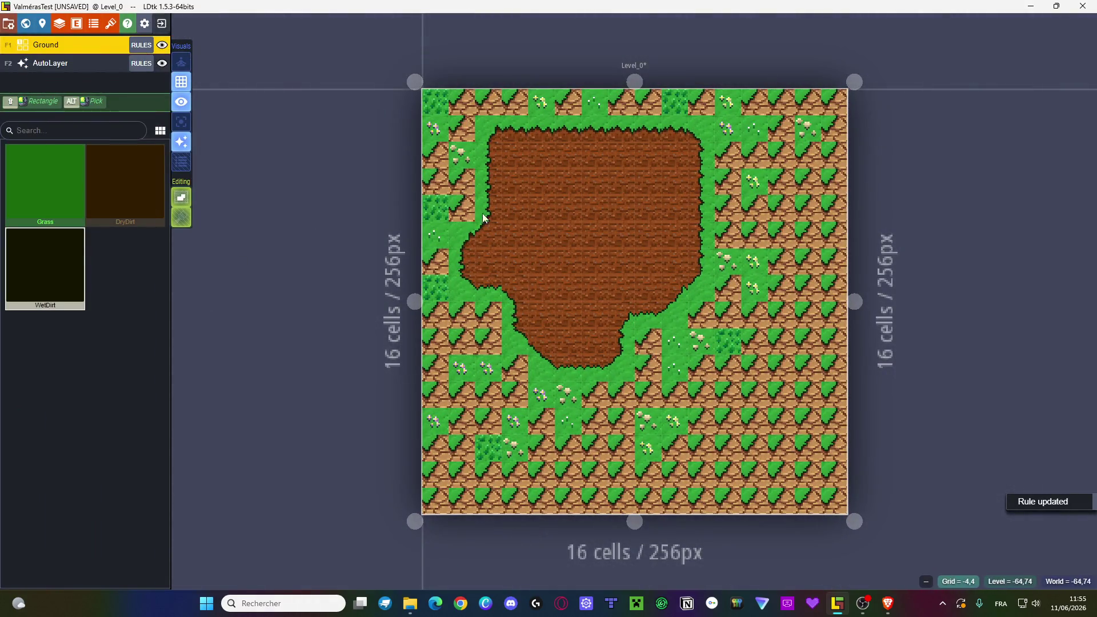
- Bring up the Ground layer's rules list
scroll(629, 208, up, 5)
scroll(491, 266, down, 3)
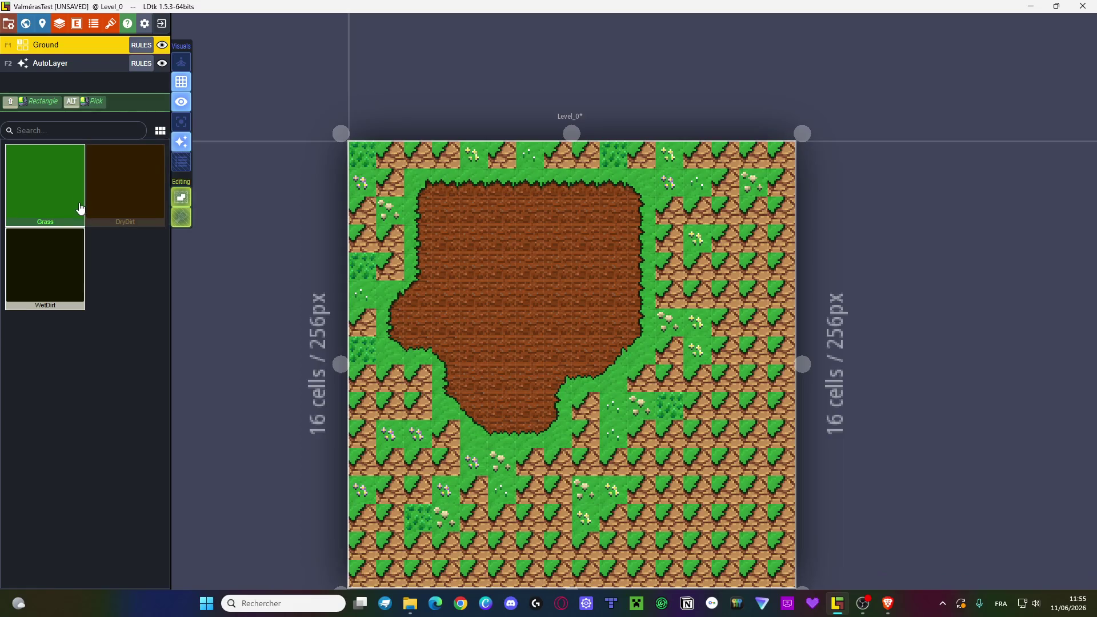
click(141, 44)
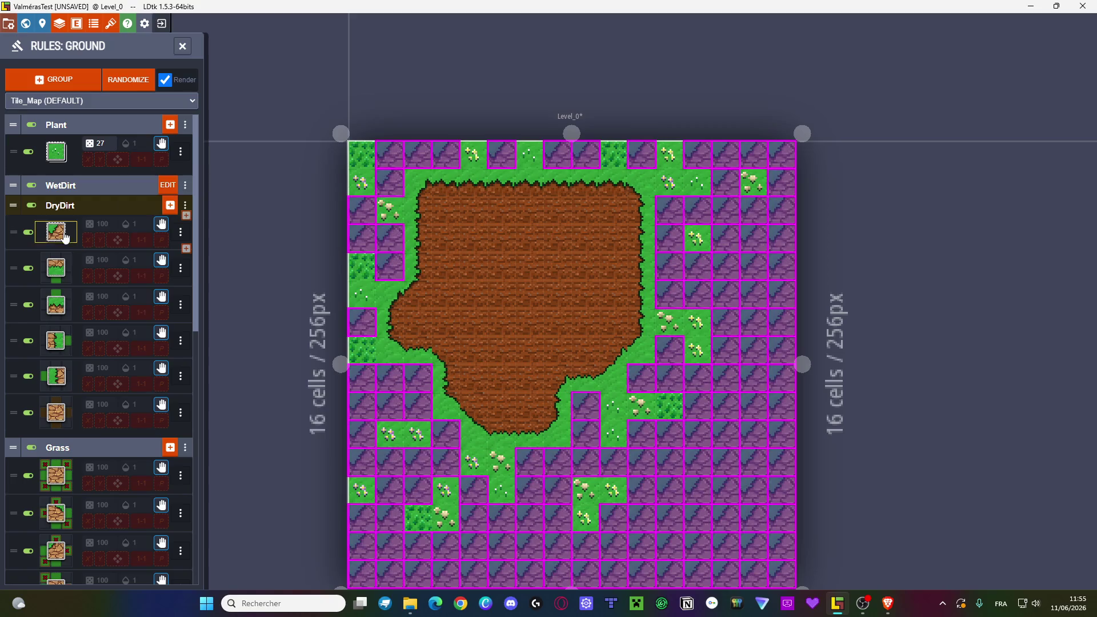
- Pattern the first DryDirt rule: Grass above-left, DryDirt in the centre and all four sides
click(169, 236)
click(308, 277)
right_click(350, 298)
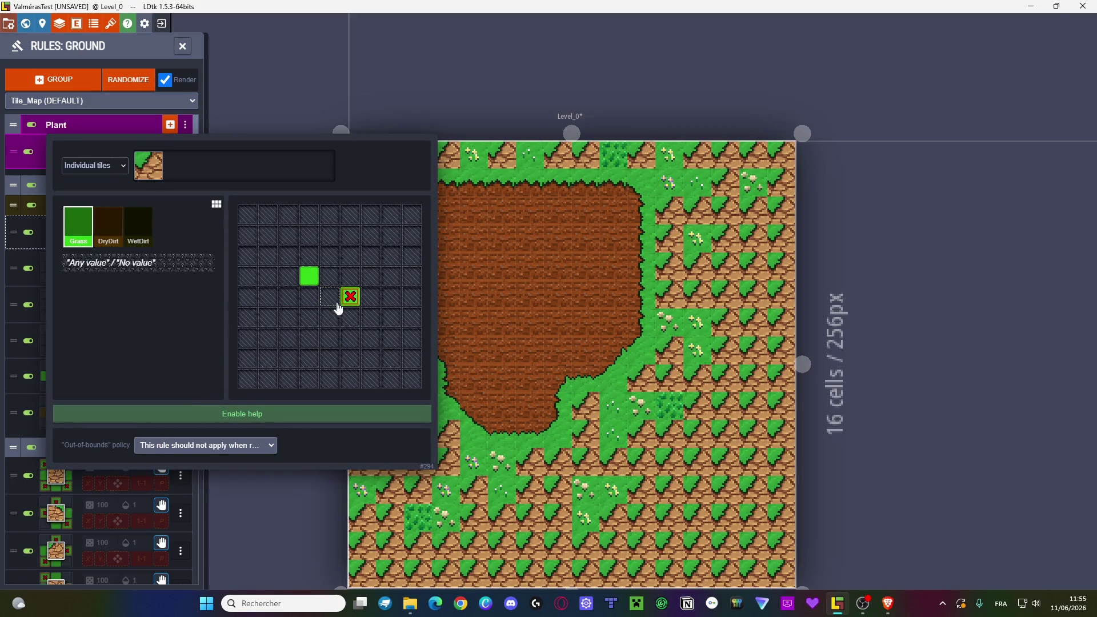
click(108, 231)
right_click(350, 297)
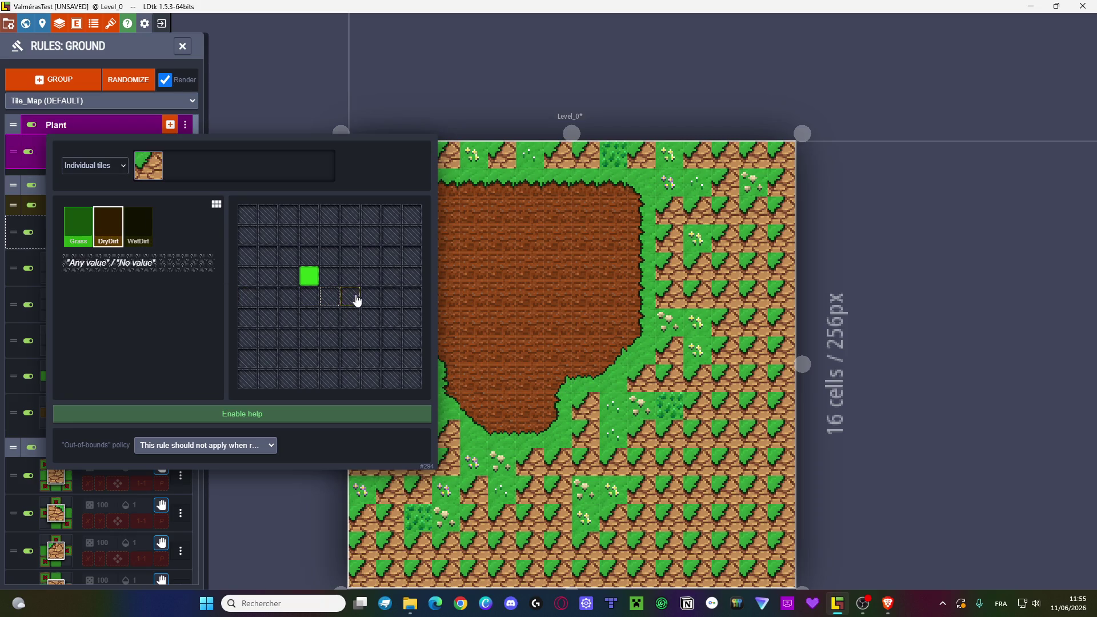
click(350, 297)
click(330, 317)
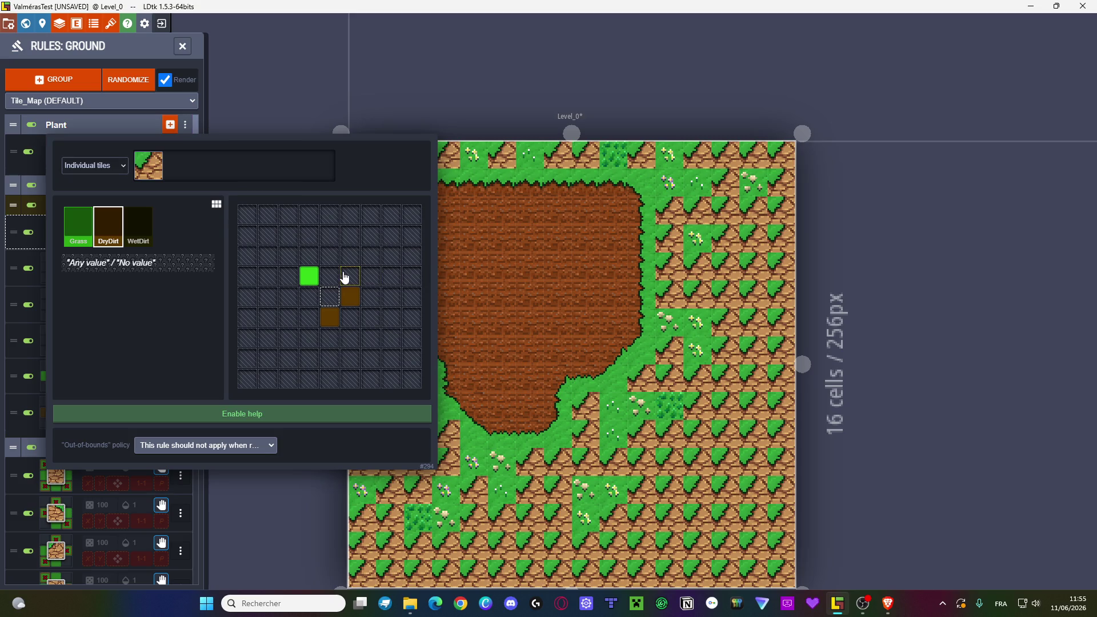
click(309, 297)
click(331, 276)
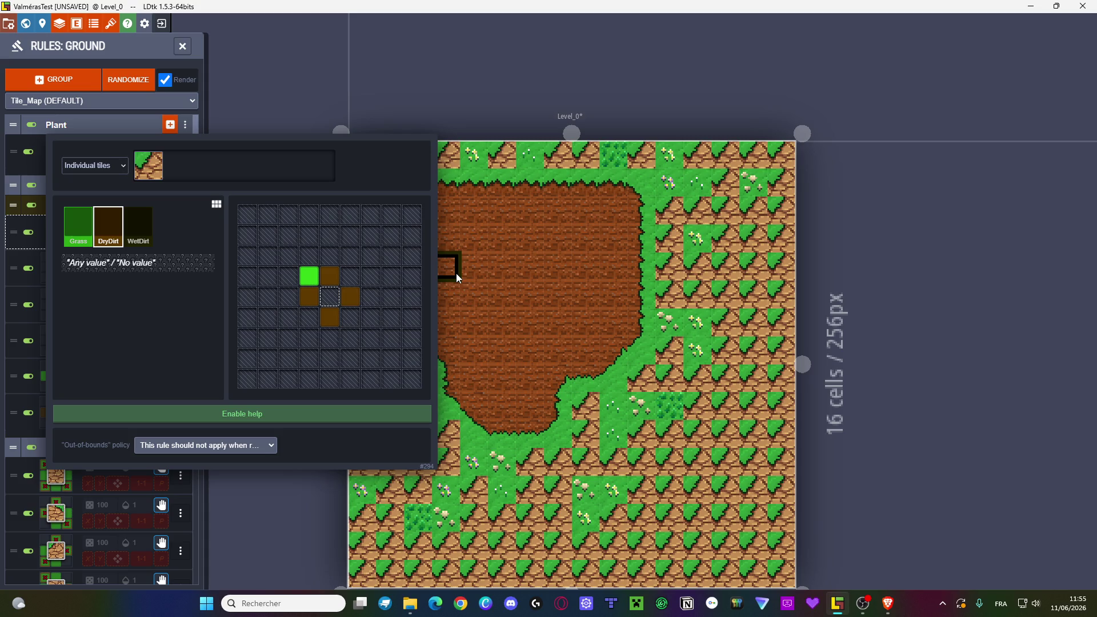
click(330, 297)
key(Escape)
- Copy-paste that rule and change the copy to Grass above-right with its matching corner tile
click(180, 233)
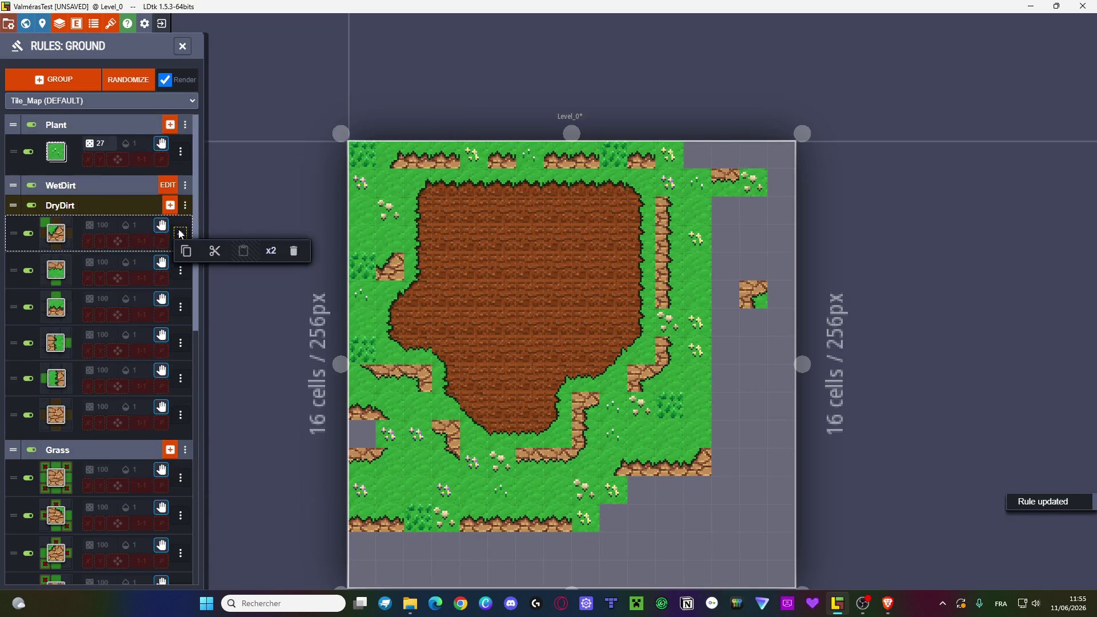
click(186, 249)
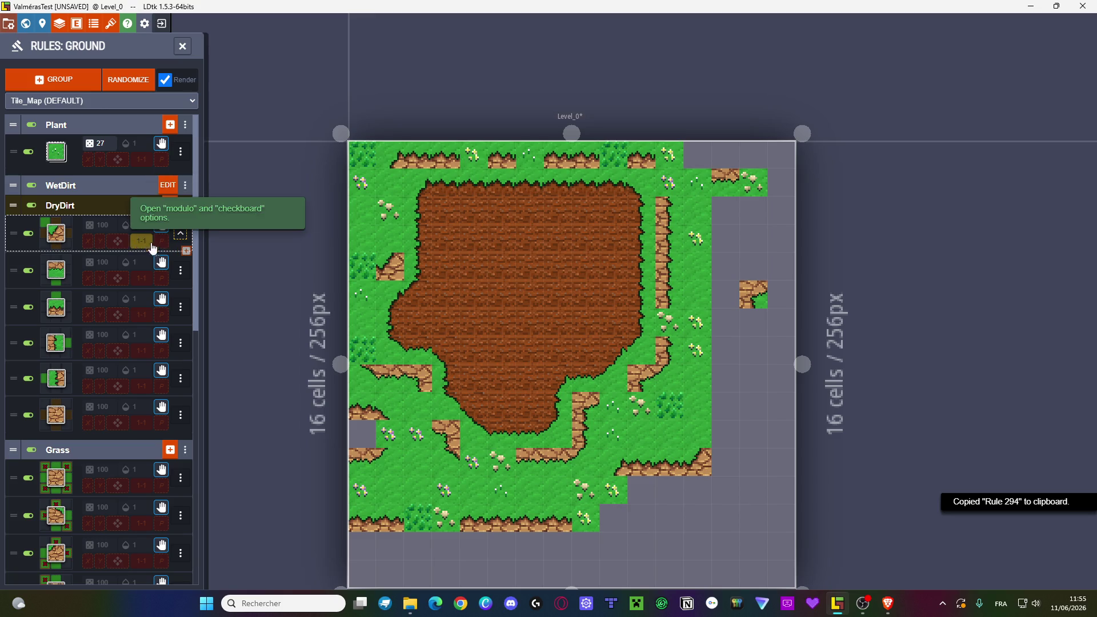
click(181, 234)
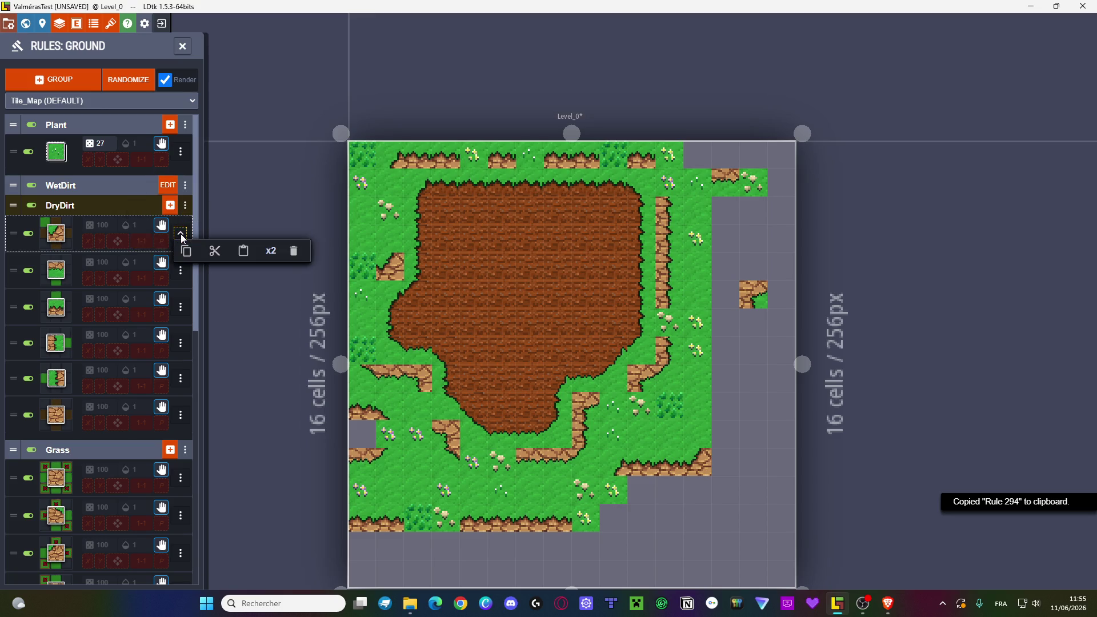
click(270, 251)
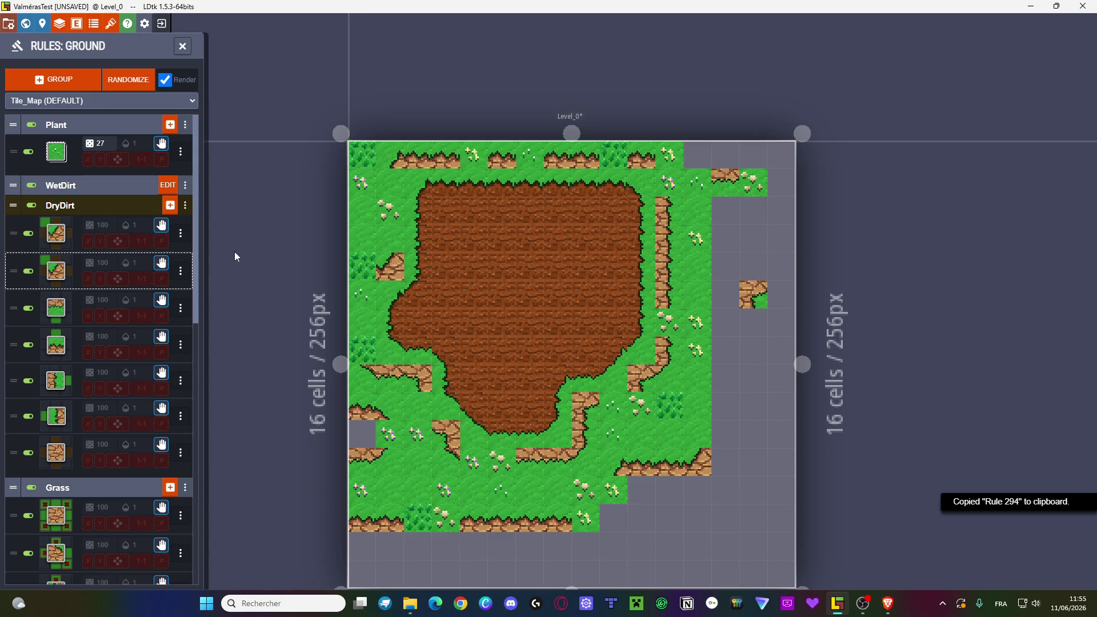
click(55, 271)
click(309, 276)
click(78, 226)
click(350, 277)
click(143, 152)
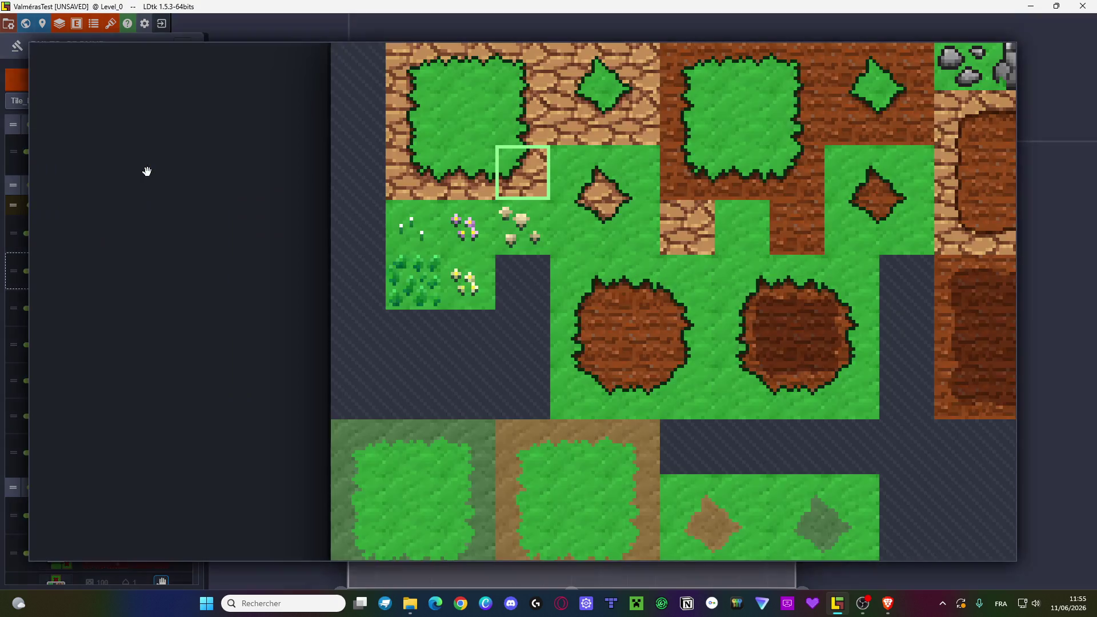
click(424, 175)
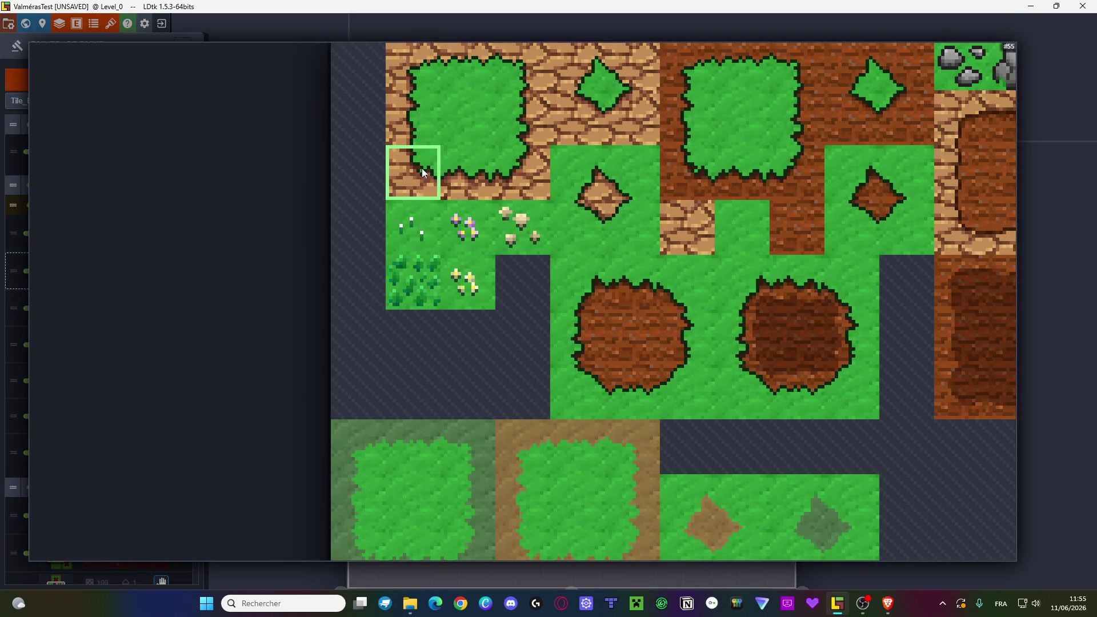
click(421, 168)
key(Escape)
- Duplicate it into a rule with Grass below-right and its corner tile
click(183, 271)
click(242, 293)
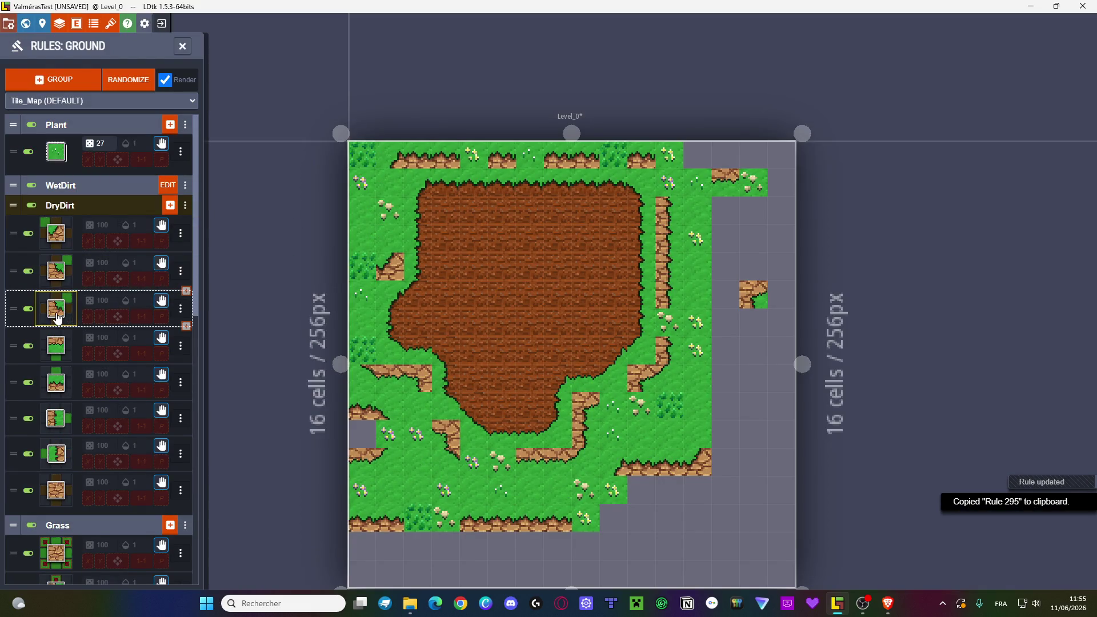
click(56, 309)
click(350, 278)
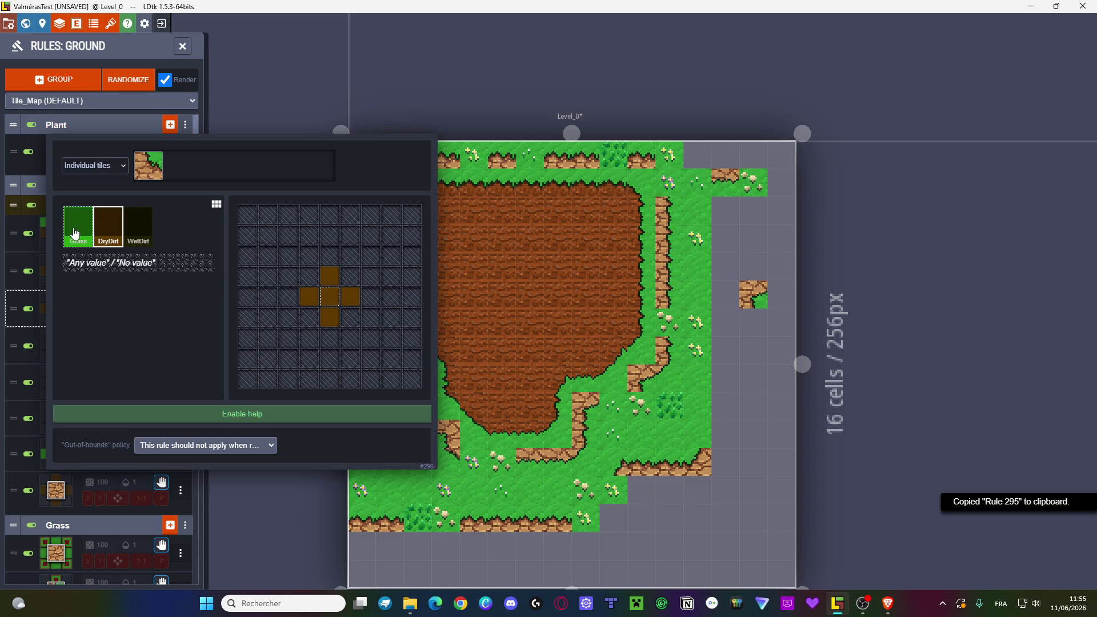
click(75, 233)
click(349, 317)
click(188, 169)
click(522, 67)
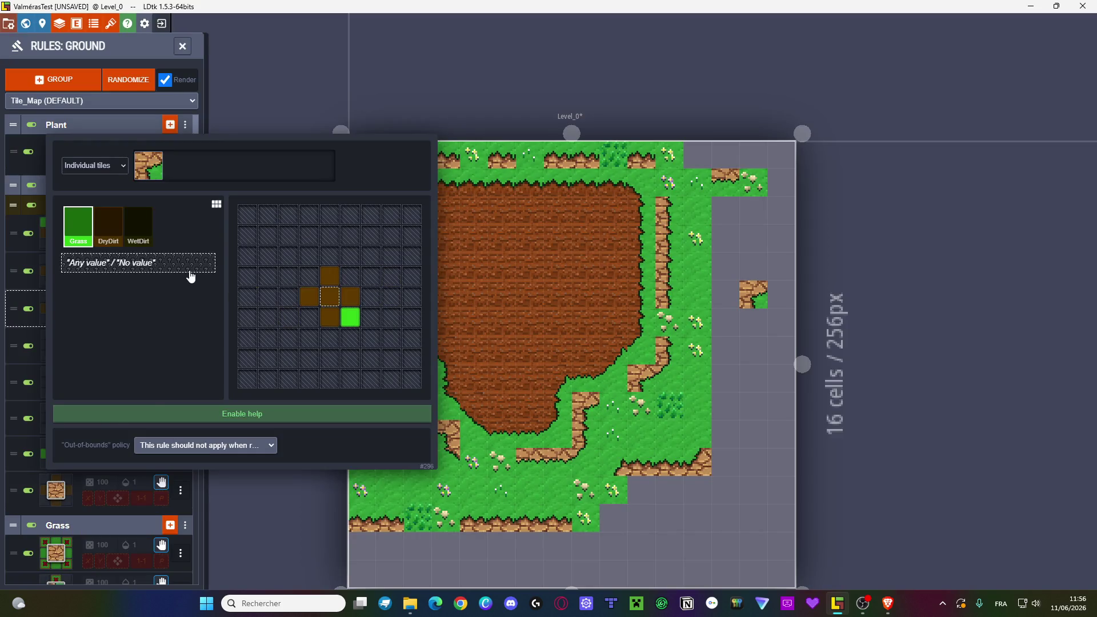
key(Escape)
- Duplicate the first rule into one with Grass below-left and its grass-dirt corner tile
click(180, 233)
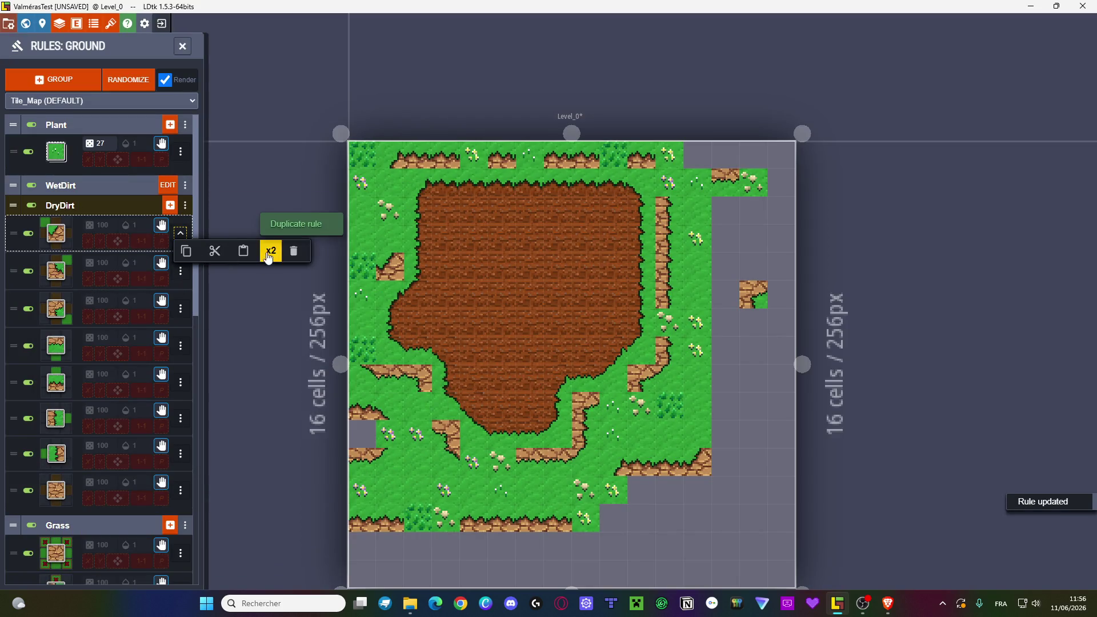
click(268, 257)
click(105, 273)
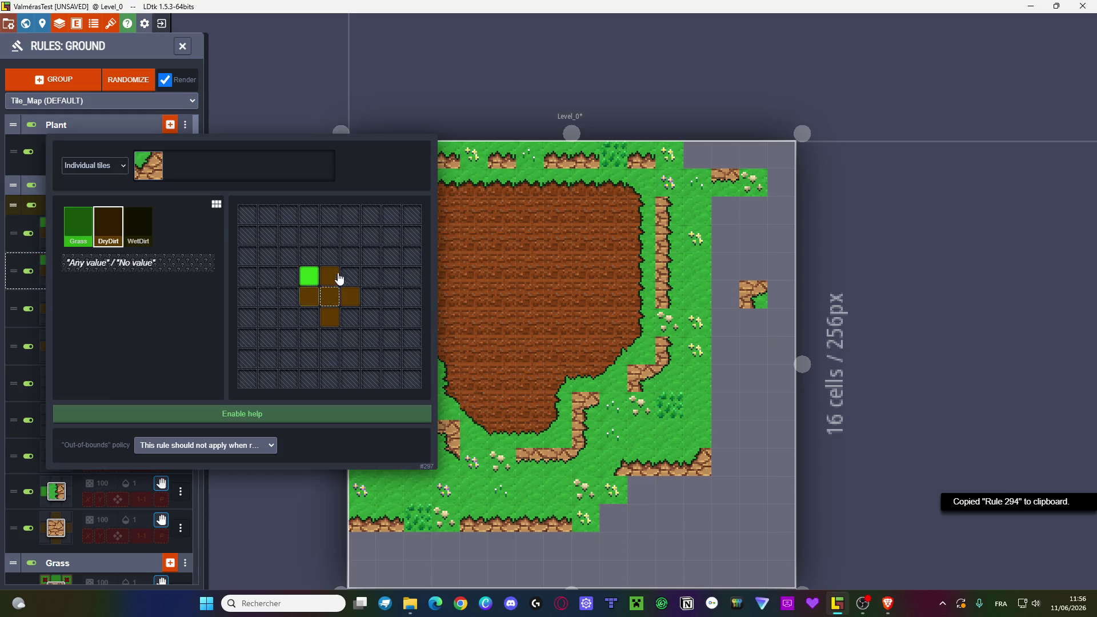
click(309, 276)
click(148, 166)
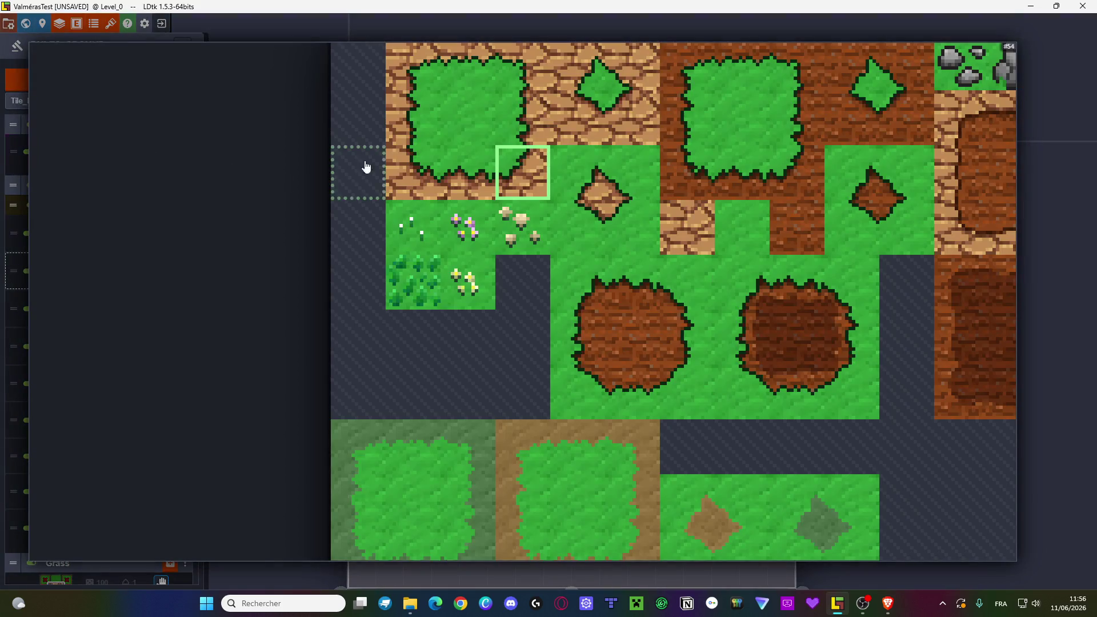
click(522, 67)
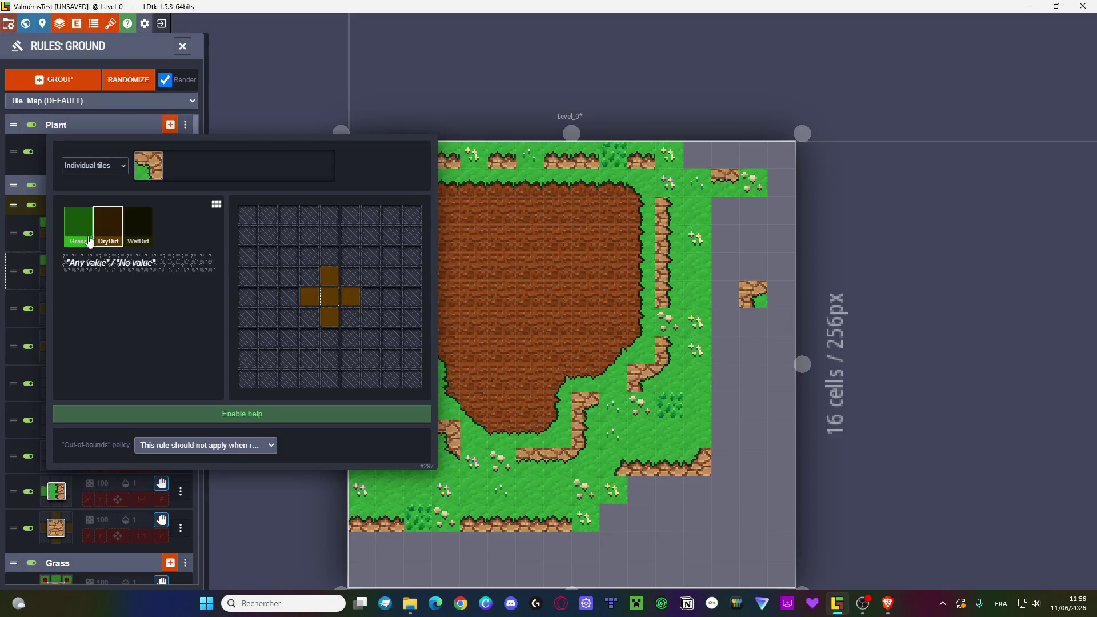
click(92, 240)
click(309, 317)
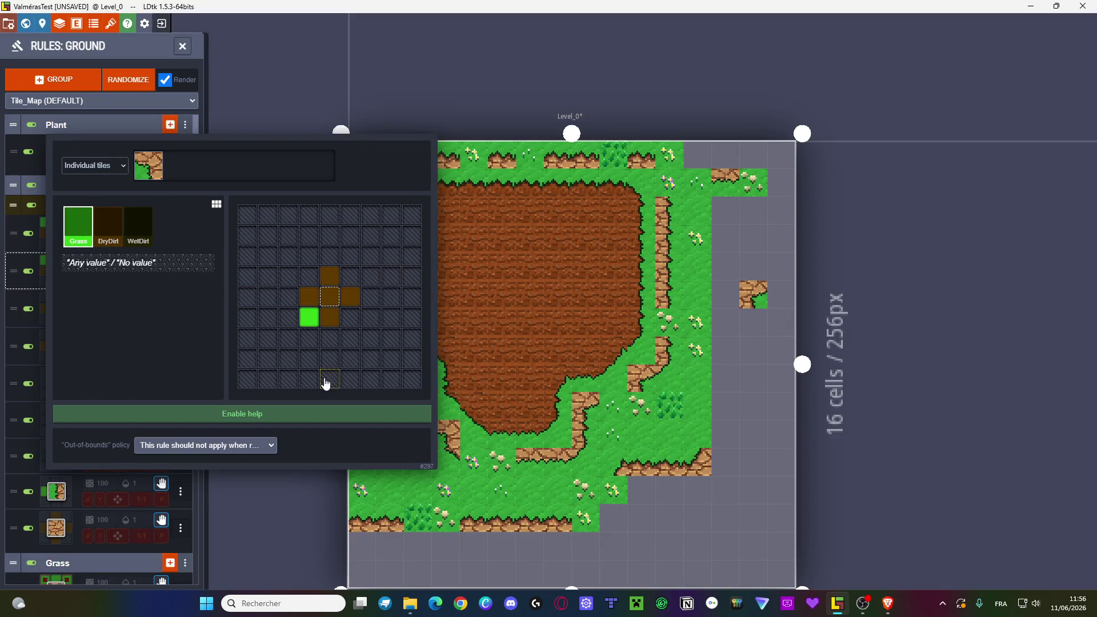
key(Escape)
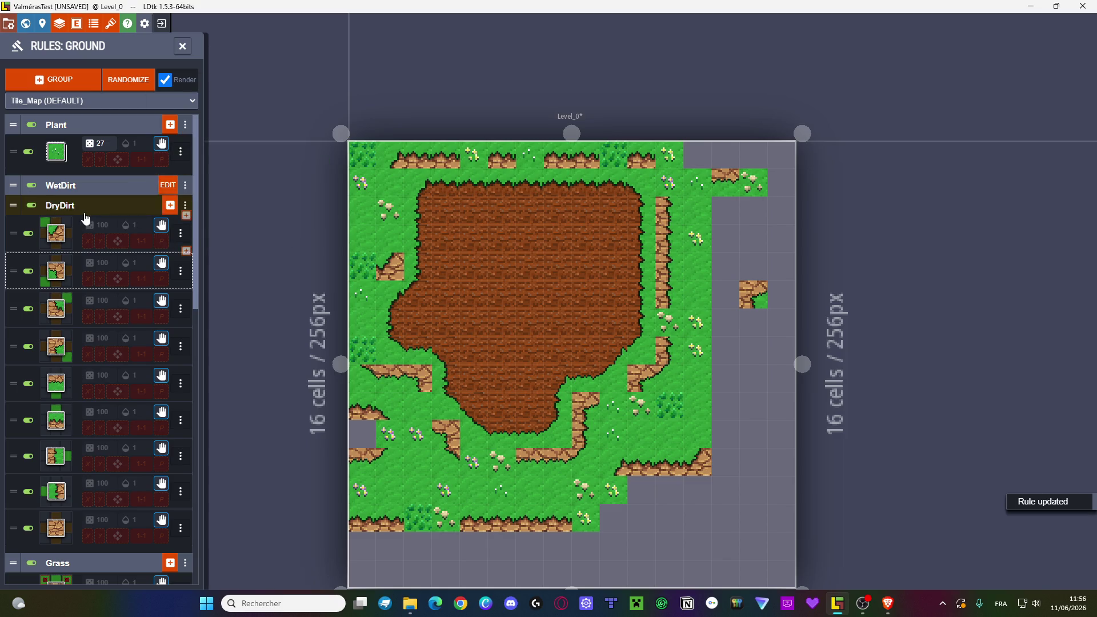
- Collapse the DryDirt group, close the rules list and select DryDirt for painting
click(94, 207)
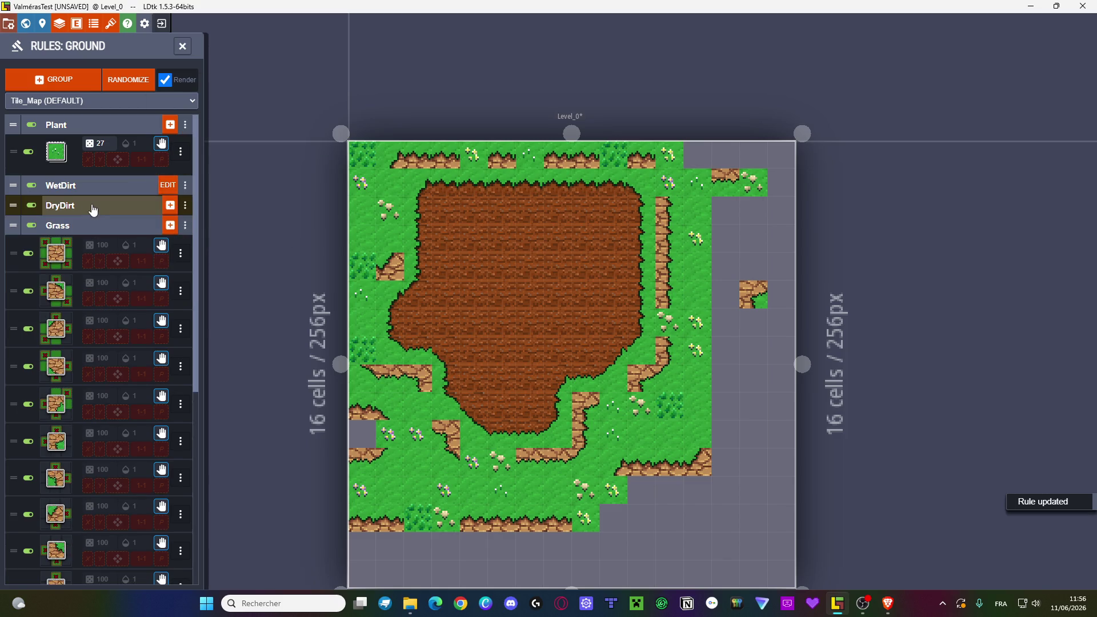
click(183, 47)
click(128, 216)
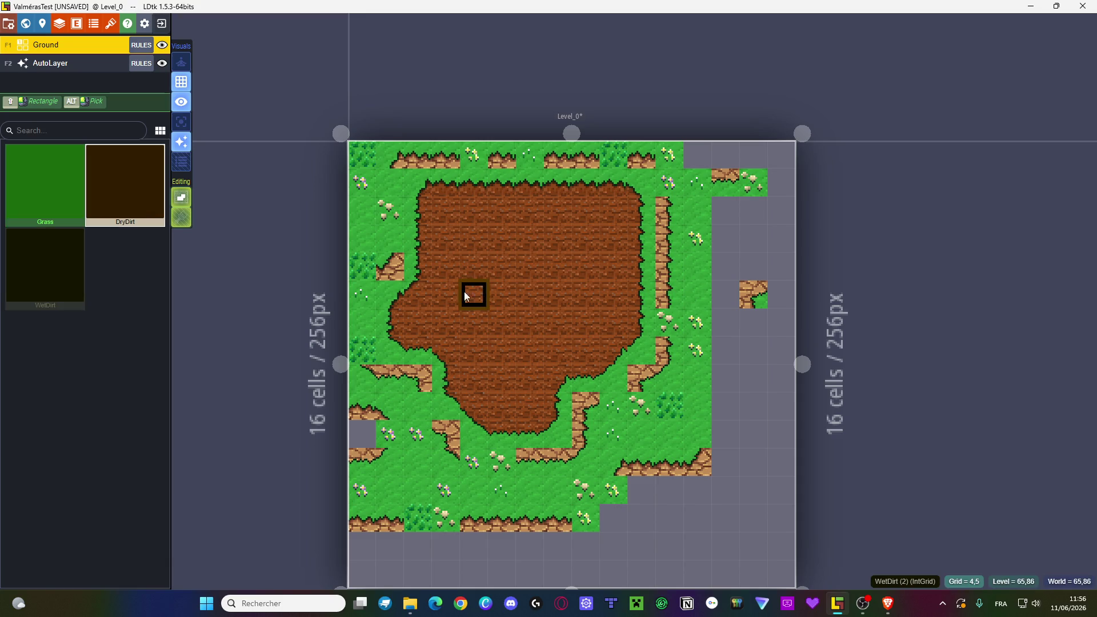
- Paint two DryDirt strokes across the level's top-left, then reopen the Ground rules list
mouse_move(399, 265)
mouse_down()
mouse_move(417, 219)
mouse_move(403, 234)
mouse_move(473, 233)
mouse_move(446, 276)
mouse_move(470, 245)
mouse_move(443, 321)
mouse_move(582, 321)
mouse_move(526, 293)
mouse_move(499, 235)
mouse_move(417, 211)
mouse_move(584, 212)
mouse_move(612, 262)
mouse_move(612, 347)
mouse_move(470, 350)
mouse_move(414, 338)
mouse_move(389, 291)
mouse_move(416, 346)
mouse_move(562, 347)
mouse_move(556, 365)
mouse_move(448, 375)
mouse_move(611, 375)
mouse_move(618, 193)
mouse_move(636, 269)
mouse_move(636, 355)
mouse_move(633, 216)
mouse_move(607, 184)
mouse_move(422, 193)
mouse_move(373, 253)
mouse_move(359, 345)
mouse_move(427, 375)
mouse_move(420, 404)
mouse_move(536, 410)
mouse_move(552, 381)
mouse_up()
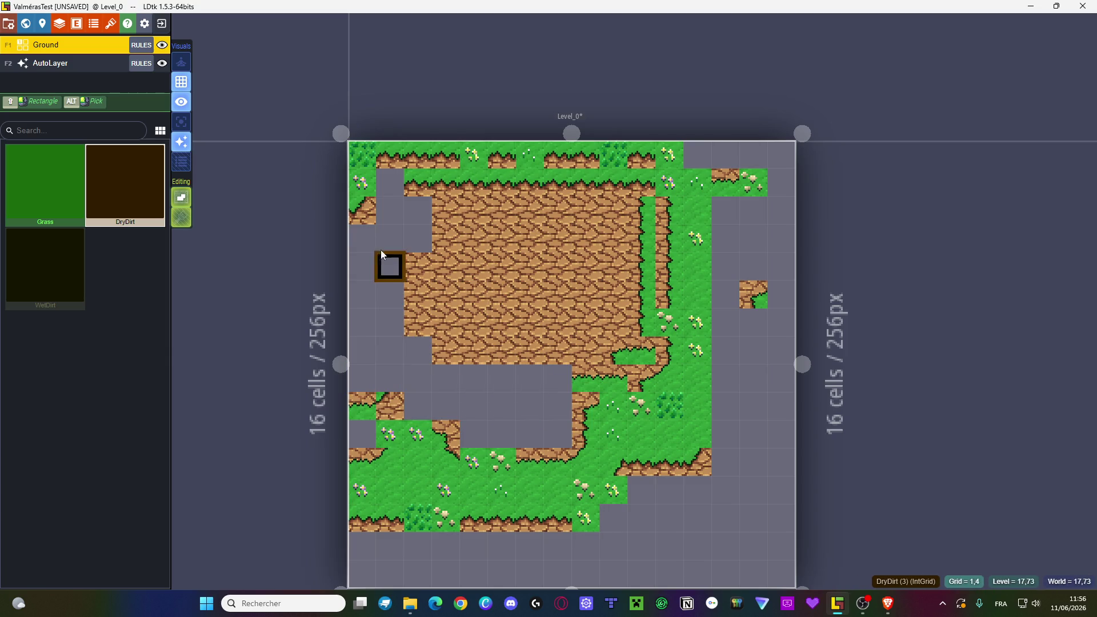
drag(410, 243, 417, 178)
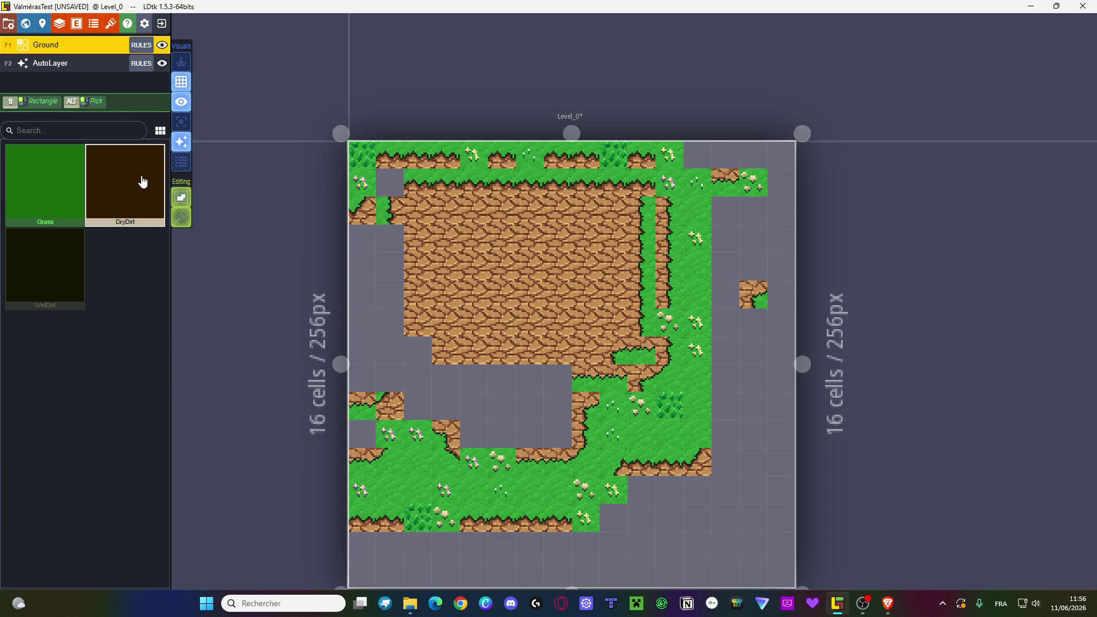
click(141, 45)
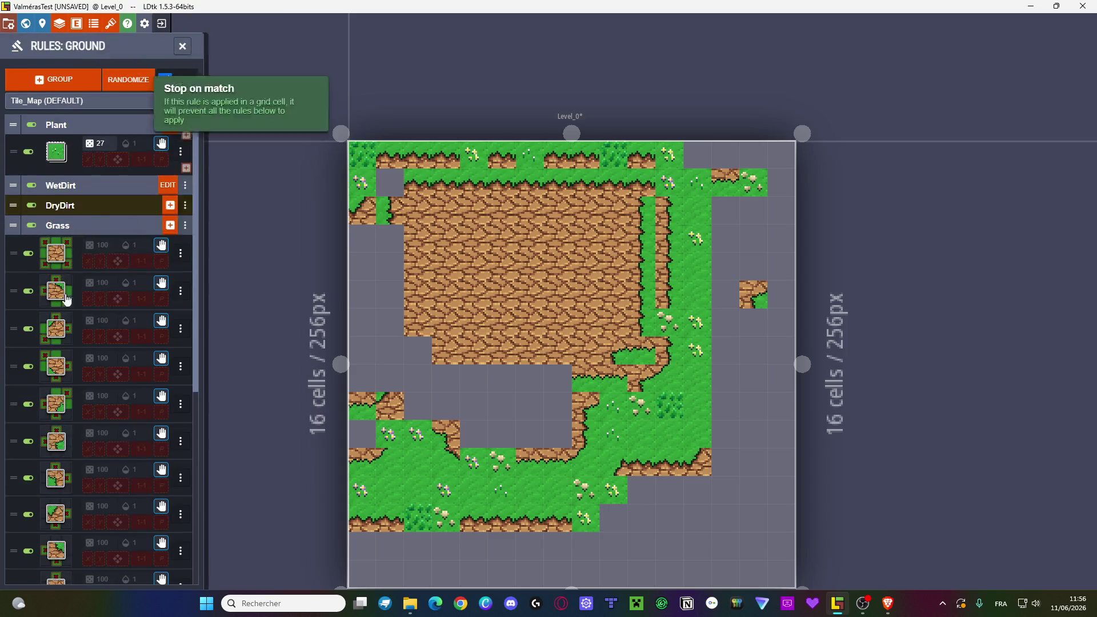
- Glance at a Grass rule's pattern, then expand the DryDirt group's rules
scroll(77, 320, down, 2)
scroll(77, 320, down, 1)
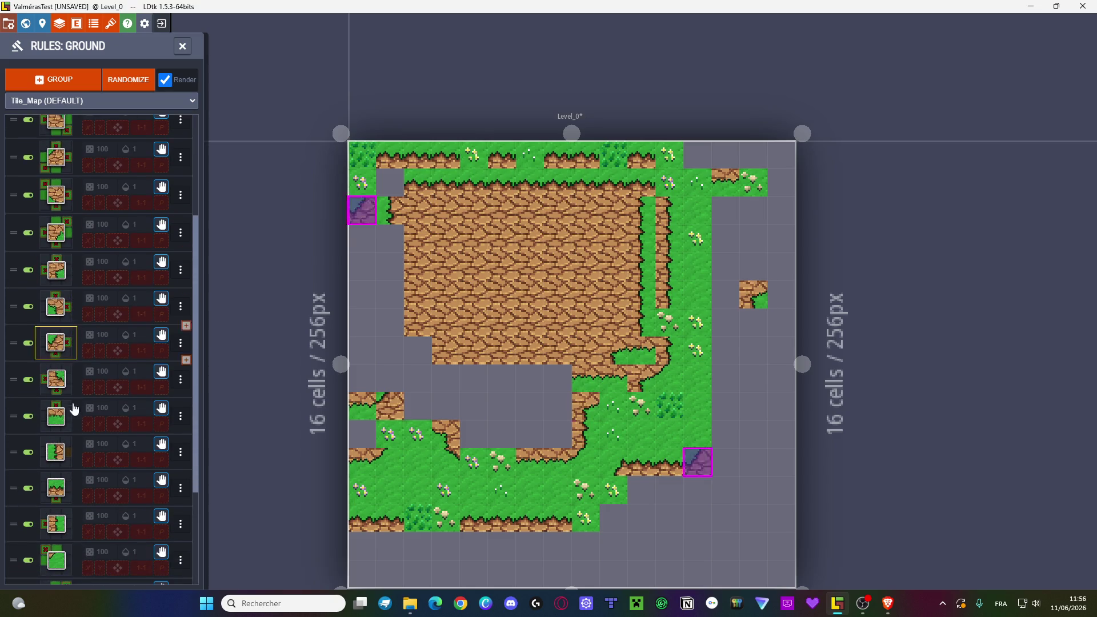
click(55, 427)
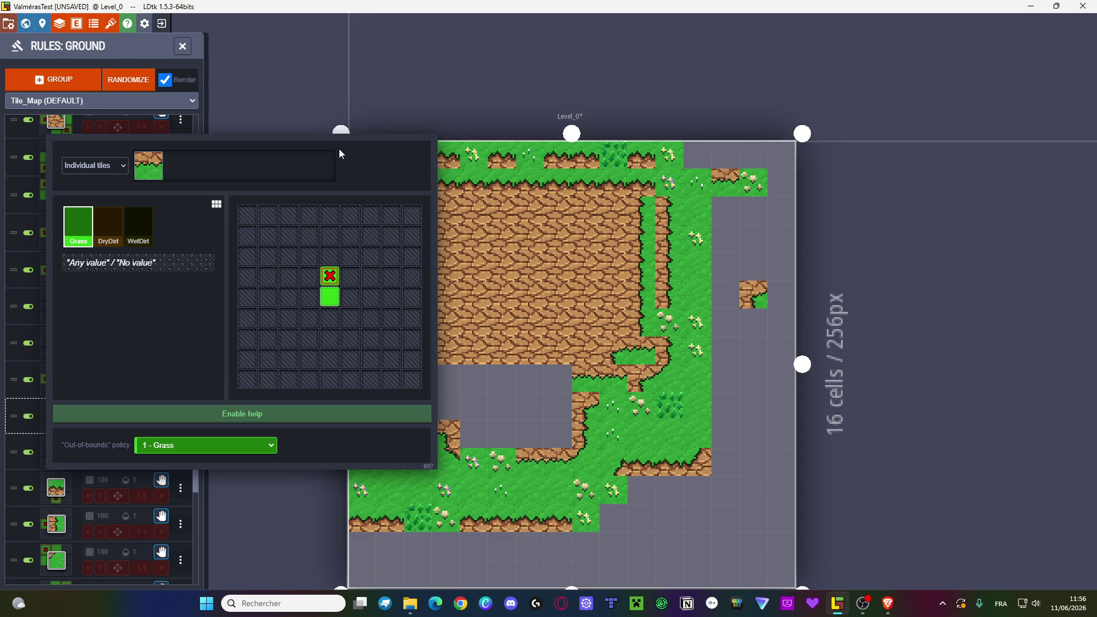
click(57, 109)
scroll(93, 211, up, 3)
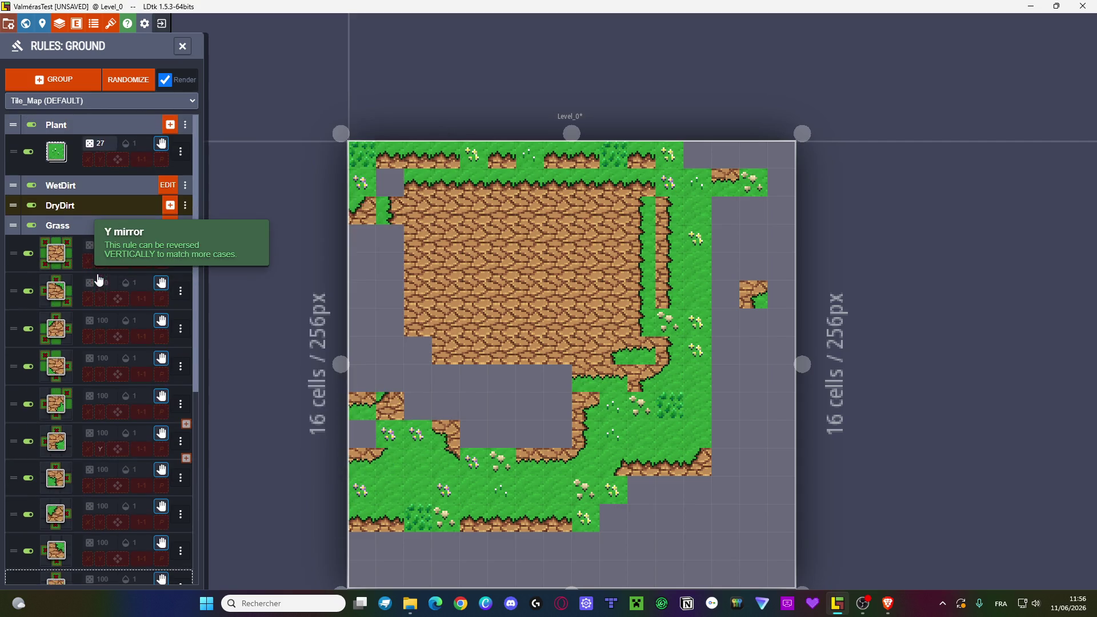
click(56, 225)
click(63, 205)
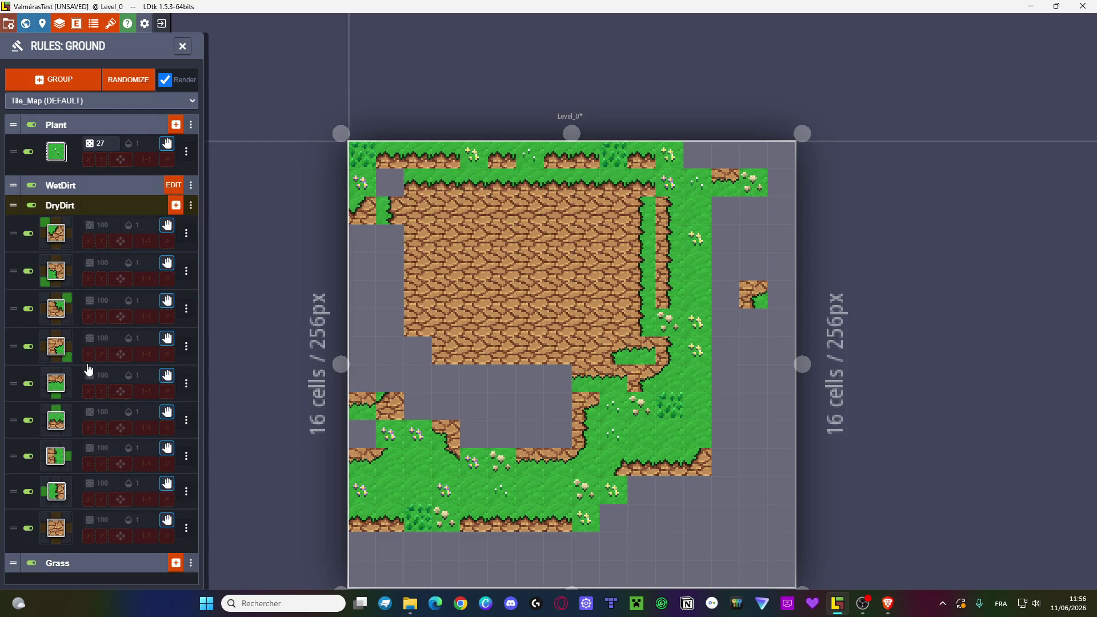
- Give a DryDirt edge rule a new tileset tile and remove its Grass pattern cell
click(56, 490)
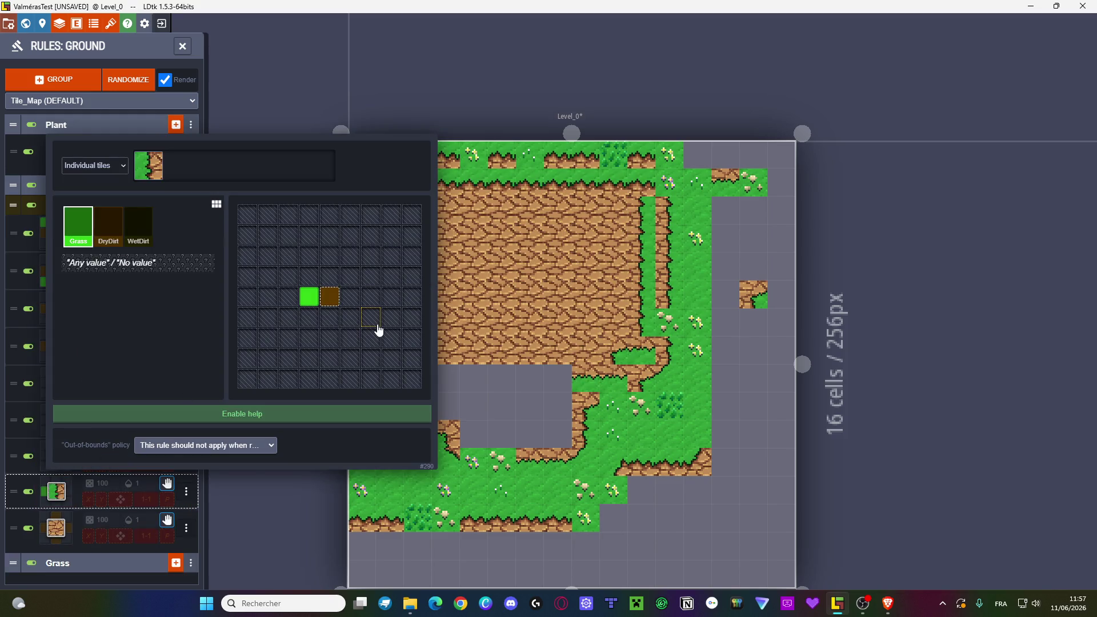
click(152, 266)
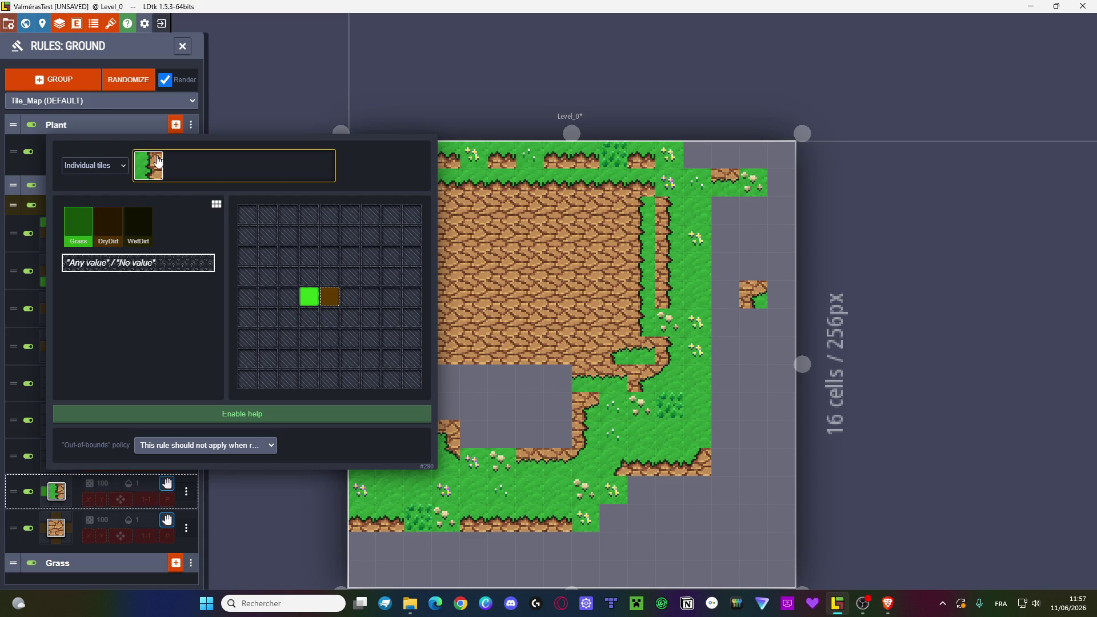
click(160, 165)
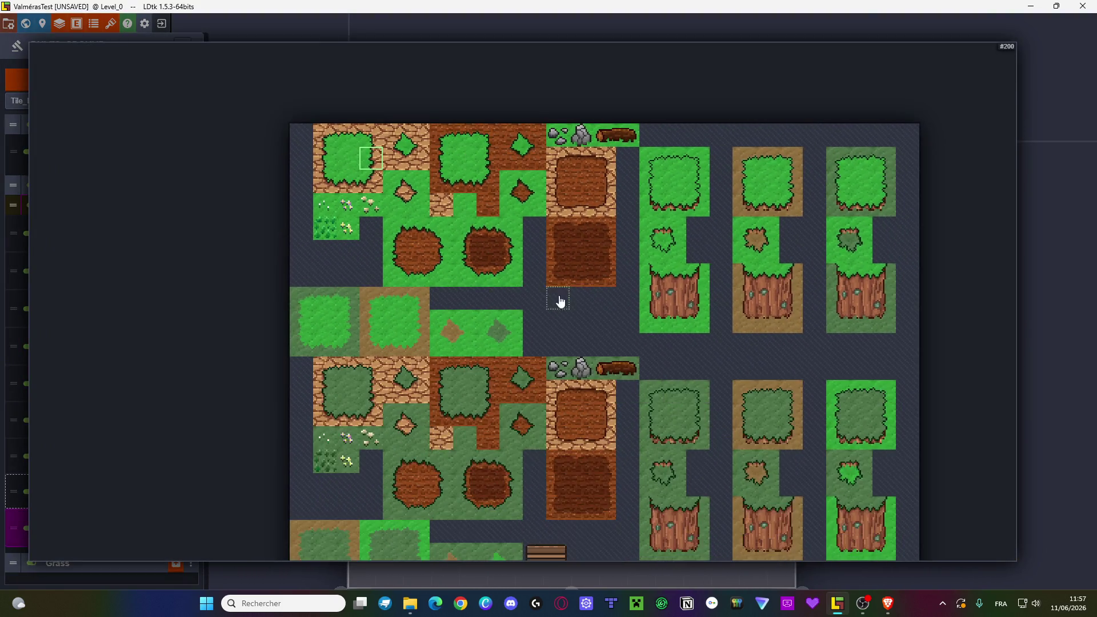
scroll(523, 474, down, 5)
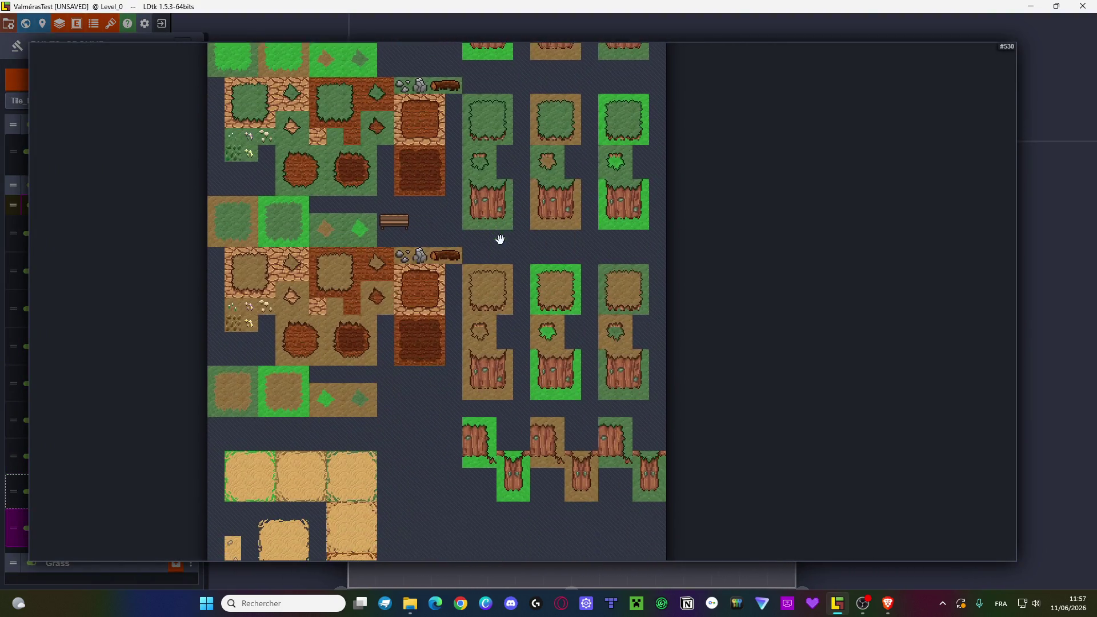
drag(419, 498, 394, 326)
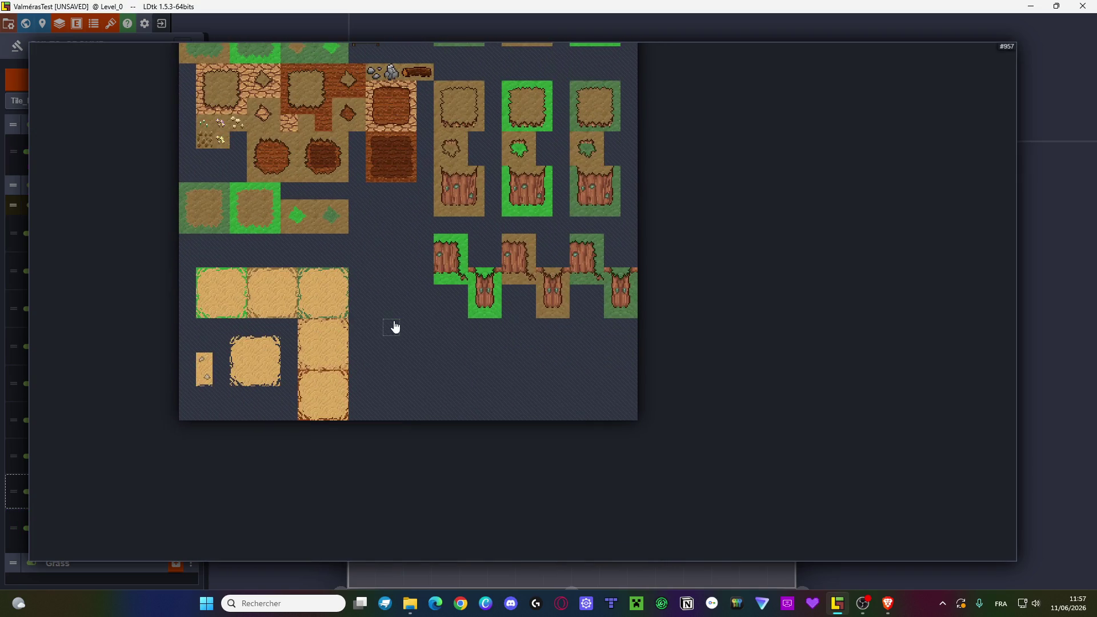
drag(337, 183, 296, 416)
mouse_move(331, 154)
mouse_down()
mouse_move(423, 434)
mouse_move(447, 392)
mouse_move(470, 388)
mouse_up()
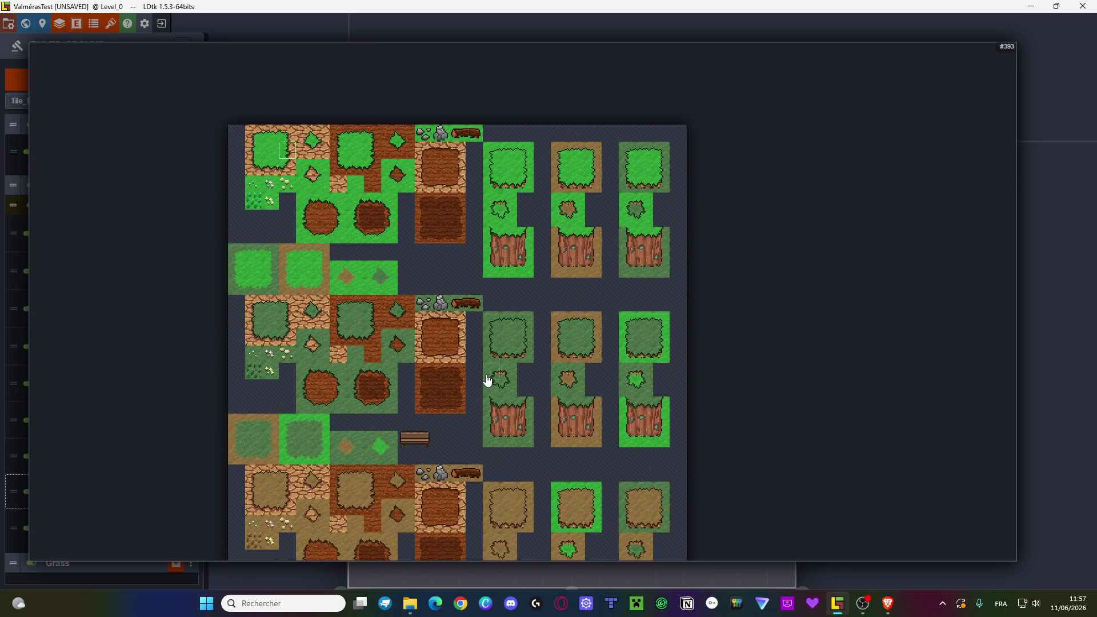
click(487, 381)
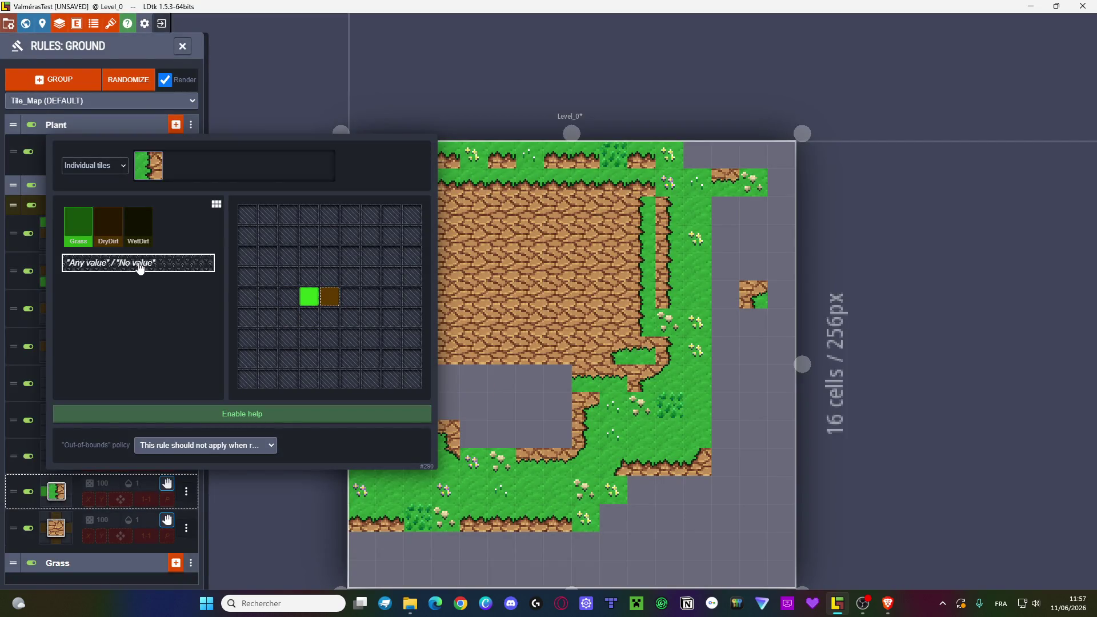
click(312, 299)
key(Escape)
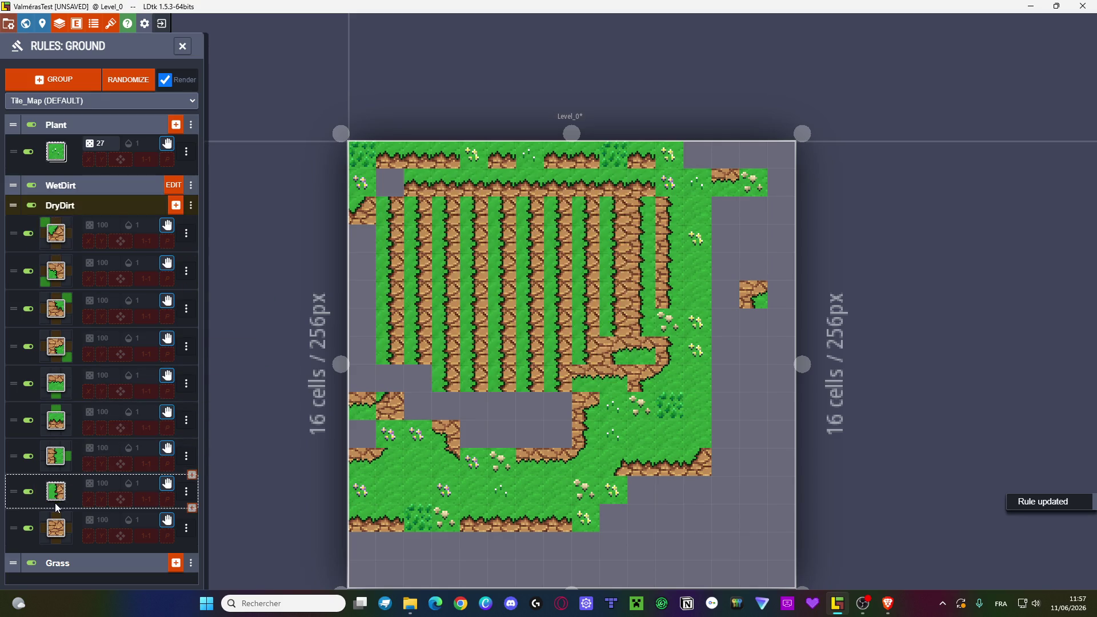
- Toggle the cell left of the rule's centre between Grass and Any value to compare
click(55, 498)
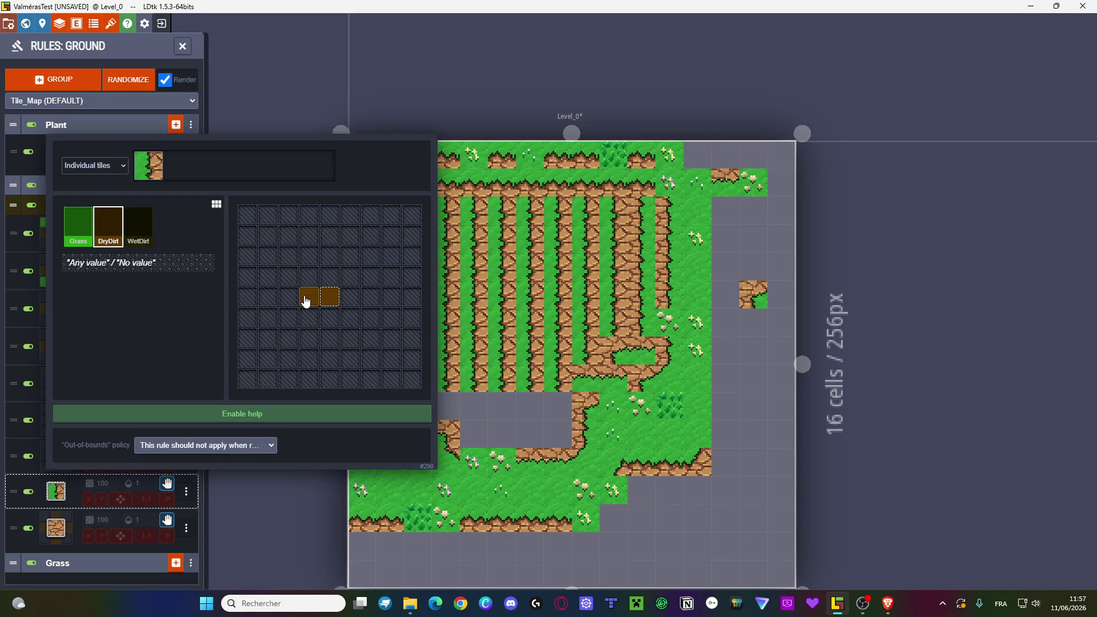
click(77, 231)
click(309, 303)
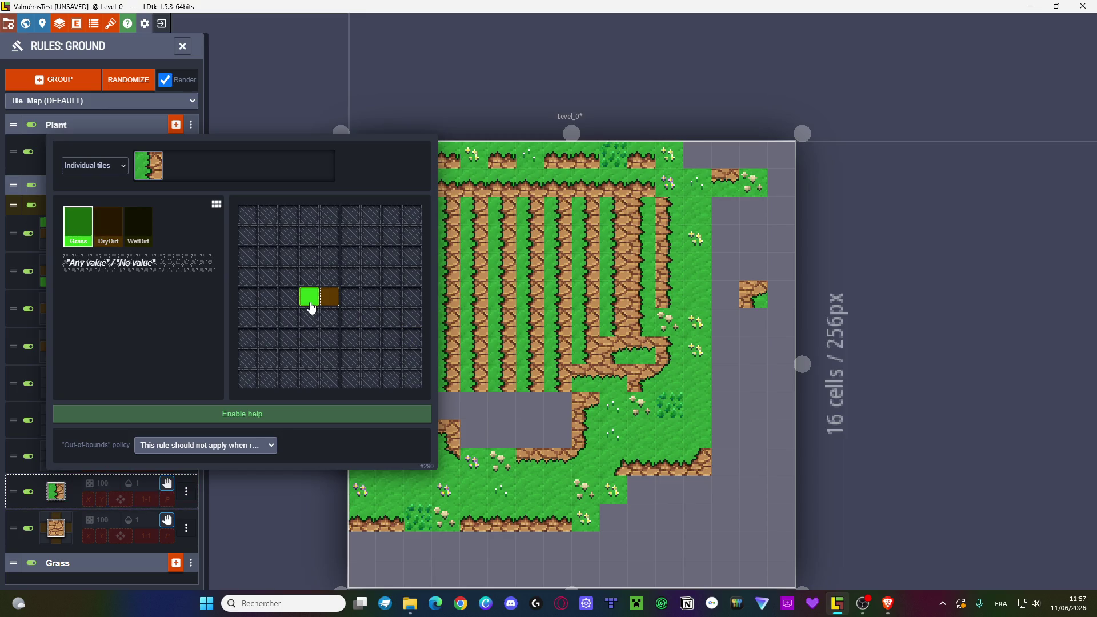
click(165, 263)
click(309, 299)
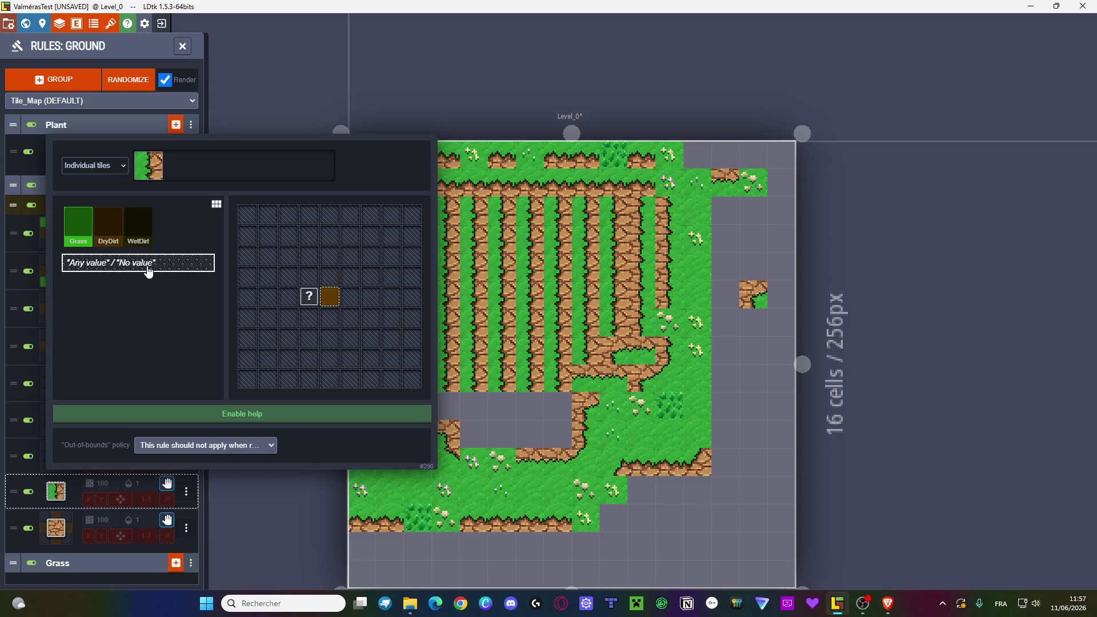
click(77, 229)
click(309, 296)
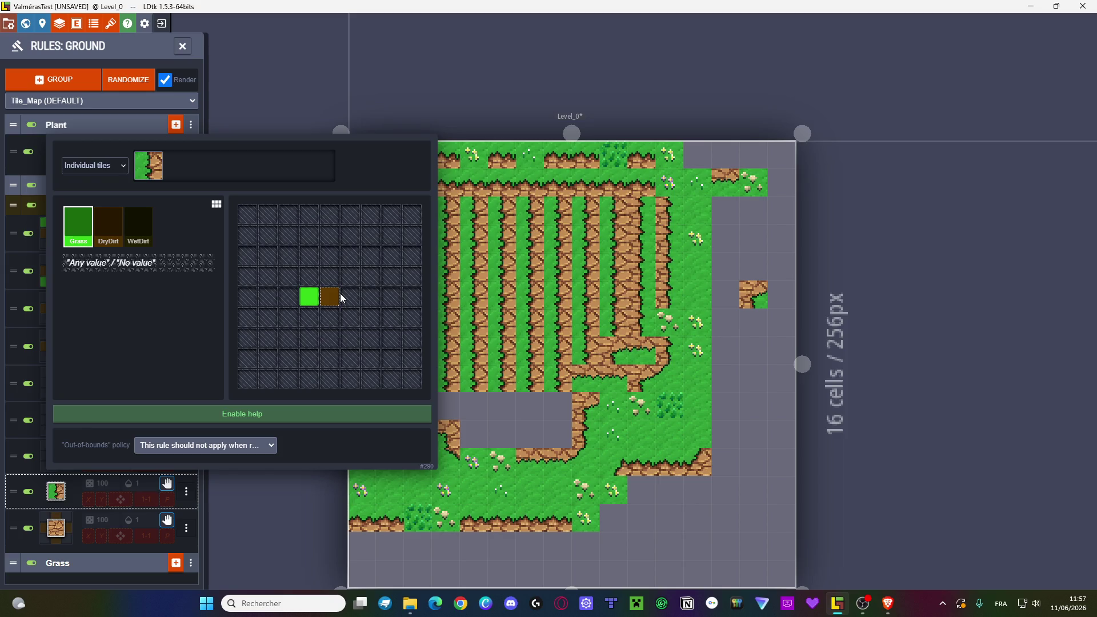
click(149, 263)
click(306, 299)
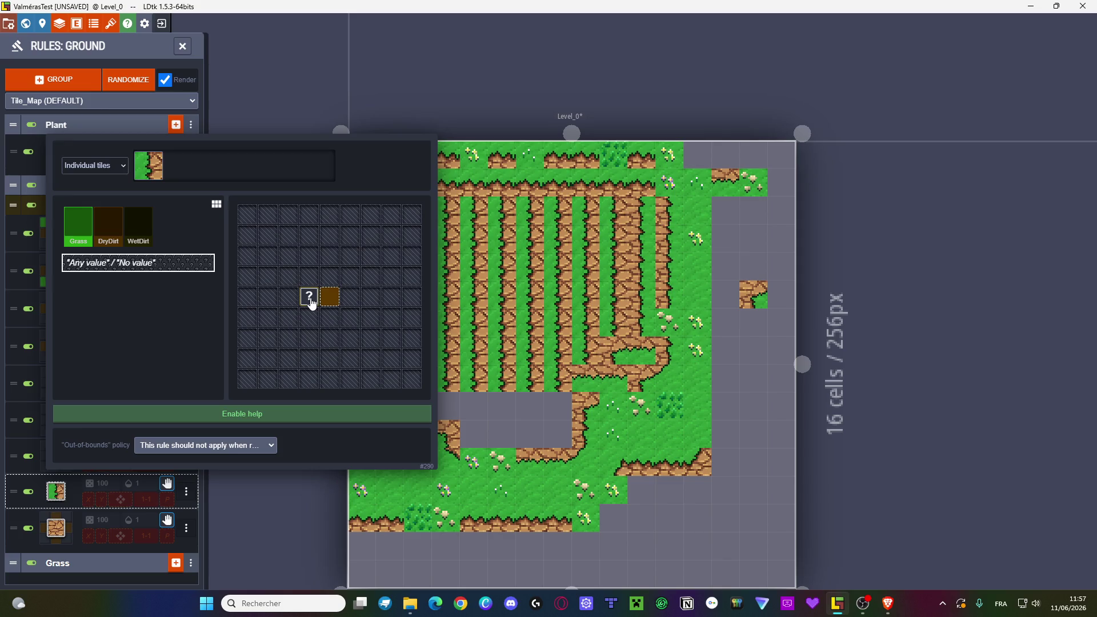
key(Escape)
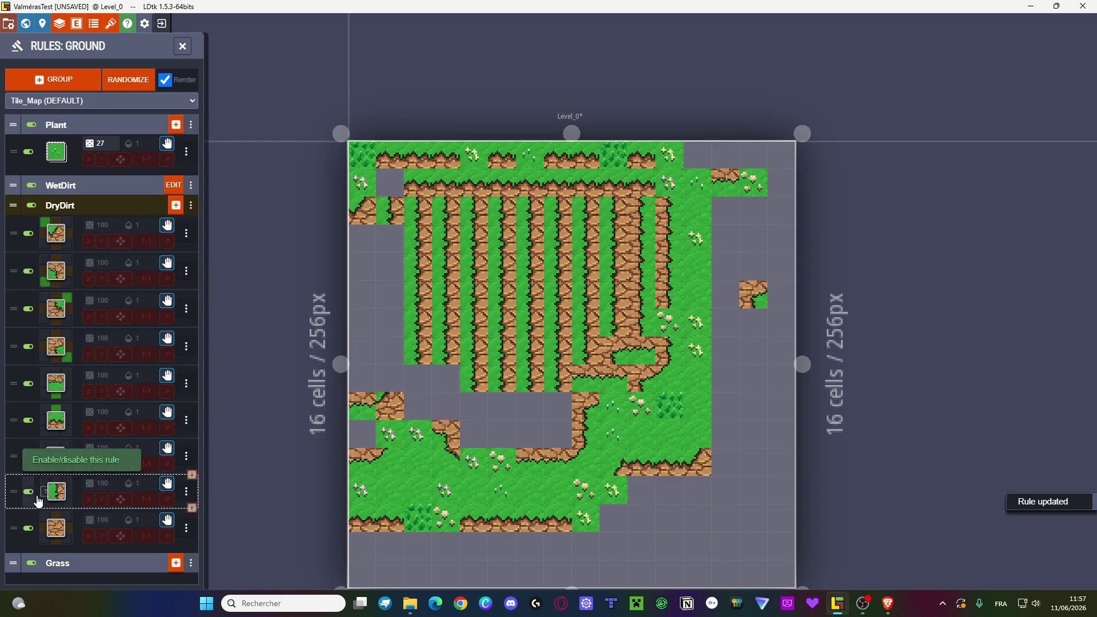
- Set the cell left of centre back to Grass and apply the rule
click(58, 483)
click(77, 226)
click(309, 296)
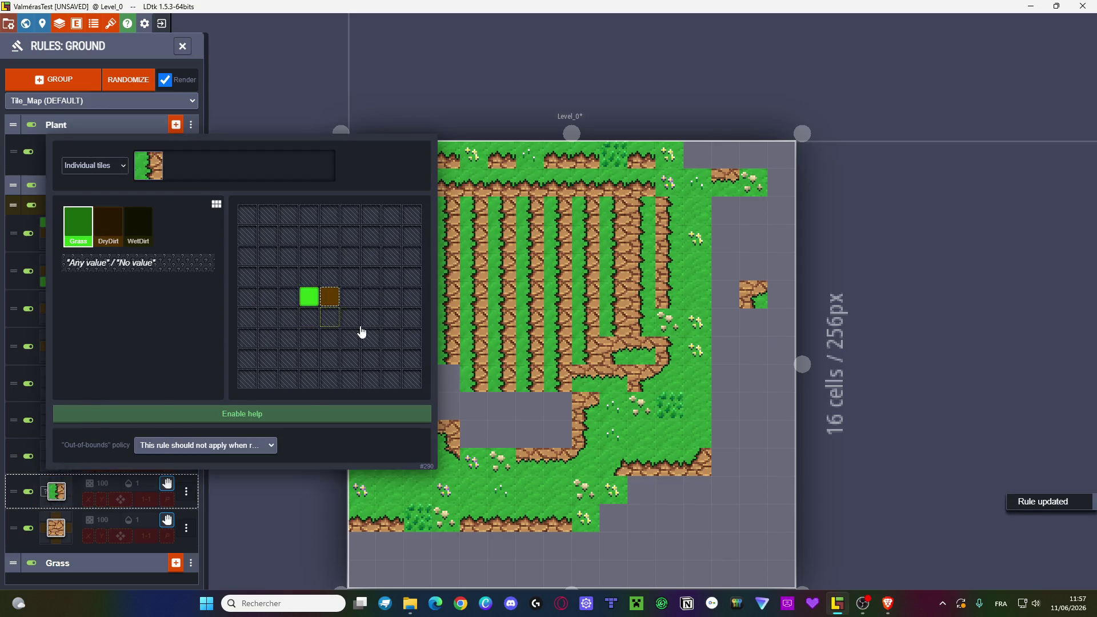
key(Escape)
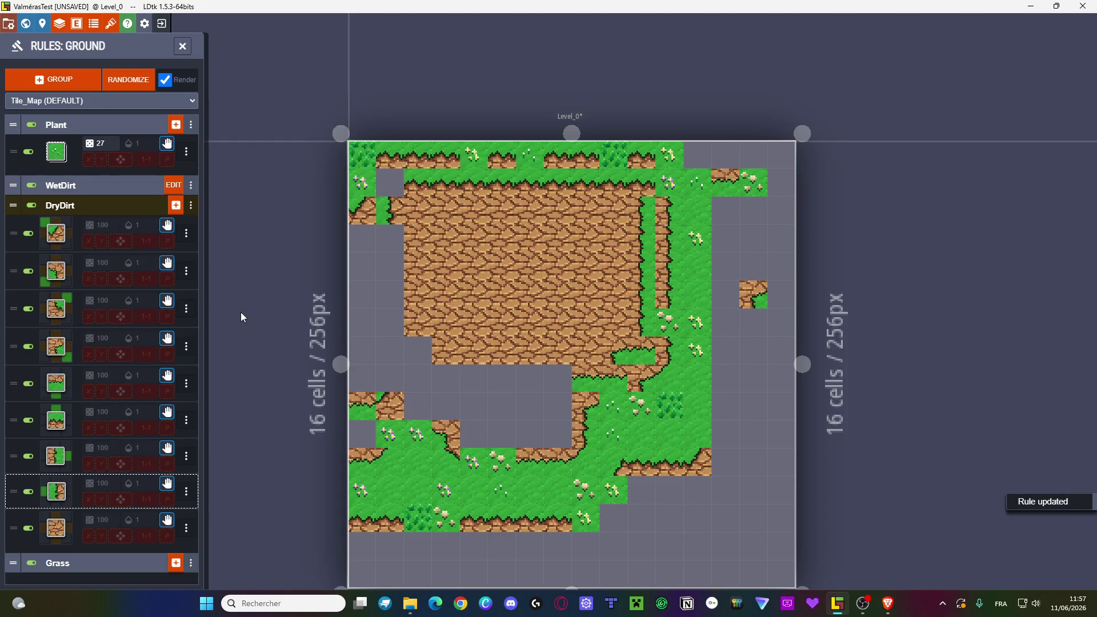
- Delete eight DryDirt edge rules one after another through each rule's action menu
click(186, 233)
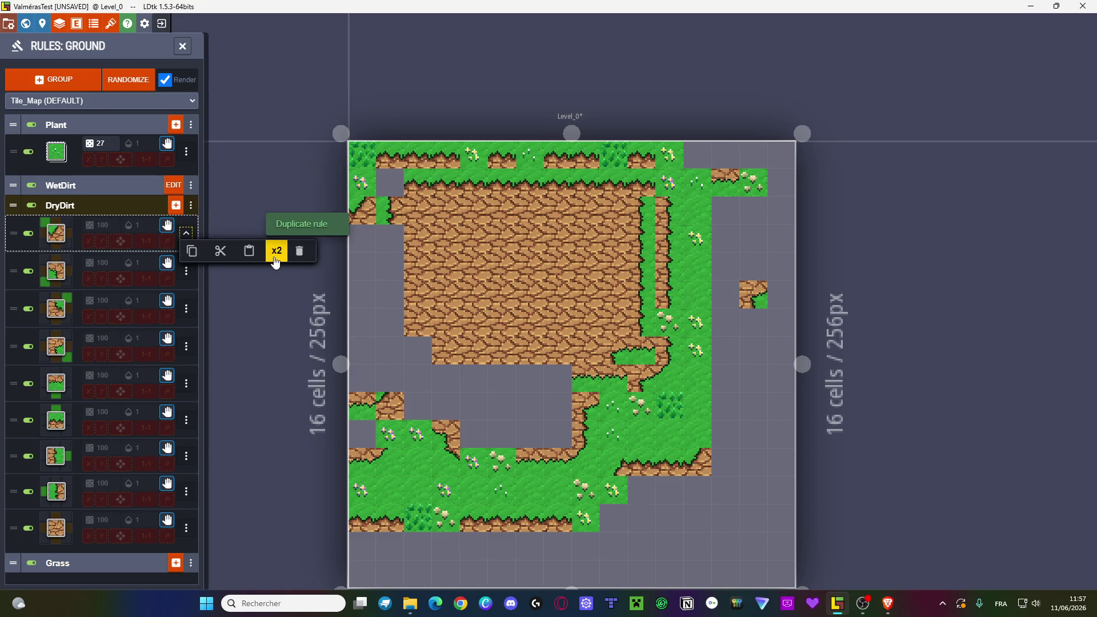
click(299, 250)
click(189, 238)
click(299, 250)
click(186, 233)
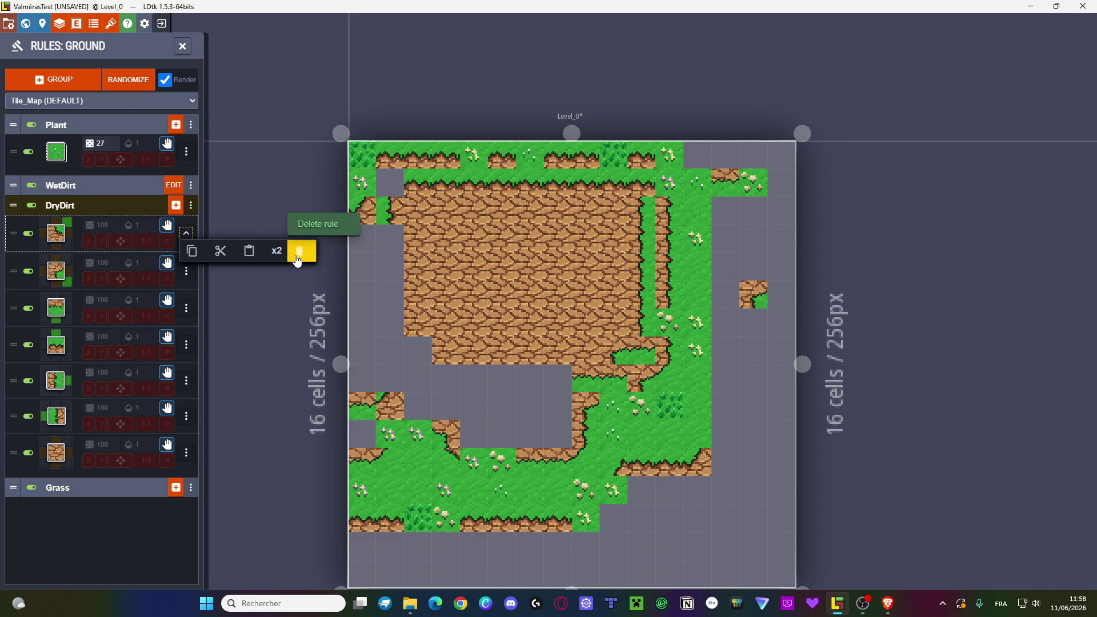
click(305, 260)
click(186, 233)
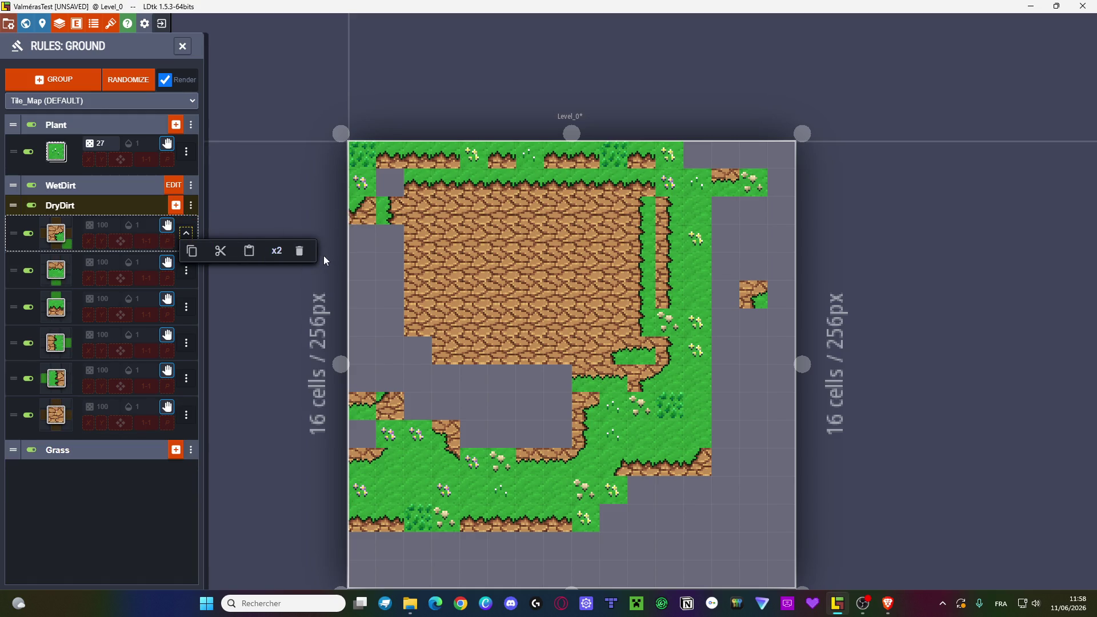
click(301, 254)
click(189, 234)
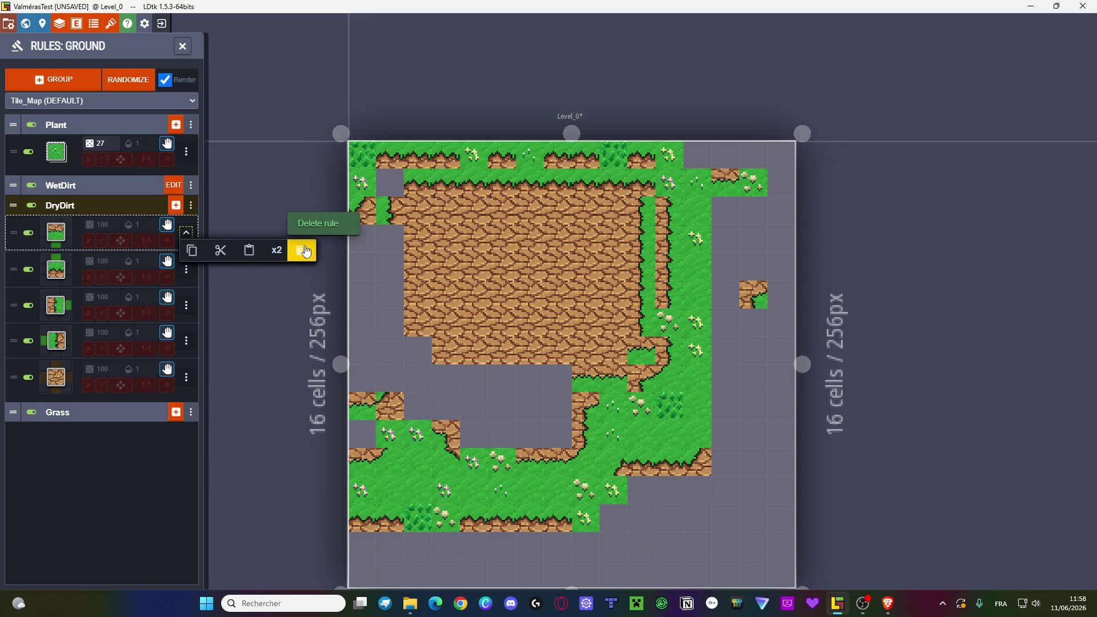
click(301, 251)
click(187, 232)
click(306, 260)
click(186, 232)
click(301, 251)
click(191, 234)
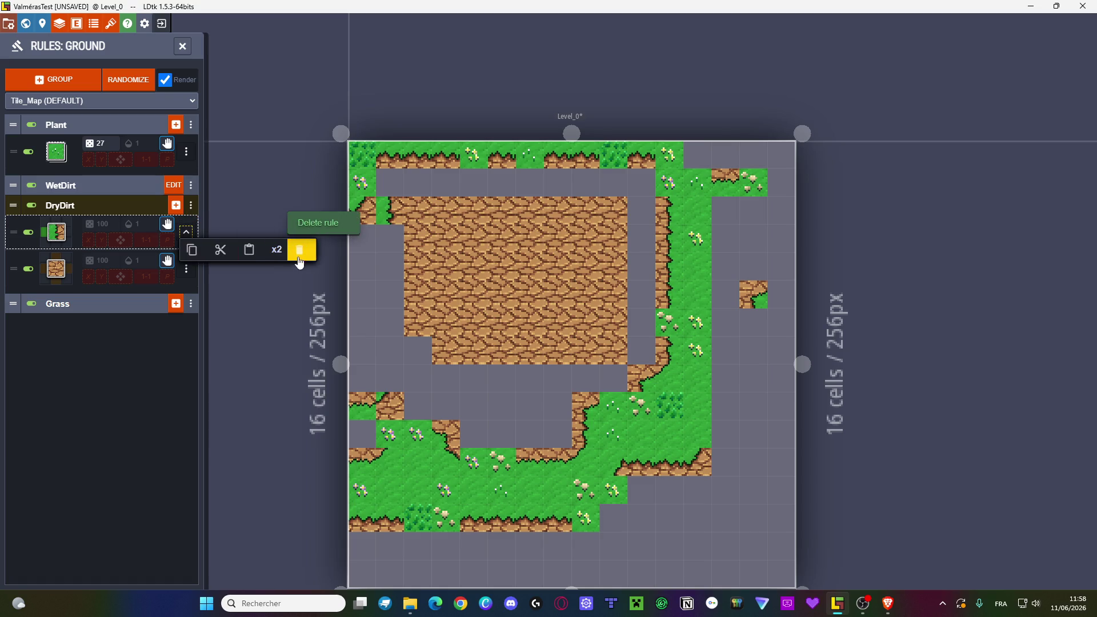
click(306, 255)
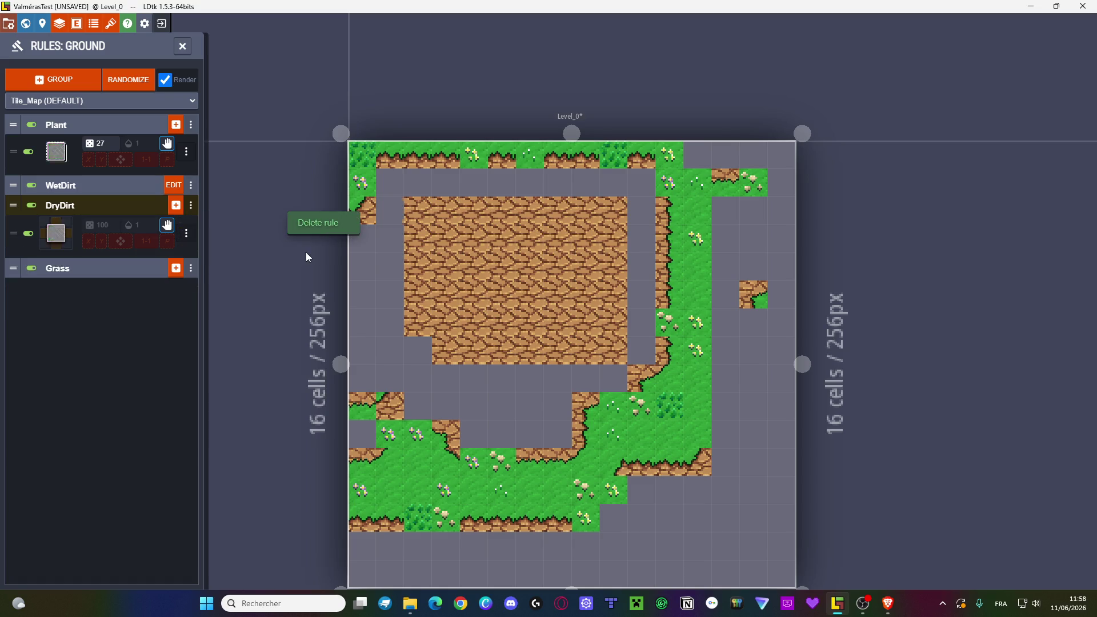
- Clear the centre and three neighbouring DryDirt cells from the plain dirt rule's pattern
click(54, 242)
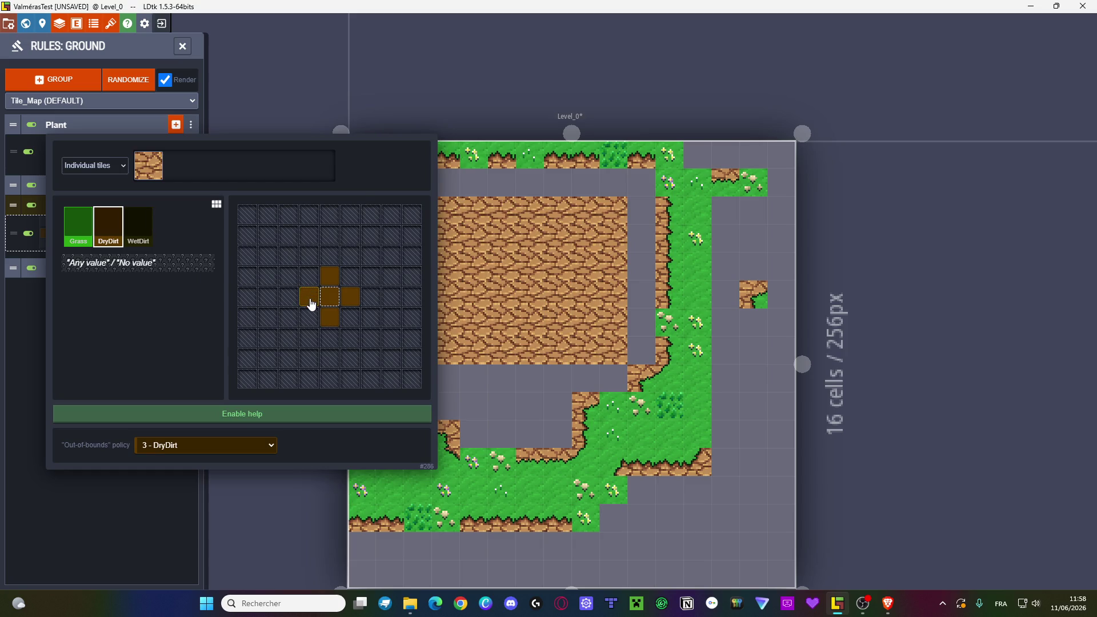
click(329, 276)
click(350, 296)
click(331, 317)
click(330, 296)
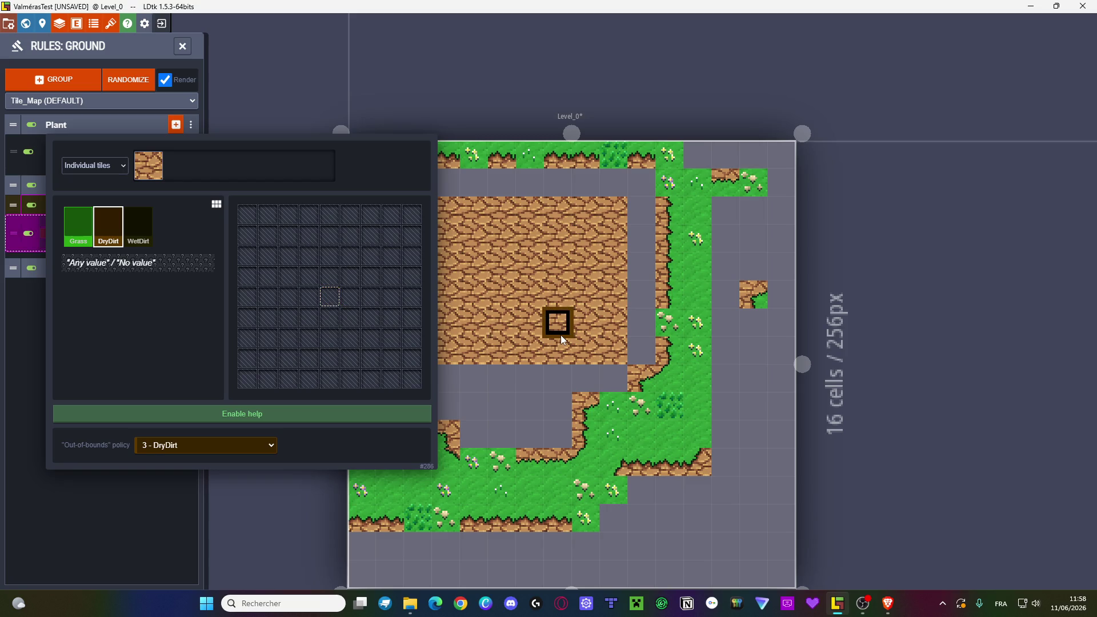
key(Escape)
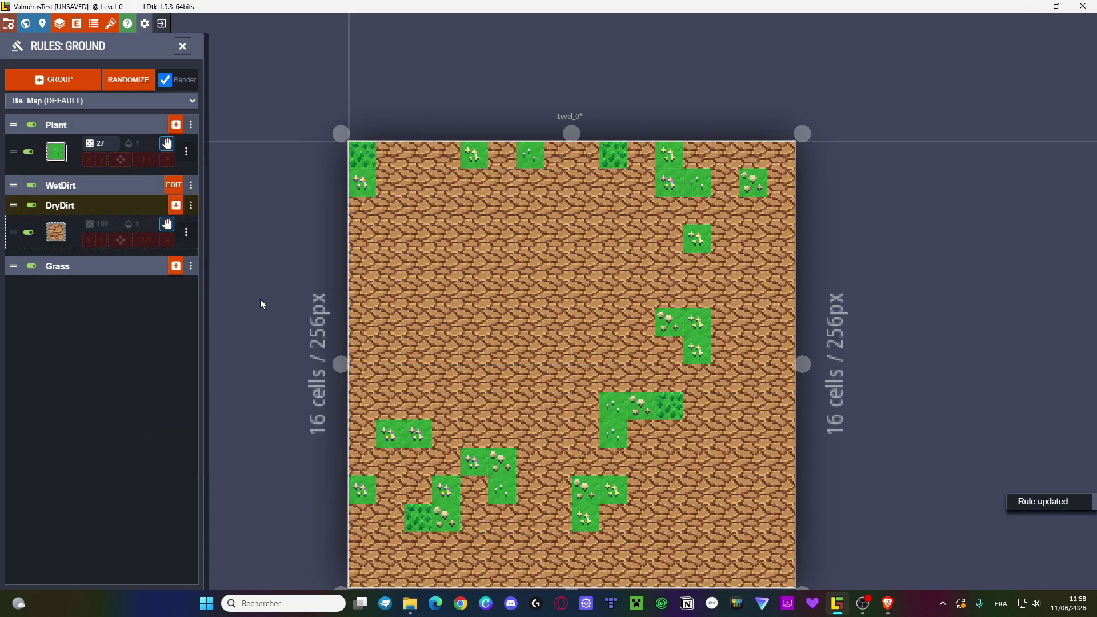
- Add a Grass cell to the rule, then paint DryDirt into the level's left-side gaps
click(59, 235)
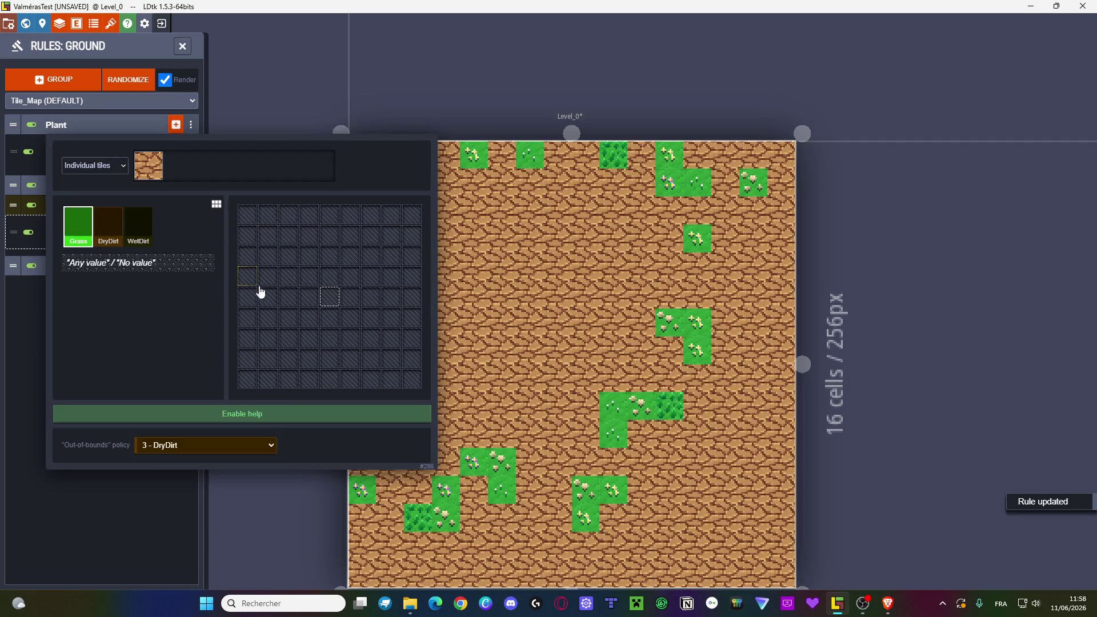
click(324, 298)
click(108, 226)
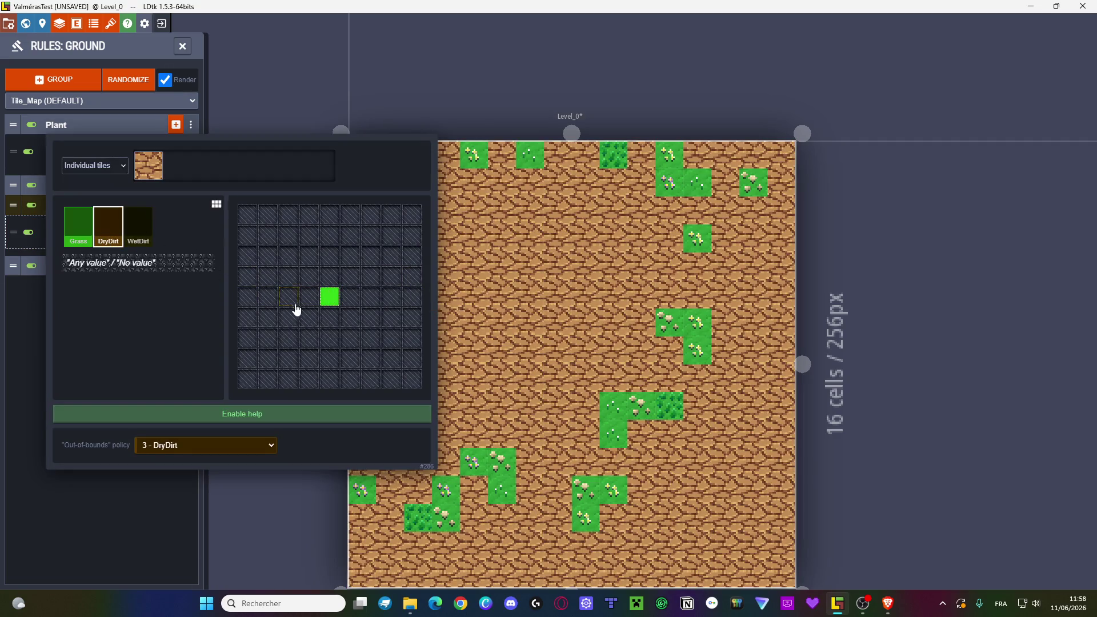
key(Escape)
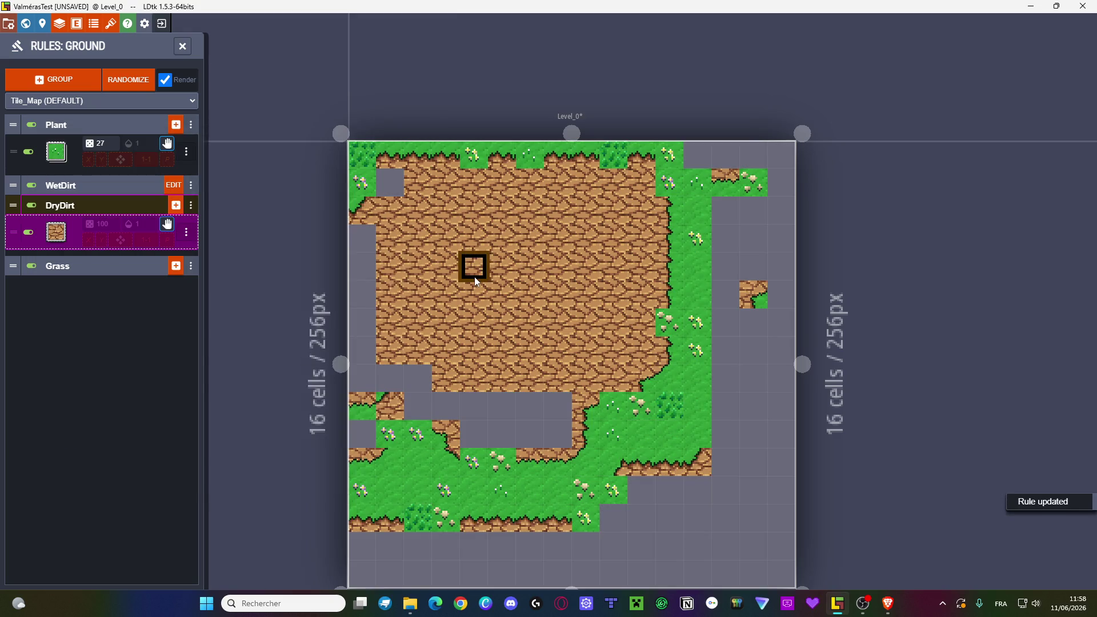
mouse_move(532, 409)
mouse_down()
mouse_move(415, 387)
mouse_move(364, 331)
mouse_move(391, 186)
mouse_up()
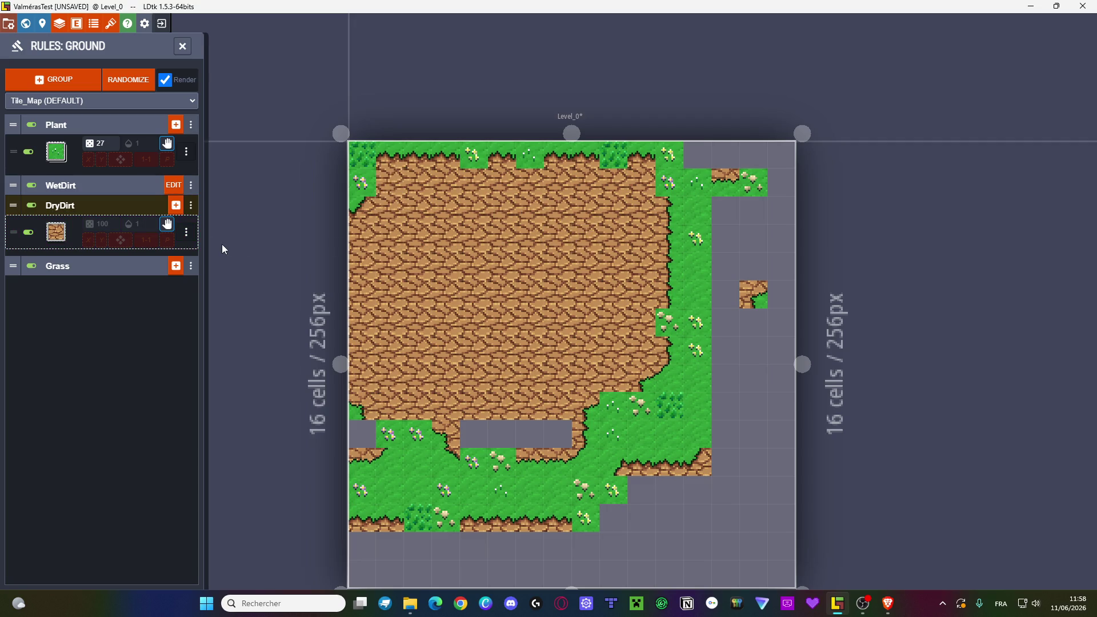
click(102, 210)
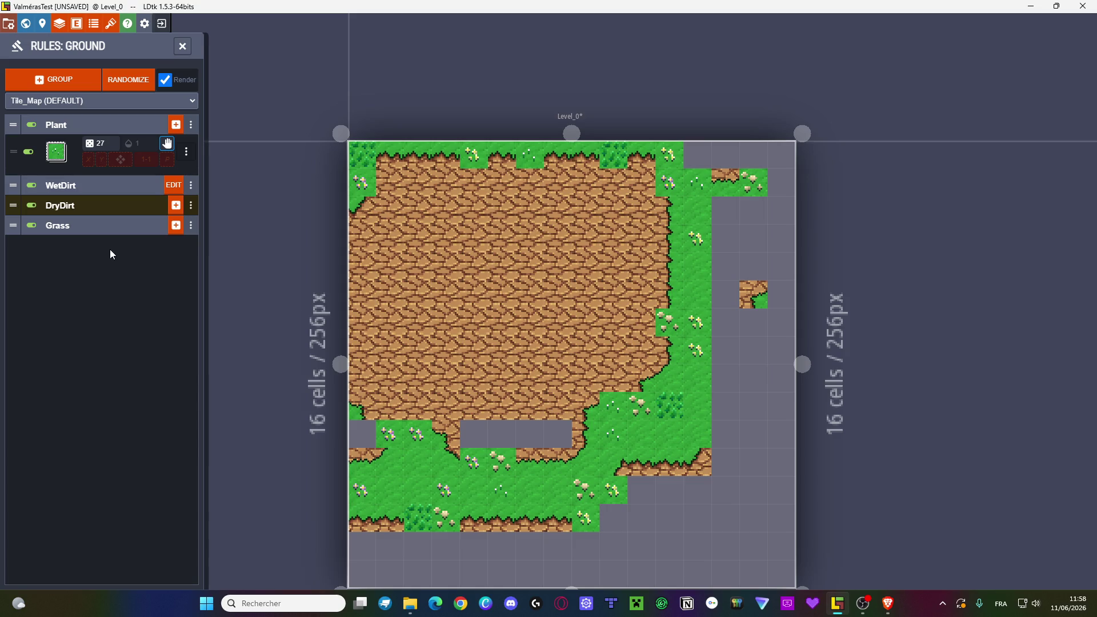
- Add a DryDirt rule — DryDirt left, Any centre, Grass right — using the dirt-to-grass edge tile, then begin another
mouse_move(136, 239)
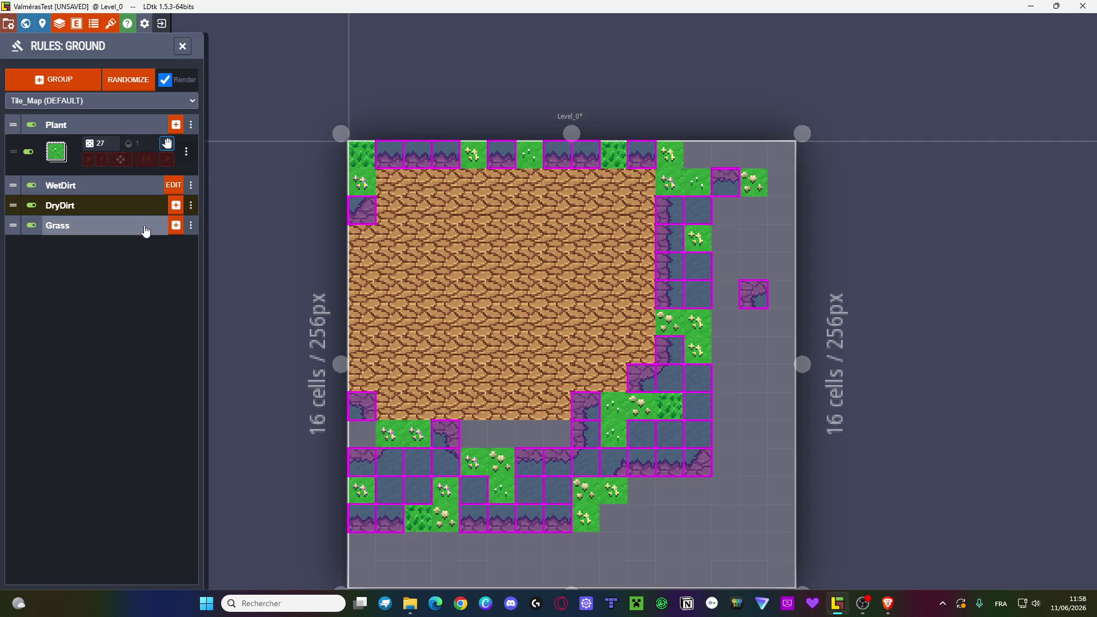
click(91, 209)
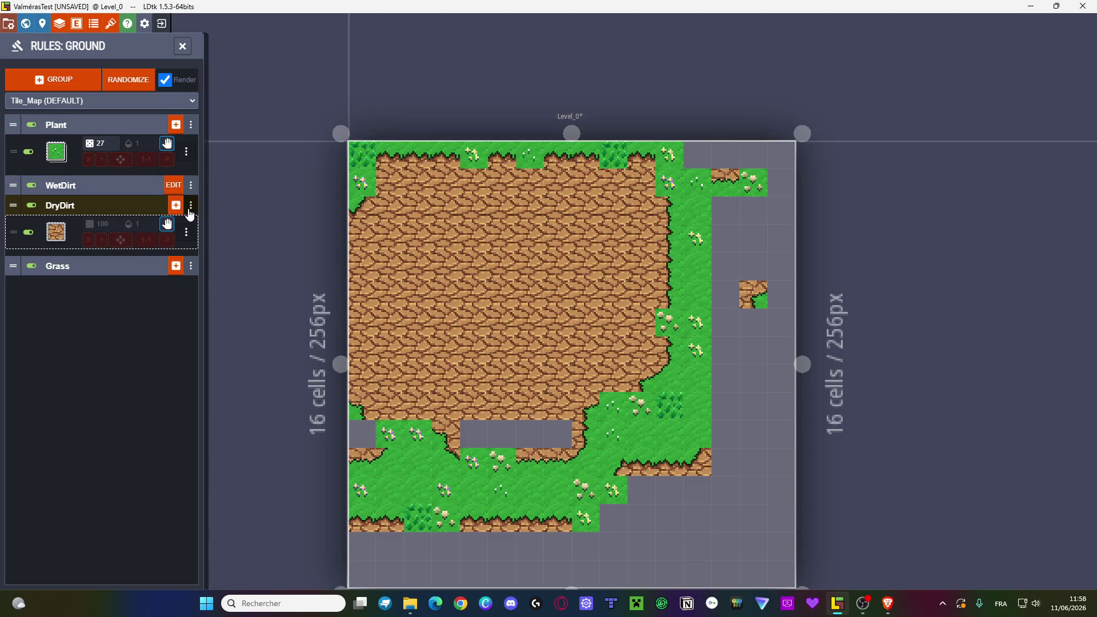
click(191, 210)
click(175, 206)
click(350, 292)
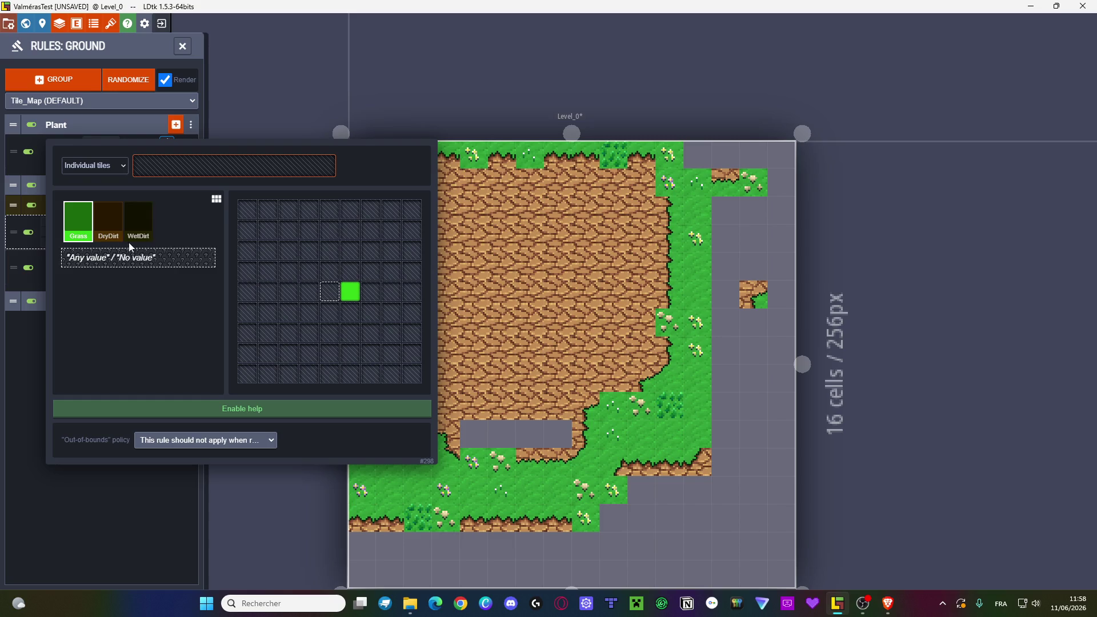
click(122, 236)
click(309, 292)
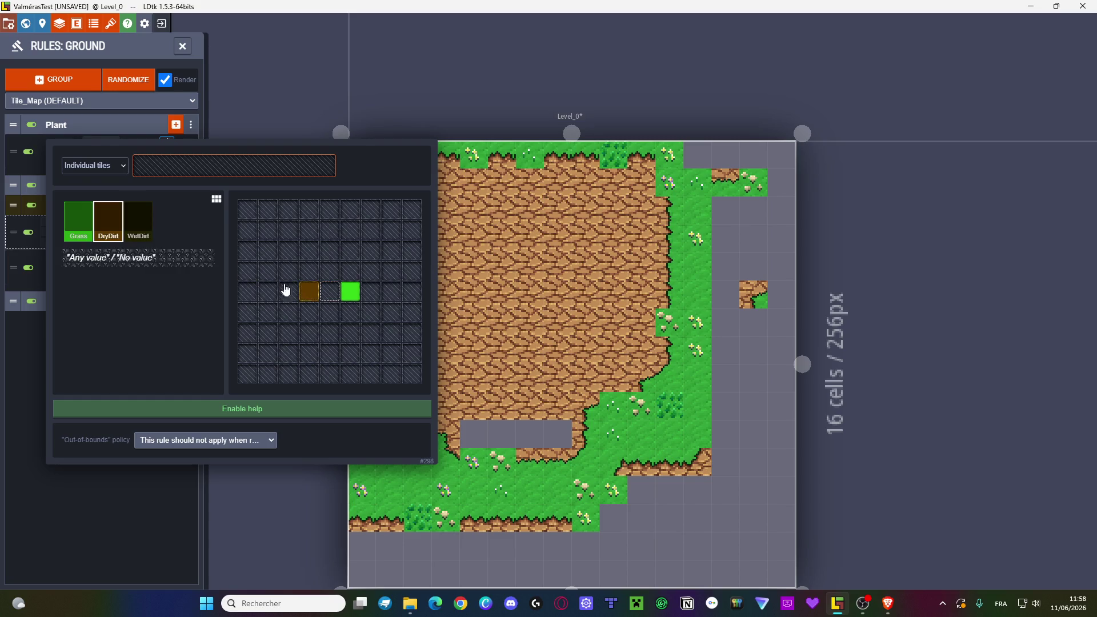
click(331, 294)
click(157, 268)
click(329, 292)
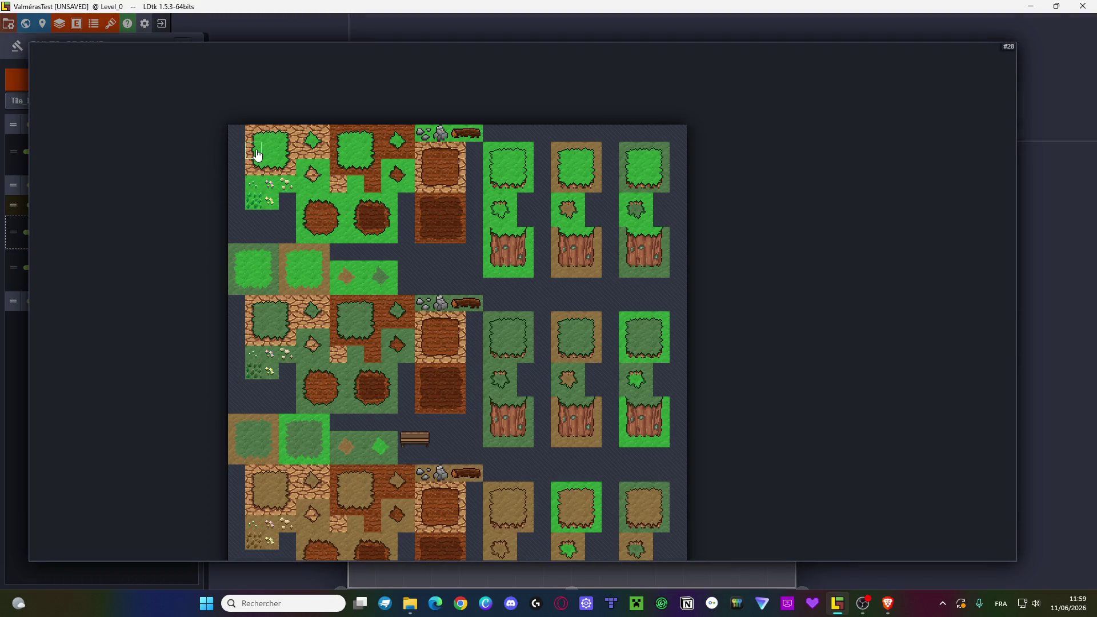
click(362, 194)
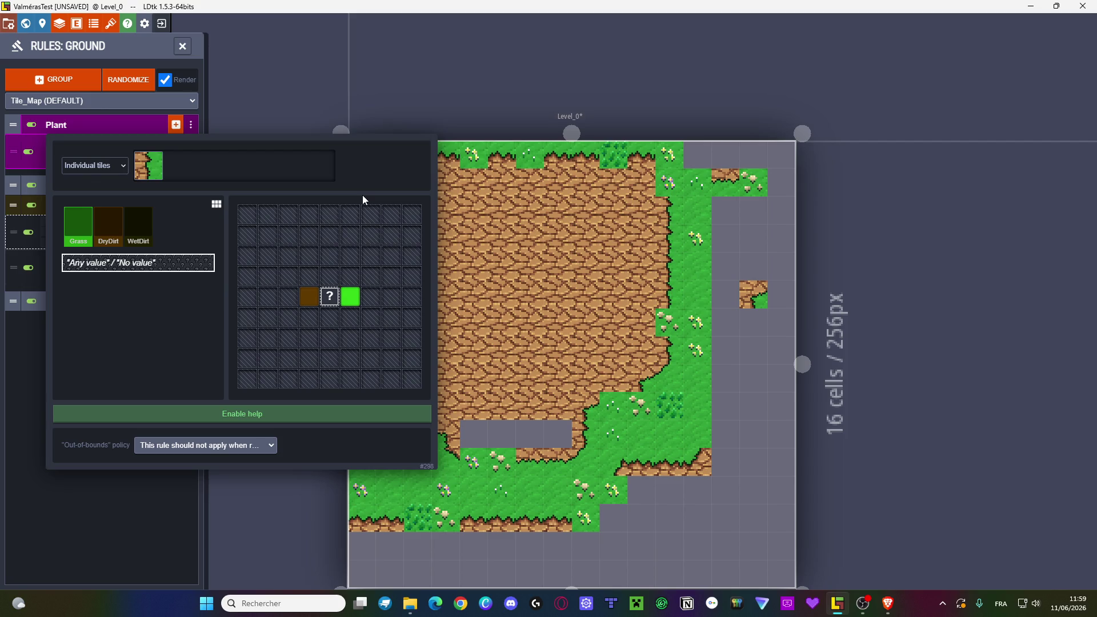
key(Escape)
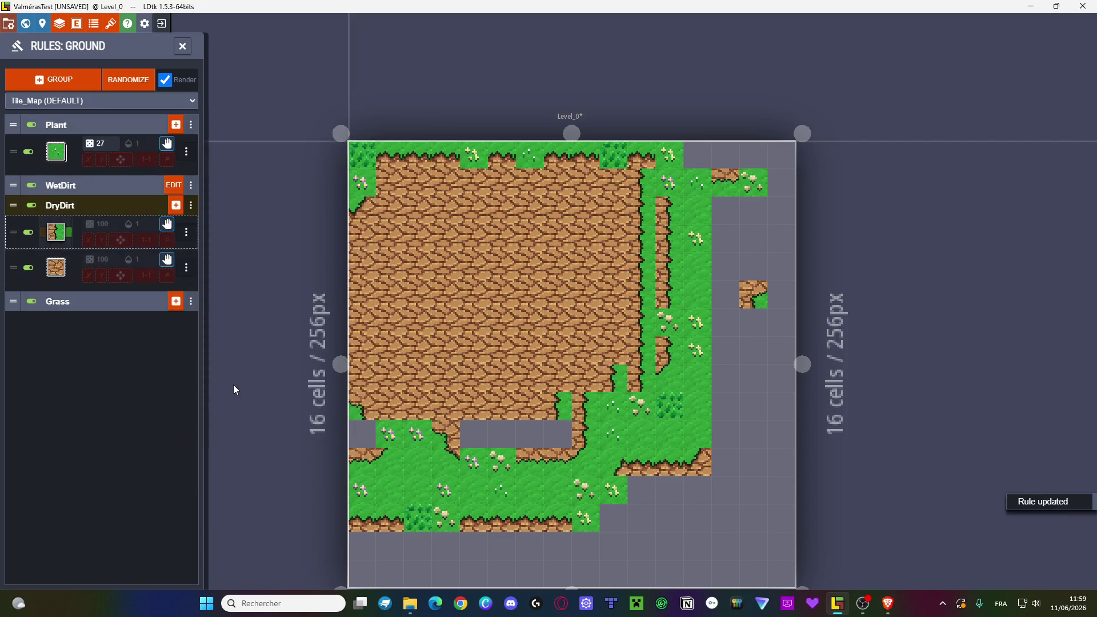
click(175, 206)
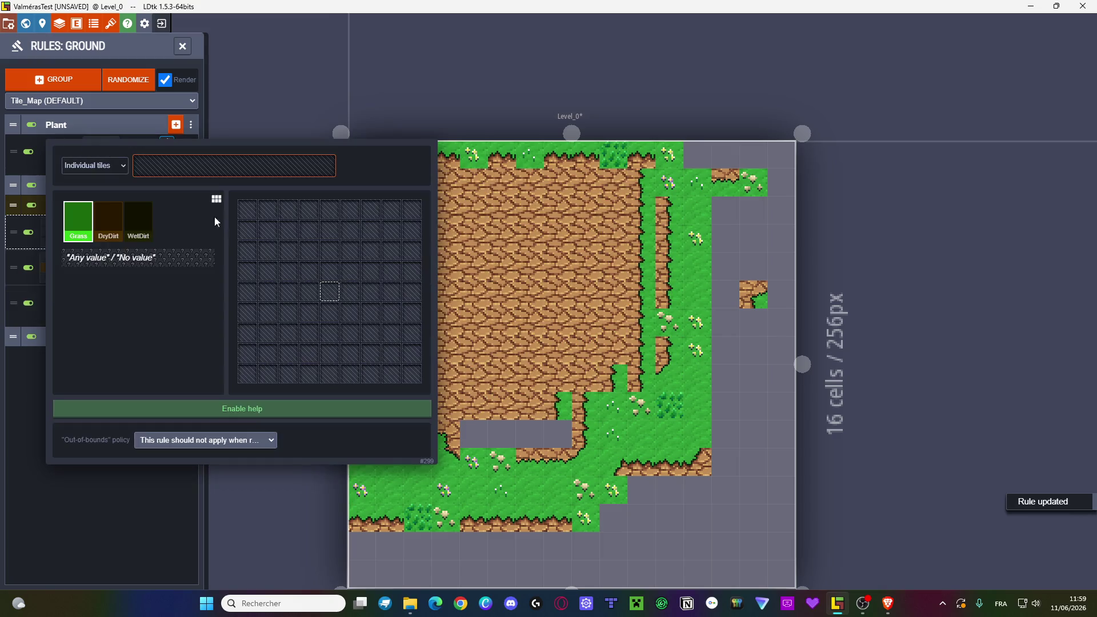
- Finish a DryDirt rule: Any-value centre, Grass left, DryDirt right, grass-to-dirt edge tile
click(171, 259)
click(311, 291)
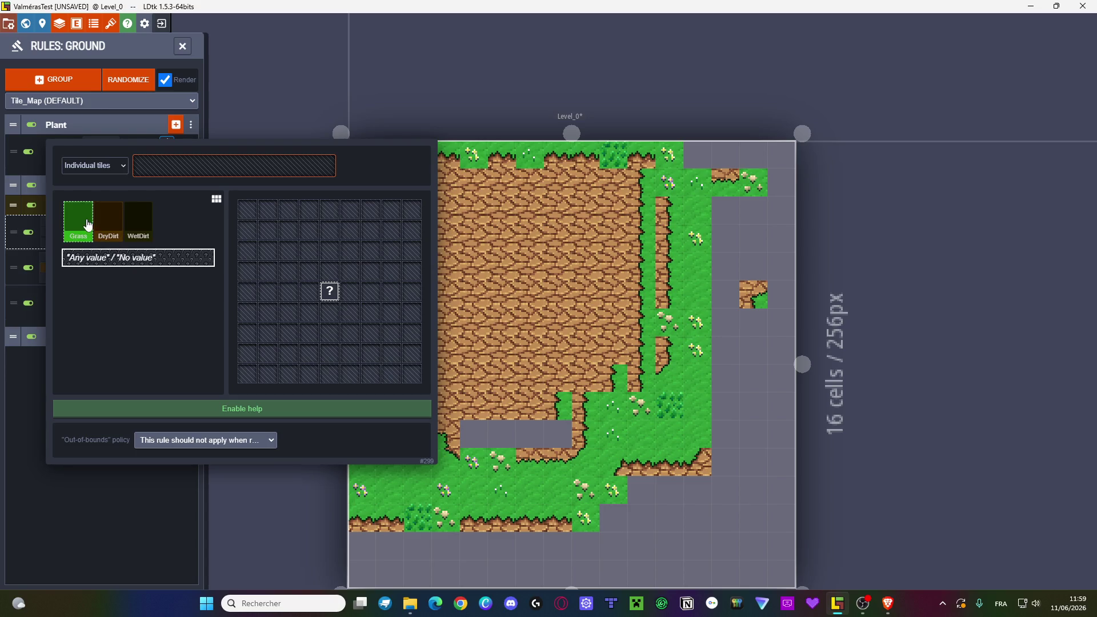
click(78, 220)
click(309, 291)
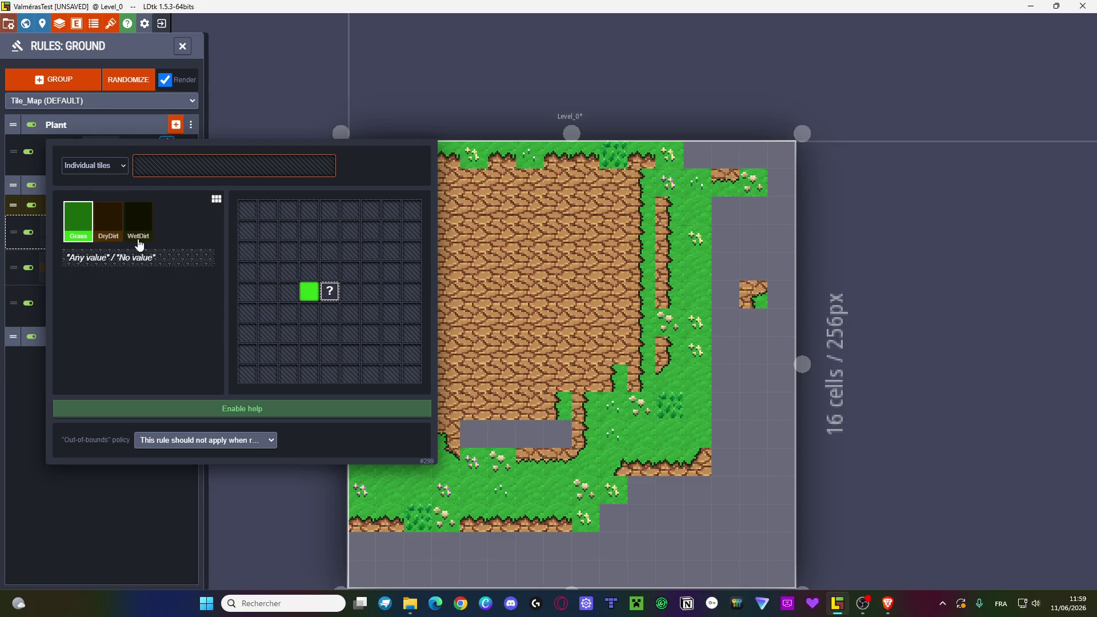
click(108, 220)
click(350, 291)
click(245, 180)
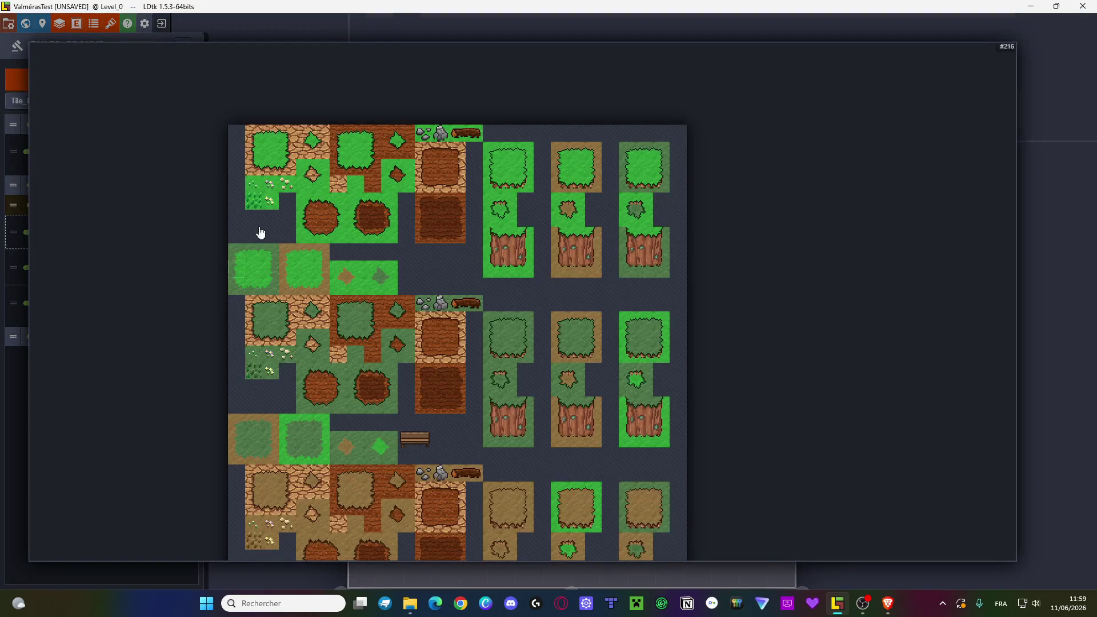
click(293, 157)
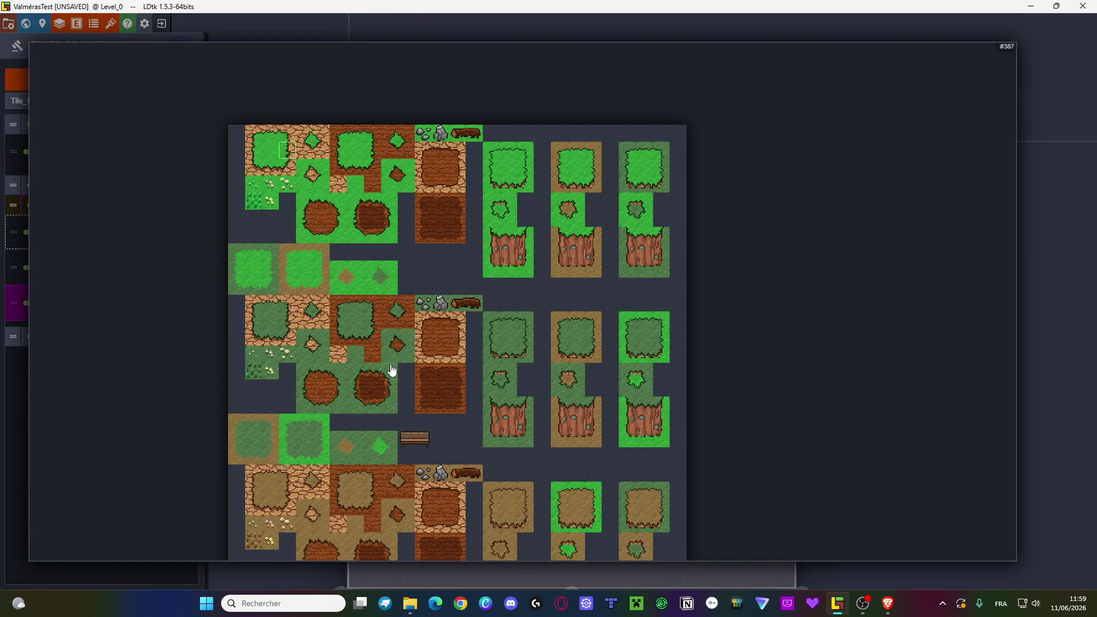
key(Escape)
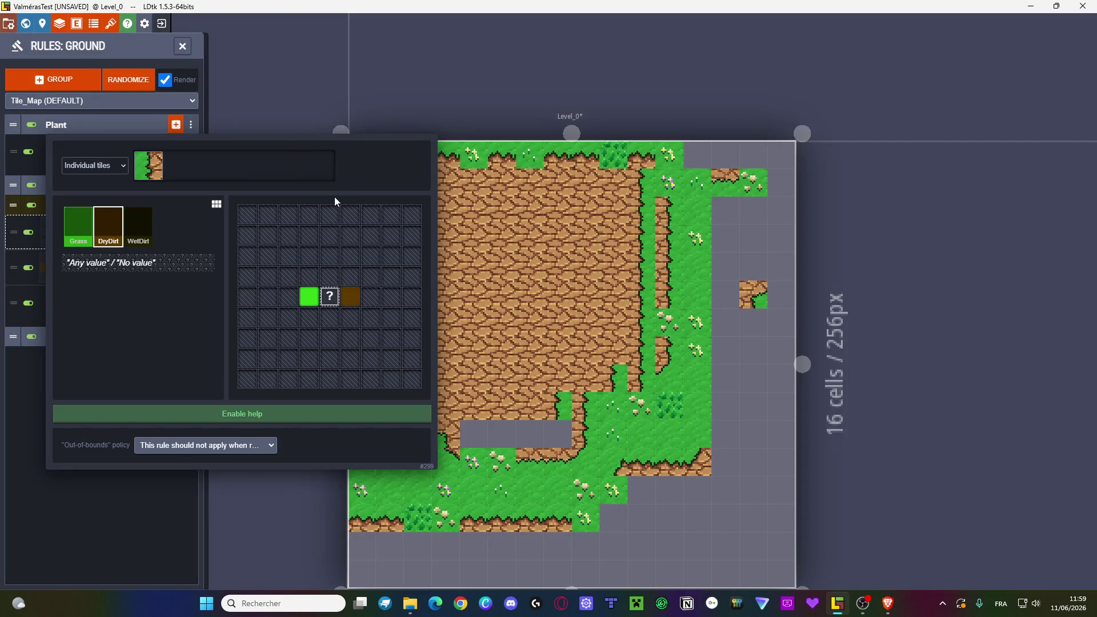
key(Escape)
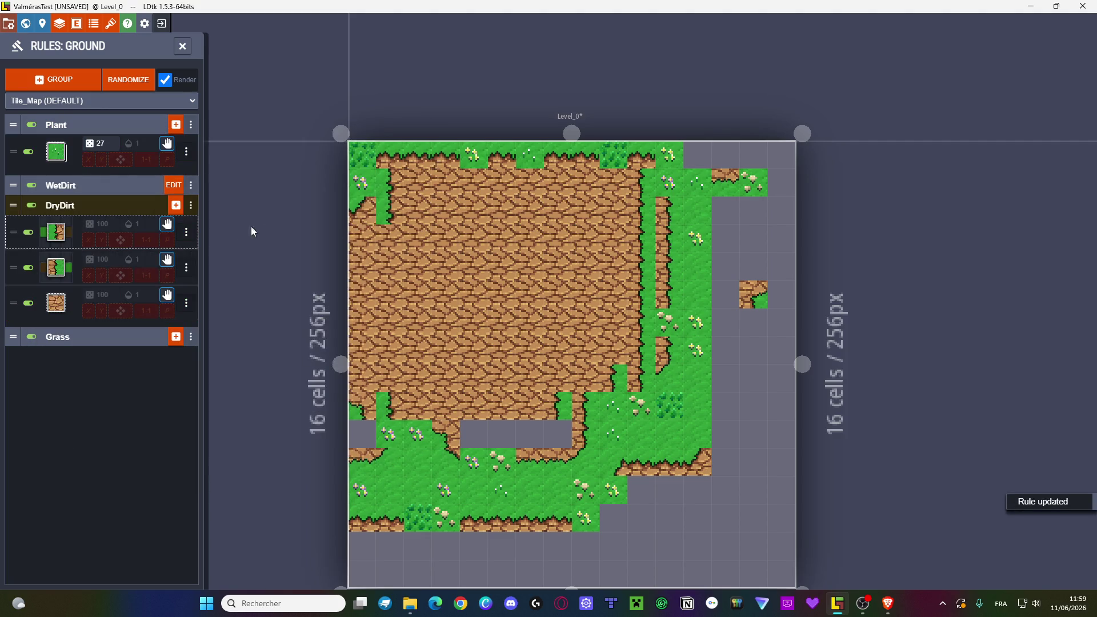
- Add a DryDirt rule with Grass above, DryDirt below and the grass-topped dirt edge tile
click(175, 206)
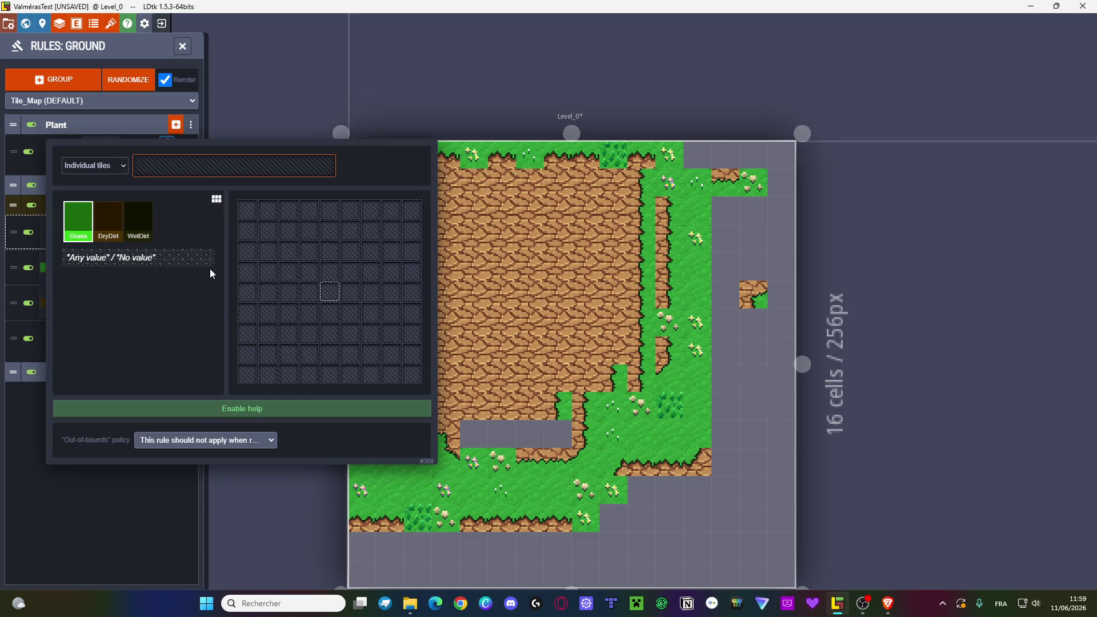
click(330, 271)
click(108, 226)
click(330, 312)
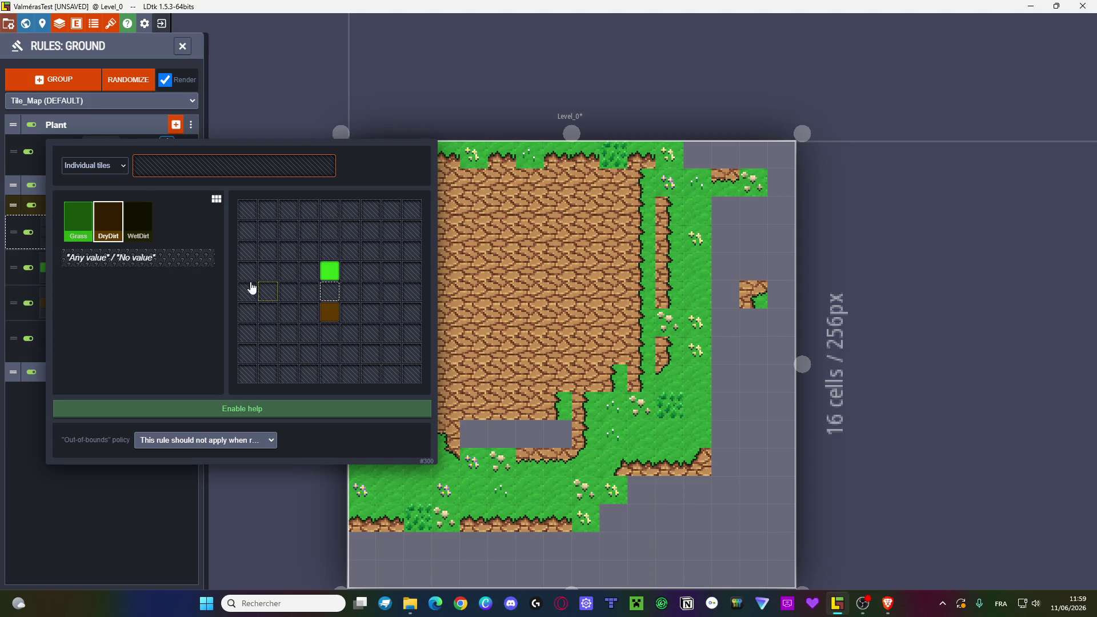
click(336, 293)
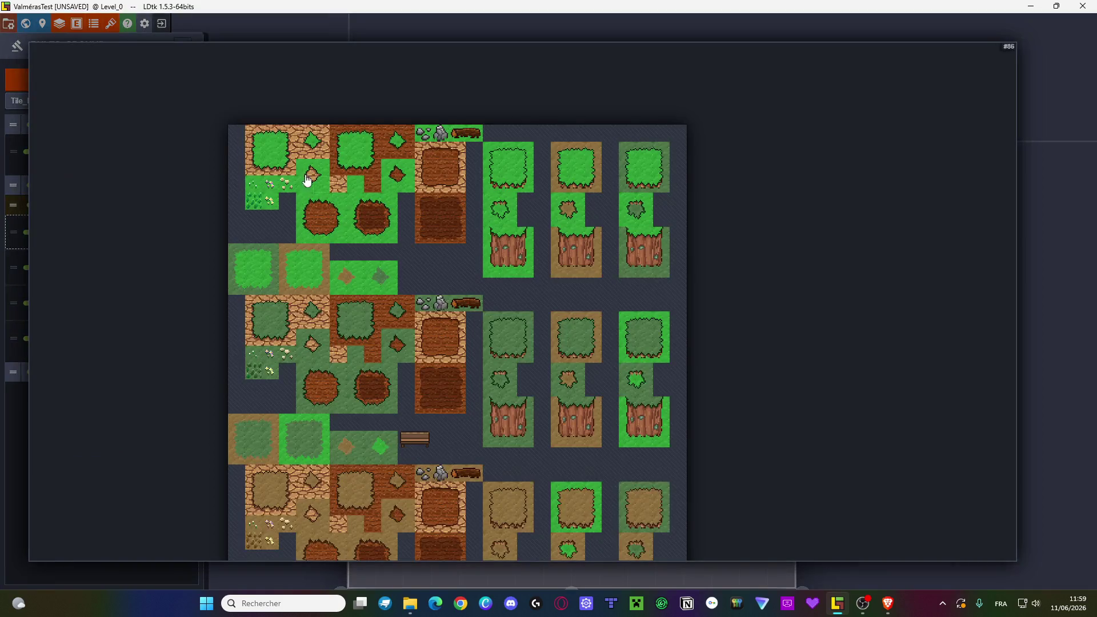
click(575, 176)
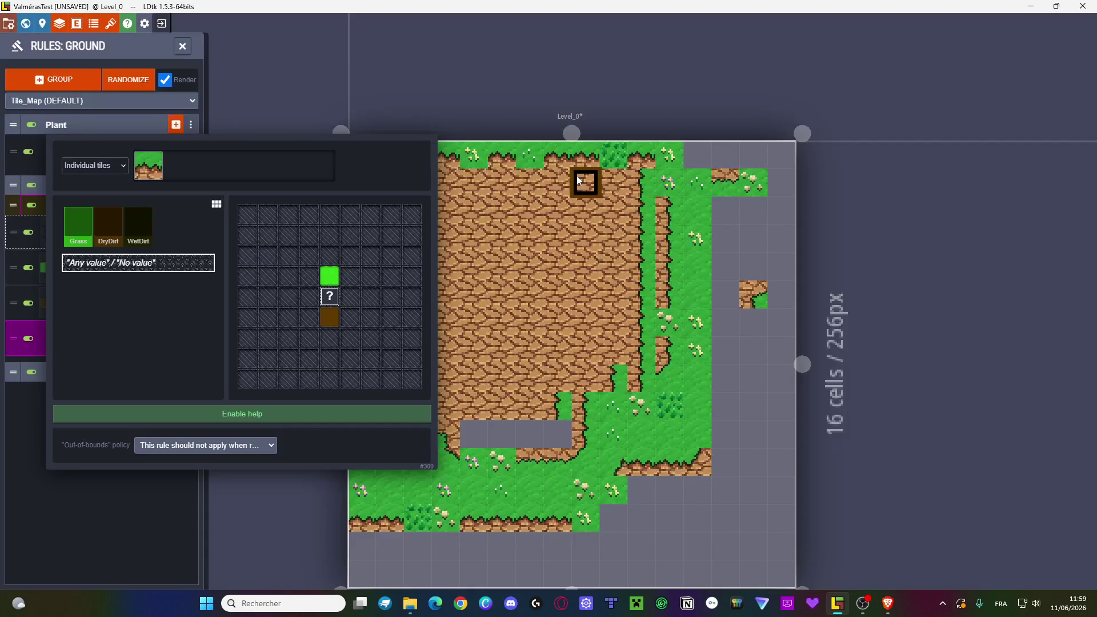
key(Escape)
- Add a DryDirt rule: Any-value centre, DryDirt above, Grass below, dirt edge tile with grass beneath
click(177, 205)
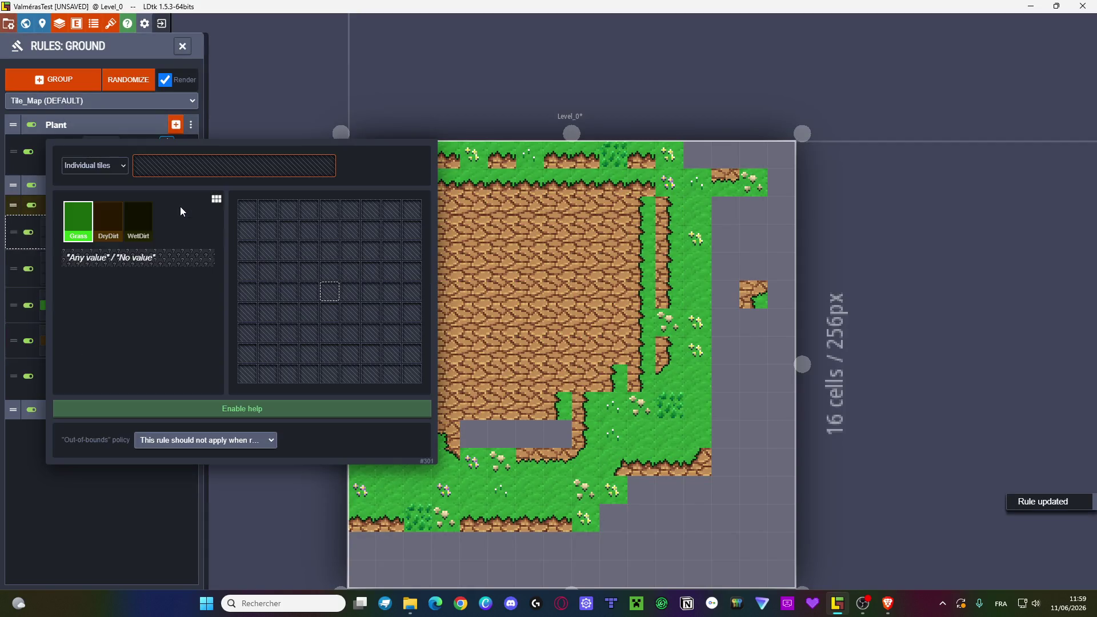
click(172, 267)
click(332, 292)
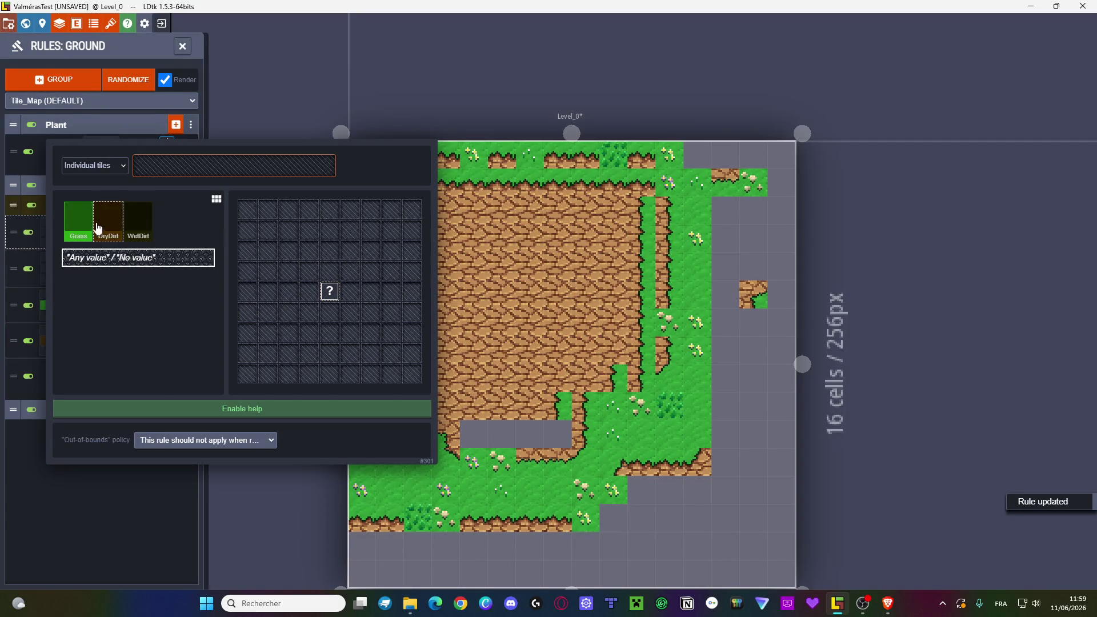
click(327, 271)
click(78, 220)
click(329, 312)
click(308, 168)
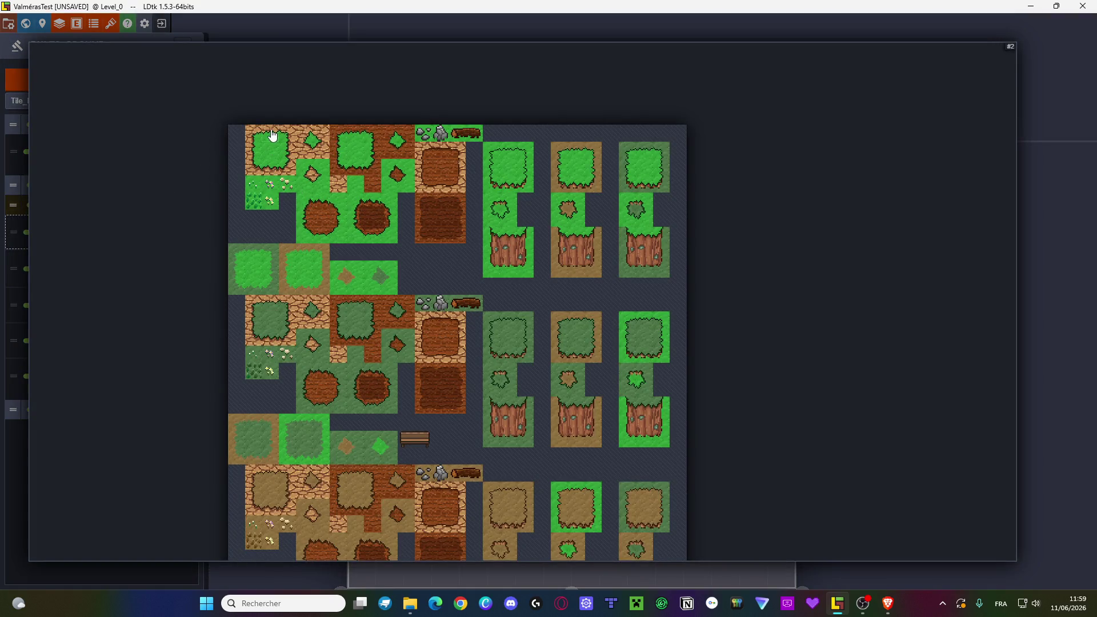
click(613, 212)
click(612, 212)
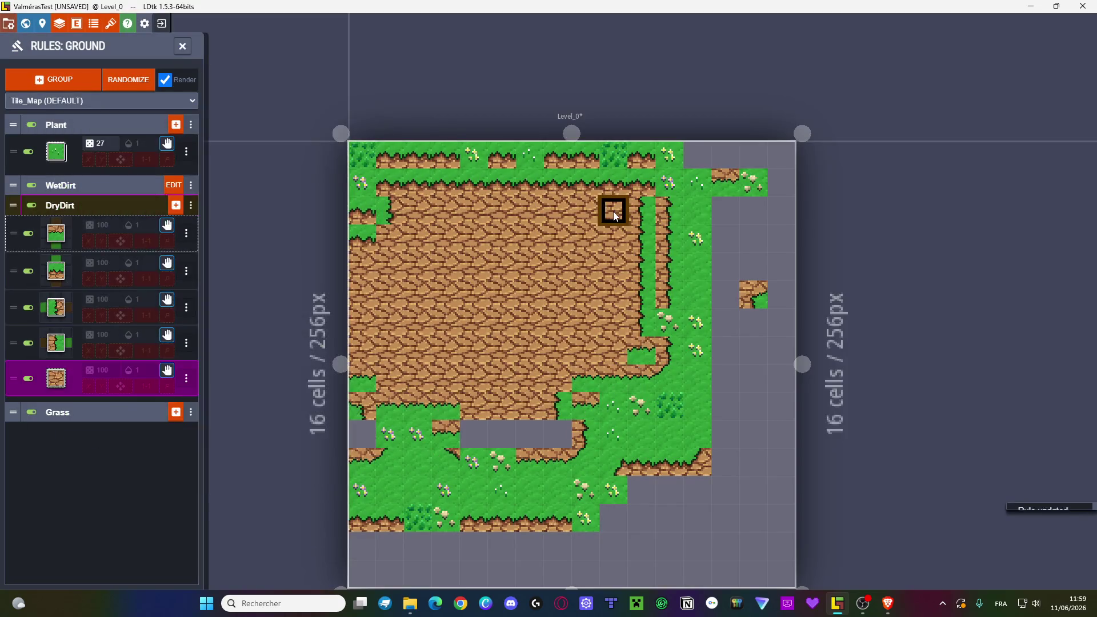
- Erase all painted DryDirt, grass and box cells, leaving the level blank
right_click(530, 377)
right_click(502, 377)
mouse_move(531, 378)
mouse_down()
mouse_move(514, 389)
mouse_move(531, 404)
mouse_move(472, 377)
mouse_move(390, 379)
mouse_move(455, 407)
mouse_move(458, 458)
mouse_move(412, 486)
mouse_move(528, 517)
mouse_move(330, 506)
mouse_move(360, 490)
mouse_move(384, 434)
mouse_move(555, 460)
mouse_move(568, 495)
mouse_move(606, 407)
mouse_move(551, 442)
mouse_move(634, 465)
mouse_up()
drag(590, 524, 641, 461)
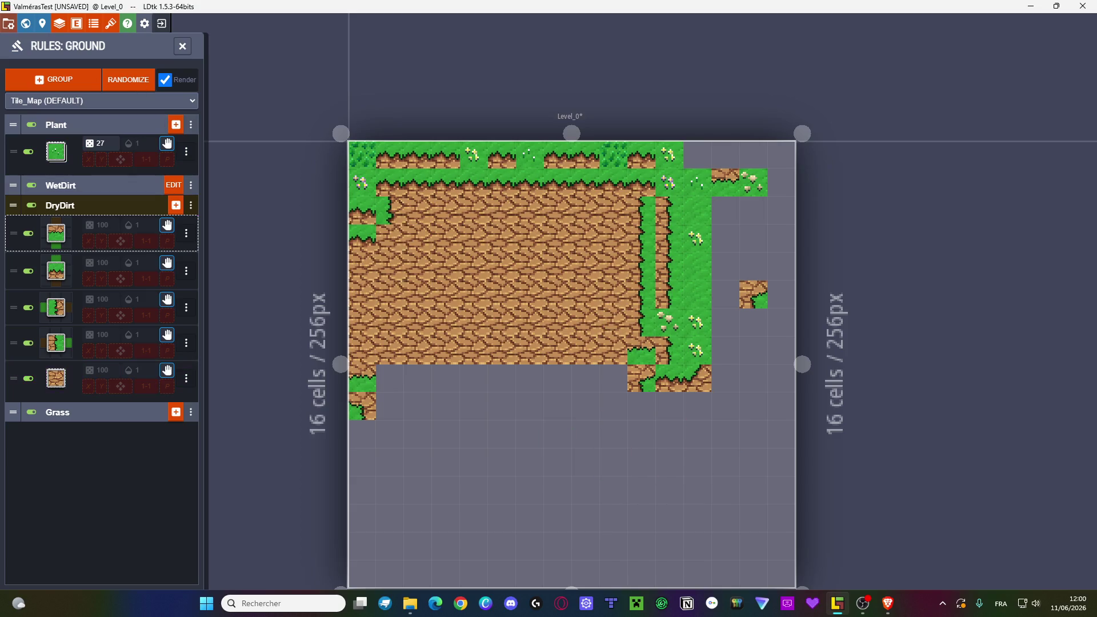
drag(485, 237, 505, 306)
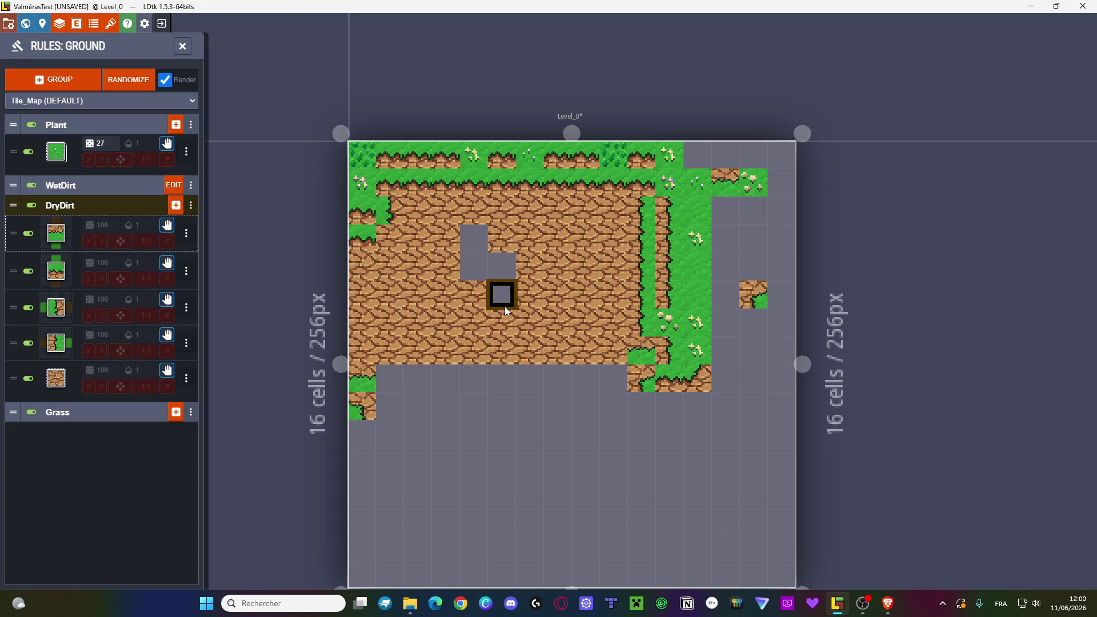
mouse_move(522, 238)
mouse_down()
mouse_move(703, 354)
mouse_move(391, 228)
mouse_move(536, 285)
mouse_move(460, 237)
mouse_up()
drag(362, 171, 780, 431)
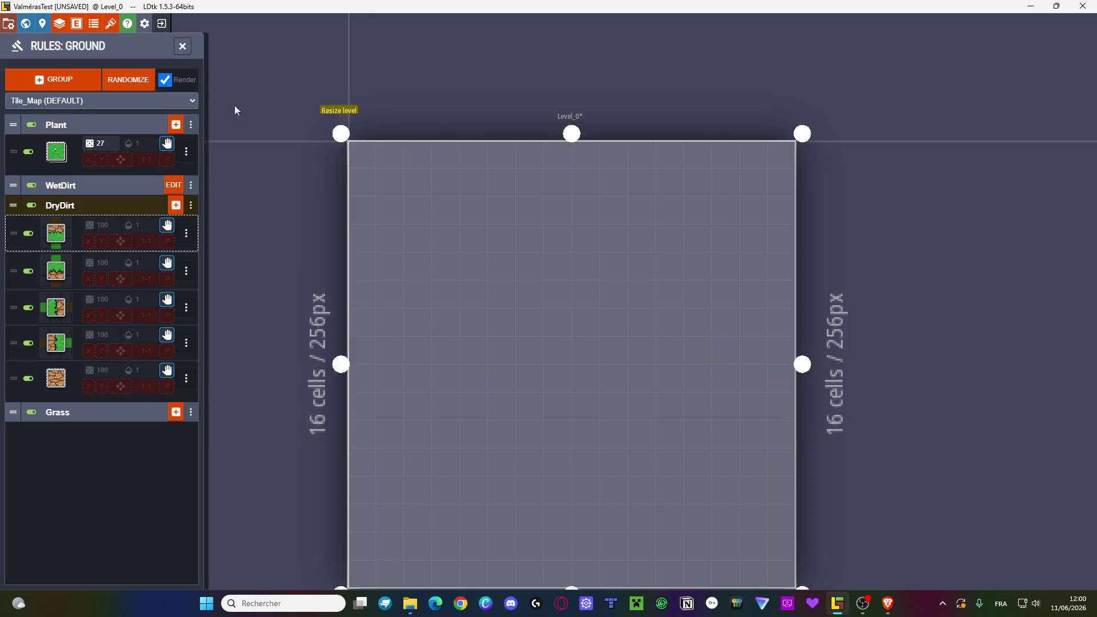
click(182, 47)
- Paint a grass patch near the level centre with a DryDirt cell on its left
click(641, 294)
click(116, 210)
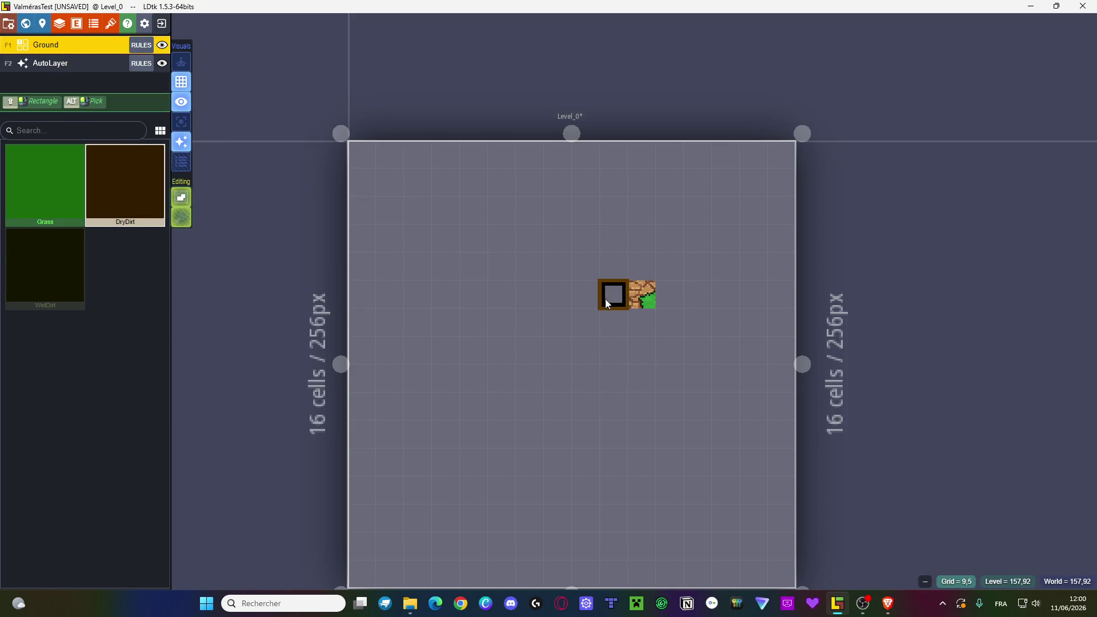
click(604, 300)
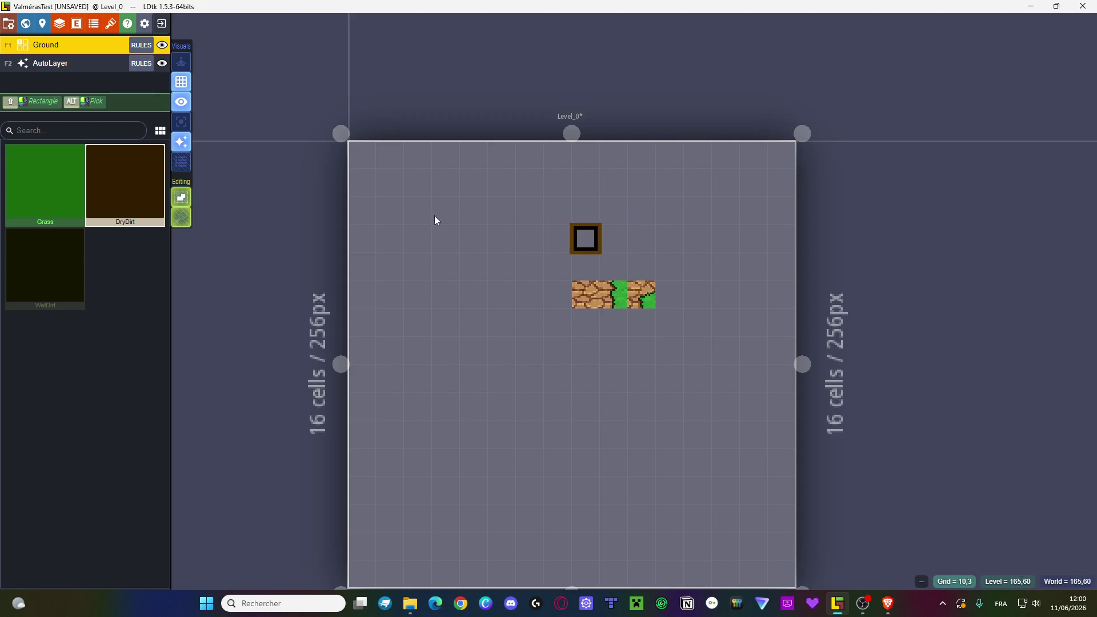
click(59, 176)
click(641, 266)
mouse_move(643, 335)
mouse_down()
mouse_move(665, 319)
mouse_move(669, 329)
mouse_move(614, 326)
mouse_up()
click(612, 269)
mouse_move(669, 264)
mouse_down()
mouse_move(695, 264)
mouse_move(695, 320)
mouse_move(677, 357)
mouse_move(608, 349)
mouse_move(694, 374)
mouse_move(639, 377)
mouse_move(701, 381)
mouse_up()
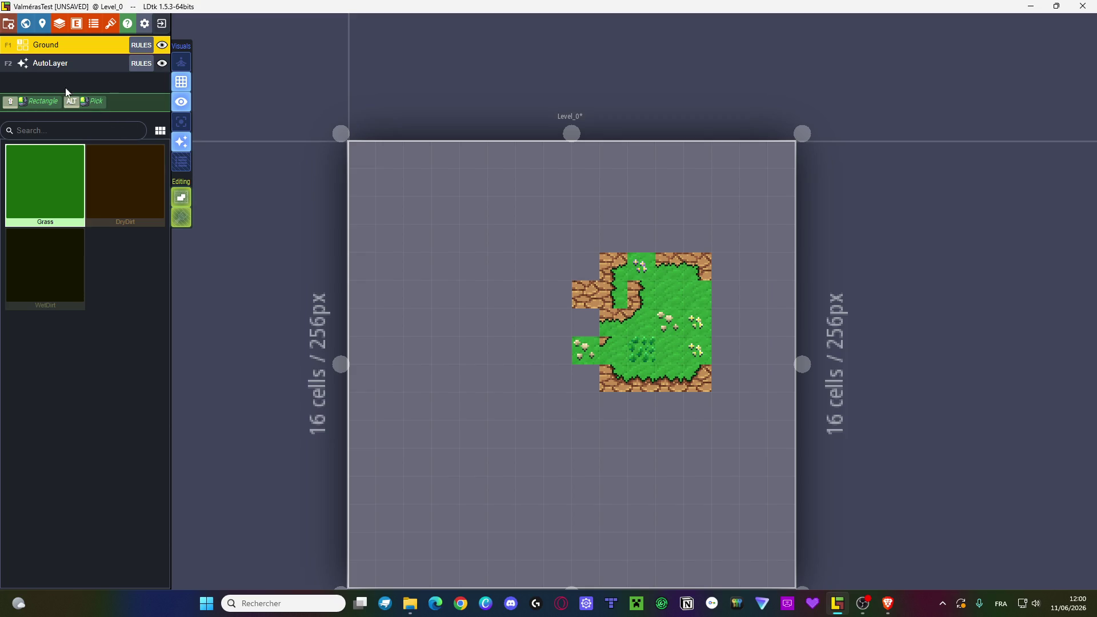
- Create an empty GrassDirtTransition rule group and move the DryDirt edge rules into it
click(140, 46)
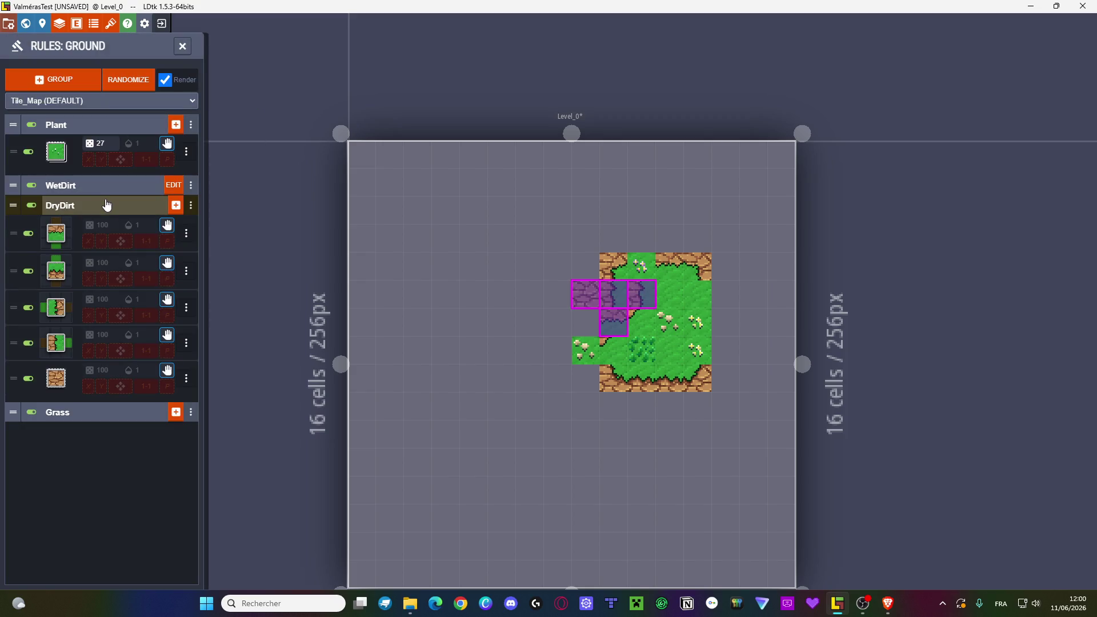
click(78, 80)
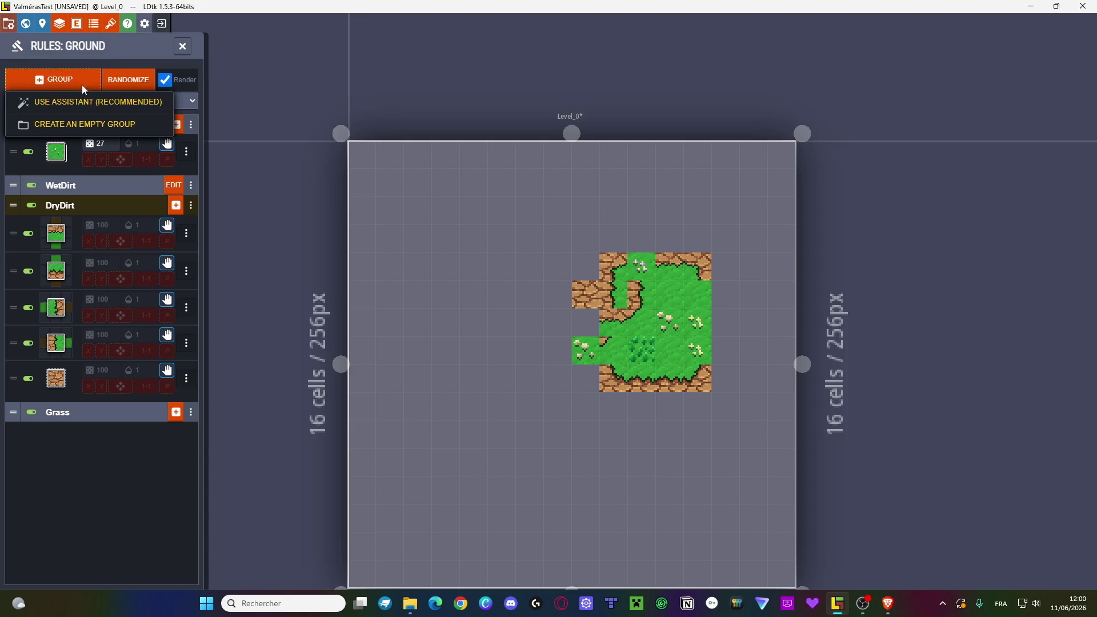
click(85, 127)
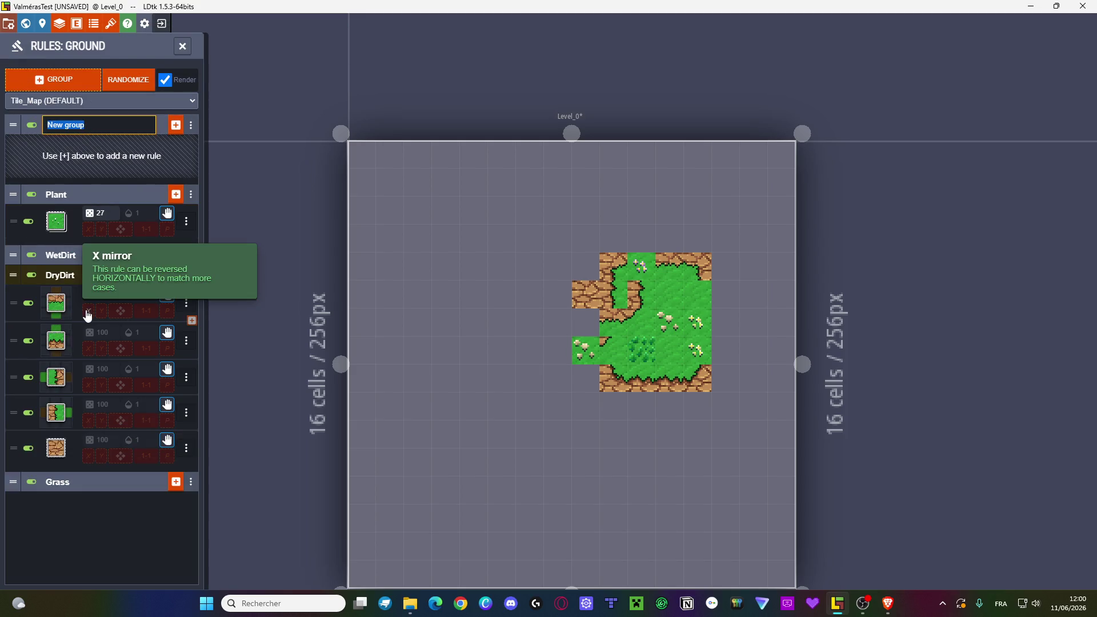
text(Gra)
text(ssDirtTransition)
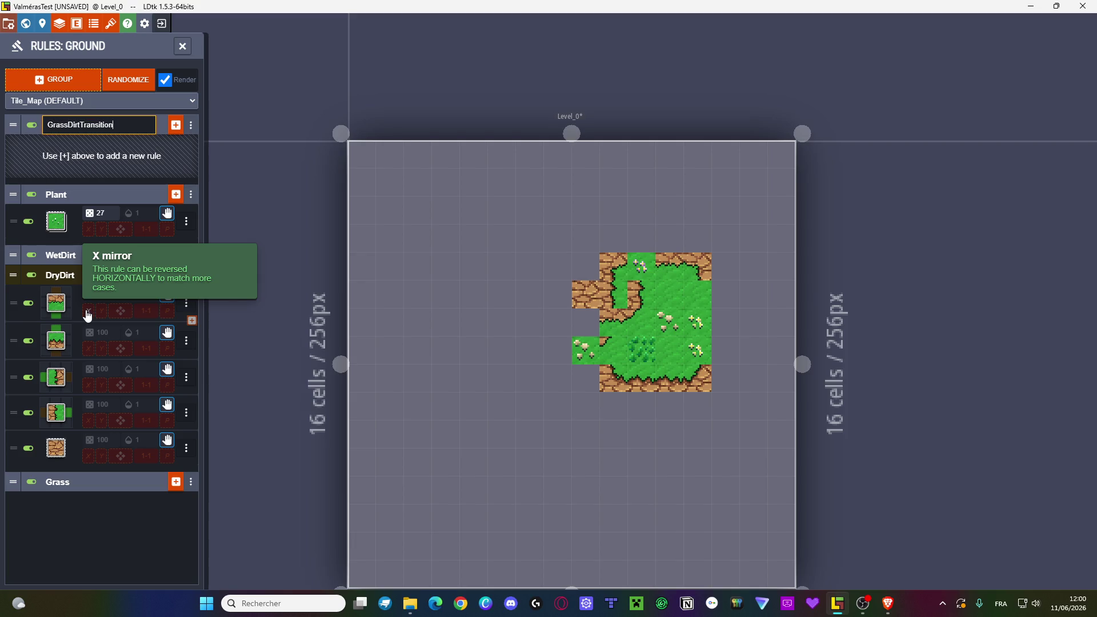
key(Return)
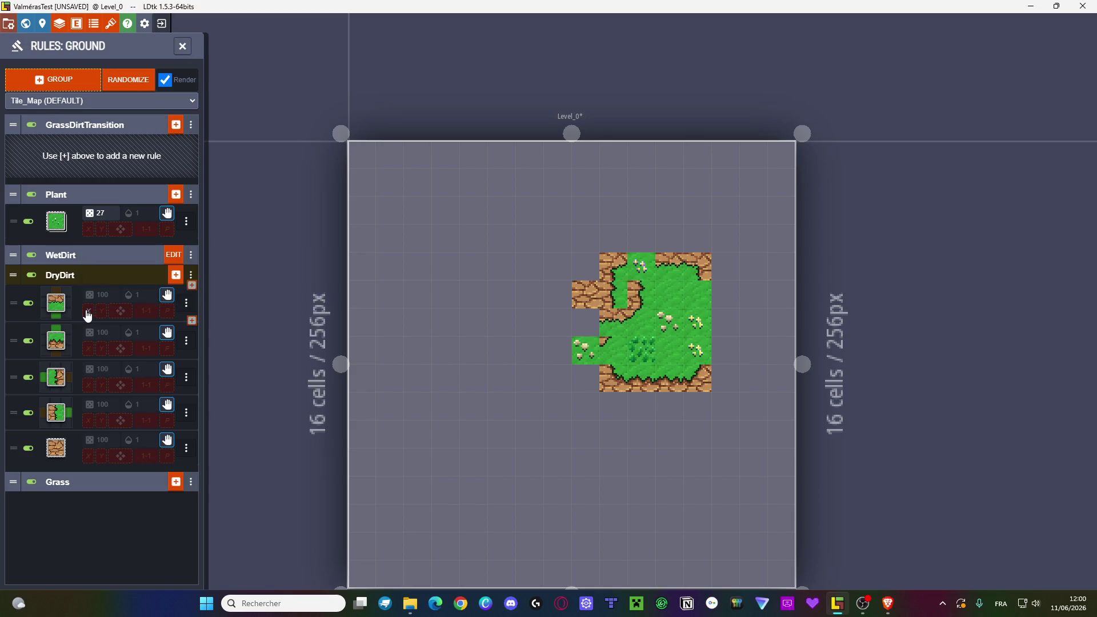
mouse_move(13, 303)
mouse_down()
mouse_move(37, 129)
mouse_move(50, 186)
mouse_move(49, 160)
mouse_up()
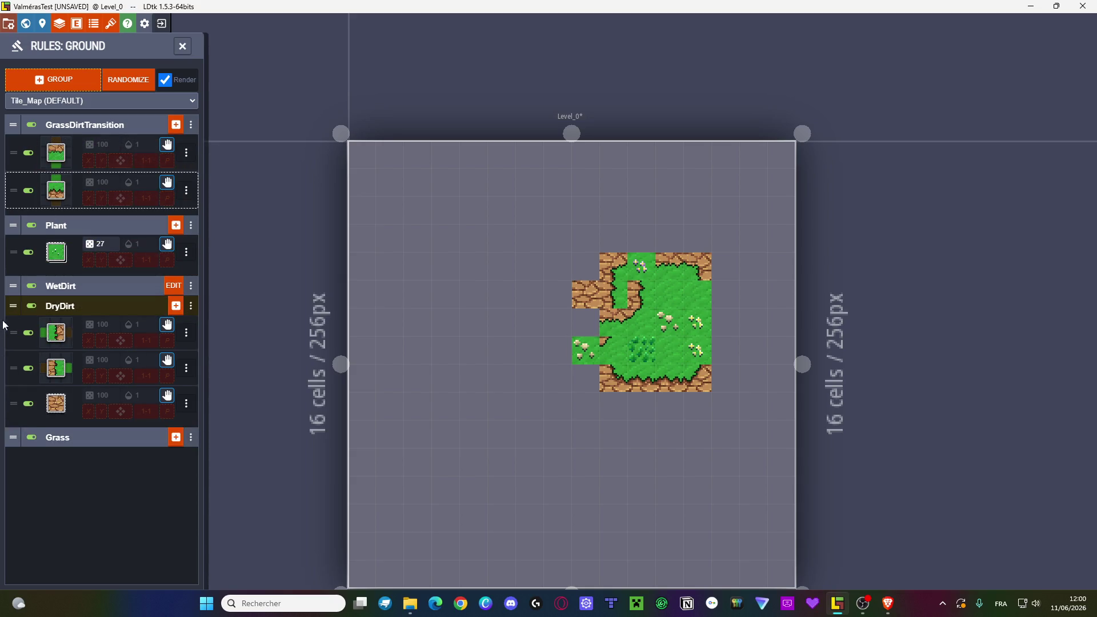
drag(13, 334, 42, 207)
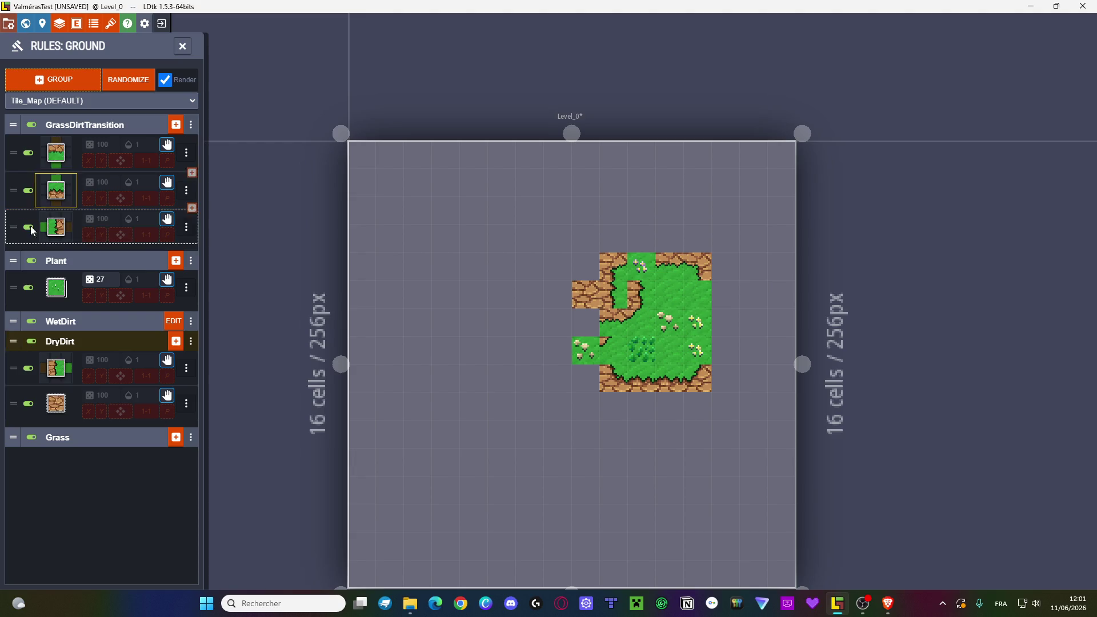
drag(12, 366, 217, 228)
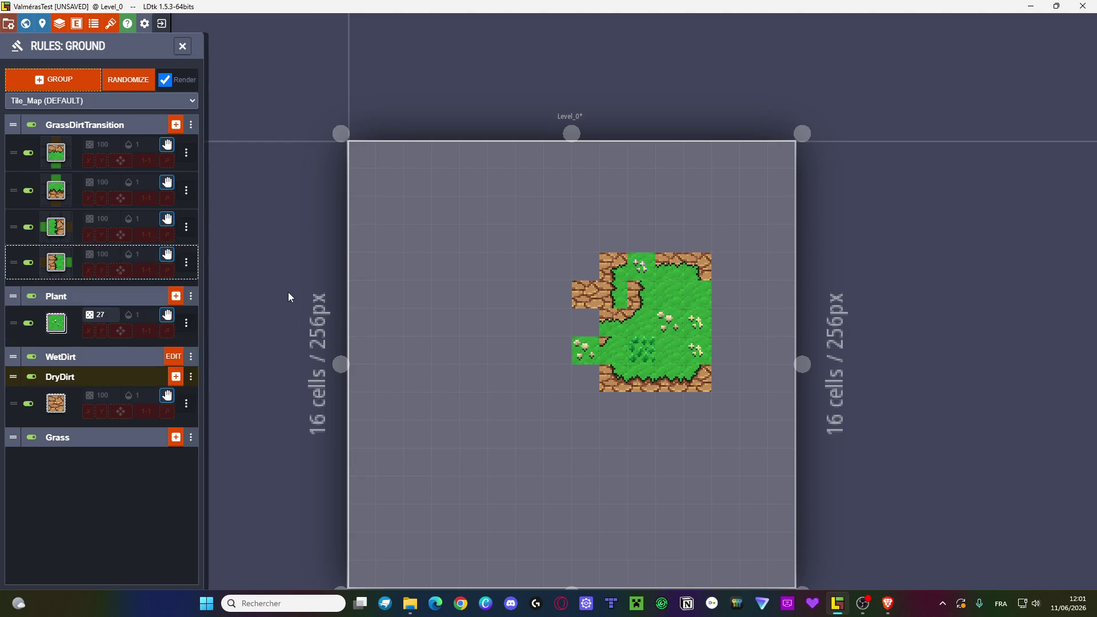
- Expand the Grass group and inspect its last rule's pattern
click(110, 437)
scroll(55, 330, down, 5)
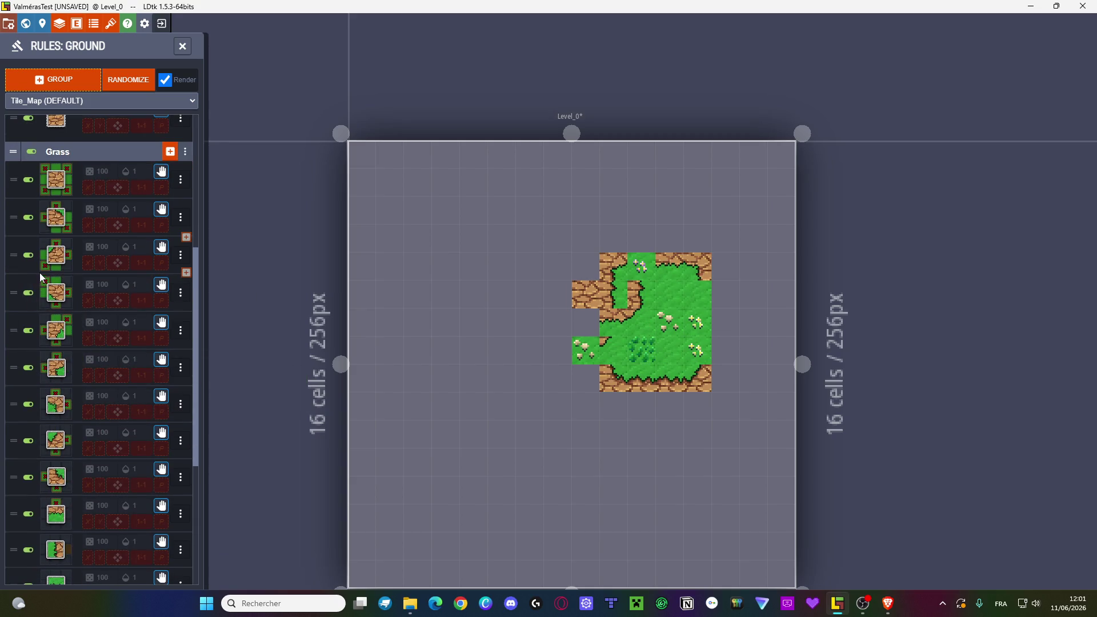
scroll(39, 272, down, 5)
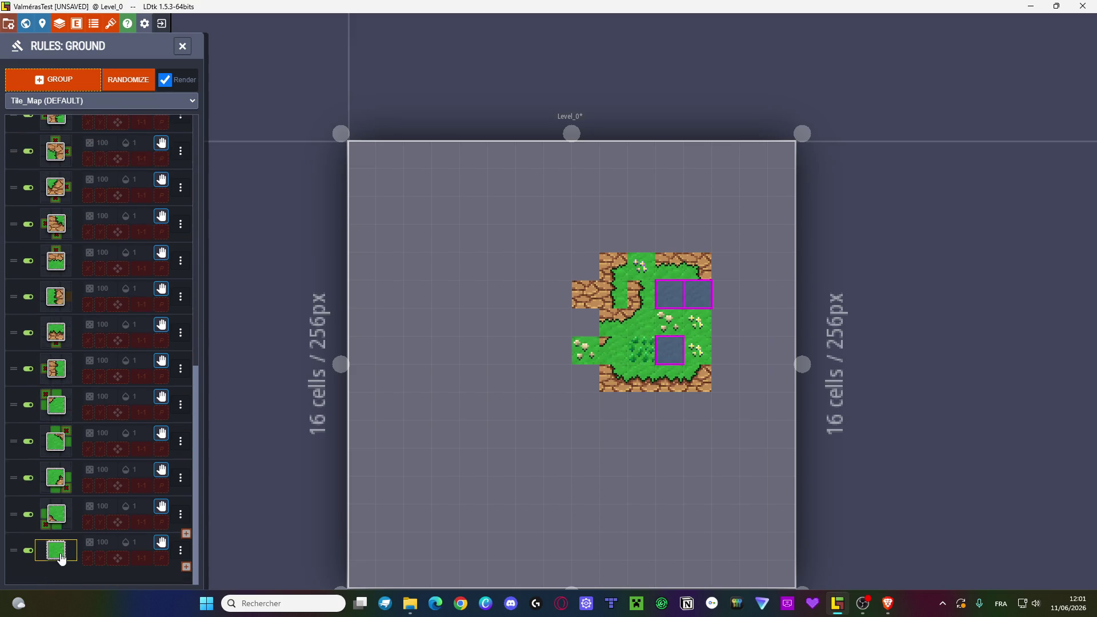
click(56, 551)
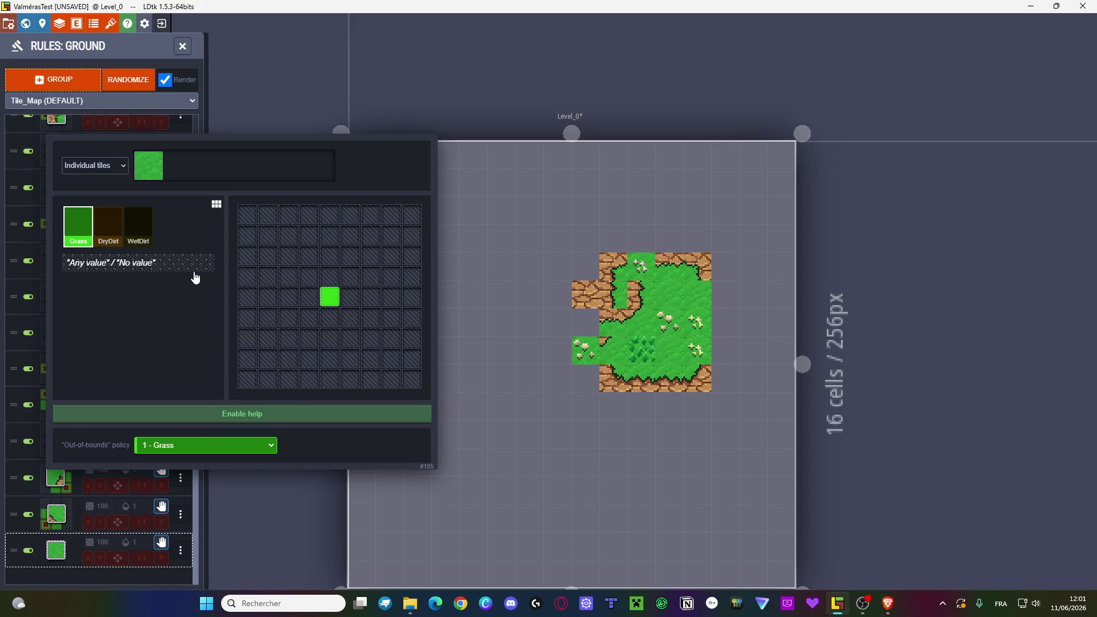
key(Escape)
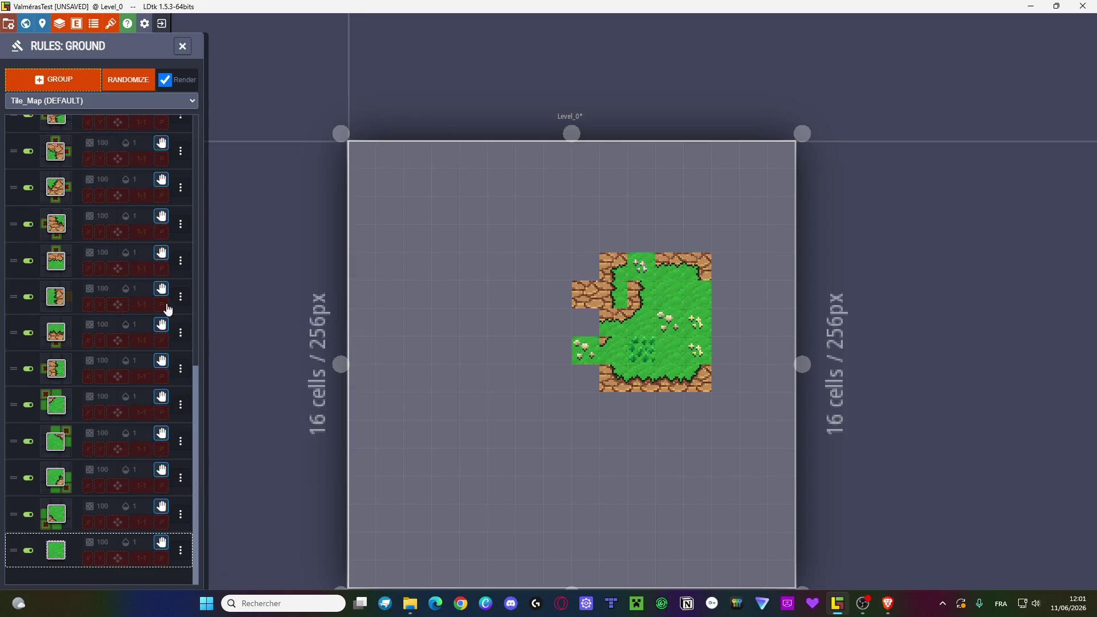
scroll(117, 229, up, 10)
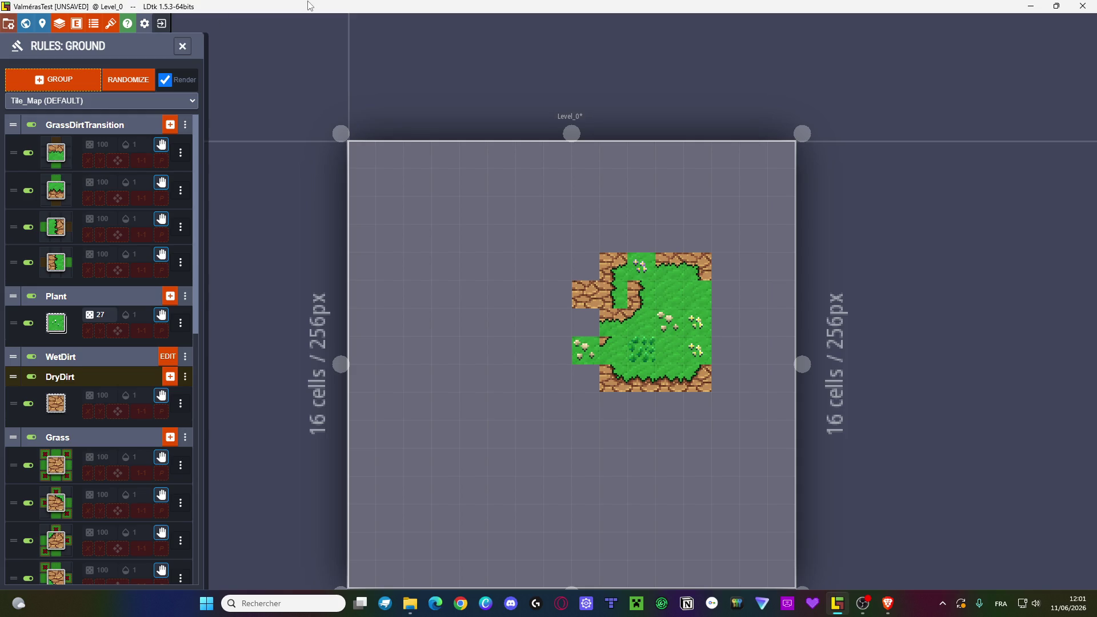
click(187, 50)
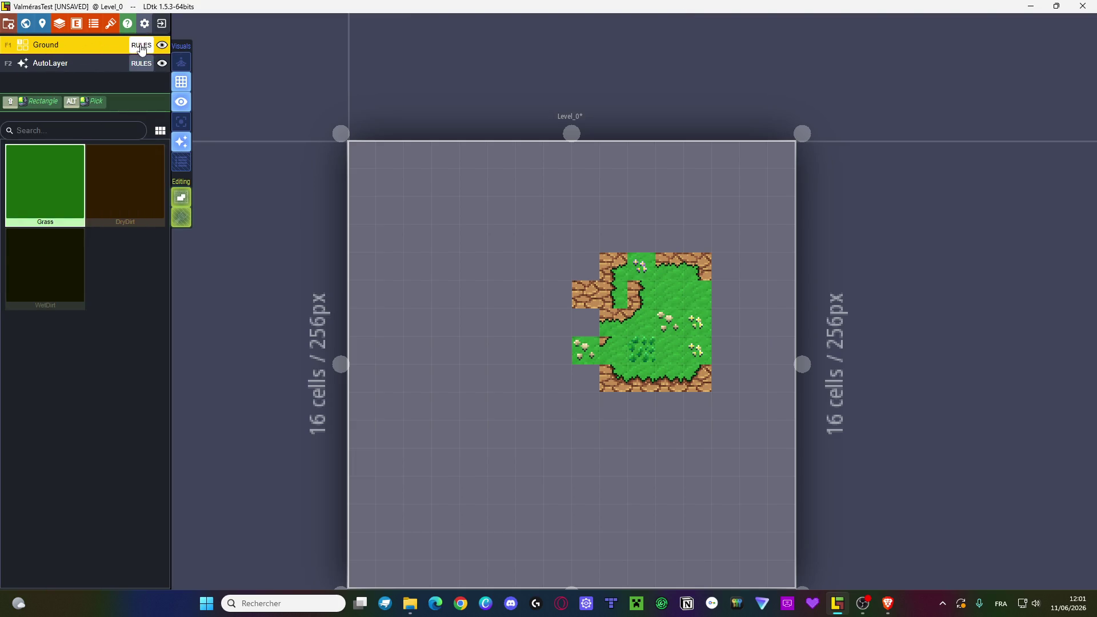
- Add Ground grid value 4 named GrassDirtTransition in the layer settings
click(141, 45)
click(183, 47)
double_click(130, 42)
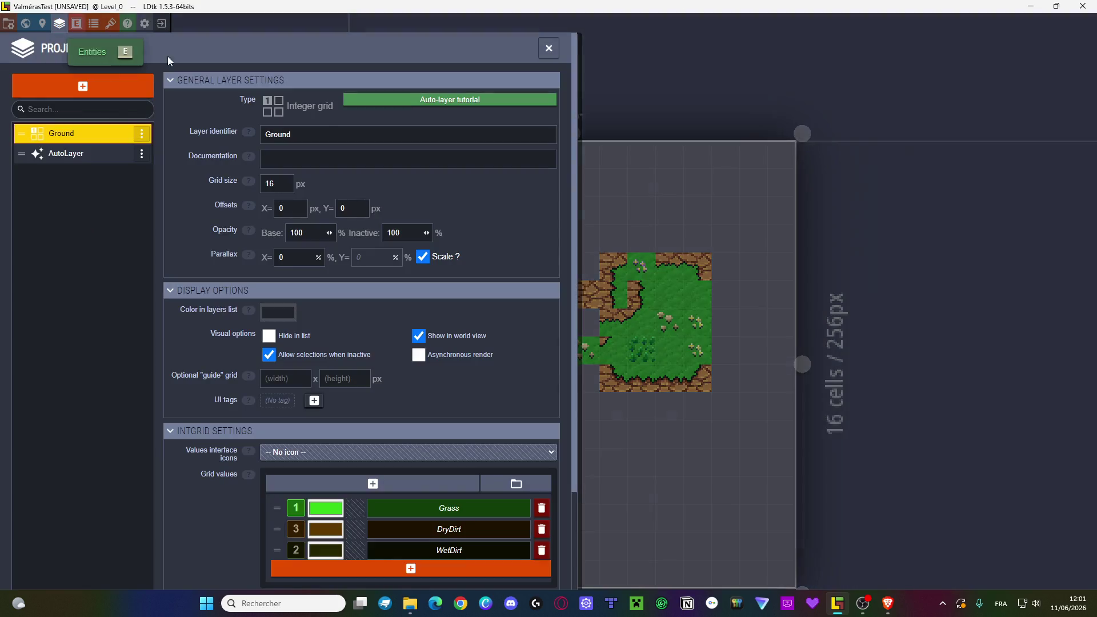
scroll(354, 243, down, 3)
click(422, 450)
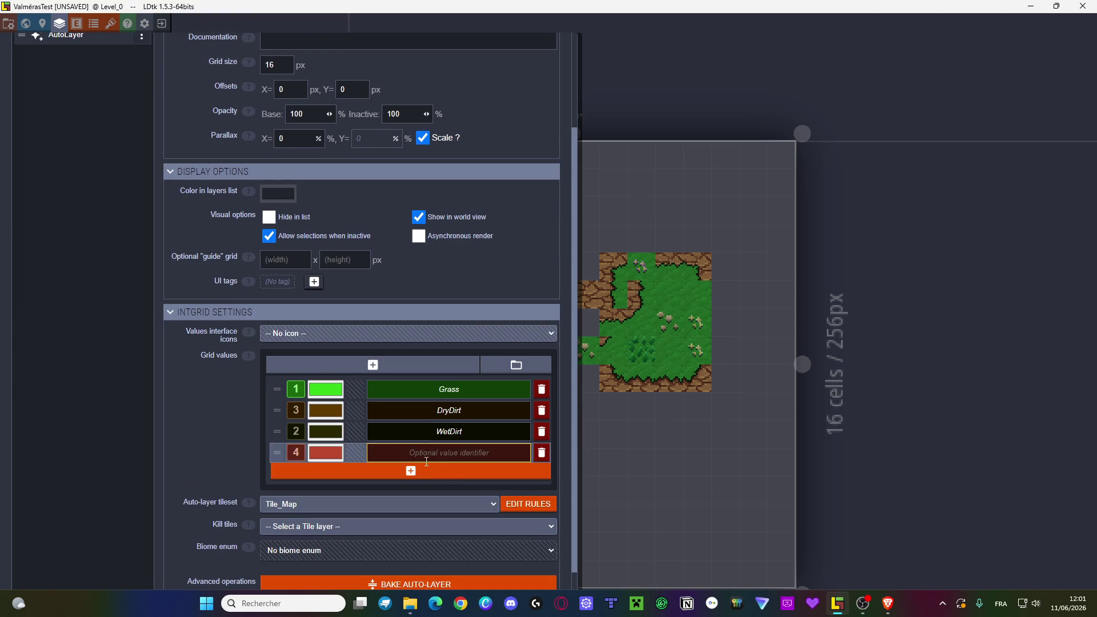
text(G)
text(T)
text(ition)
key(Escape)
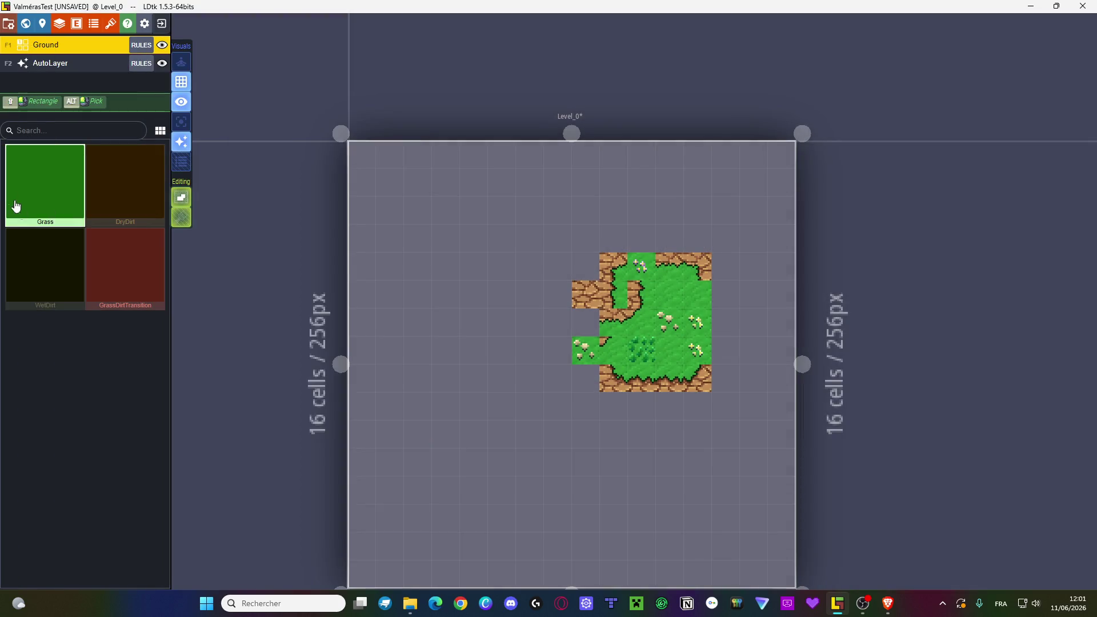
click(140, 46)
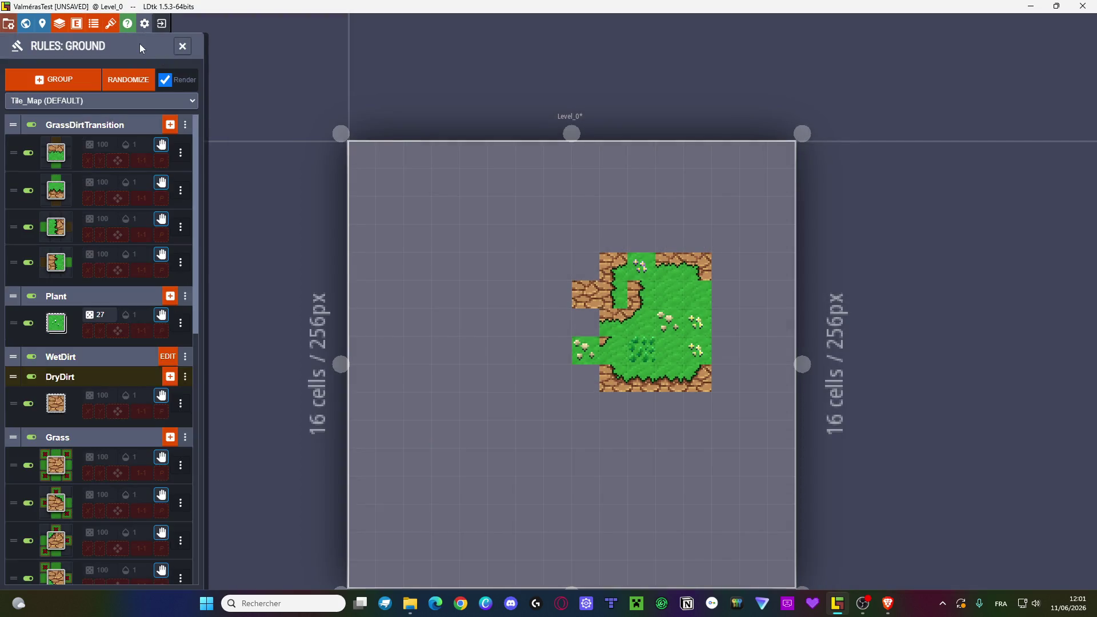
- Give the GrassDirtTransition group a grass-and-dirt tile icon and try its biome option
click(185, 124)
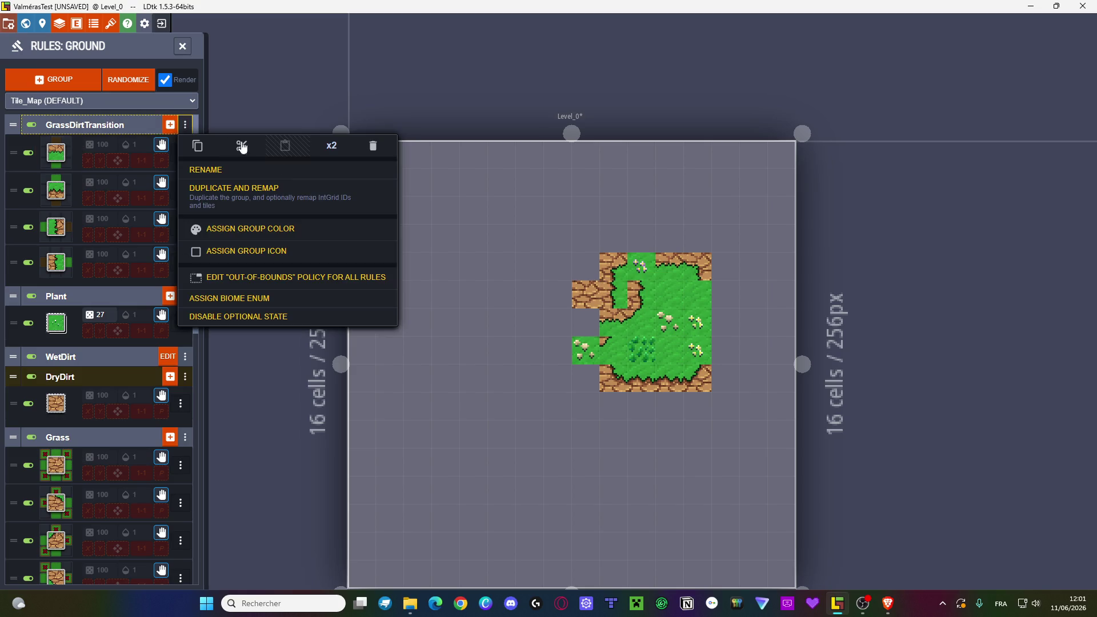
click(289, 253)
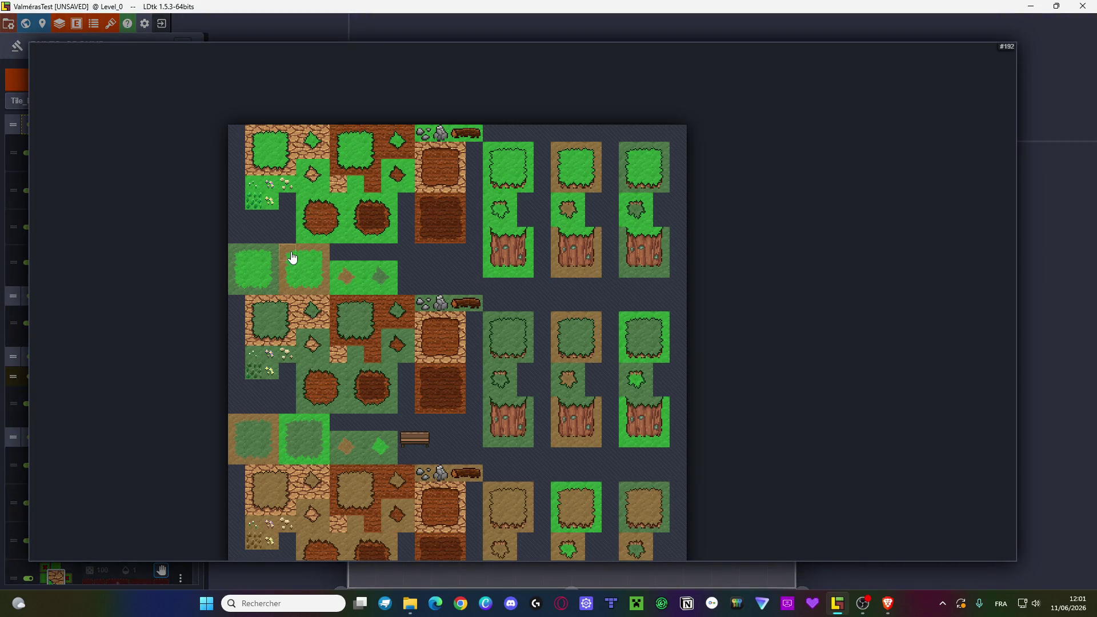
click(294, 154)
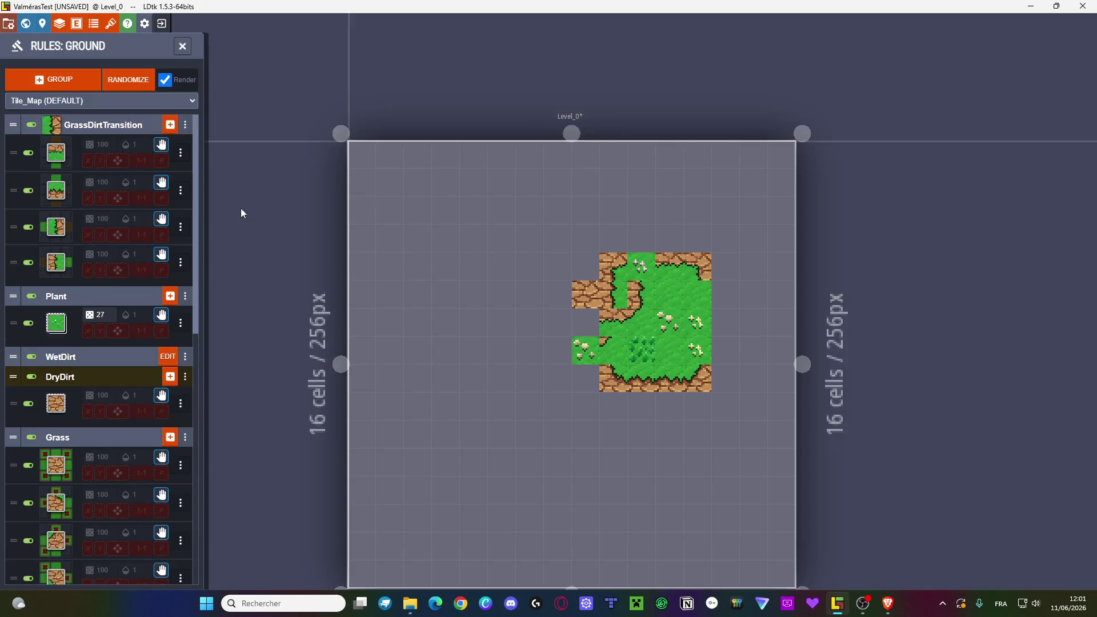
click(185, 125)
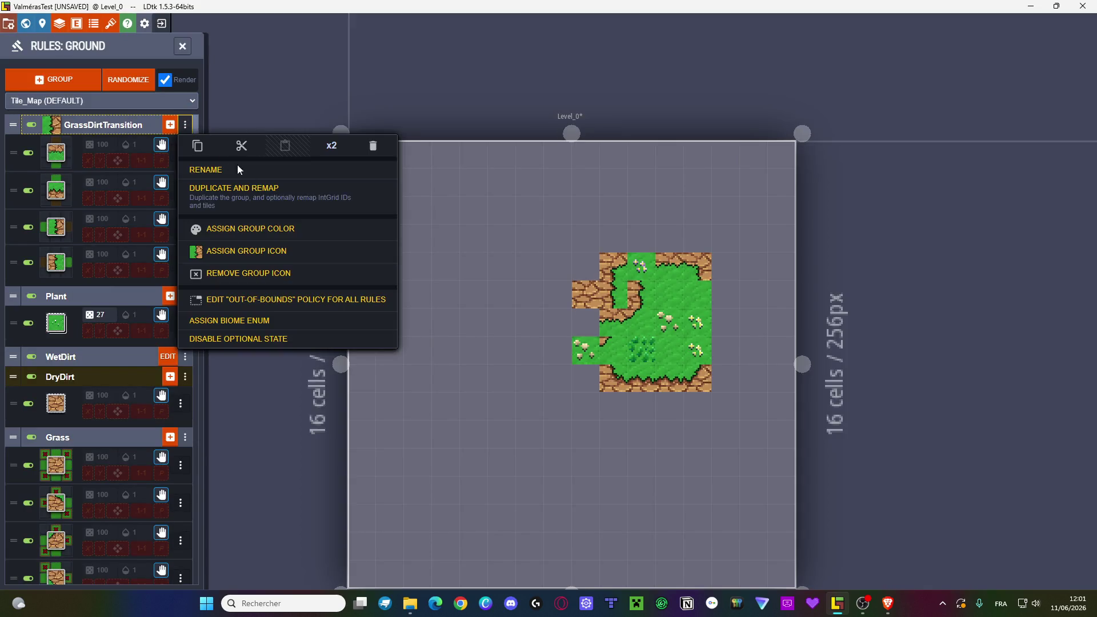
click(272, 321)
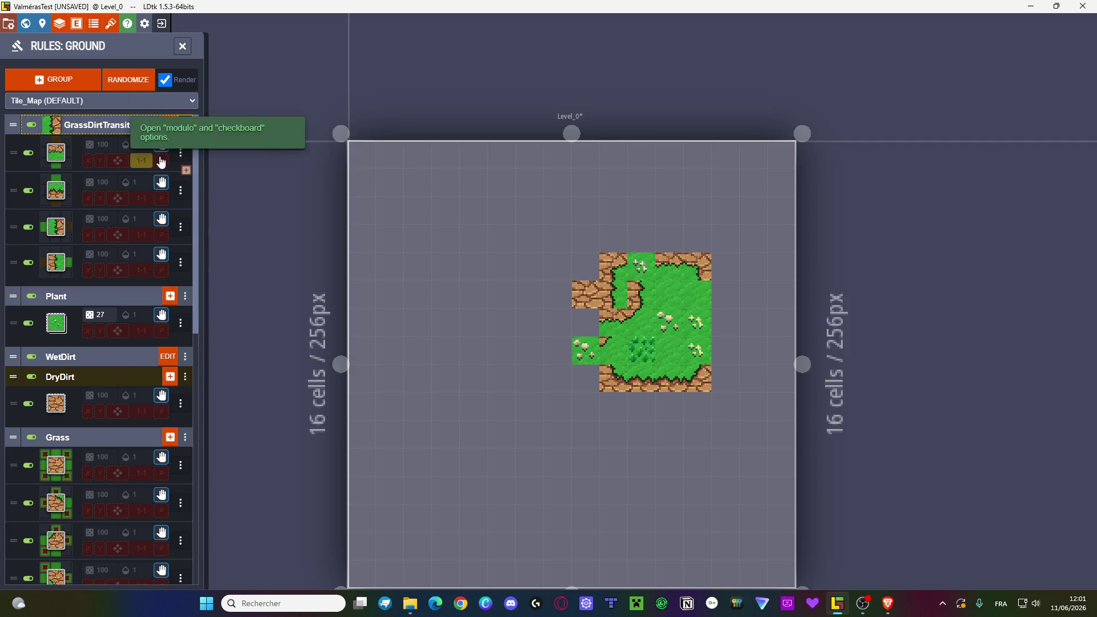
click(186, 124)
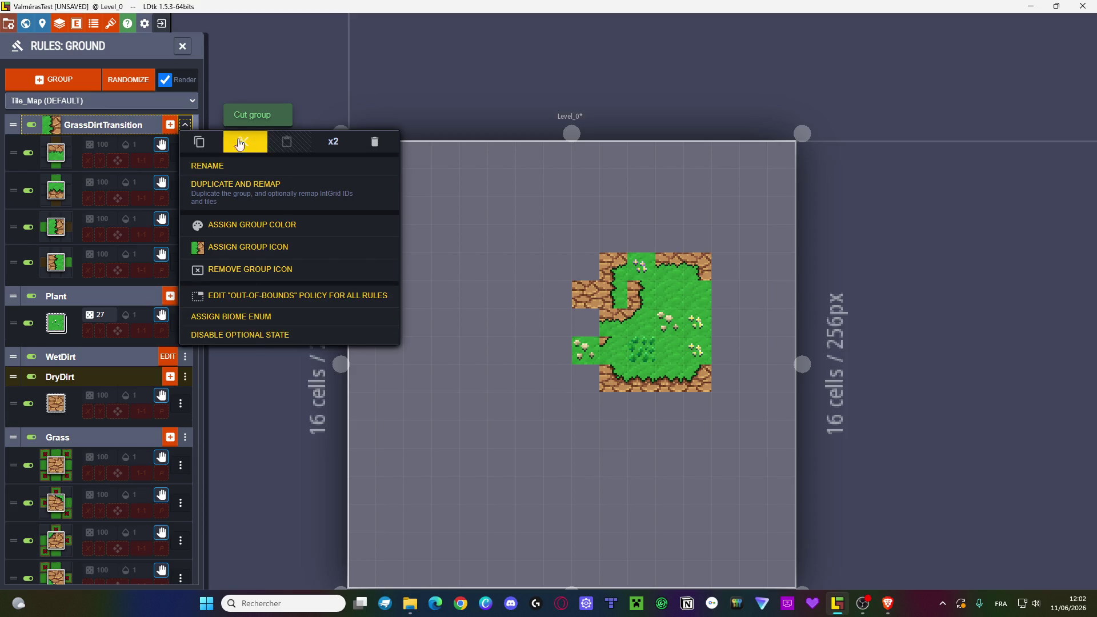
click(239, 85)
- Reopen the GrassDirtTransition group options and start Duplicate and Remap
click(31, 125)
click(31, 125)
double_click(30, 124)
right_click(96, 117)
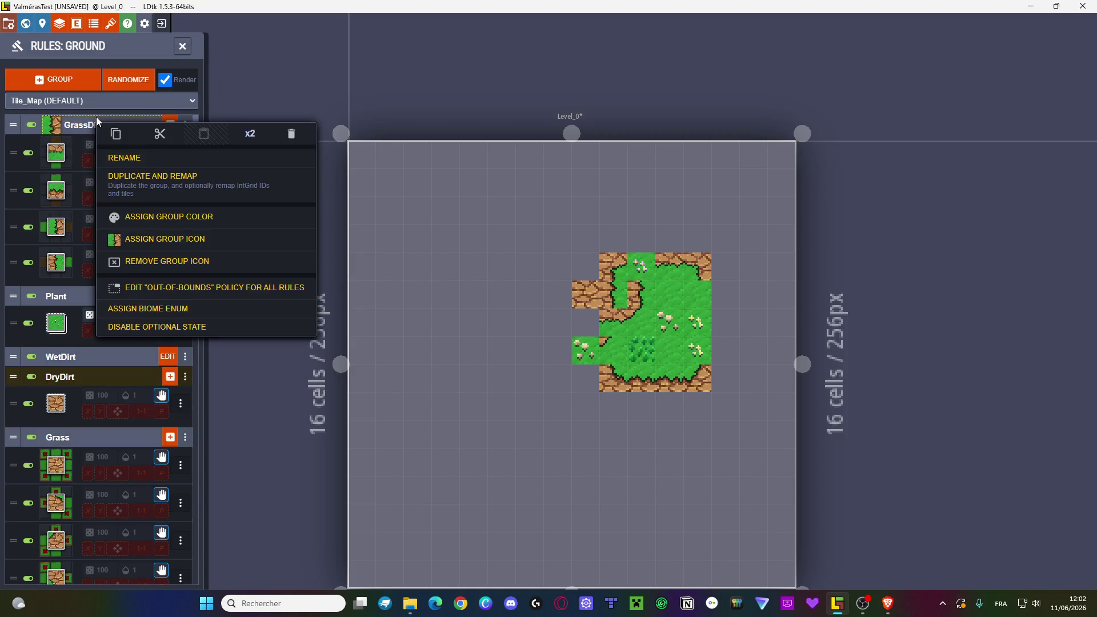
click(285, 95)
click(183, 123)
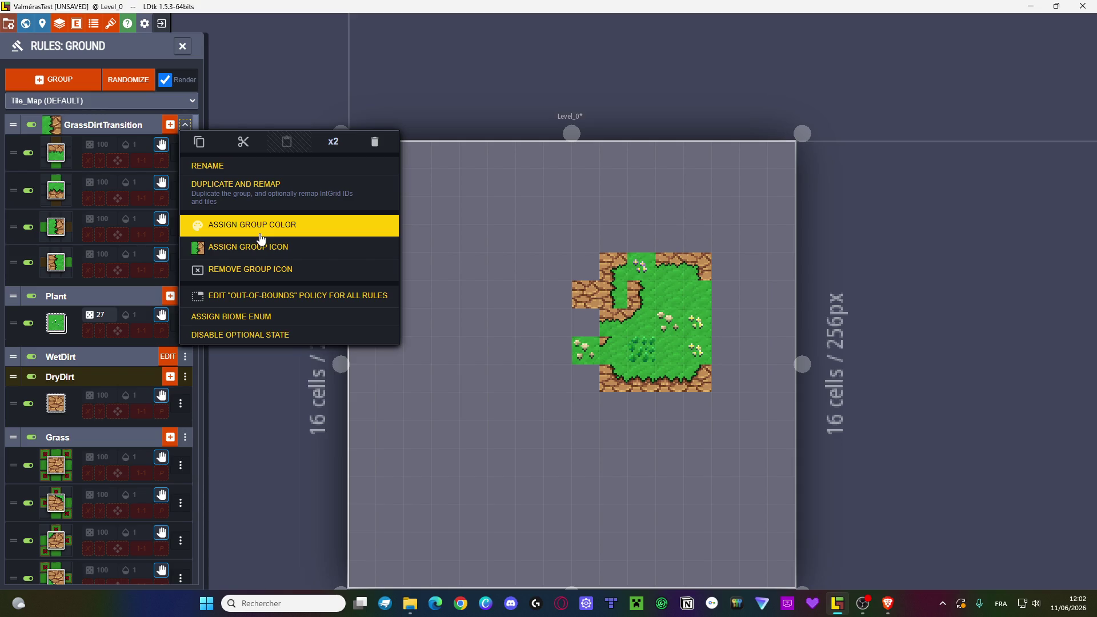
click(344, 209)
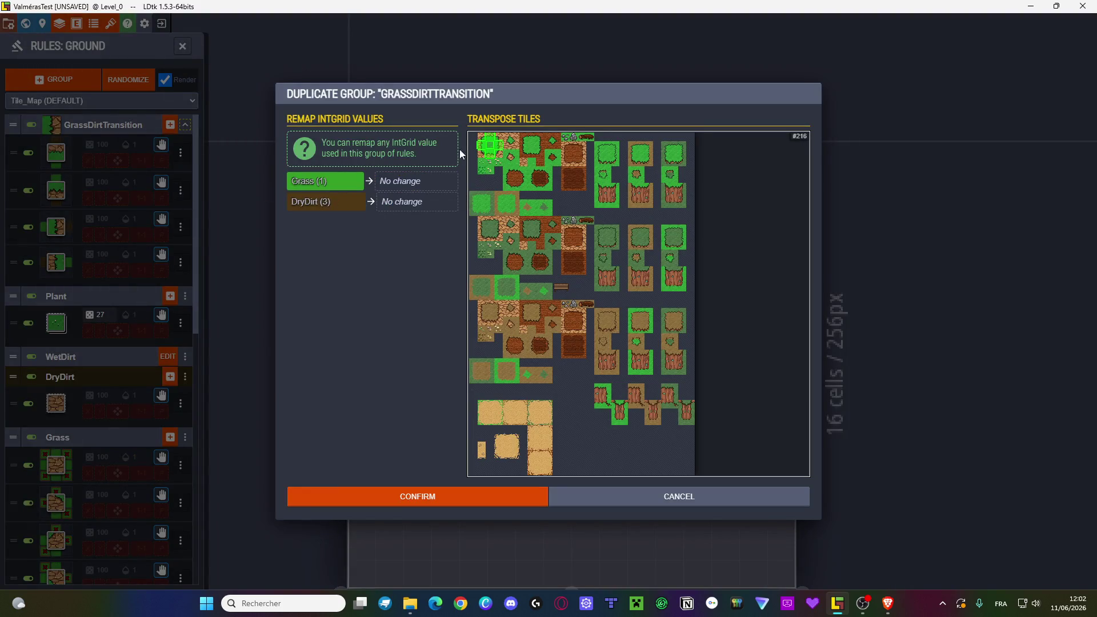
- Remap both Grass and DryDirt to GrassDirtTransition, then cancel the duplicate
scroll(486, 151, up, 5)
drag(564, 186, 569, 317)
scroll(569, 317, up, 3)
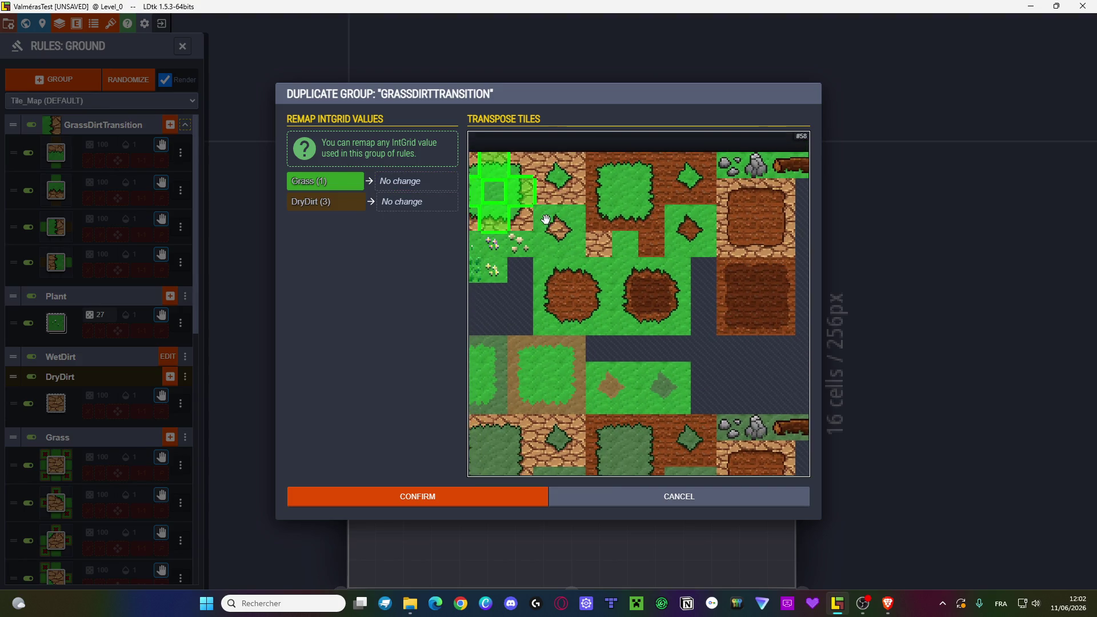
click(409, 181)
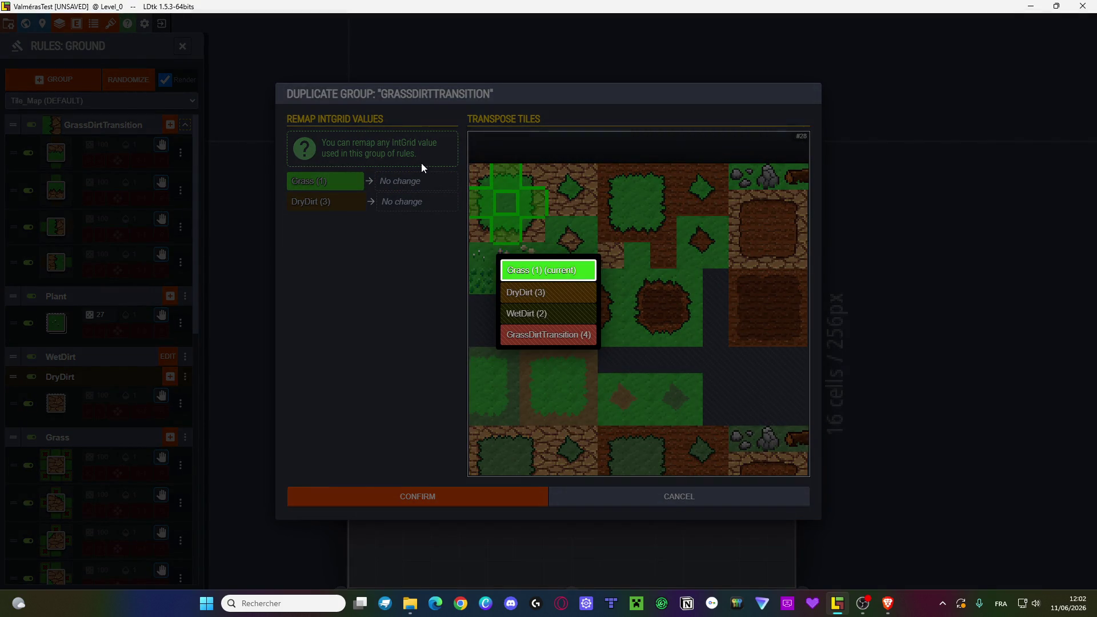
click(566, 334)
click(399, 212)
click(554, 335)
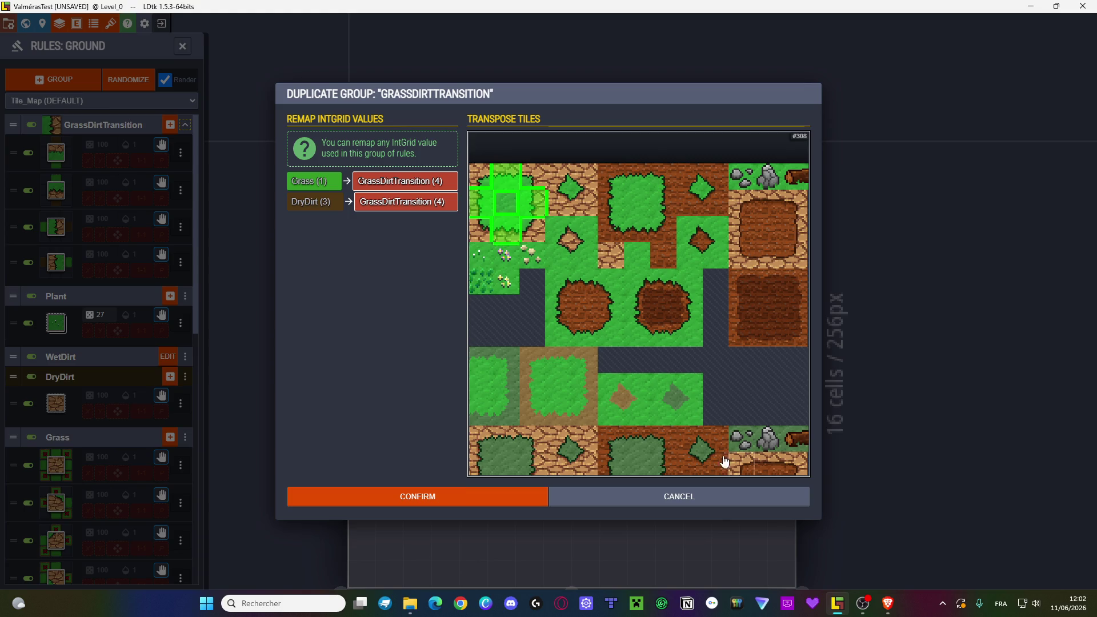
click(660, 499)
- Enlarge the grass patch with more Grass cells on its left, right, top and bottom
mouse_move(612, 319)
mouse_down()
mouse_move(584, 289)
mouse_move(605, 241)
mouse_move(608, 308)
mouse_move(641, 264)
mouse_move(692, 249)
mouse_move(670, 367)
mouse_up()
mouse_move(609, 399)
mouse_down()
mouse_move(722, 380)
mouse_move(730, 408)
mouse_move(724, 264)
mouse_move(697, 211)
mouse_move(585, 212)
mouse_up()
mouse_move(751, 208)
mouse_down()
mouse_move(762, 275)
mouse_move(754, 400)
mouse_up()
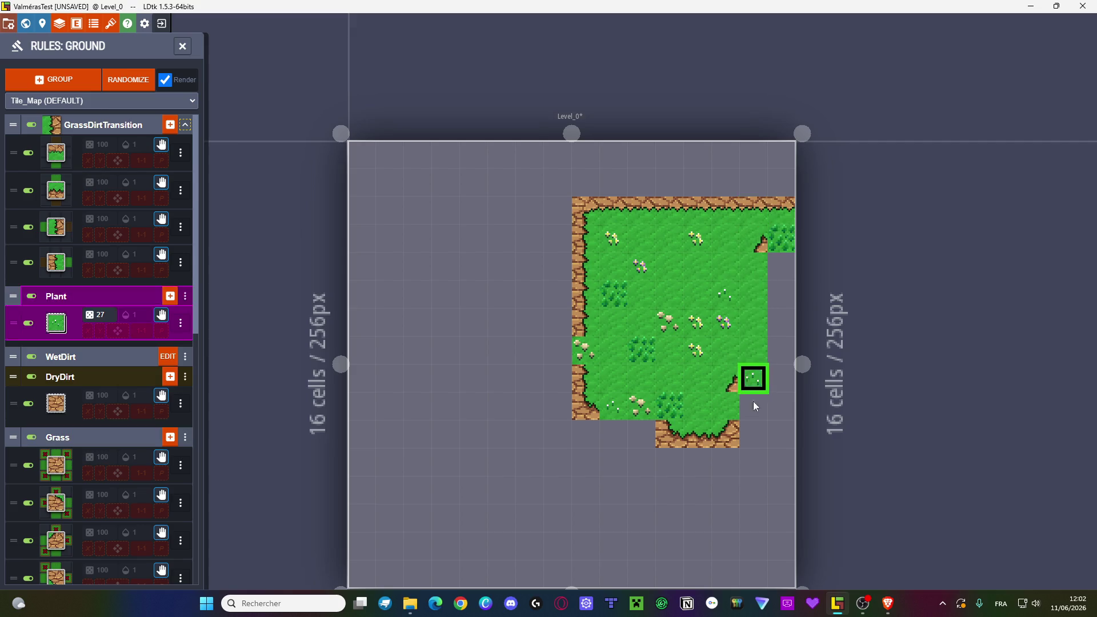
mouse_move(780, 269)
mouse_down()
mouse_move(639, 437)
mouse_move(610, 425)
mouse_move(578, 385)
mouse_move(561, 385)
mouse_move(558, 467)
mouse_up()
drag(779, 458, 687, 459)
mouse_move(543, 403)
mouse_down()
mouse_move(520, 351)
mouse_move(520, 447)
mouse_up()
- Change the Plant rule to require Grass in a plus pattern around its centre
scroll(463, 306, down, 1)
scroll(103, 229, down, 1)
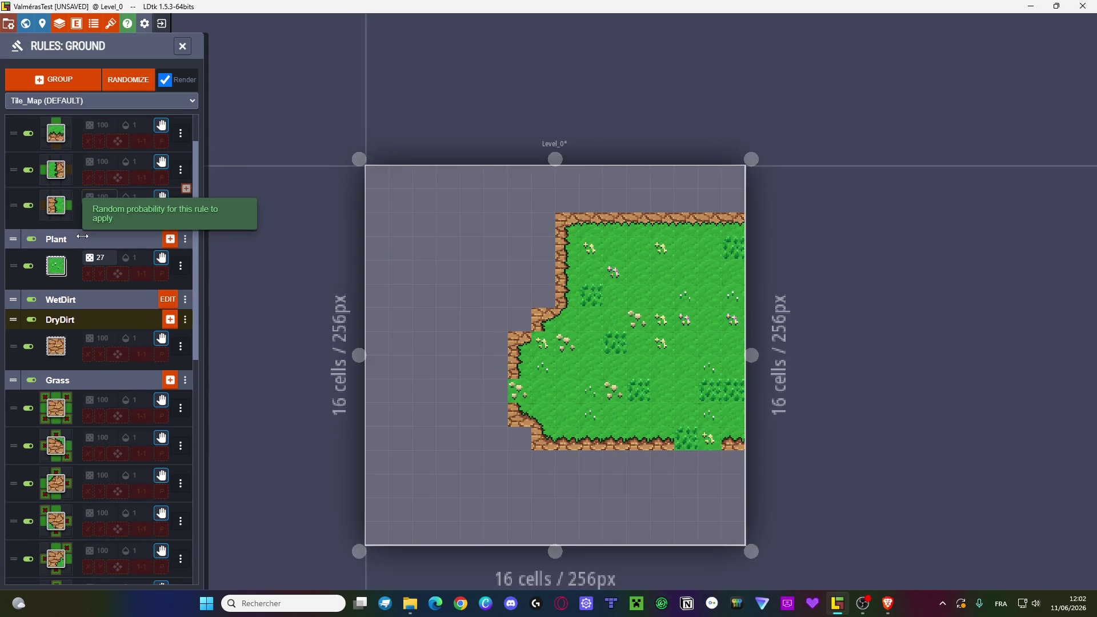
scroll(109, 278, down, 2)
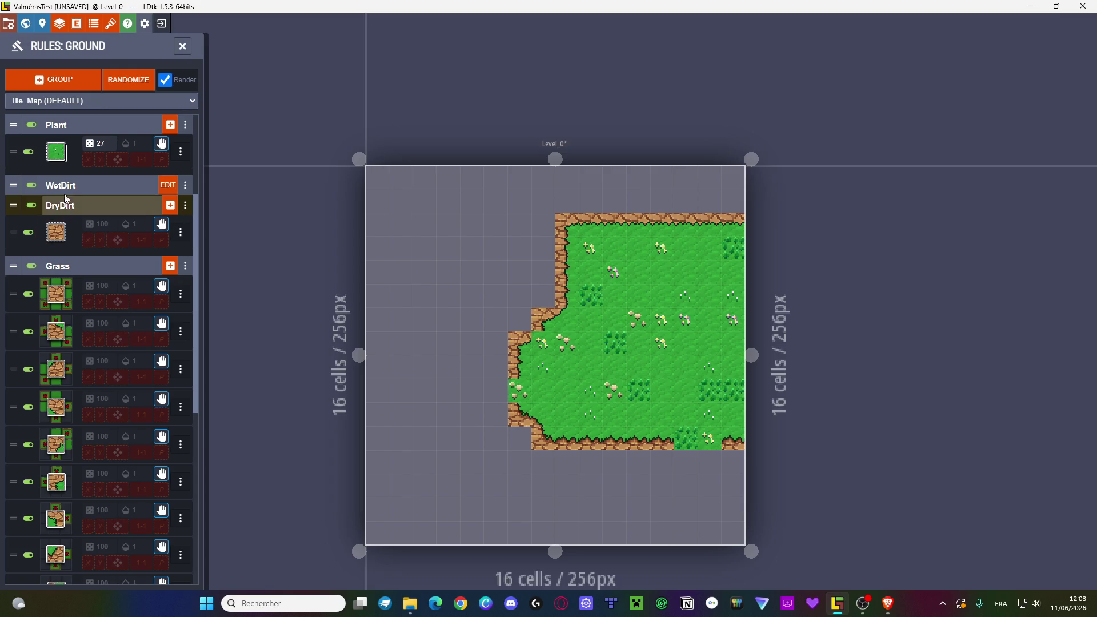
scroll(80, 213, up, 3)
click(49, 328)
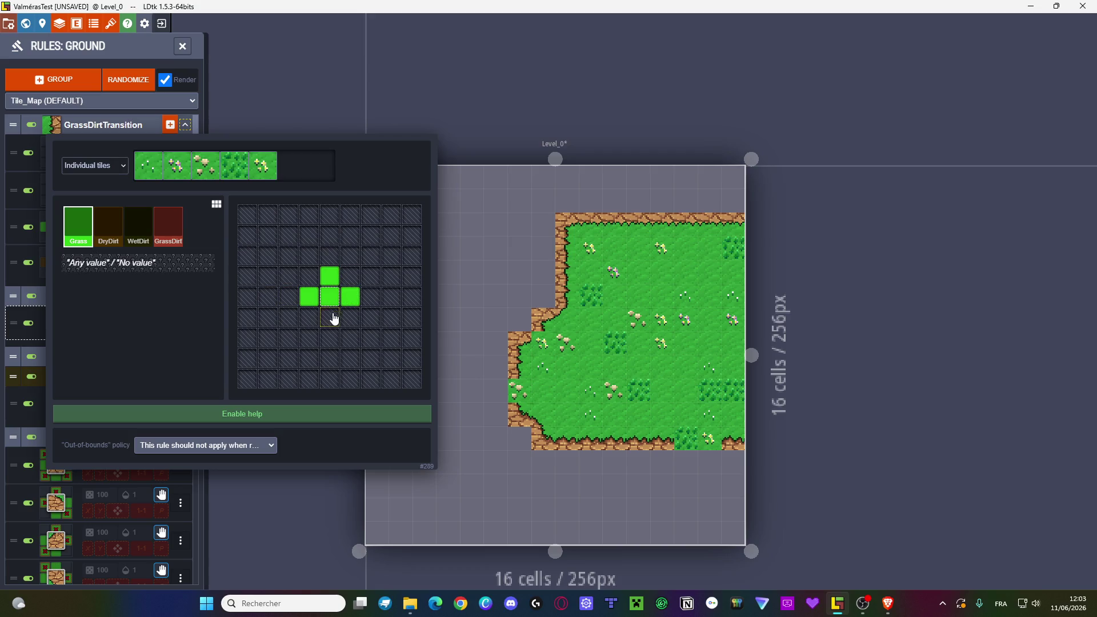
click(364, 107)
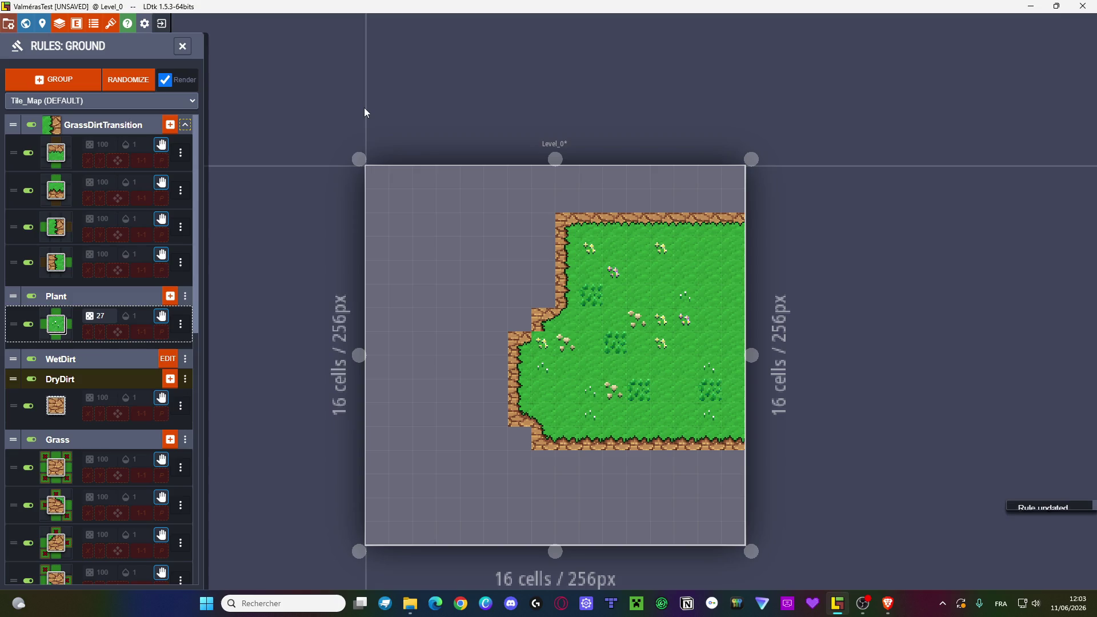
- Disable the first five Grass-group rules
scroll(101, 396, down, 3)
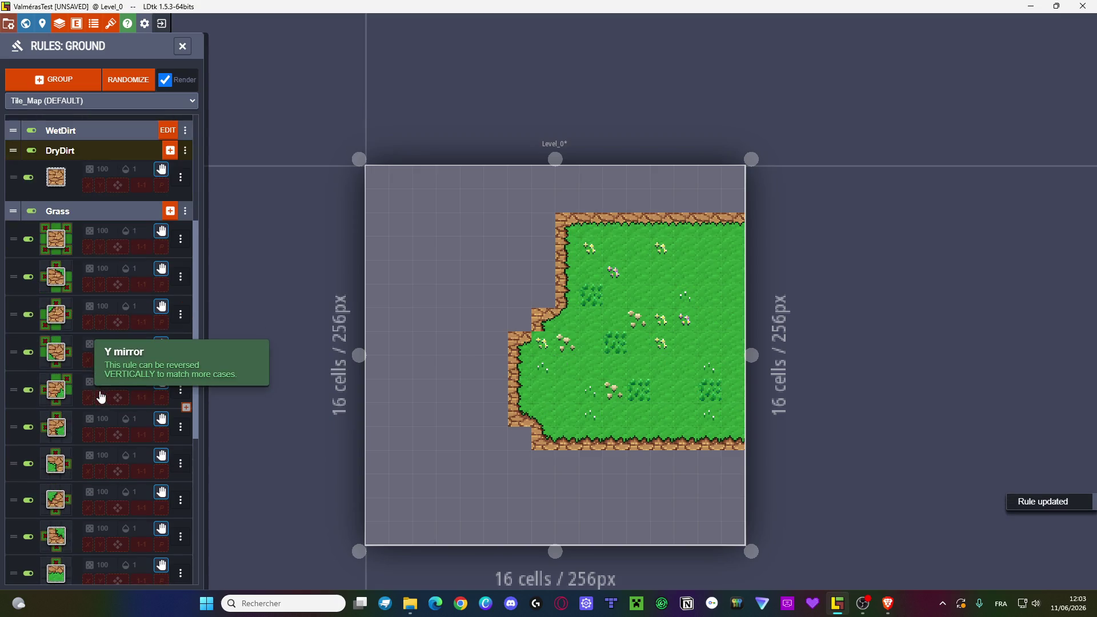
click(180, 239)
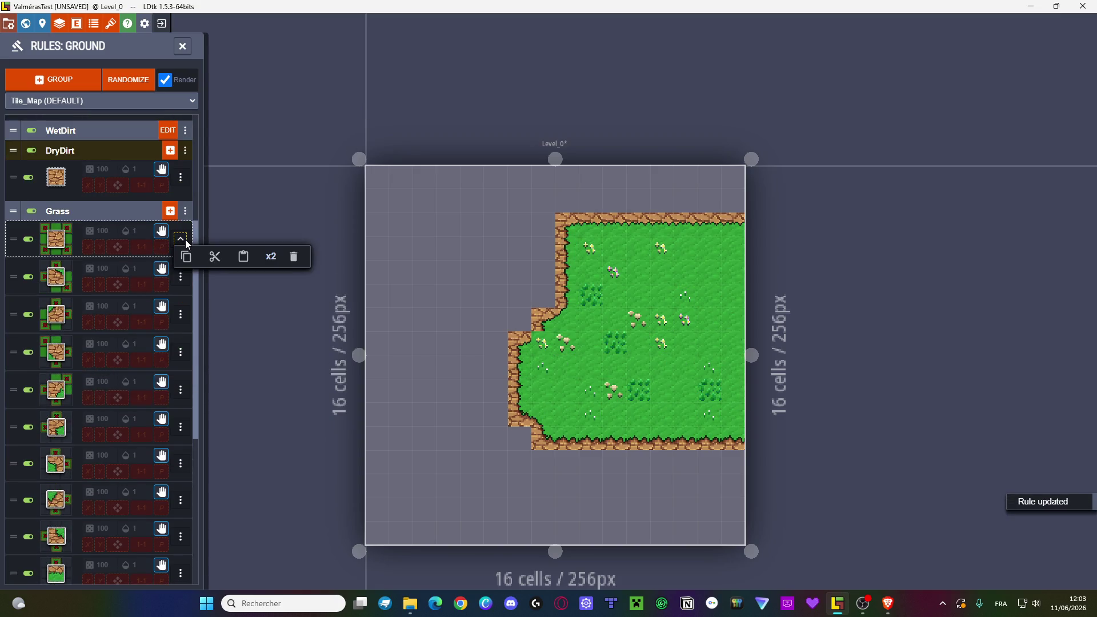
click(26, 243)
click(27, 239)
click(27, 277)
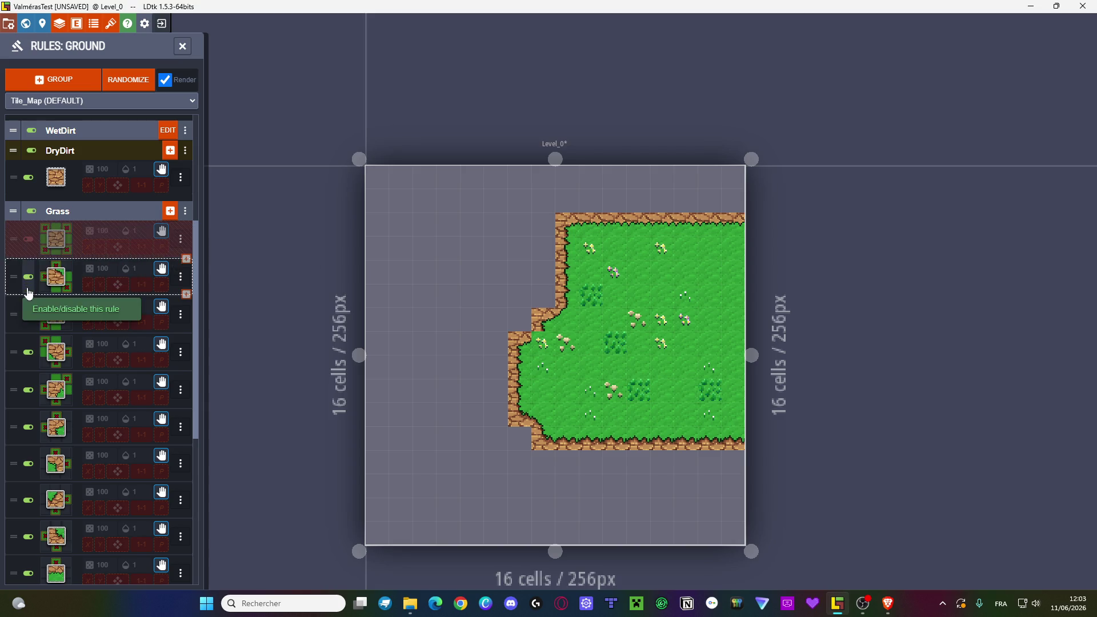
click(27, 317)
click(28, 355)
click(27, 393)
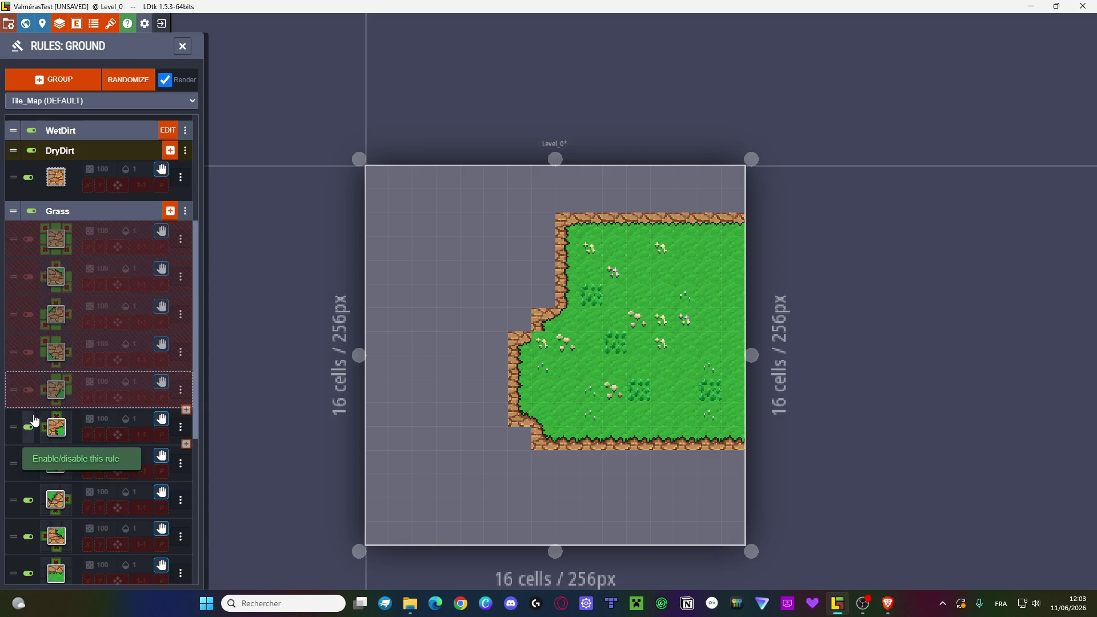
- Disable six more Grass rules to test how the edges render
scroll(91, 403, down, 1)
scroll(34, 342, down, 2)
click(27, 255)
click(28, 292)
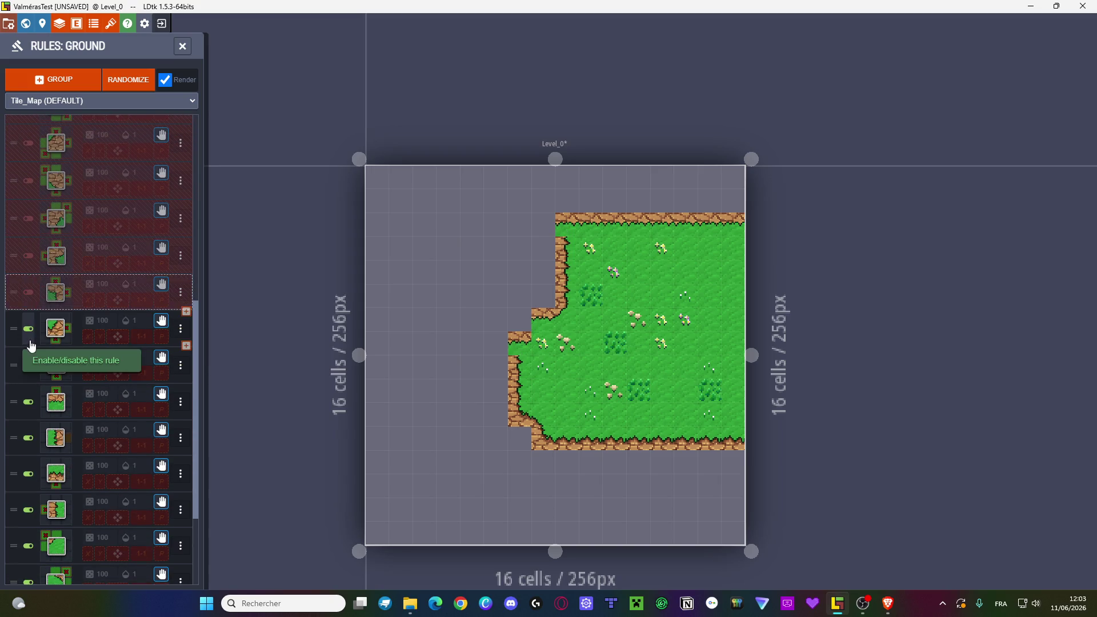
click(27, 329)
click(28, 366)
click(28, 401)
click(28, 437)
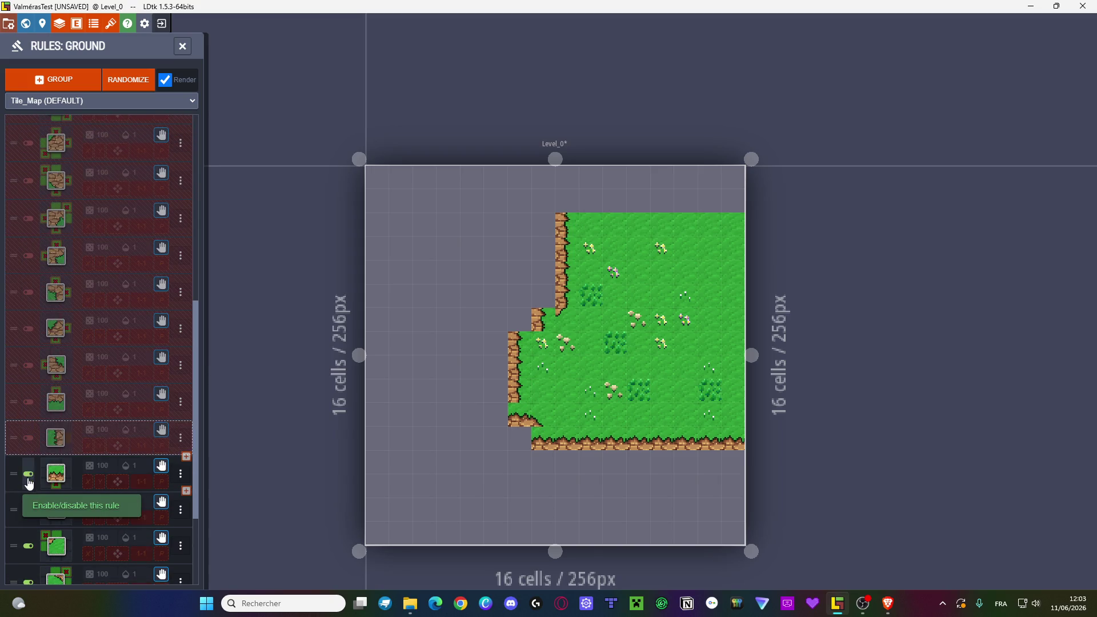
- Re-enable every disabled Grass rule
click(28, 437)
click(28, 402)
click(28, 365)
click(28, 328)
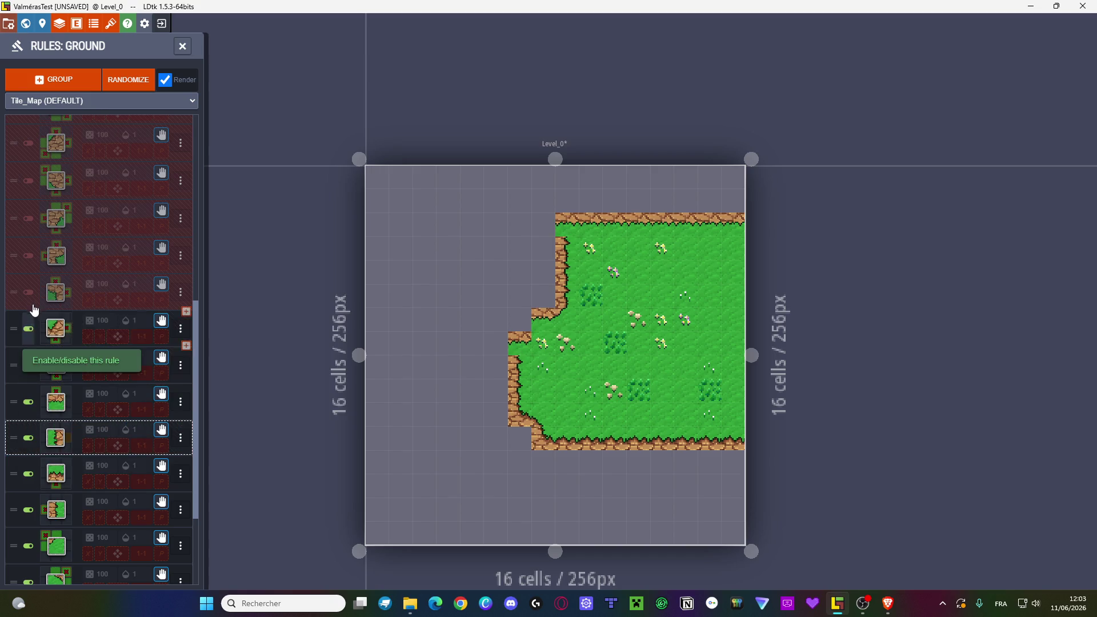
click(28, 291)
click(28, 255)
click(28, 218)
click(28, 181)
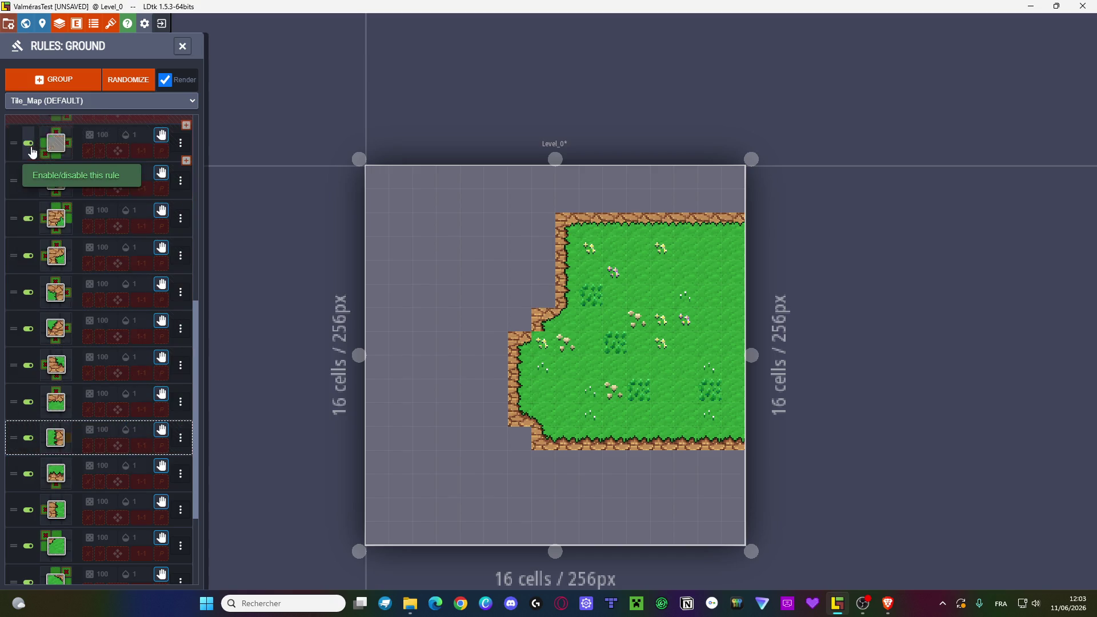
click(28, 143)
scroll(48, 220, up, 3)
click(28, 276)
click(28, 238)
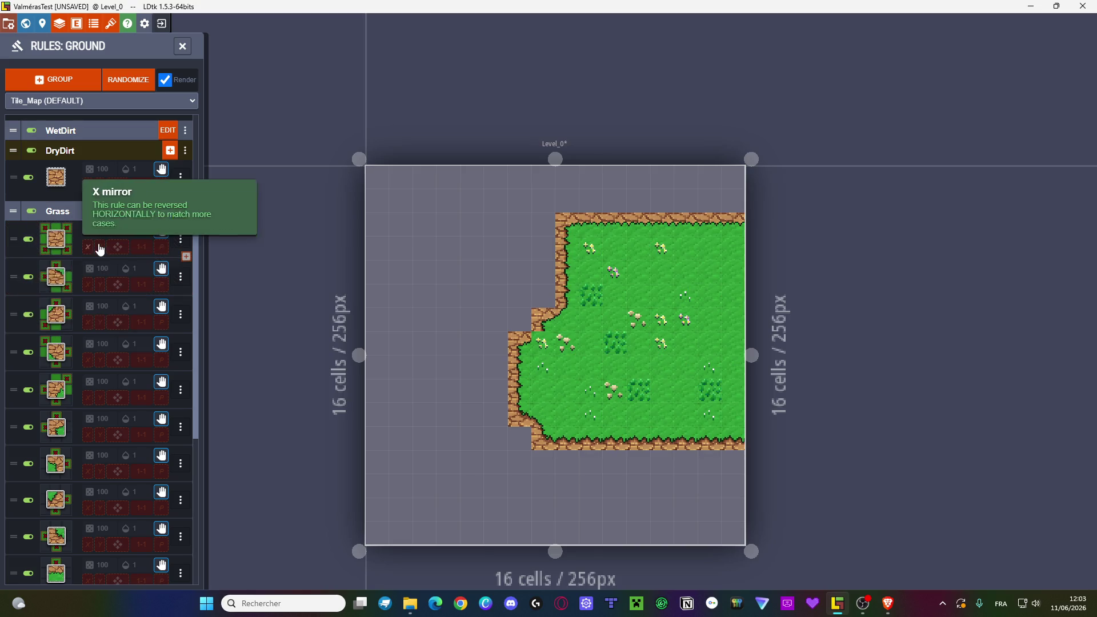
- Inspect the patterns of two Grass rules
scroll(100, 249, down, 5)
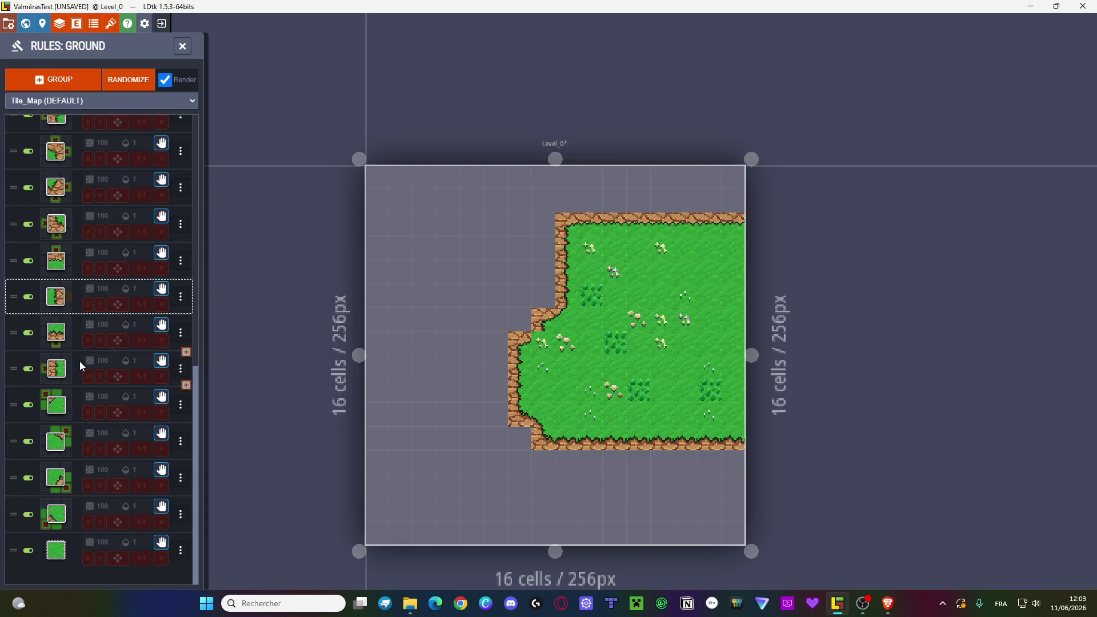
mouse_move(52, 384)
scroll(49, 352, up, 2)
scroll(56, 325, up, 6)
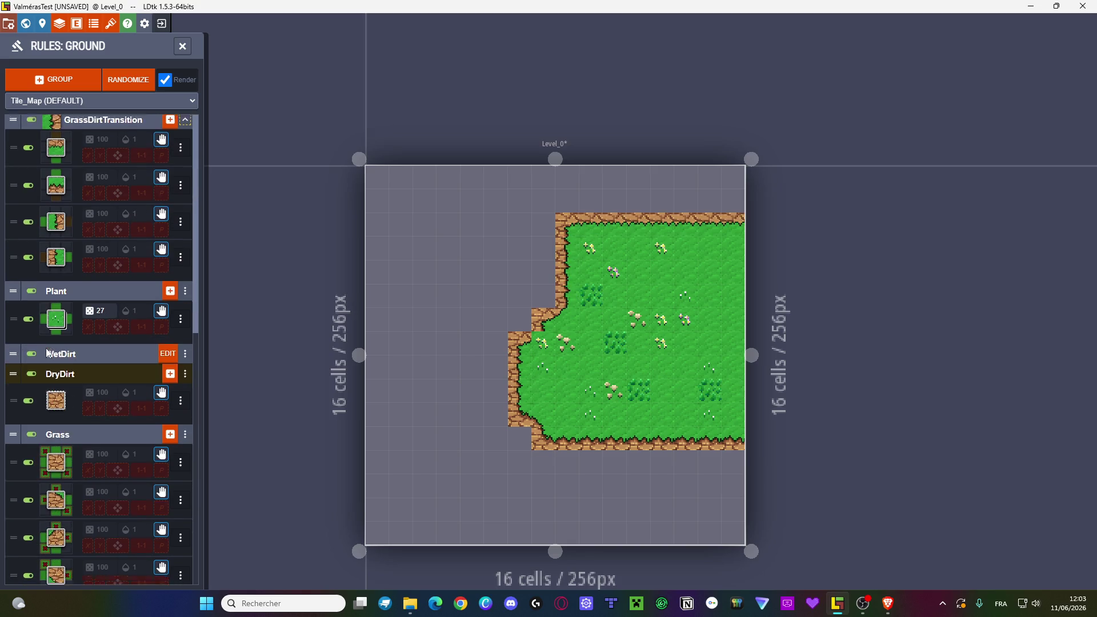
scroll(46, 348, down, 7)
click(50, 389)
click(46, 357)
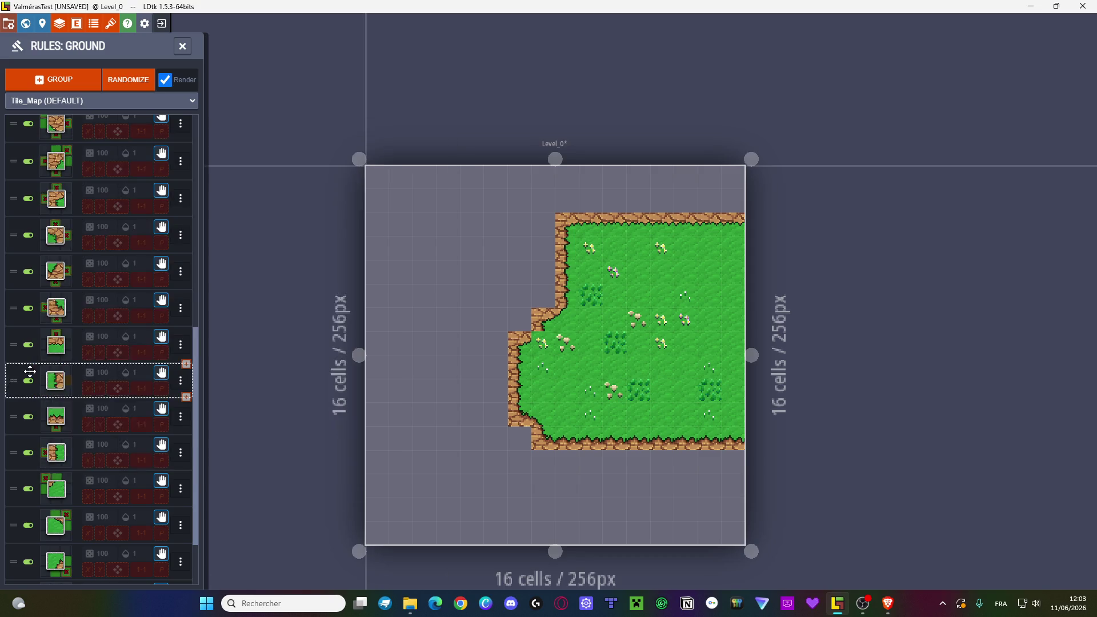
click(40, 339)
click(39, 334)
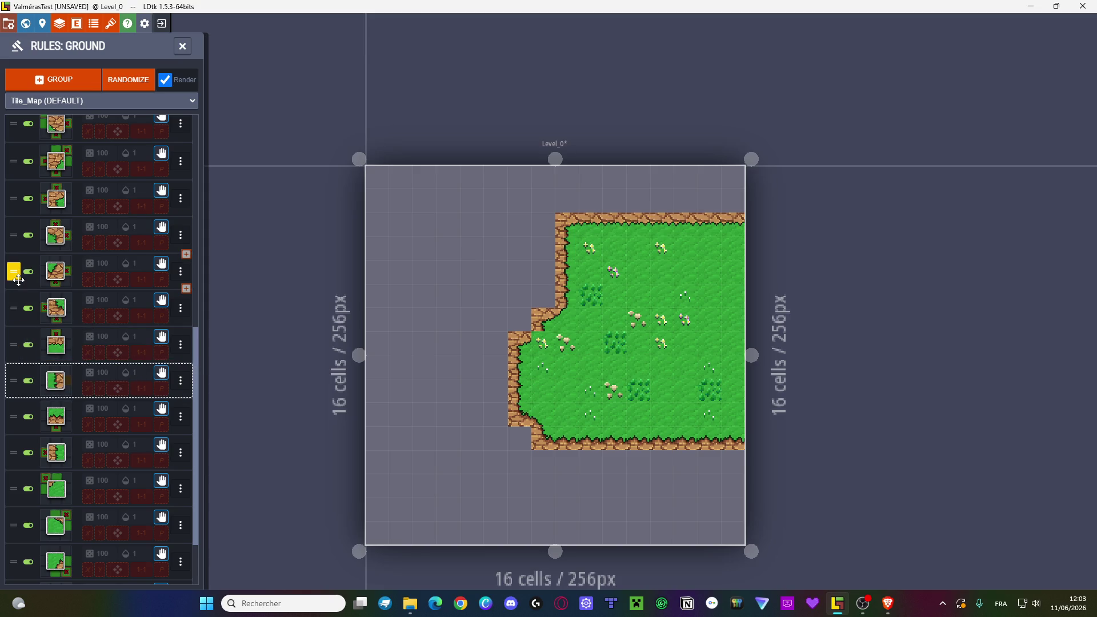
- Delete four Grass rules, including the ones drawing the bottom and top dirt edges
click(181, 380)
click(268, 391)
click(179, 384)
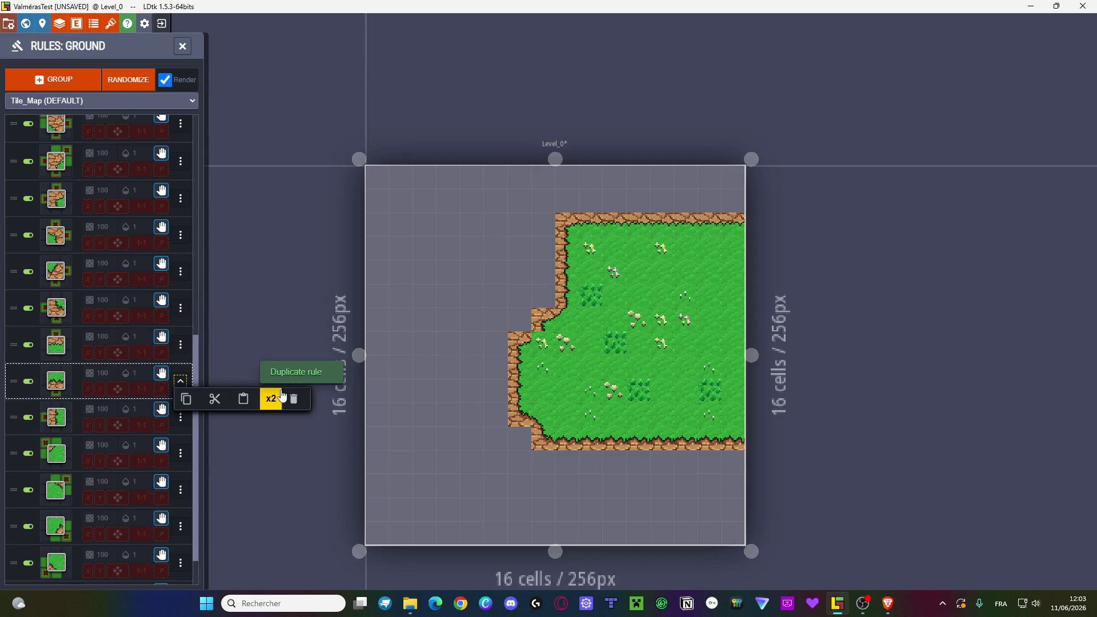
click(293, 398)
click(181, 381)
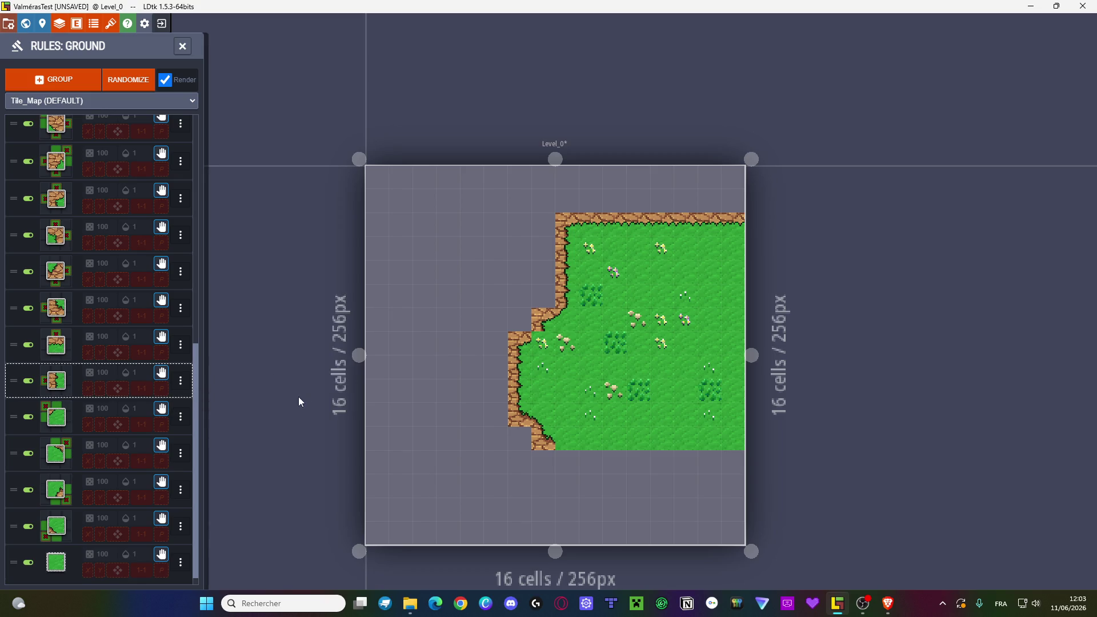
click(181, 381)
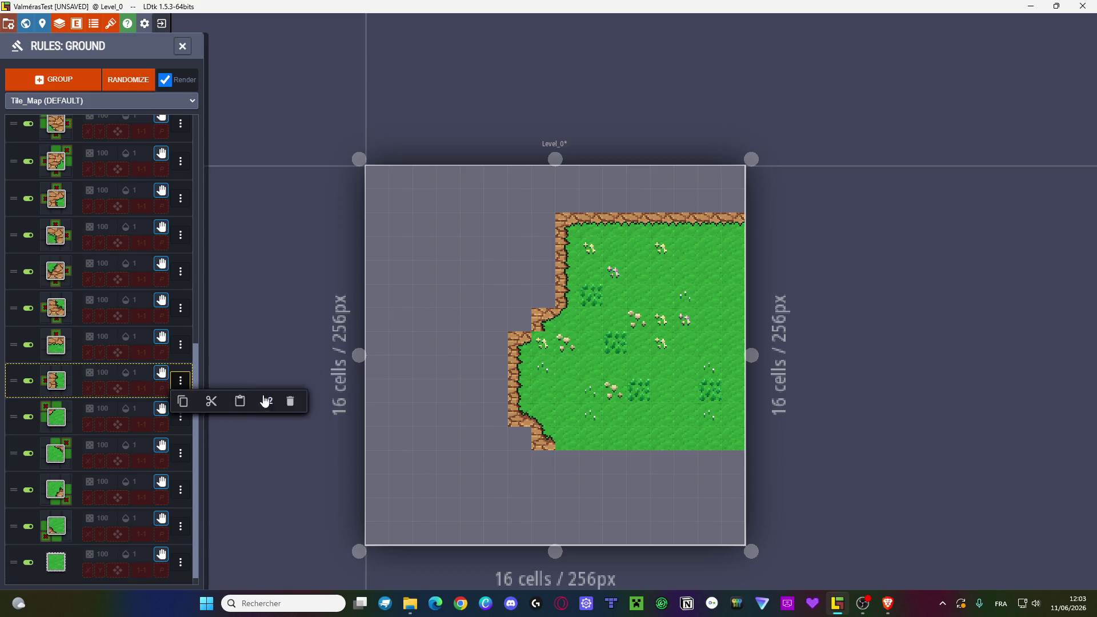
click(303, 404)
click(181, 331)
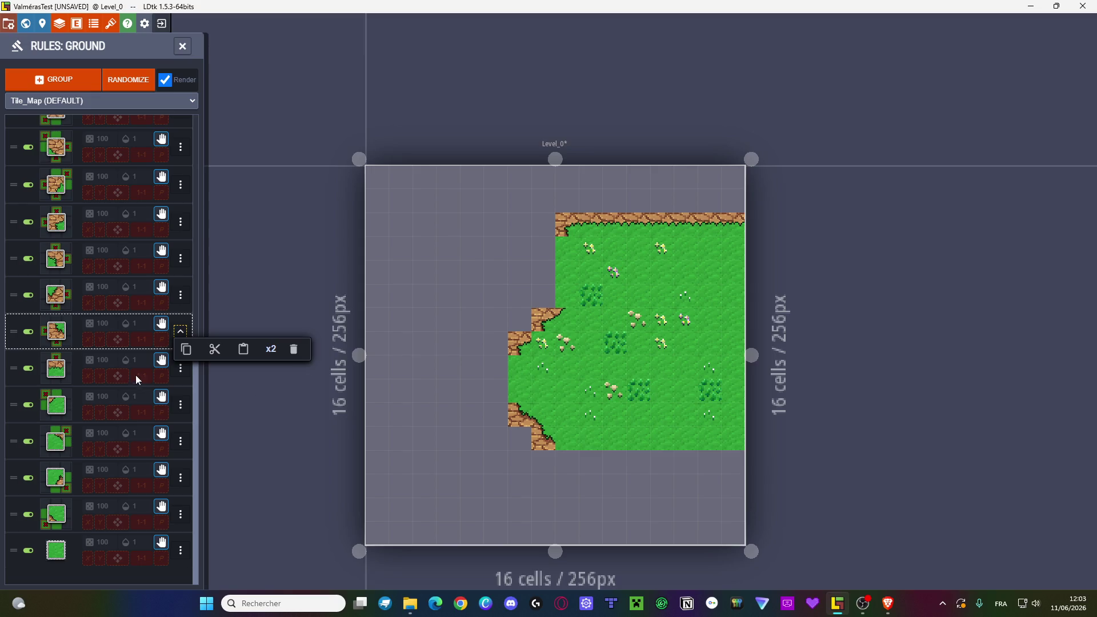
click(181, 368)
click(293, 387)
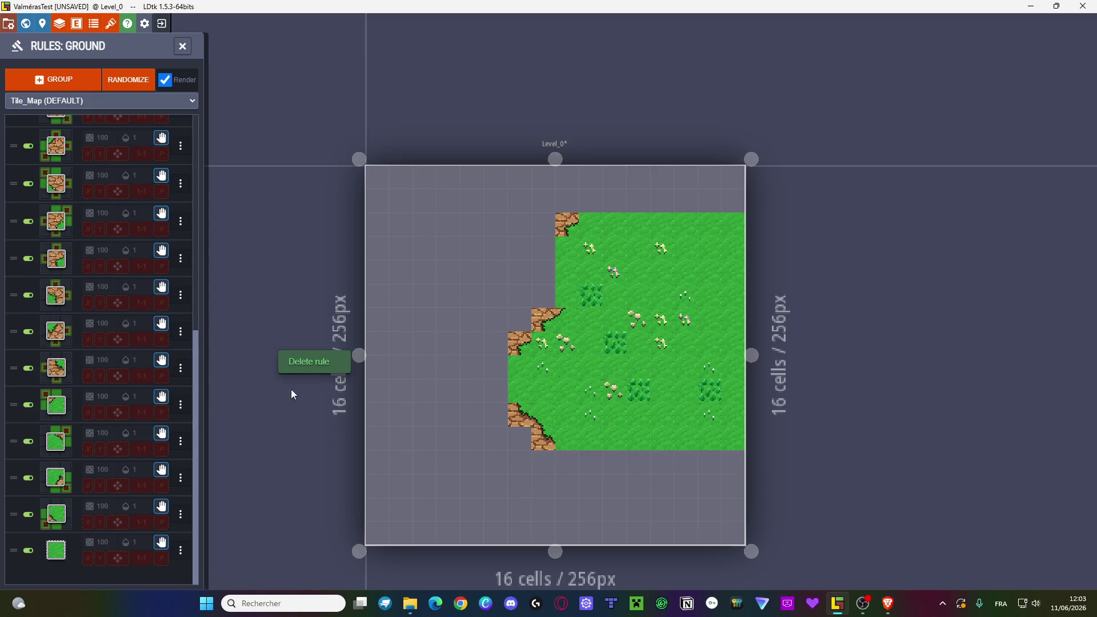
- Paint two more ground cells at the patch's left edge and close the Ground rules panel
drag(494, 371, 517, 438)
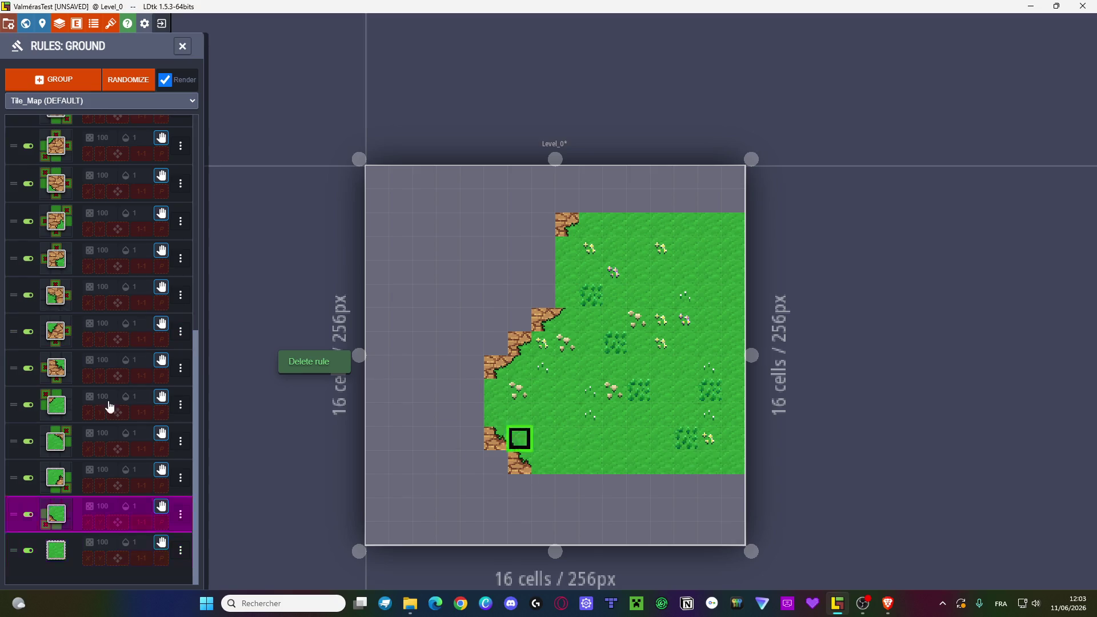
scroll(174, 405, up, 5)
scroll(174, 404, up, 2)
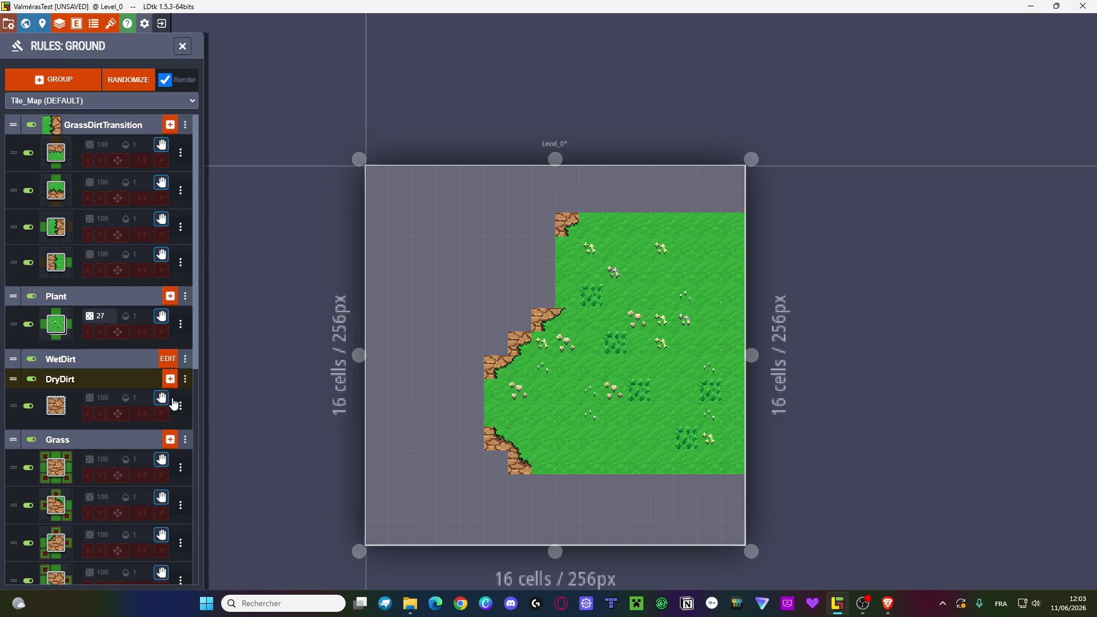
click(184, 46)
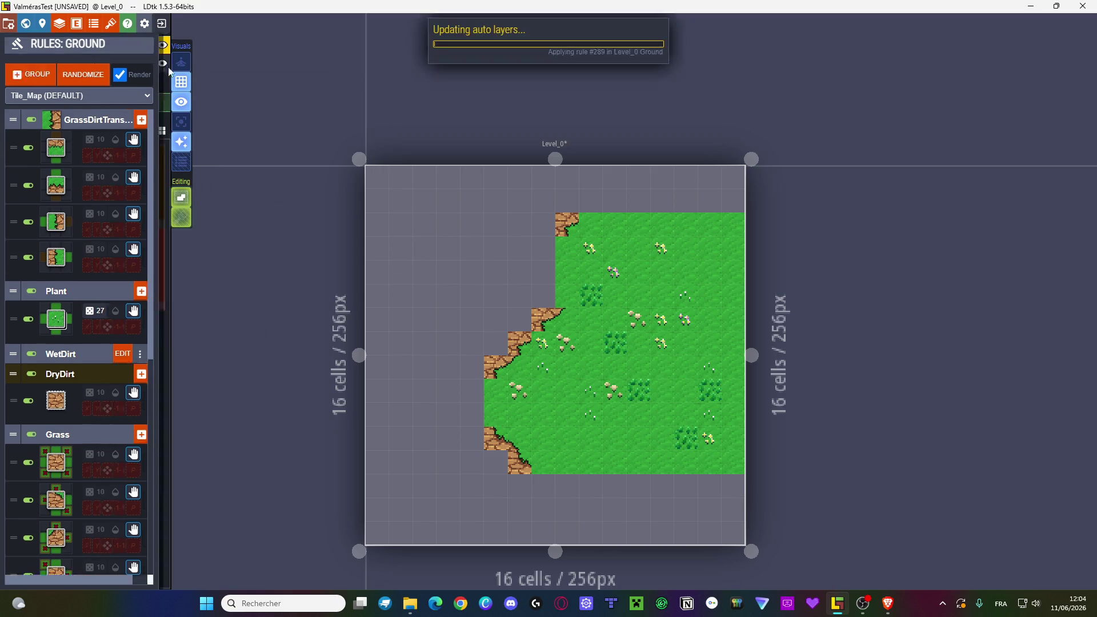
- Paint a DryDirt column down from the top and a strip along the top rows
click(120, 196)
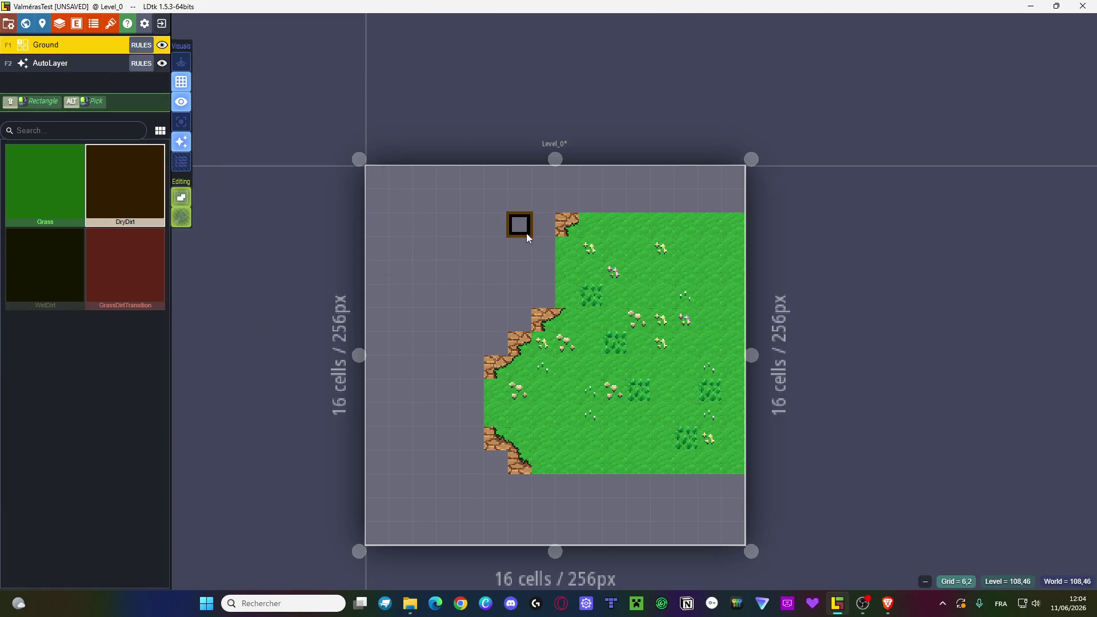
mouse_move(526, 292)
mouse_down()
mouse_move(539, 225)
mouse_move(542, 295)
mouse_up()
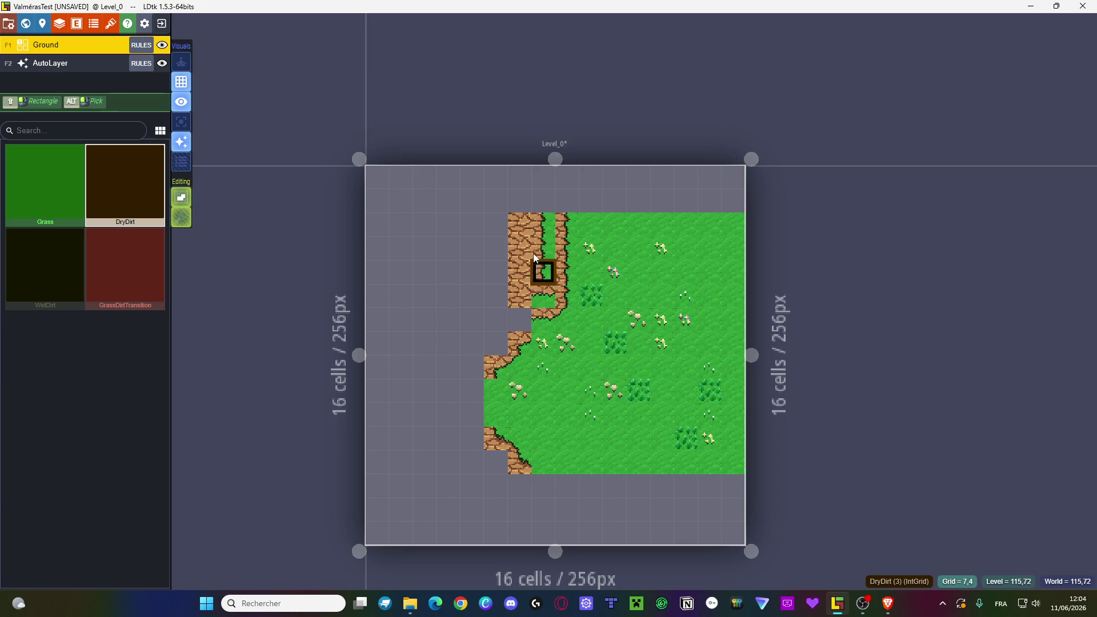
mouse_move(550, 208)
mouse_down()
mouse_move(710, 198)
mouse_move(637, 198)
mouse_move(547, 220)
mouse_up()
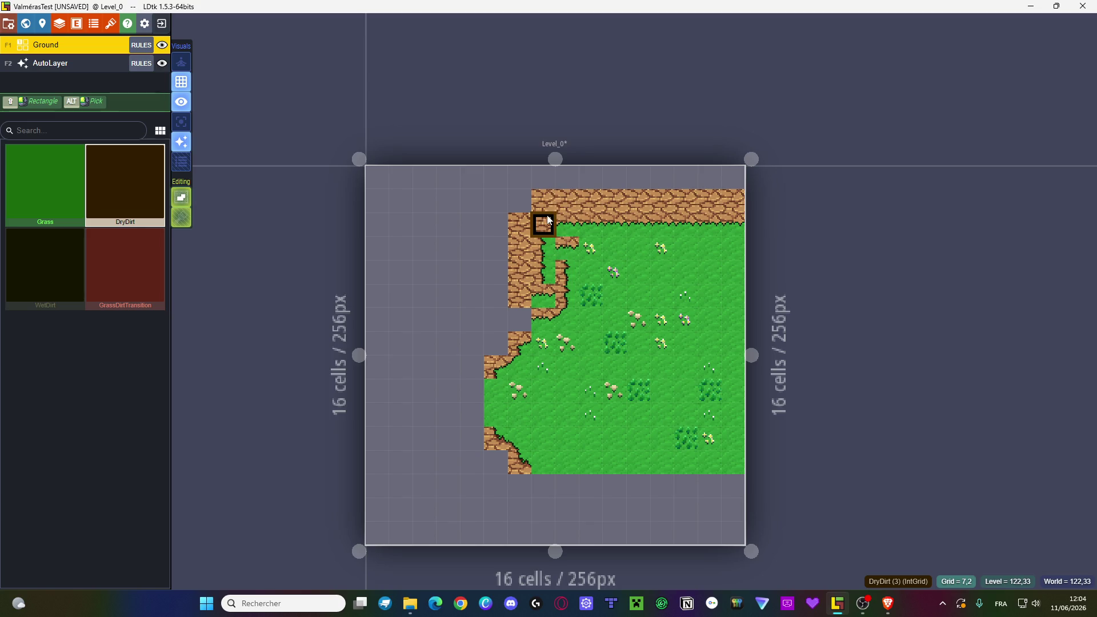
- Paint dry dirt through the grass beside the column and down the lower middle
click(143, 50)
scroll(160, 286, down, 5)
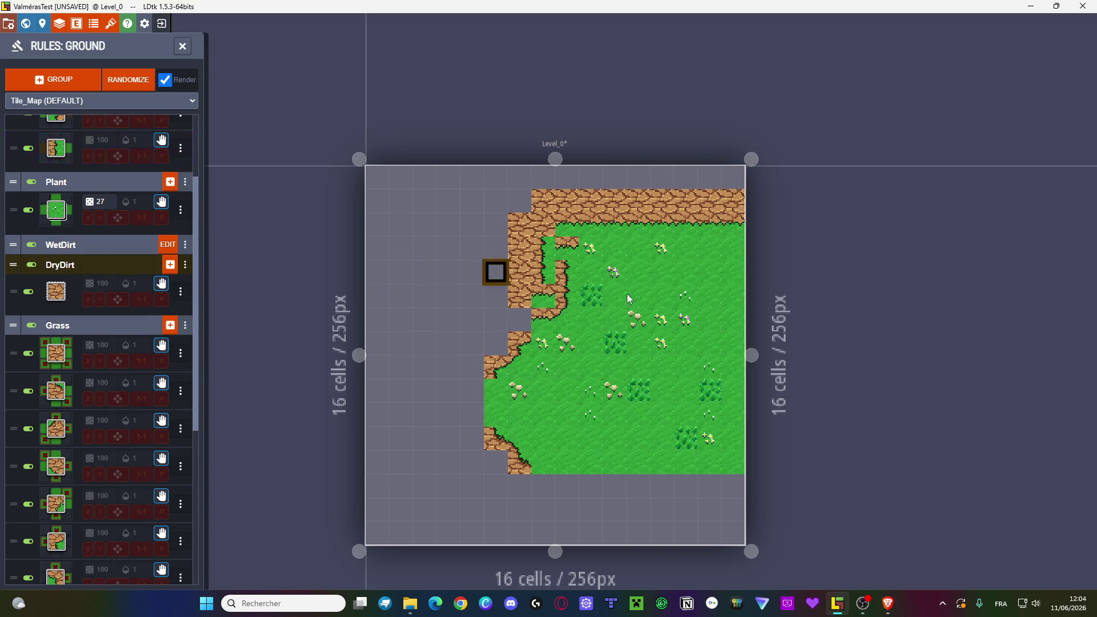
mouse_move(544, 300)
mouse_down()
mouse_move(568, 294)
mouse_move(566, 249)
mouse_move(590, 222)
mouse_move(612, 247)
mouse_up()
click(590, 386)
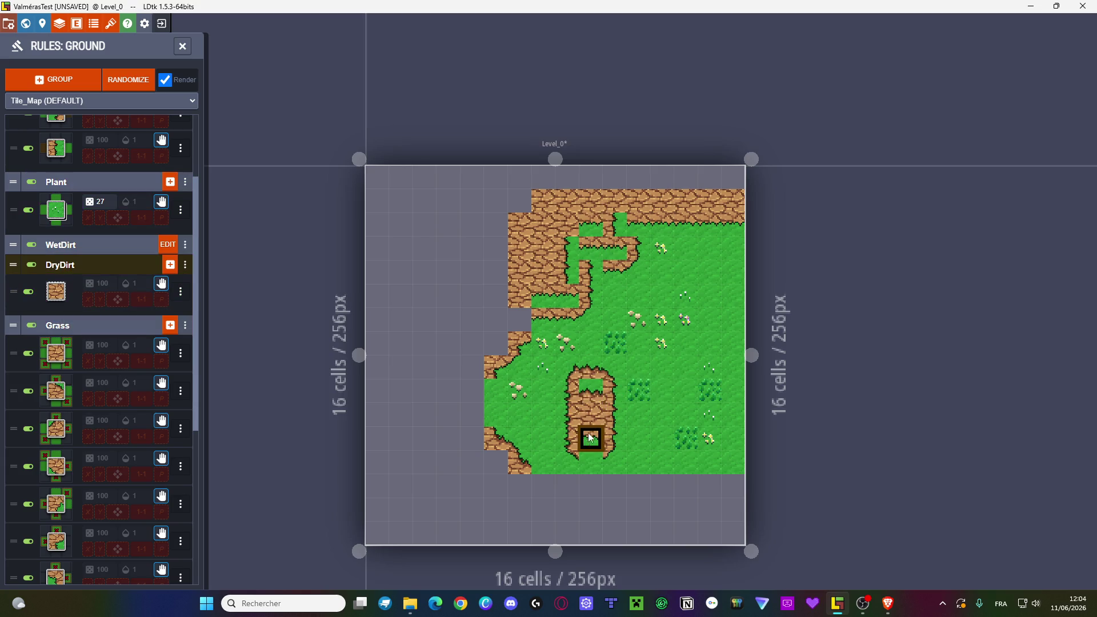
mouse_move(590, 454)
mouse_down()
mouse_move(590, 463)
mouse_move(633, 394)
mouse_move(634, 418)
mouse_move(629, 464)
mouse_move(590, 411)
mouse_move(590, 367)
mouse_up()
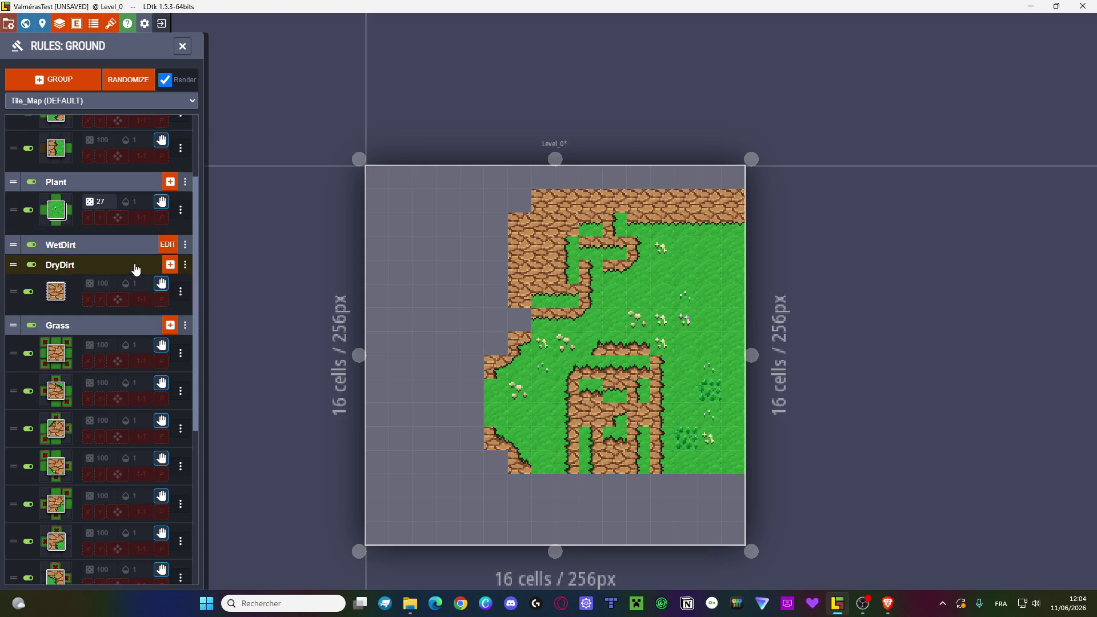
scroll(137, 260, up, 2)
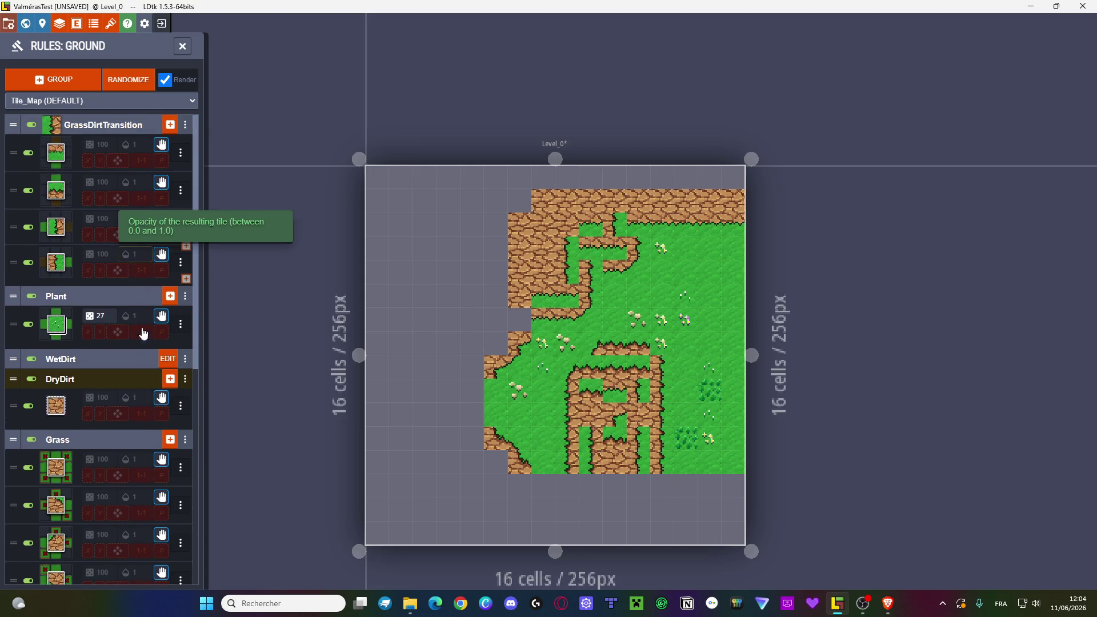
scroll(143, 321, down, 4)
click(181, 239)
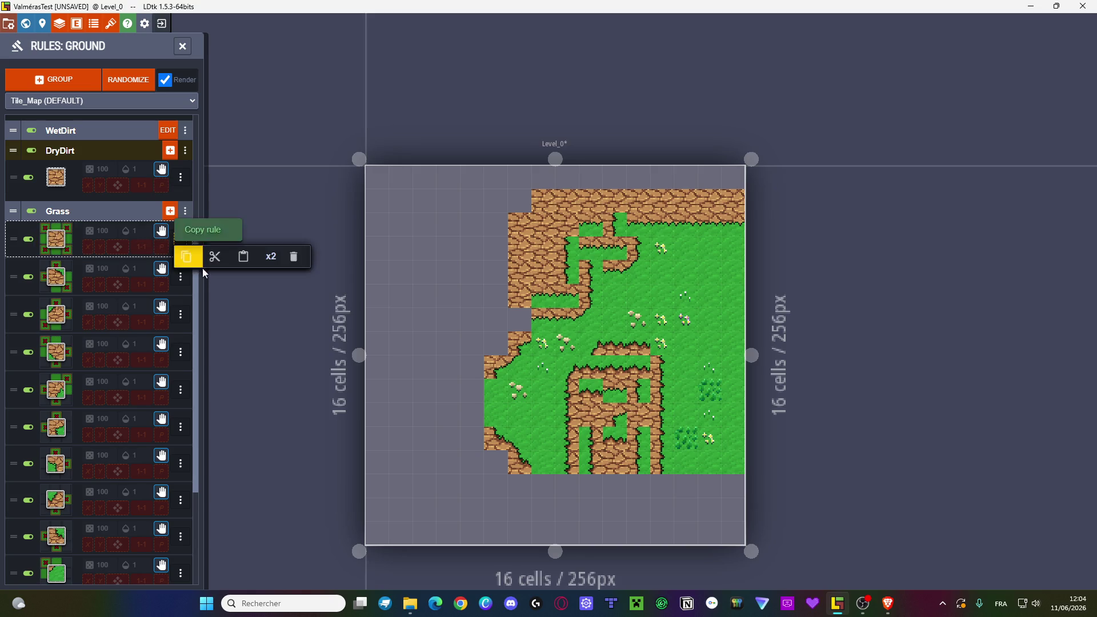
- Delete the first seven dirt-edge variant rules from the Grass group
click(294, 257)
click(181, 238)
click(293, 256)
click(181, 238)
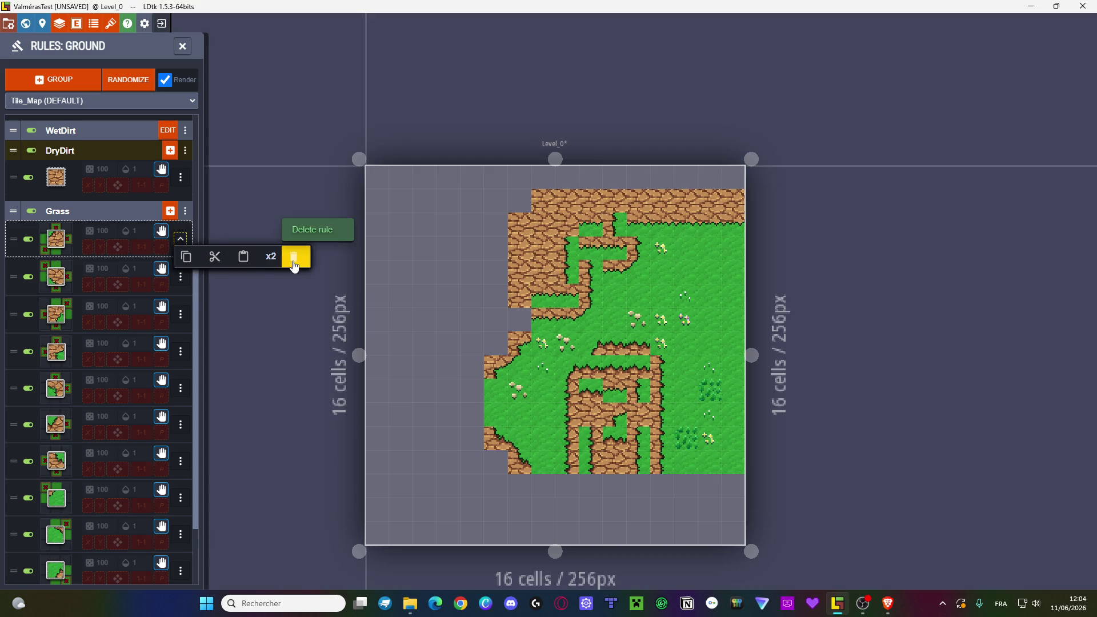
click(293, 260)
click(180, 238)
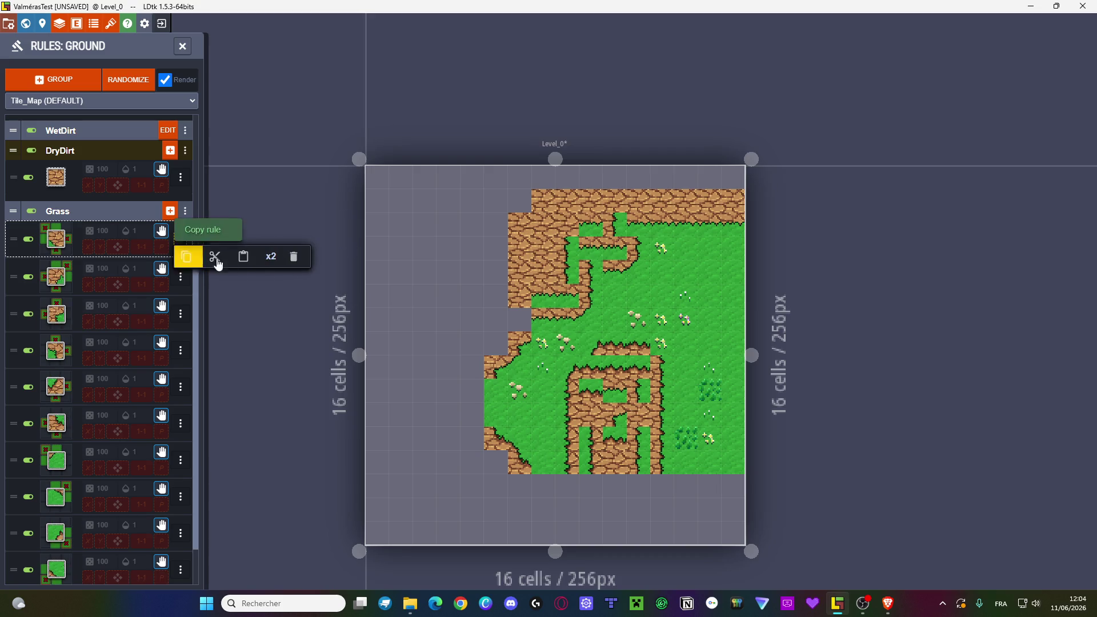
click(293, 256)
click(180, 239)
click(293, 257)
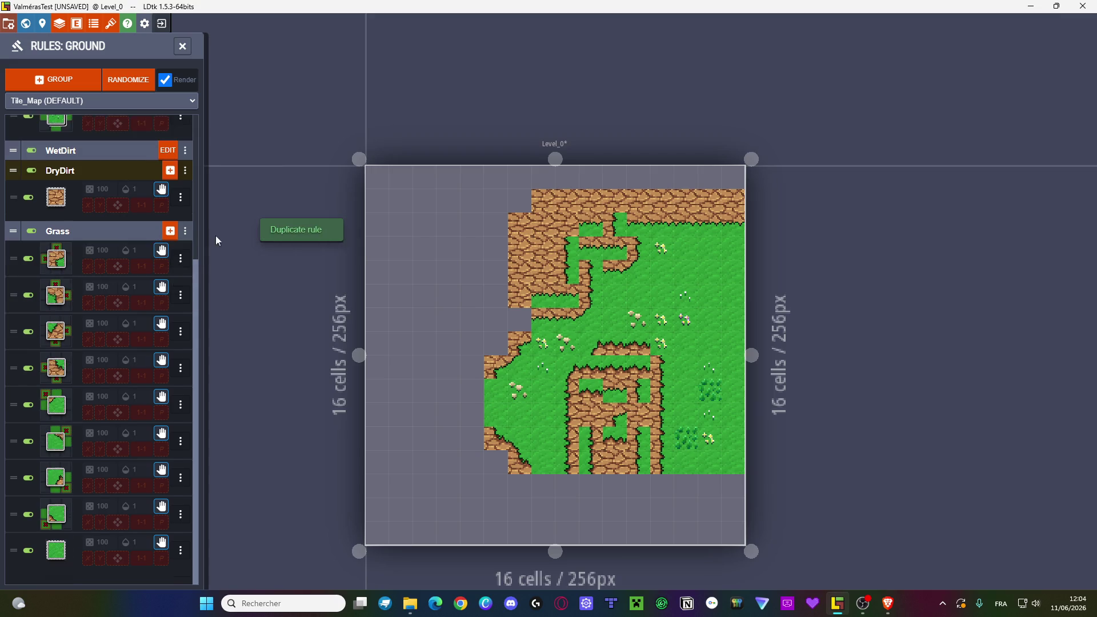
click(180, 262)
click(288, 279)
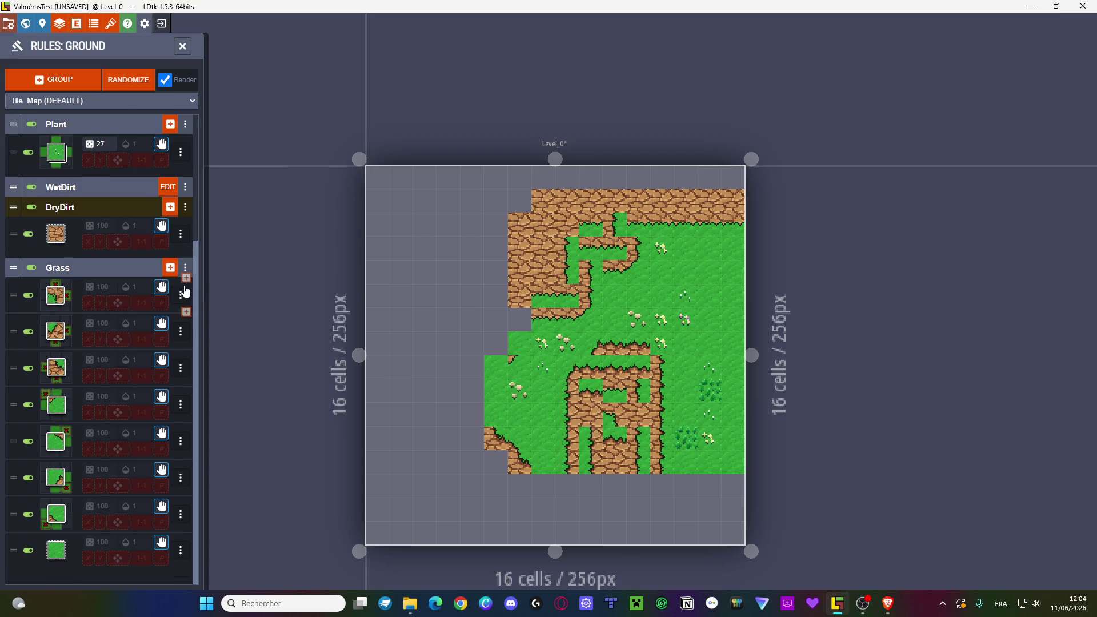
click(181, 295)
click(286, 316)
- Delete the remaining six Grass variants, leaving plain grass, and paint dirt across the lower middle
click(181, 331)
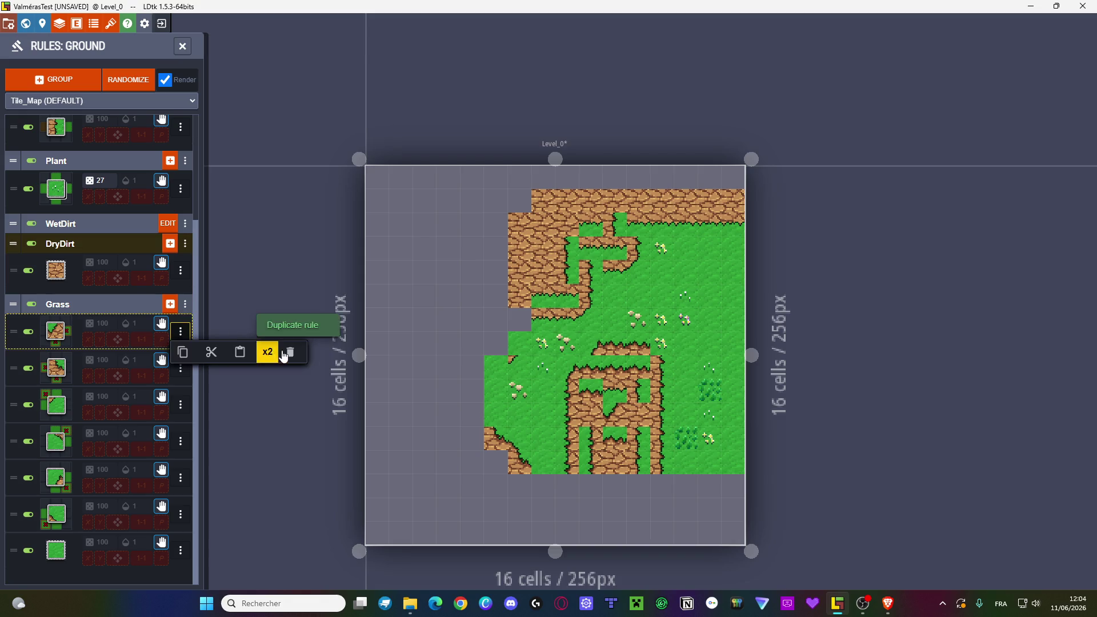
click(289, 352)
click(180, 368)
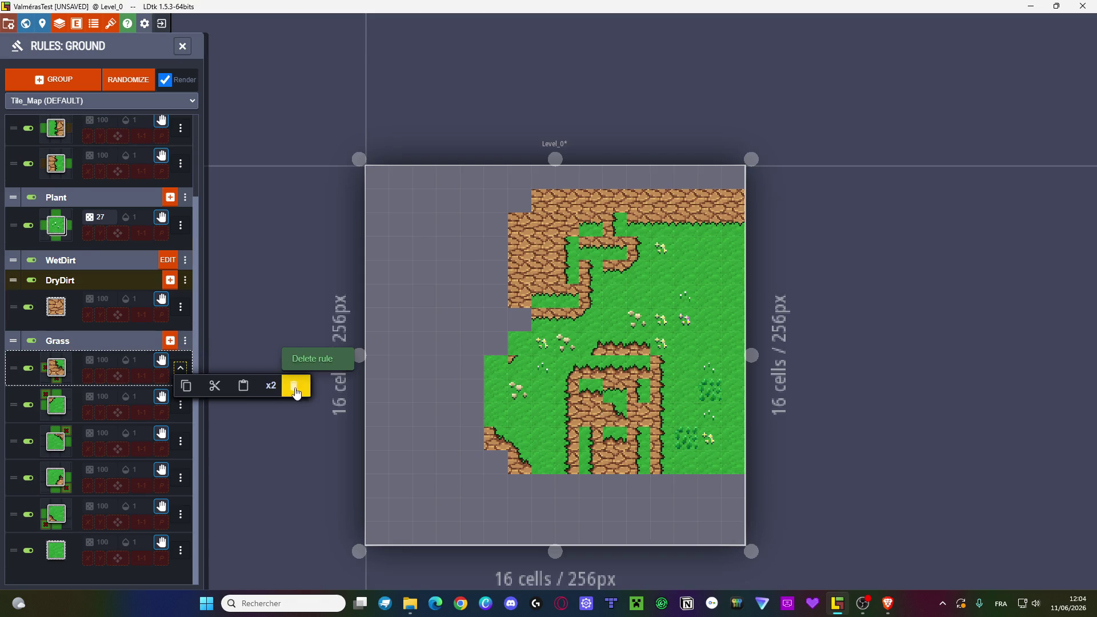
click(293, 384)
click(180, 404)
click(293, 421)
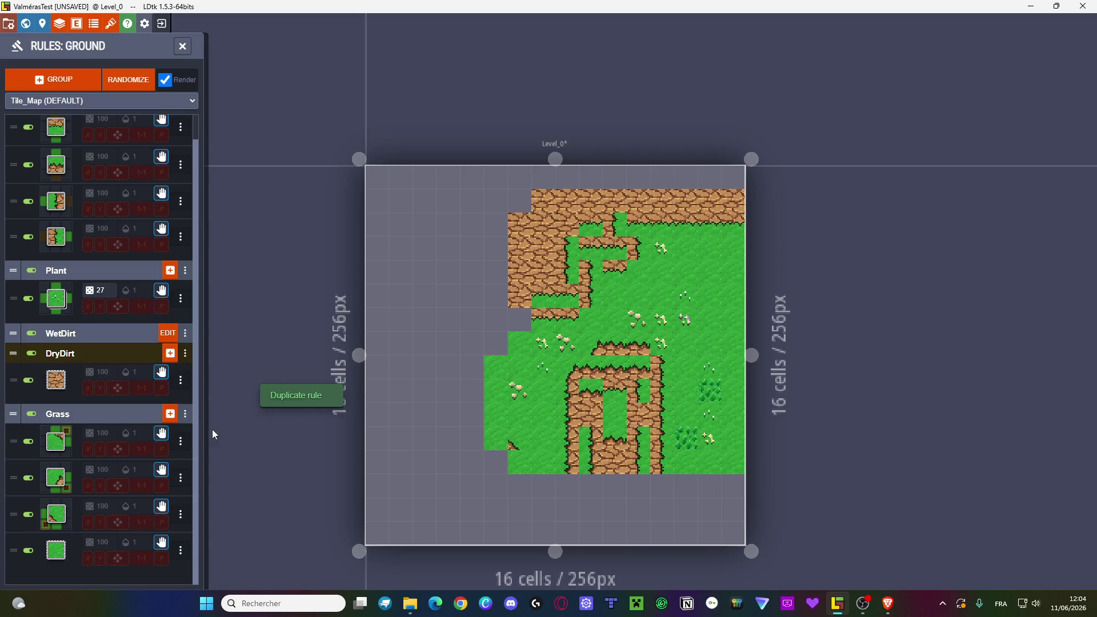
click(181, 441)
click(294, 421)
click(186, 467)
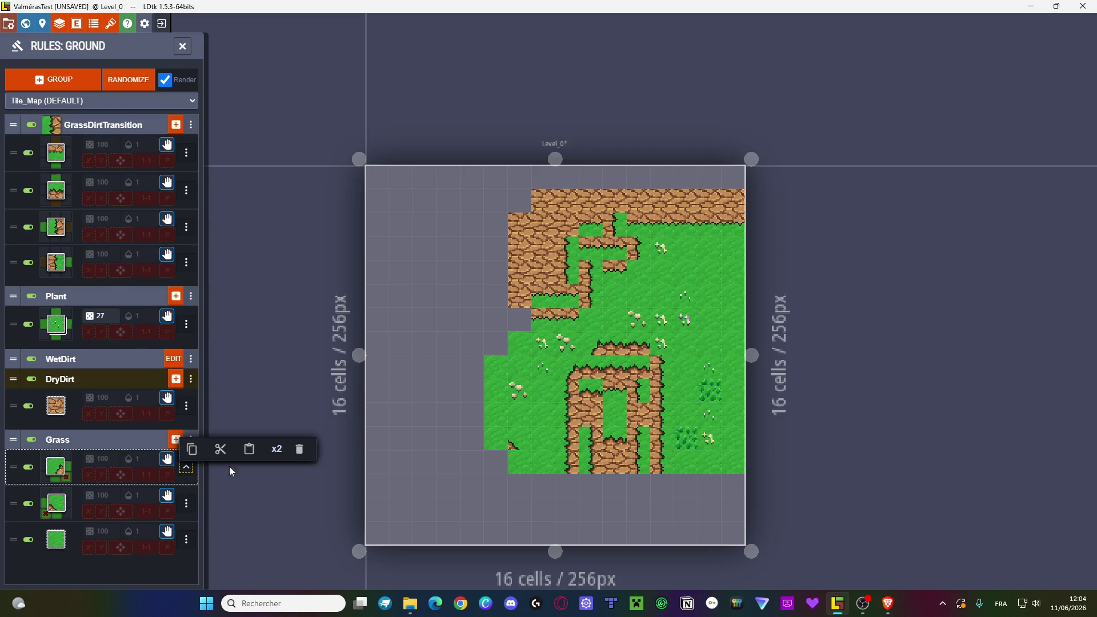
click(296, 453)
click(187, 467)
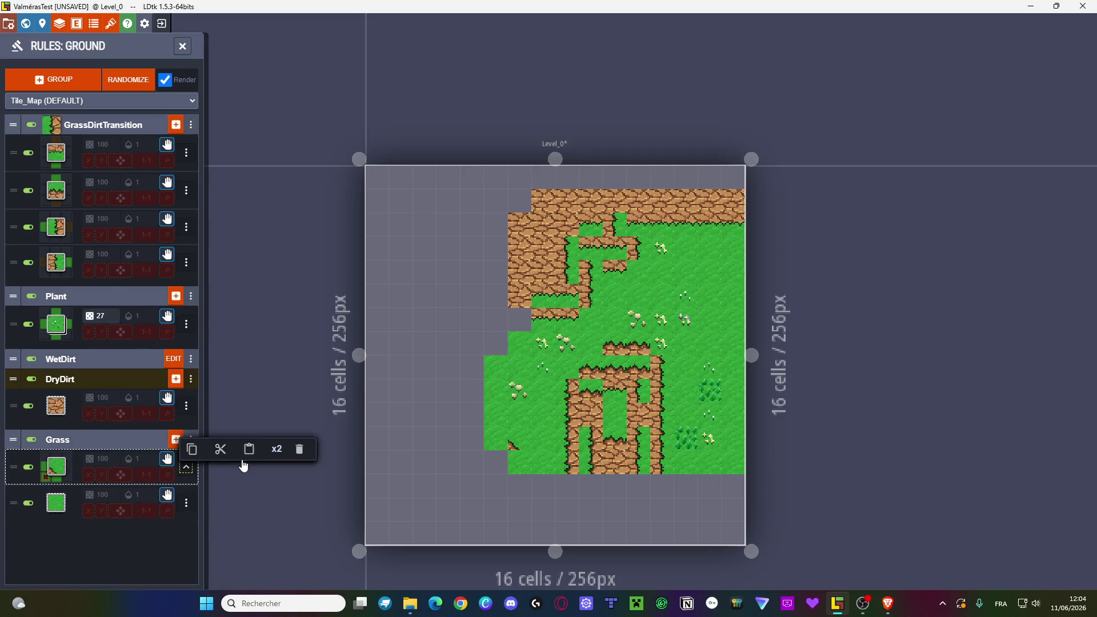
click(297, 454)
mouse_move(545, 414)
mouse_down()
mouse_move(581, 420)
mouse_move(600, 467)
mouse_up()
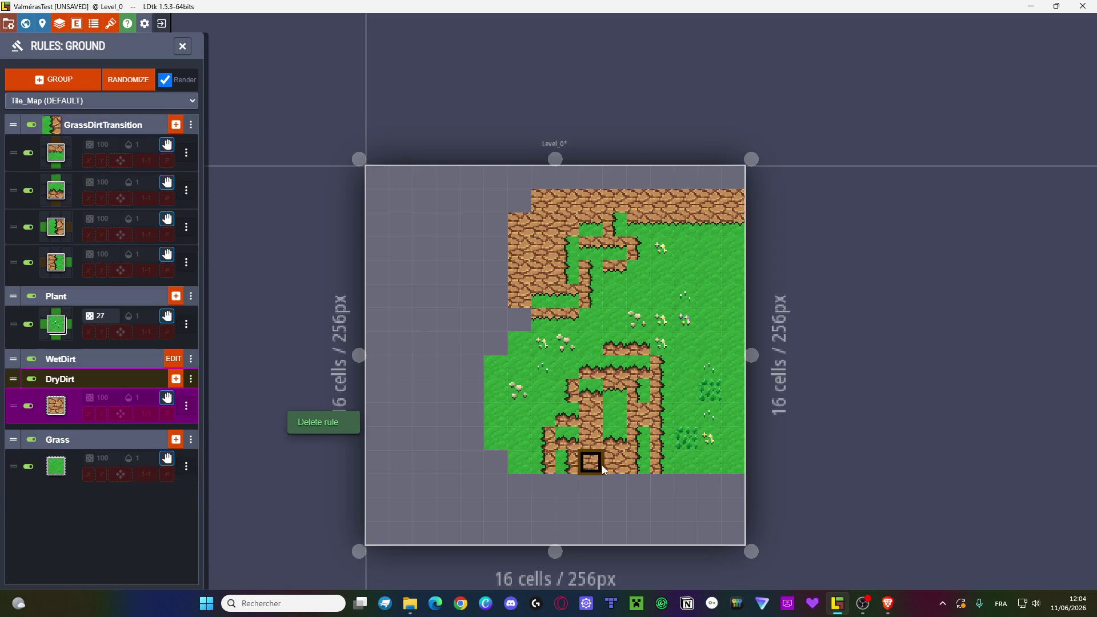
mouse_move(617, 380)
mouse_down()
mouse_move(615, 440)
mouse_move(637, 389)
mouse_move(694, 337)
mouse_move(538, 416)
mouse_up()
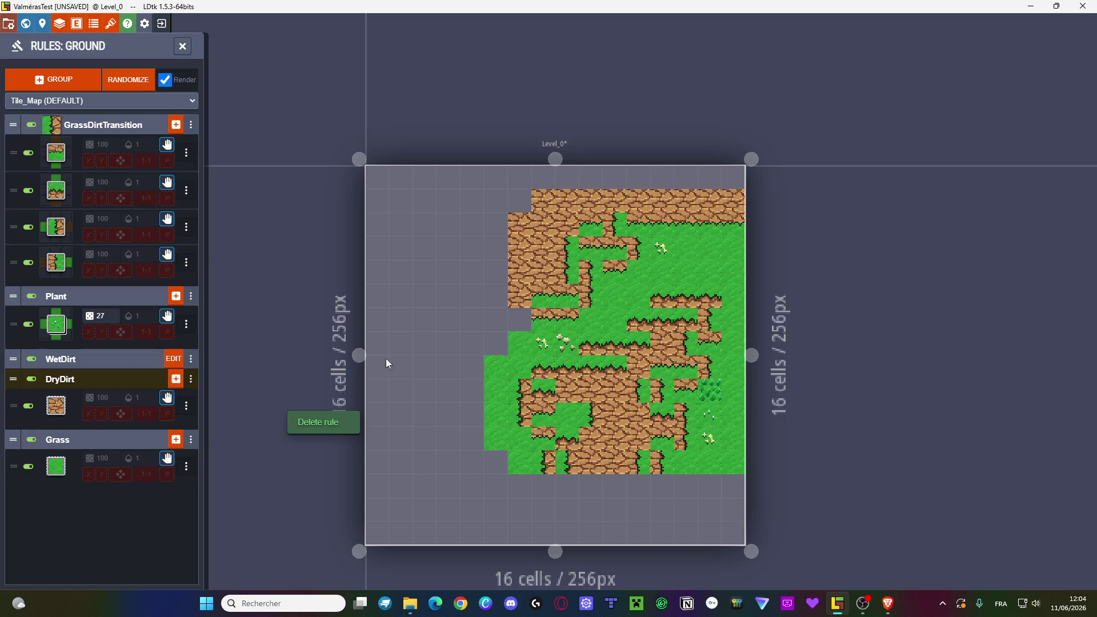
- Erase every tile in the level, then fill a rectangular dry-dirt block in the upper-left
drag(423, 177, 620, 378)
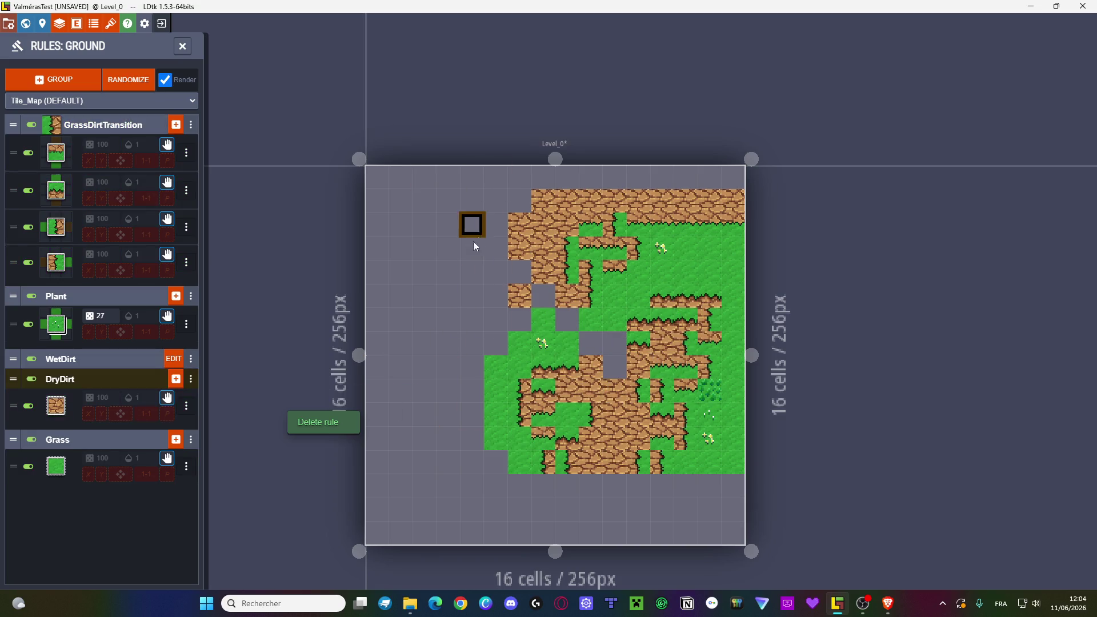
mouse_move(438, 201)
mouse_down()
mouse_move(651, 463)
mouse_move(734, 511)
mouse_up()
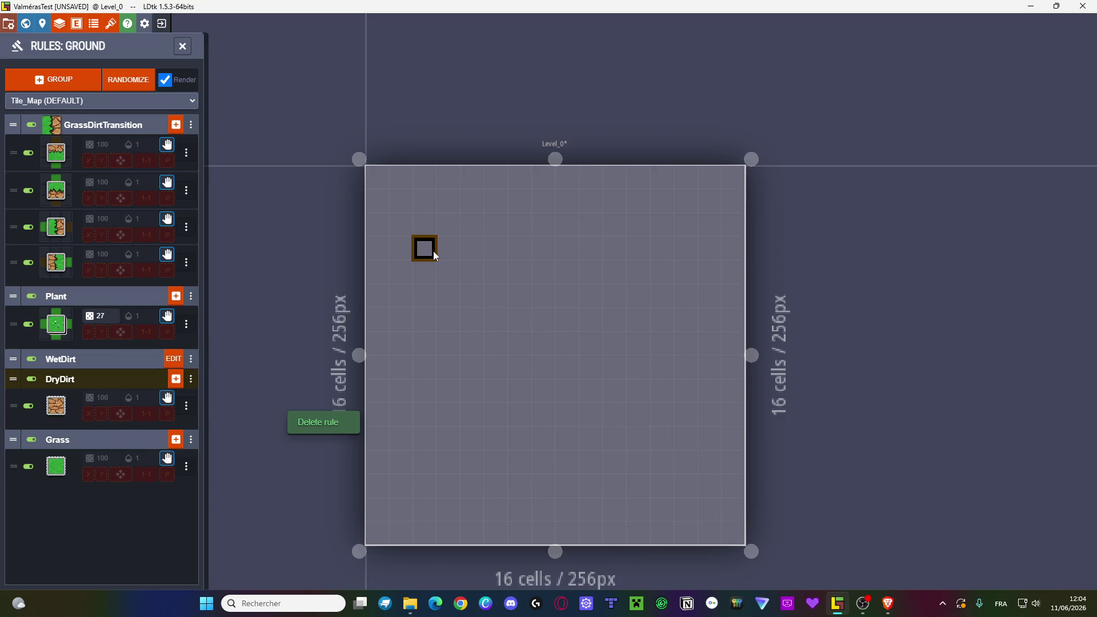
drag(424, 264, 441, 393)
mouse_move(434, 335)
mouse_down()
mouse_move(470, 248)
mouse_move(471, 279)
mouse_up()
mouse_move(425, 248)
mouse_down()
mouse_move(560, 410)
mouse_move(557, 422)
mouse_up()
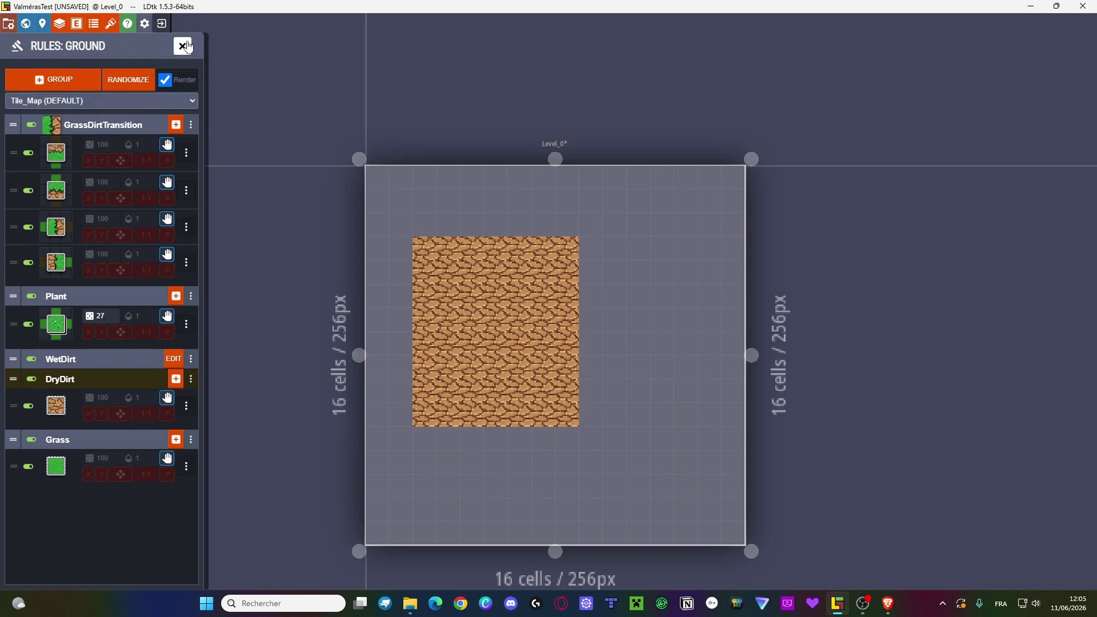
- Switch the paint value to Grass and paint a patch onto the dirt block
click(182, 46)
click(37, 165)
click(520, 320)
- Paint more grass through the patch on the dirt block
click(507, 333)
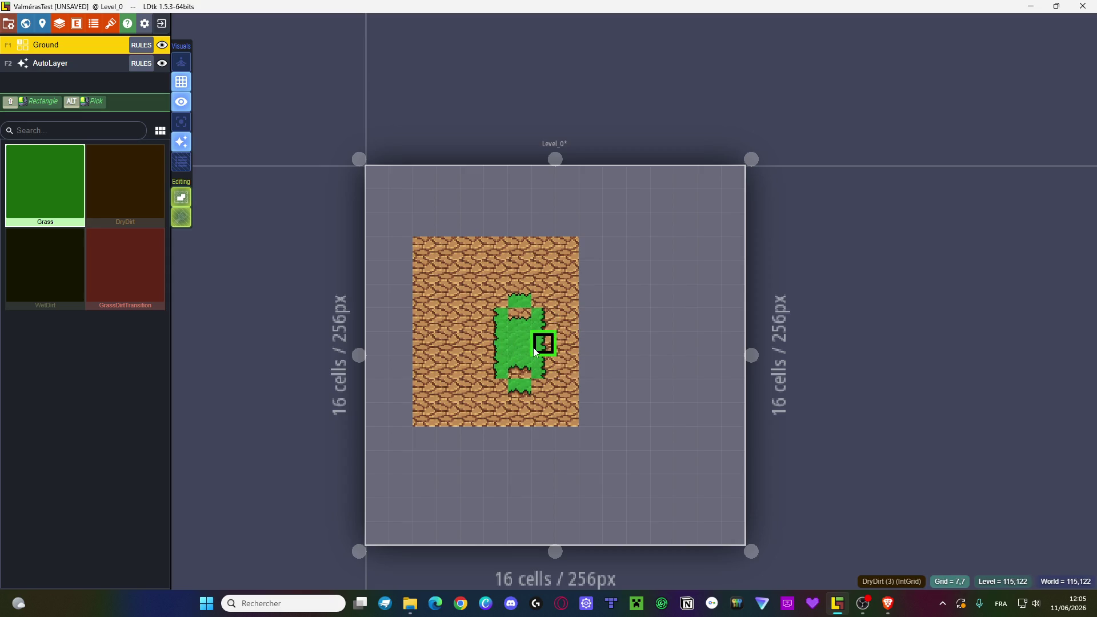
click(498, 319)
mouse_move(498, 320)
mouse_down()
mouse_move(497, 367)
mouse_move(519, 368)
mouse_move(535, 319)
mouse_move(468, 318)
mouse_move(470, 296)
mouse_move(565, 316)
mouse_move(510, 323)
mouse_up()
- Erase all tiles in the block and bring up the GrassDirtTransition group's options
drag(423, 247, 543, 414)
drag(424, 248, 565, 409)
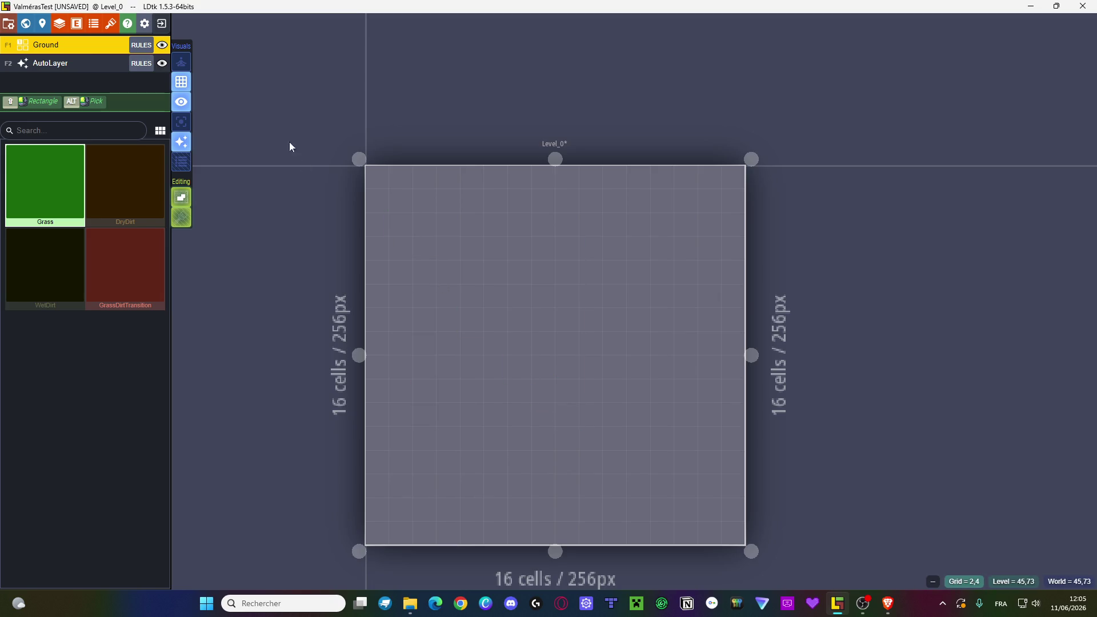
click(142, 44)
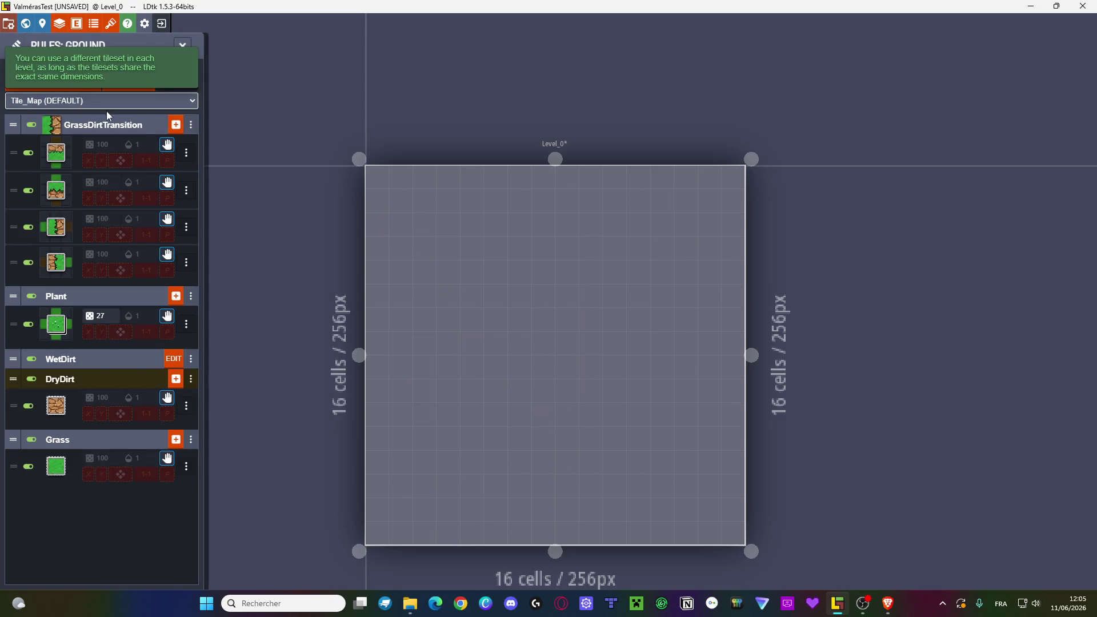
click(191, 124)
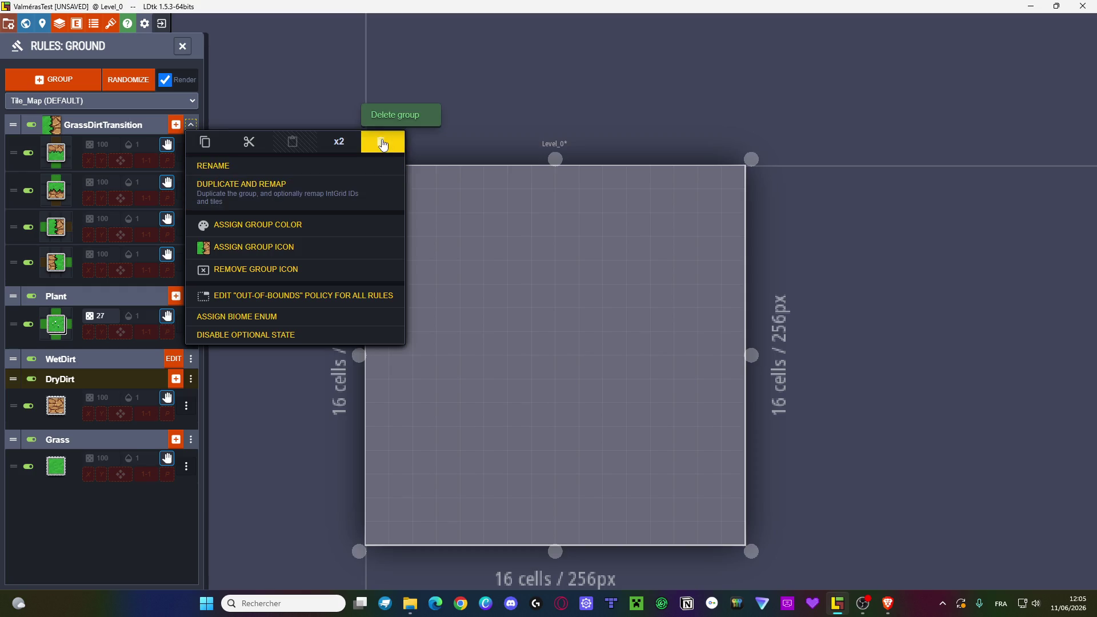
- Delete the GrassDirtTransition rule group from the Ground rules
click(380, 141)
click(539, 309)
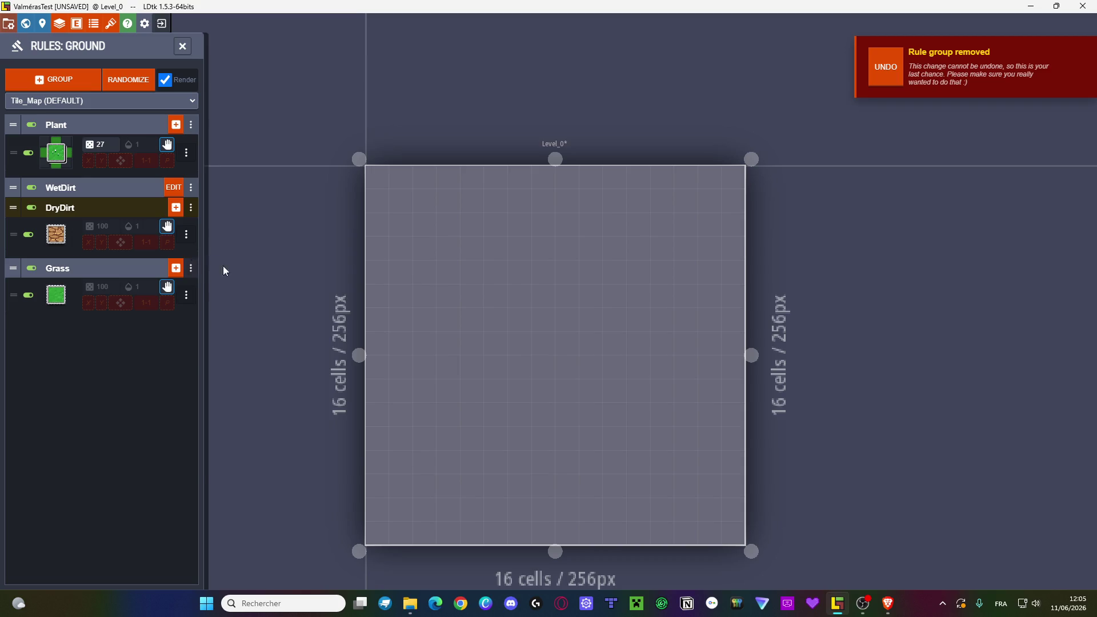
click(190, 268)
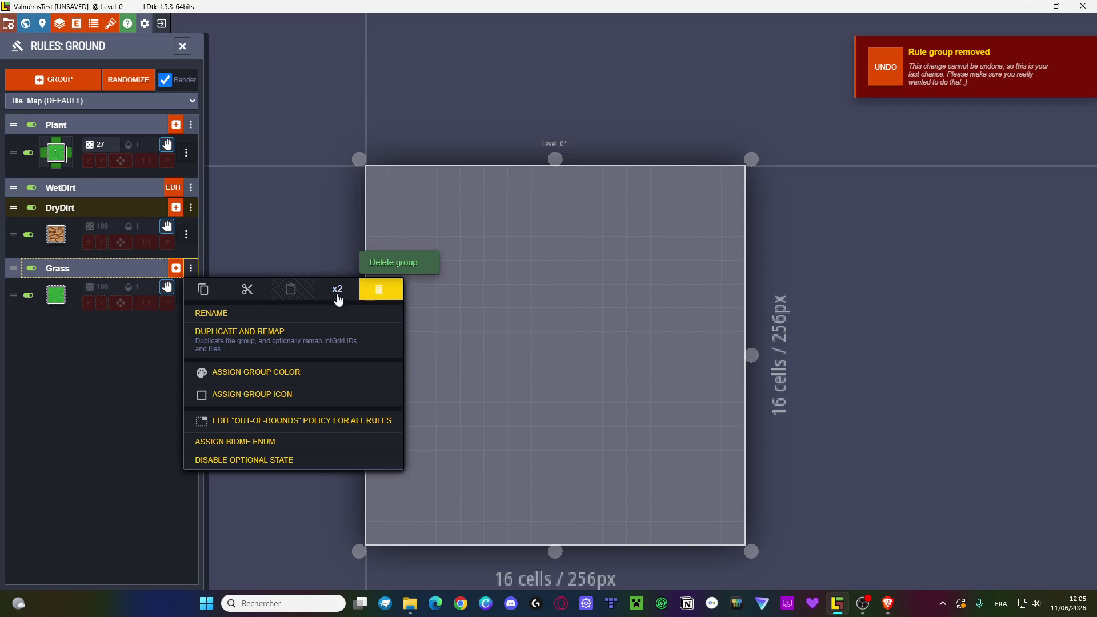
- Delete the WetDirt rule group, then paint a grass rectangle near the level's top-left
mouse_move(92, 252)
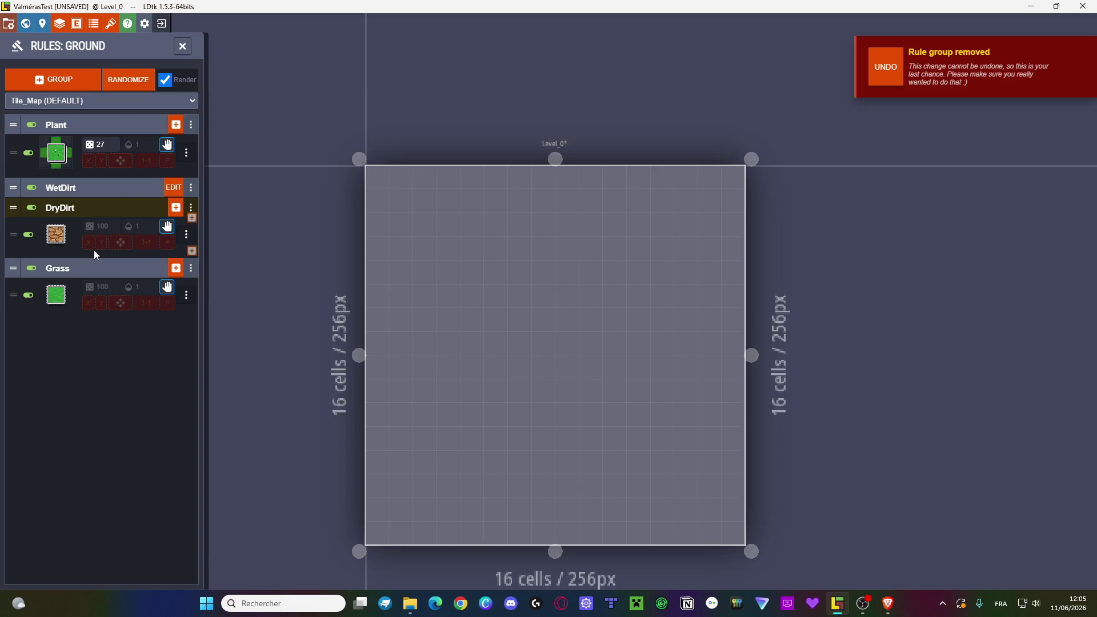
click(100, 189)
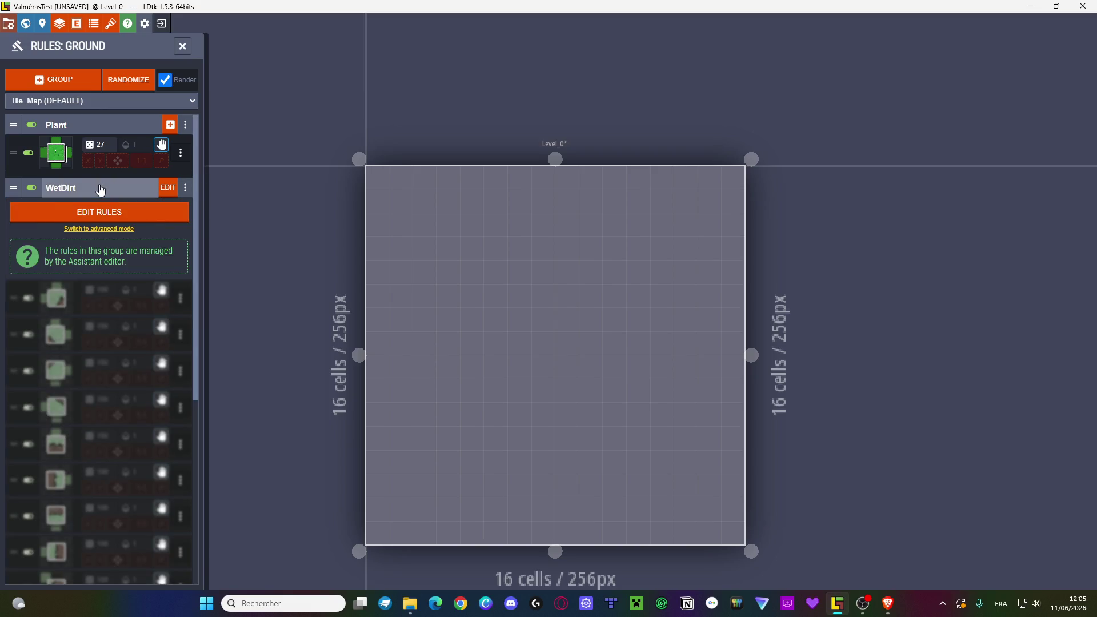
click(100, 188)
click(185, 188)
click(380, 205)
click(524, 309)
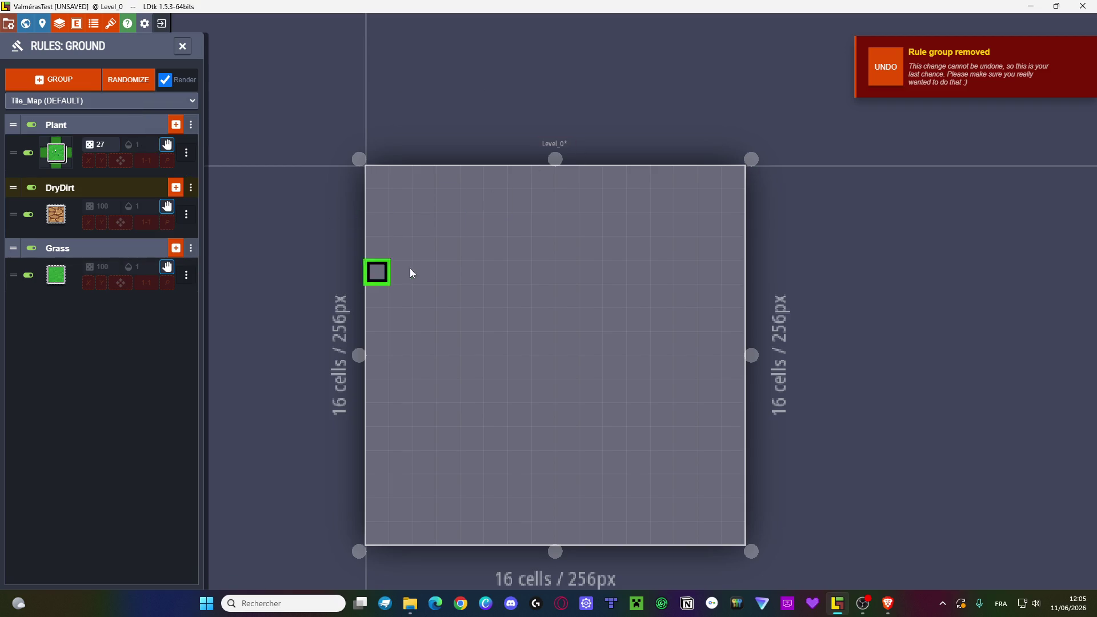
drag(413, 231, 473, 305)
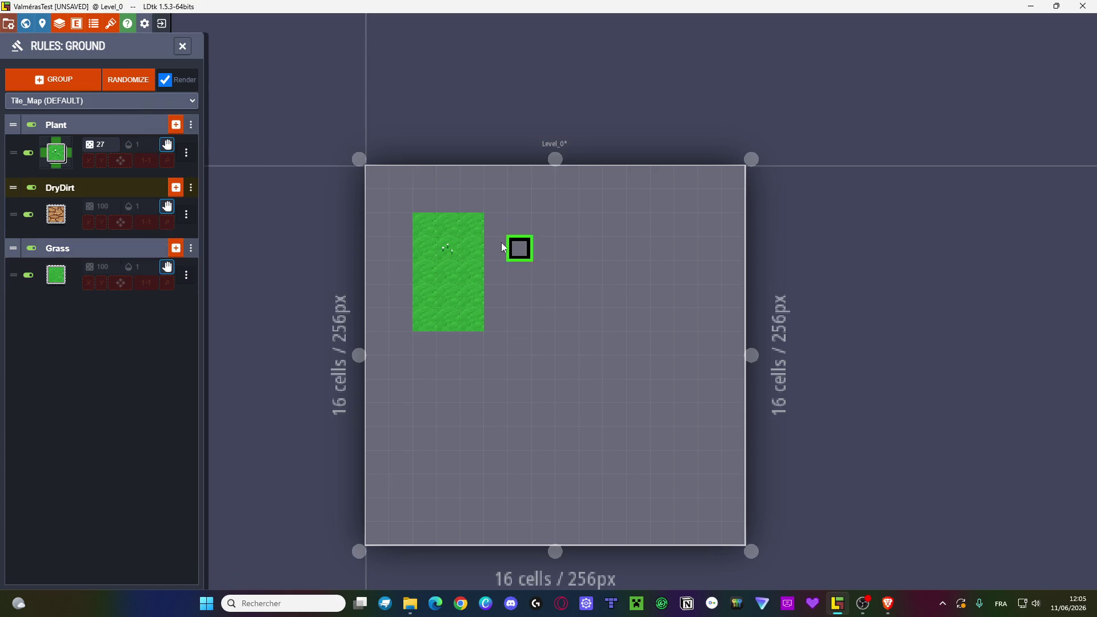
- Paint a dry-dirt rectangle directly right of the grass block
mouse_move(524, 264)
mouse_down()
mouse_move(556, 325)
mouse_move(543, 309)
mouse_up()
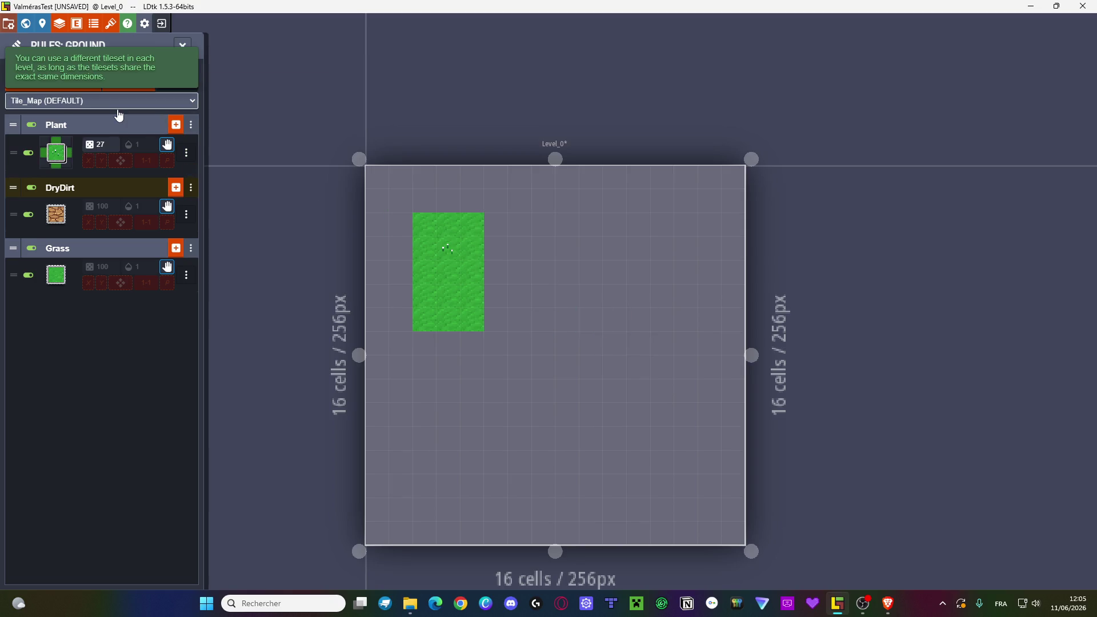
click(183, 46)
drag(498, 231, 546, 314)
- Try a large grass rectangle across the lower level, then undo it with Ctrl+Z
click(49, 198)
shift+drag(422, 389, 707, 492)
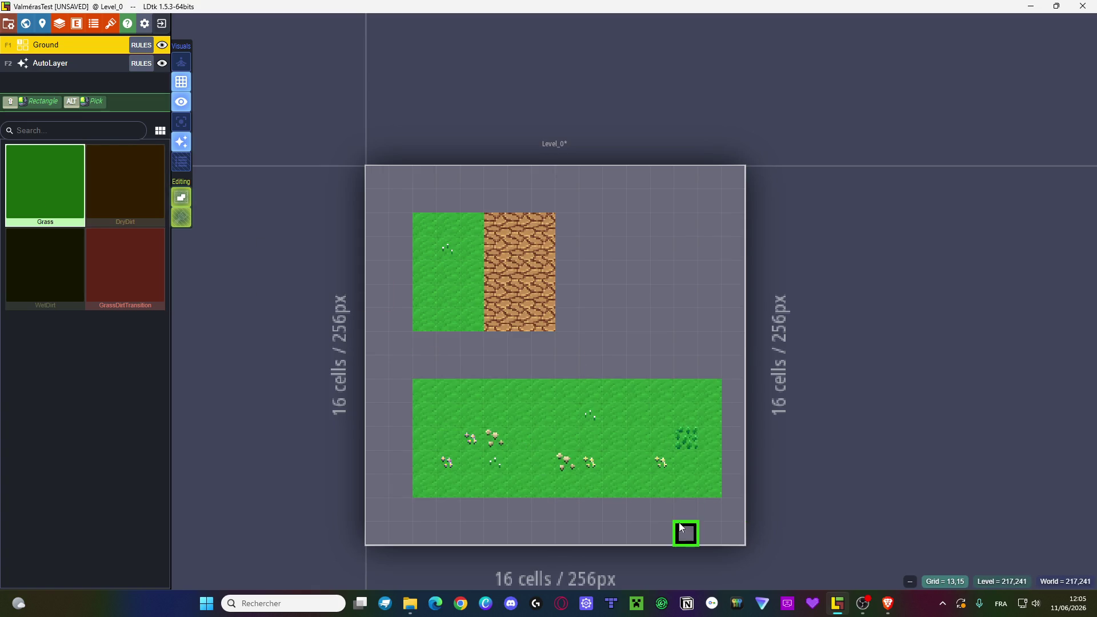
key(ctrl+z)
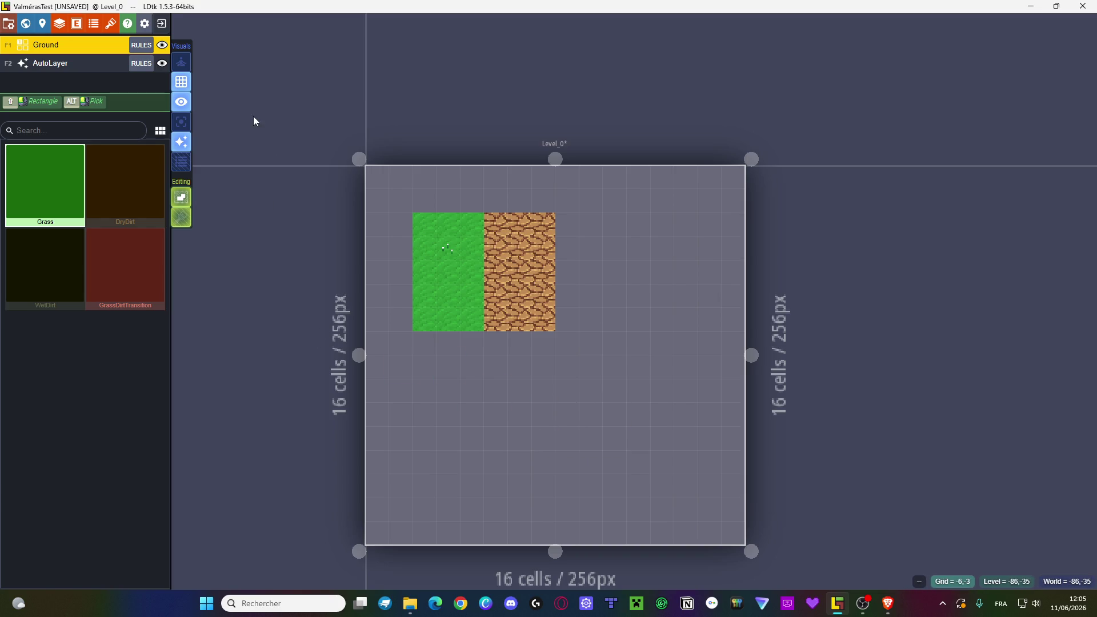
click(140, 45)
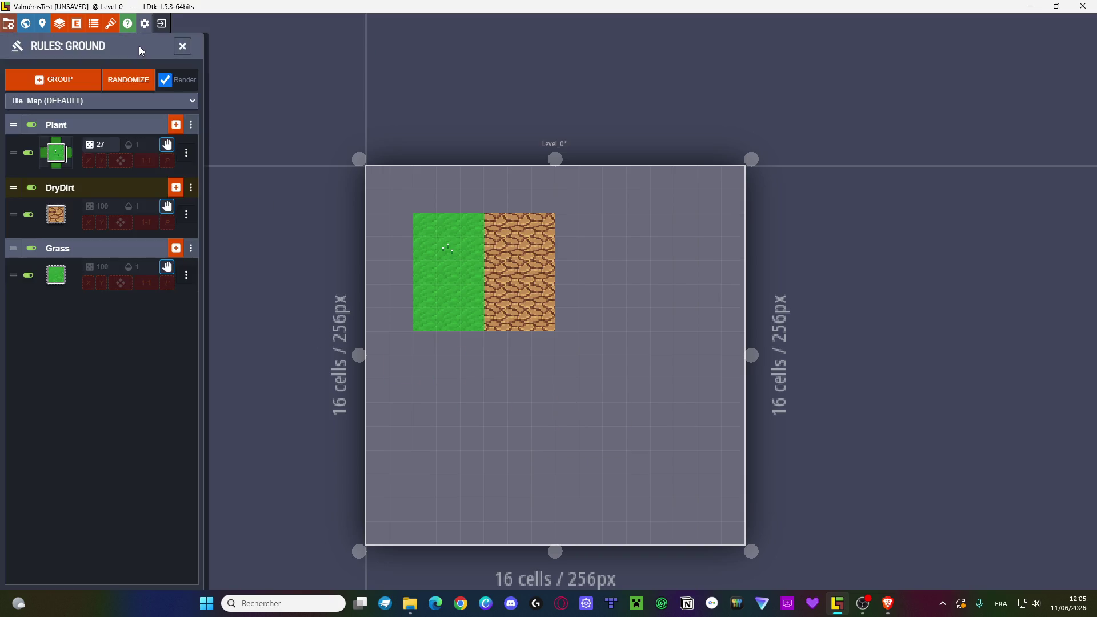
- Create an empty Ground rule group named 'TransitionGrassDirt' and start a new rule in it
click(71, 81)
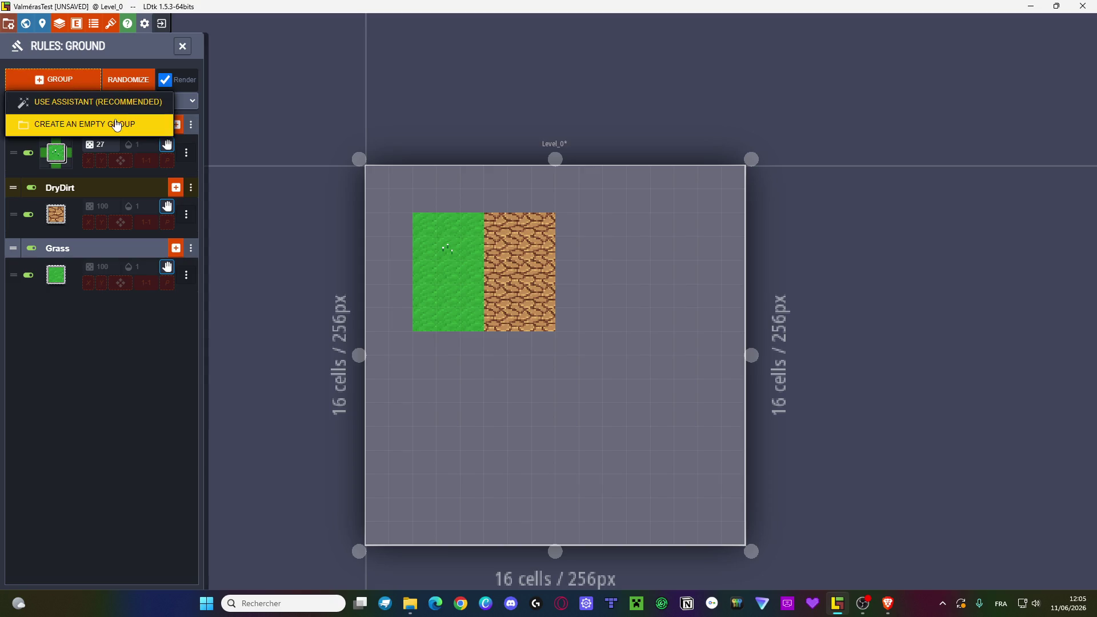
click(114, 124)
text(TransitionGrassDirt)
key(Return)
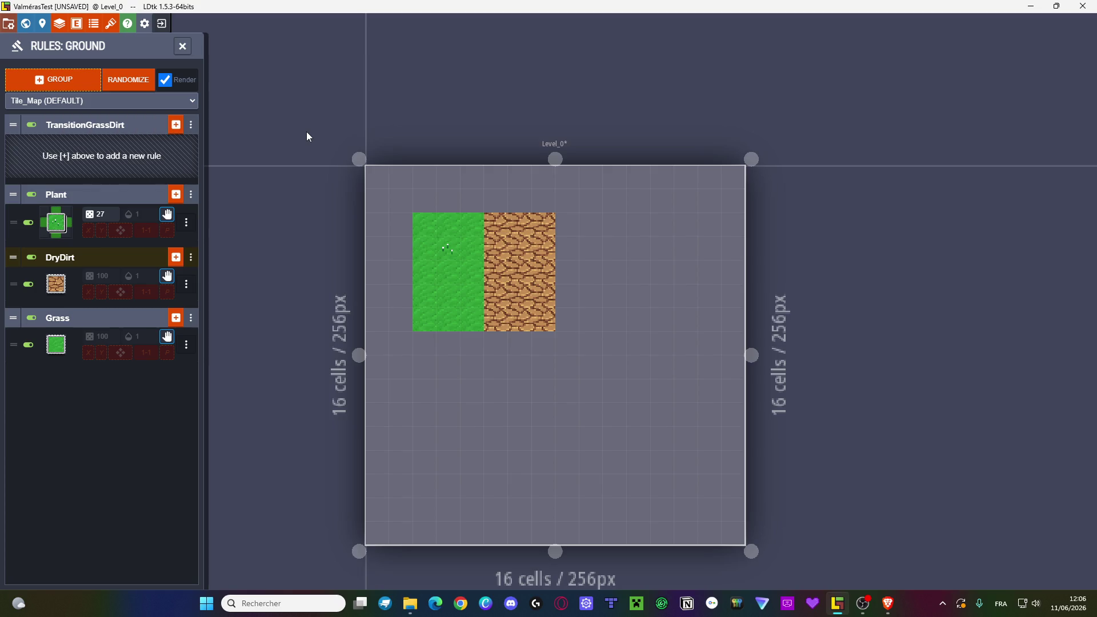
click(190, 124)
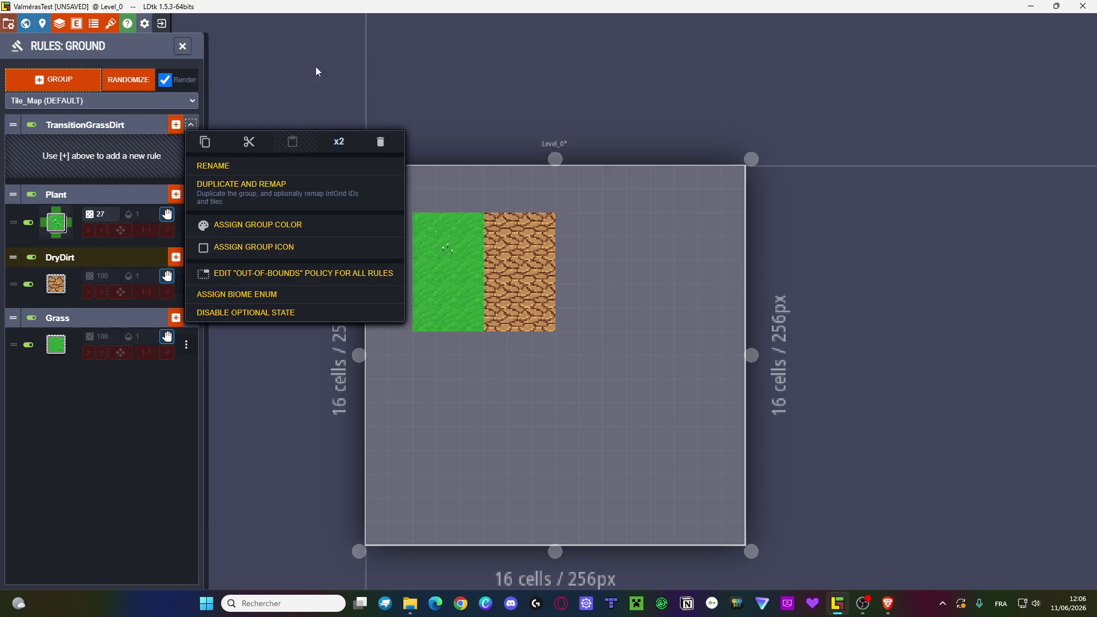
click(235, 117)
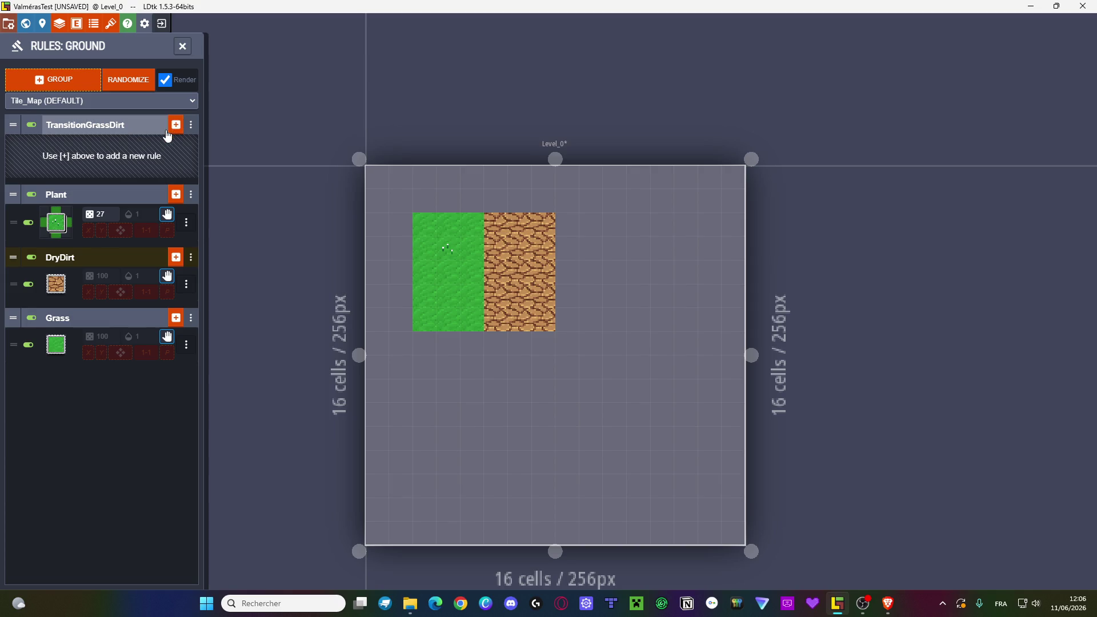
click(174, 125)
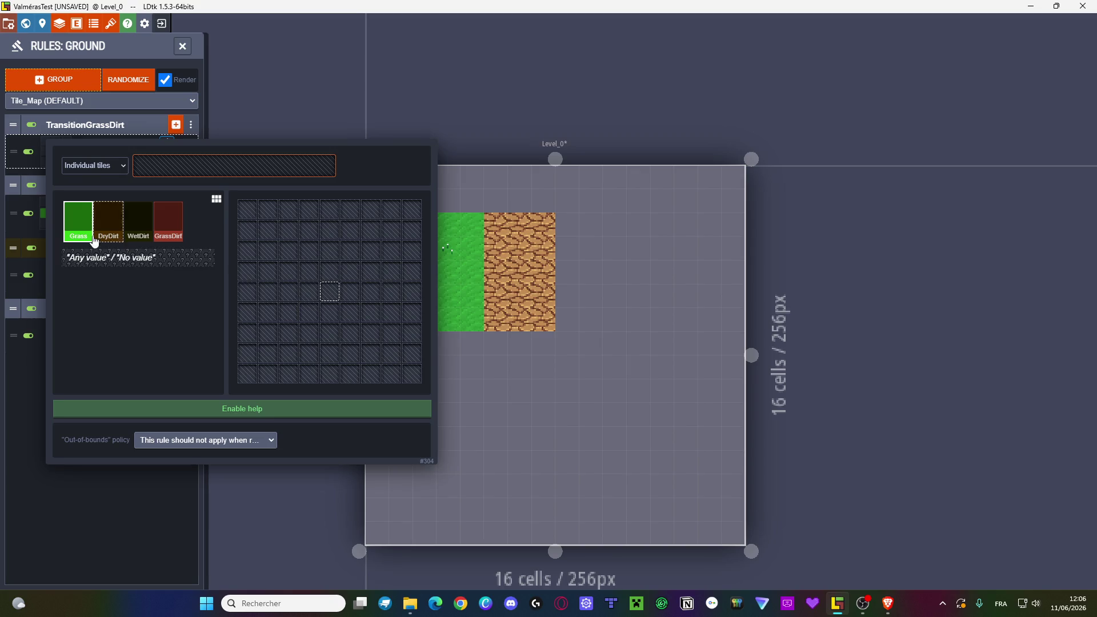
- Sketch a first pattern with Grass right and DryDirt left of centre, without choosing a tile
click(350, 291)
click(119, 228)
click(309, 291)
click(271, 167)
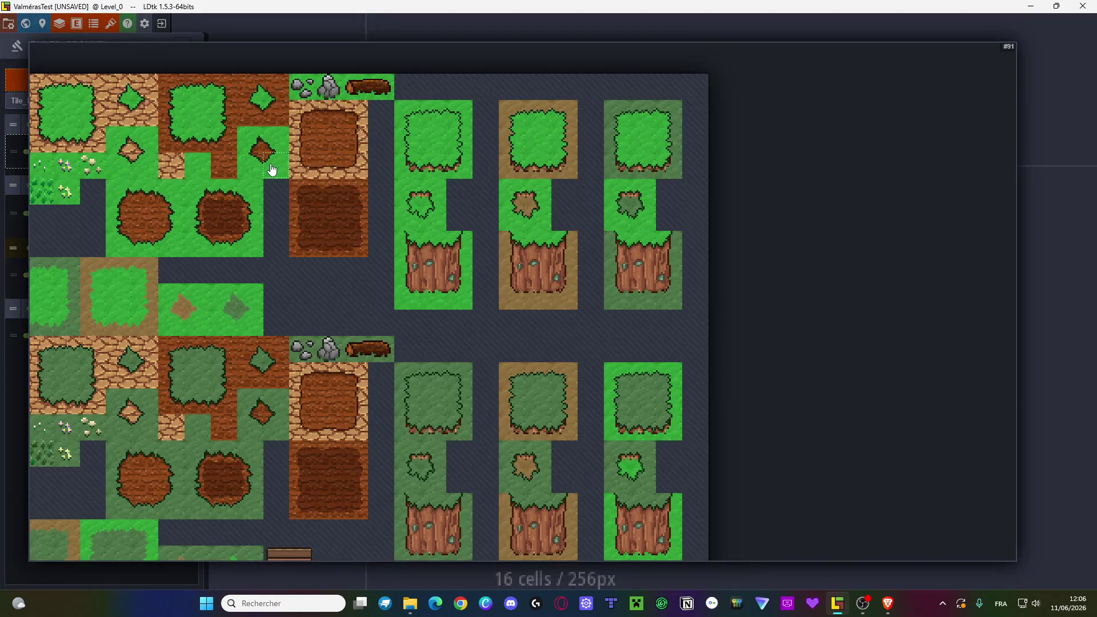
key(Escape)
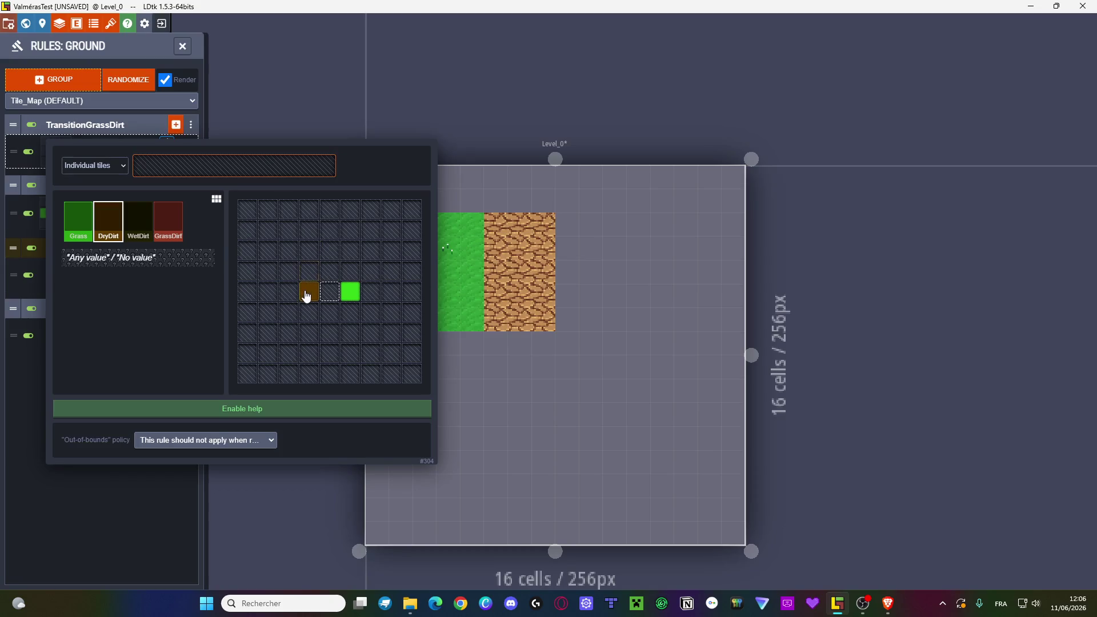
- Set Grass left, DryDirt right, any-value centre, and assign the grass-to-dirt edge tile
click(81, 238)
click(309, 292)
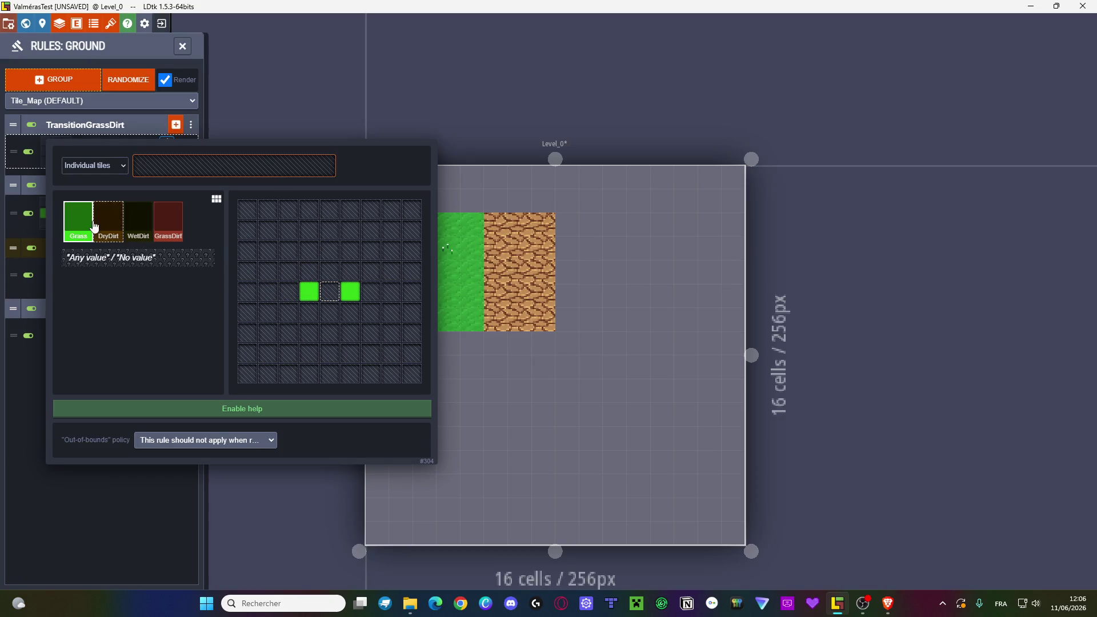
click(350, 291)
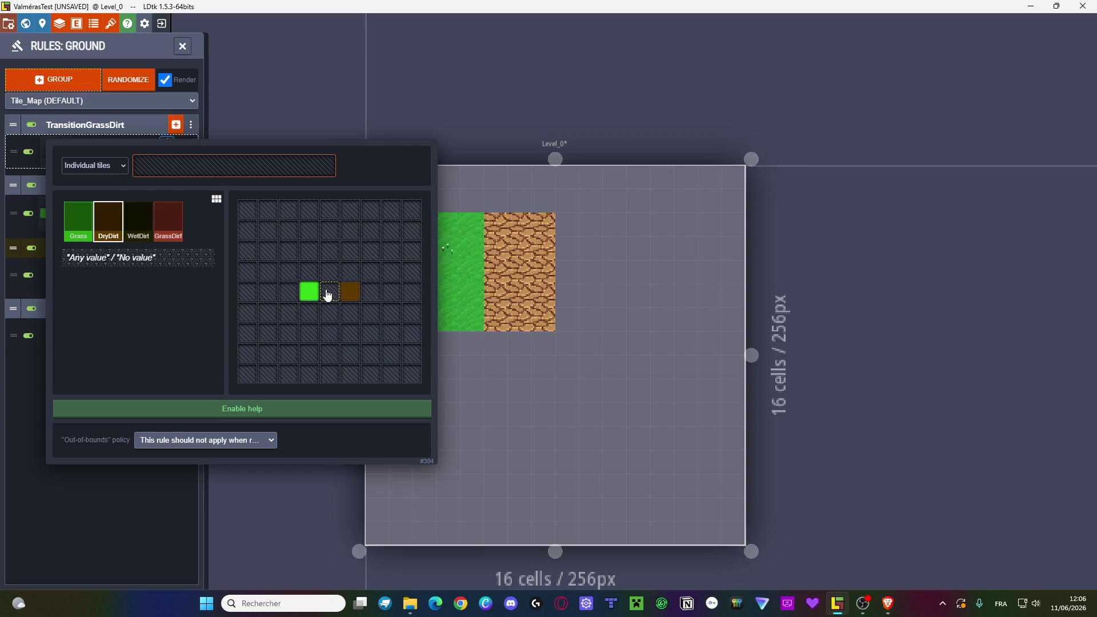
click(171, 257)
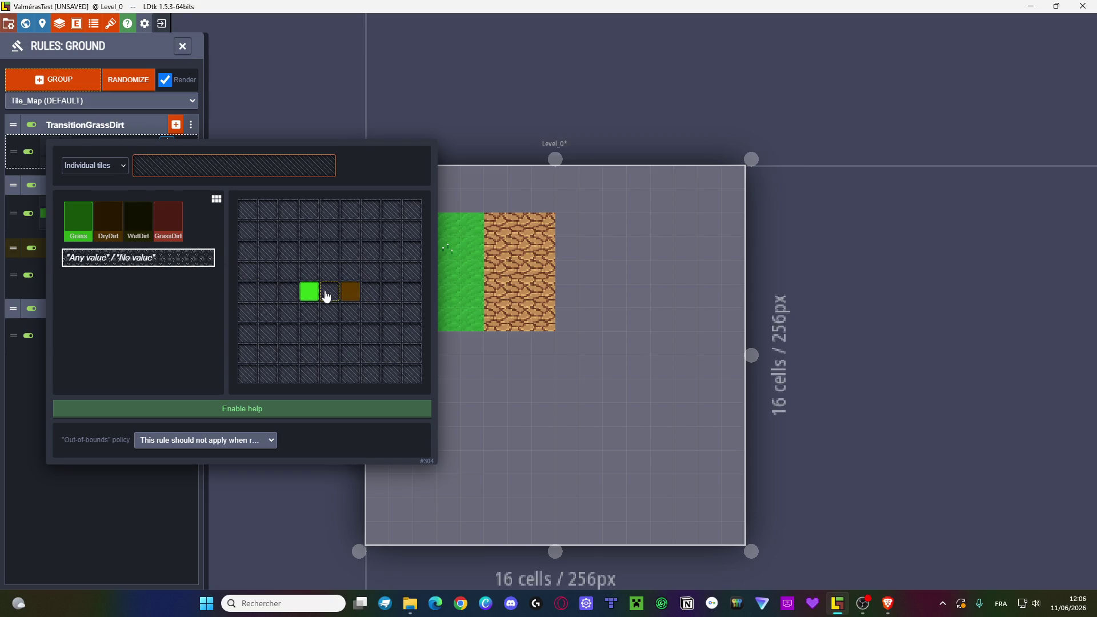
click(327, 294)
click(197, 165)
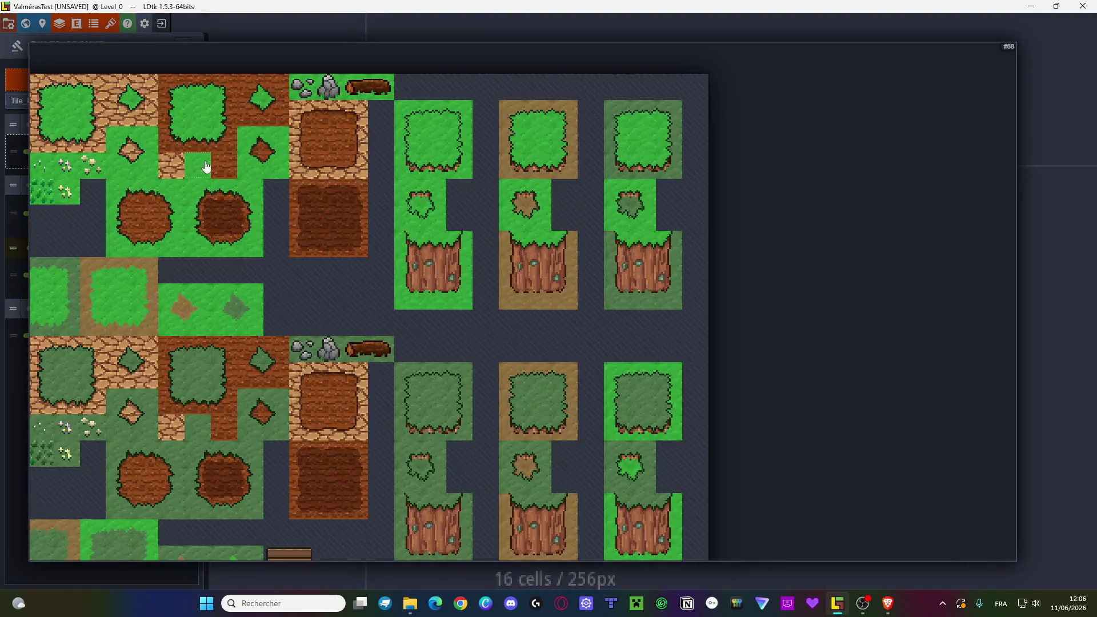
click(95, 114)
click(780, 305)
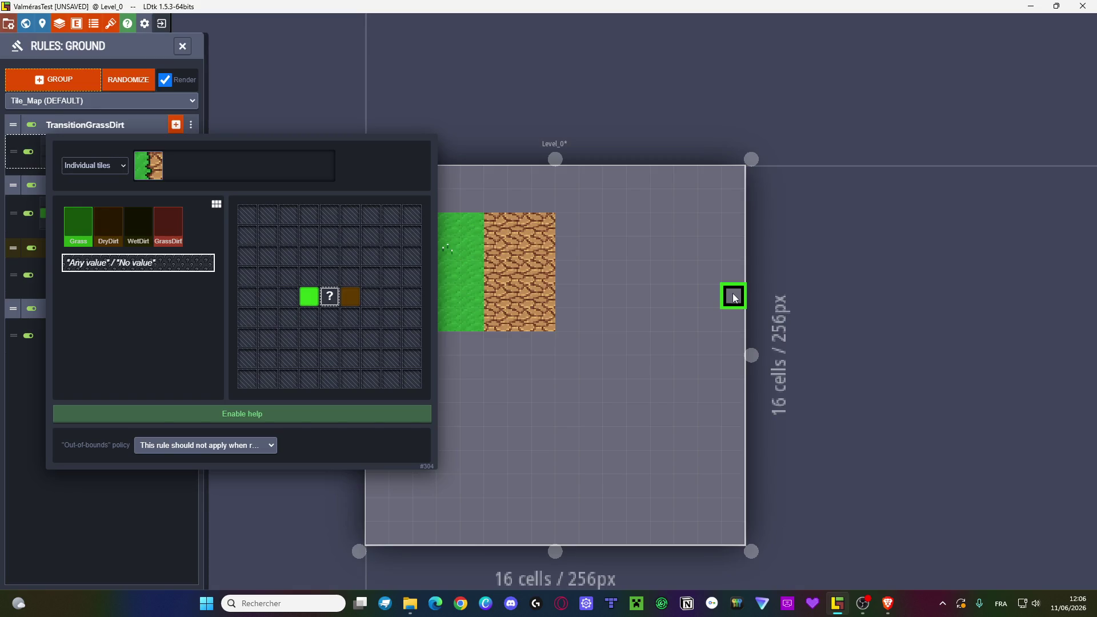
click(433, 378)
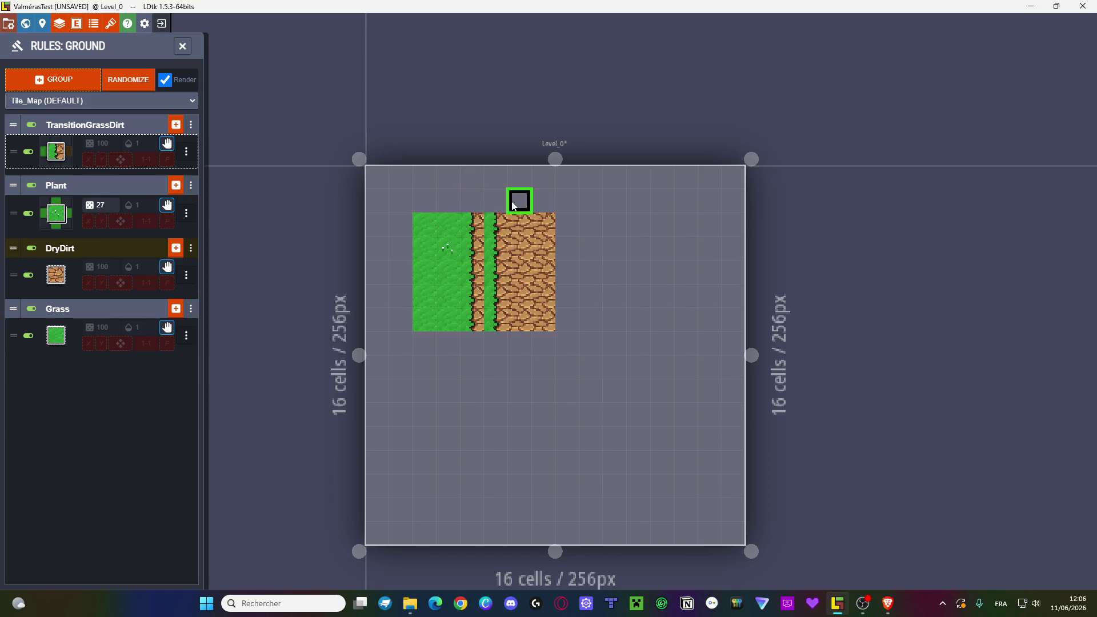
- Change the TransitionGrassDirt rule's centre cell from any value to GrassDirt
click(188, 155)
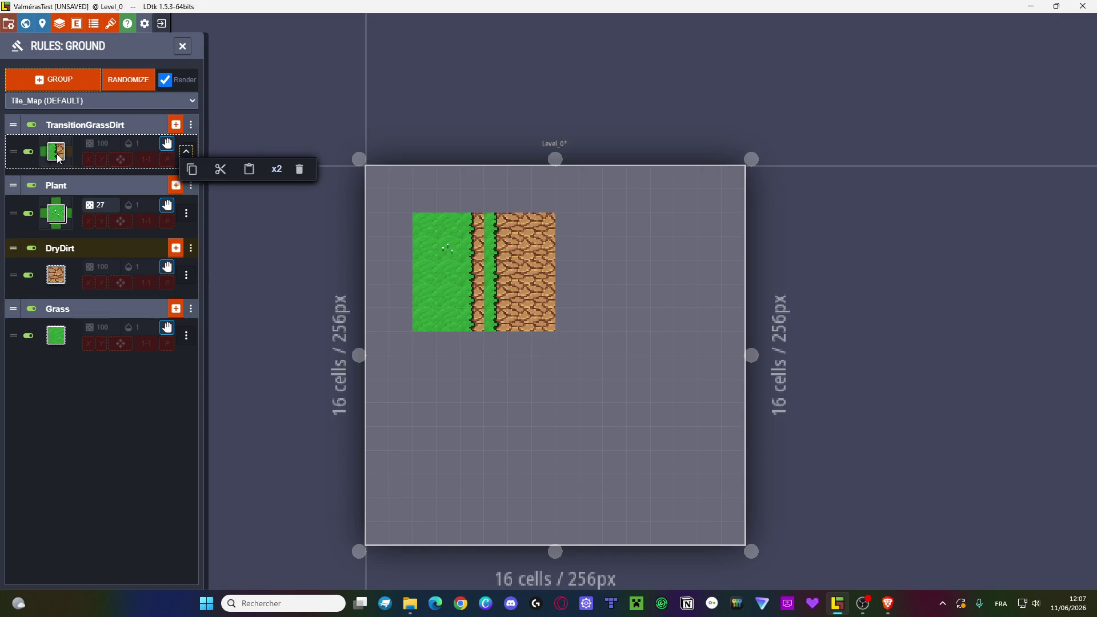
click(78, 155)
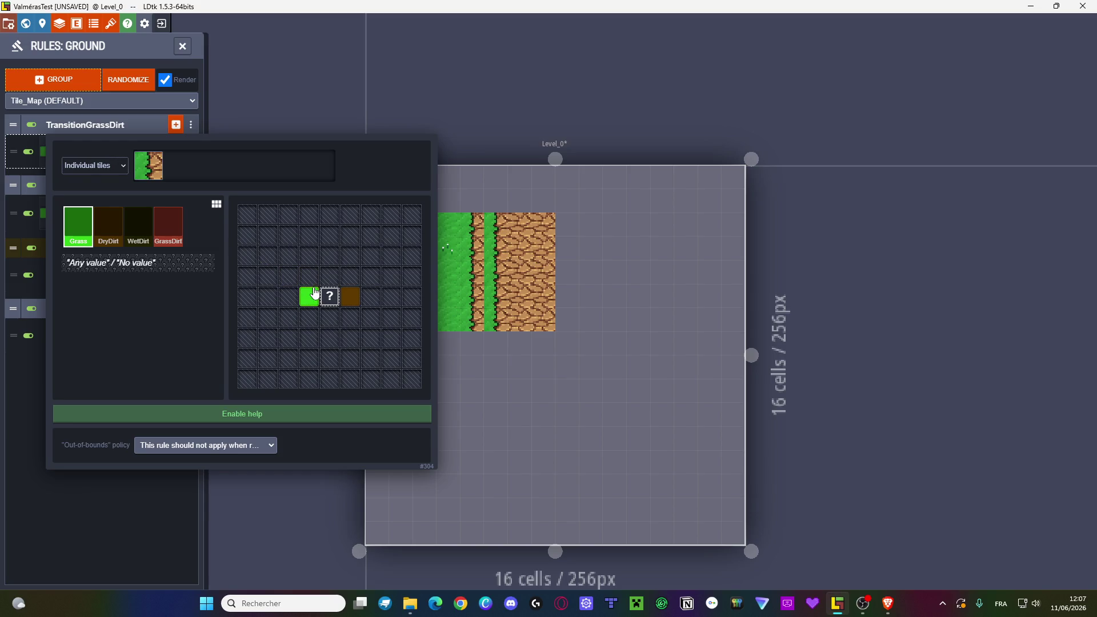
click(330, 299)
click(330, 299)
click(169, 231)
click(330, 296)
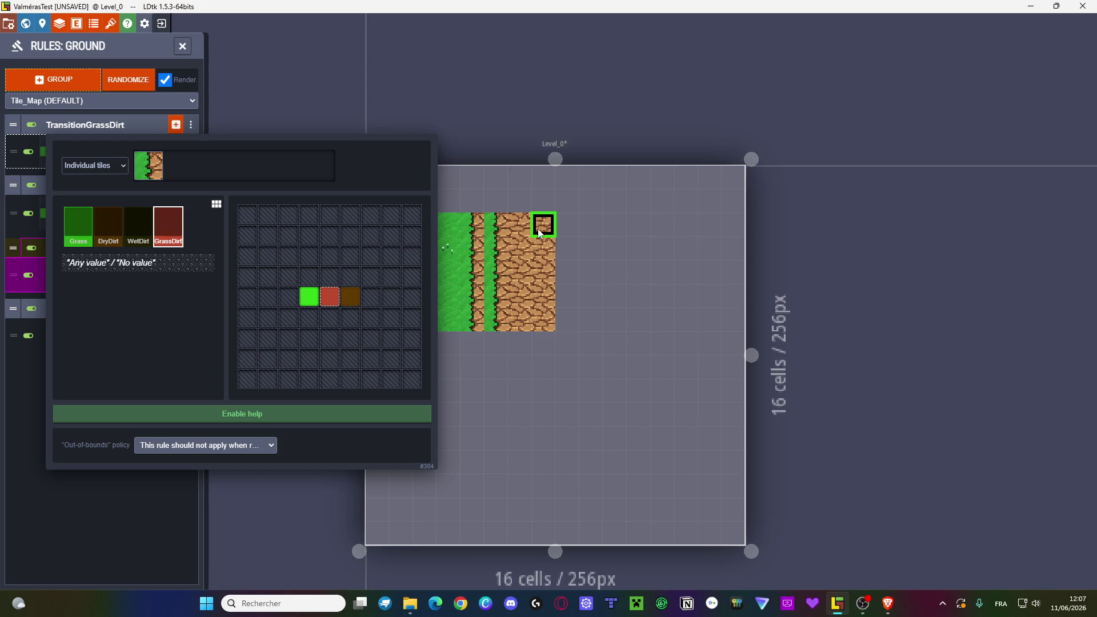
click(539, 231)
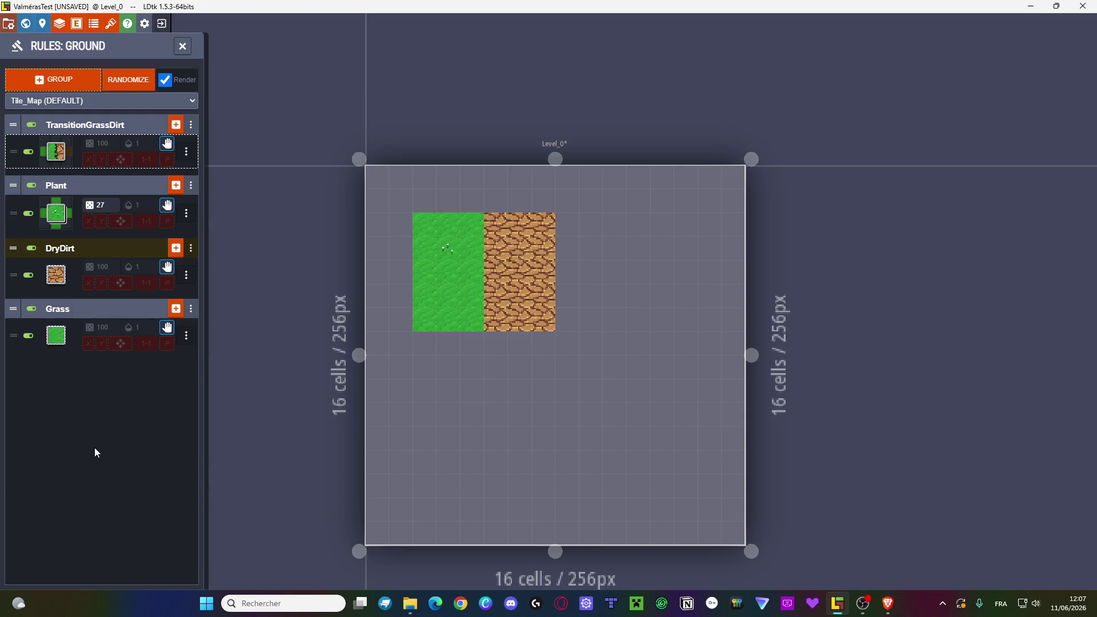
click(186, 335)
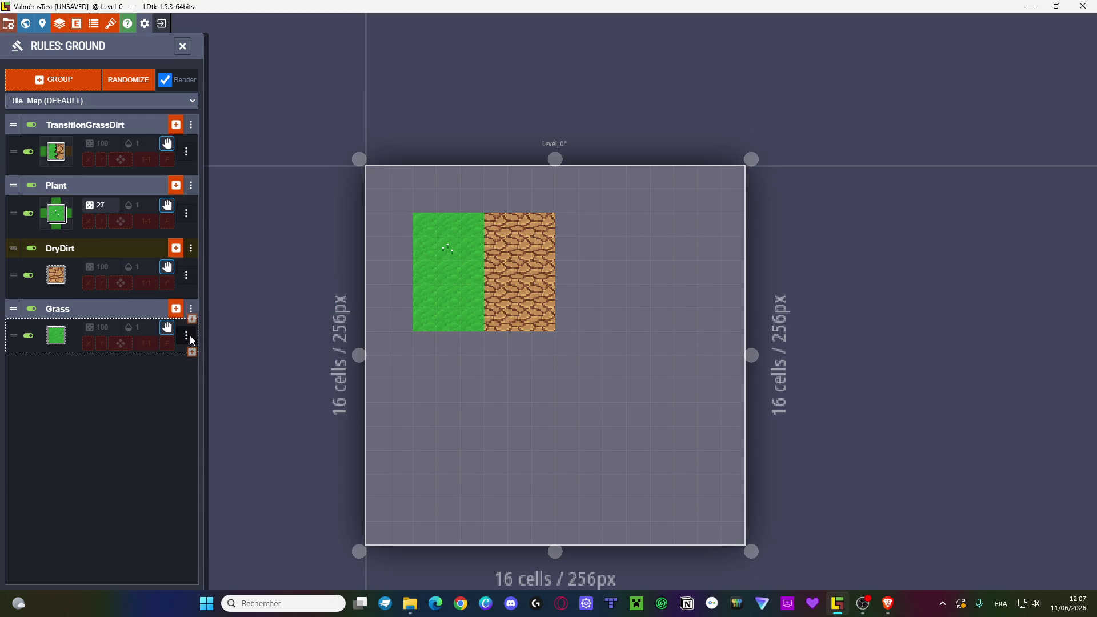
- Mark the cells above, left and right of the Grass rule's centre as GrassDirt
click(57, 342)
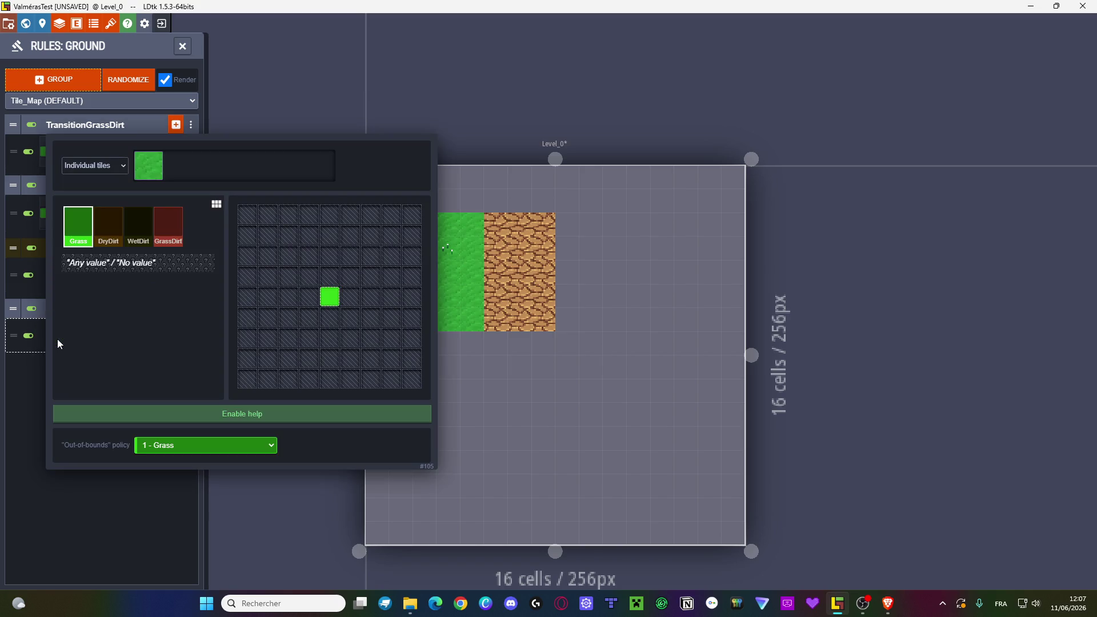
click(329, 276)
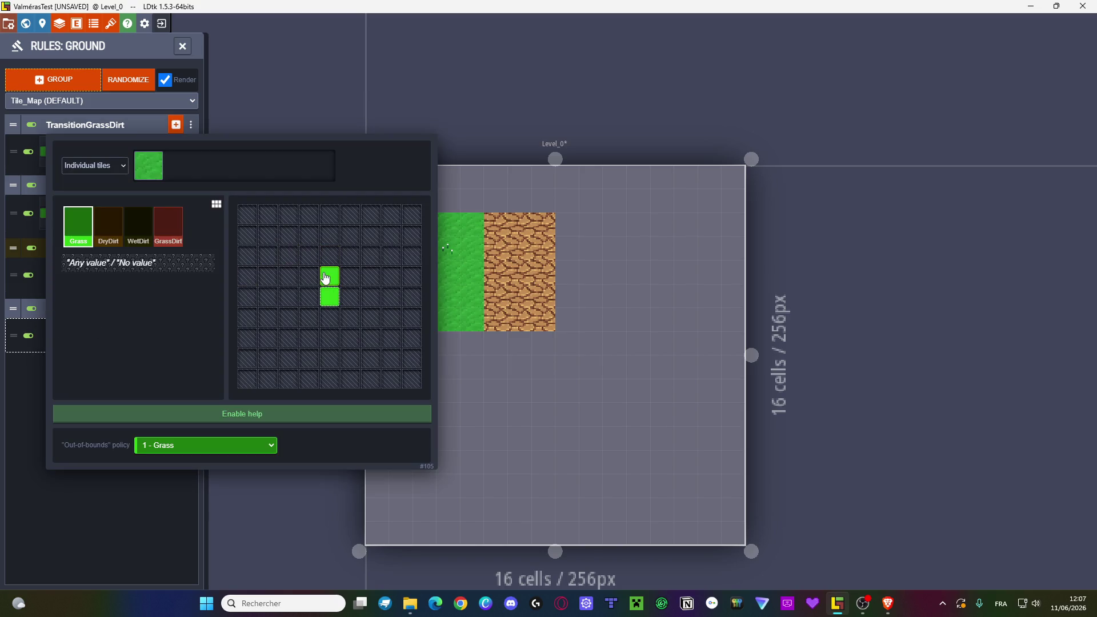
click(166, 229)
click(330, 276)
click(309, 298)
click(350, 299)
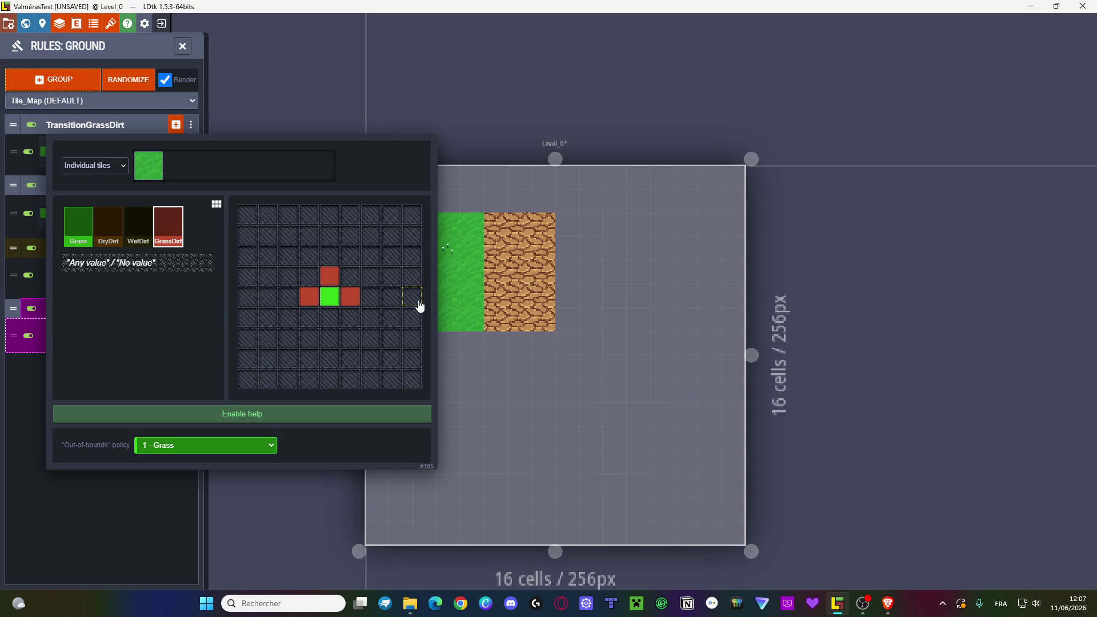
key(w)
click(530, 306)
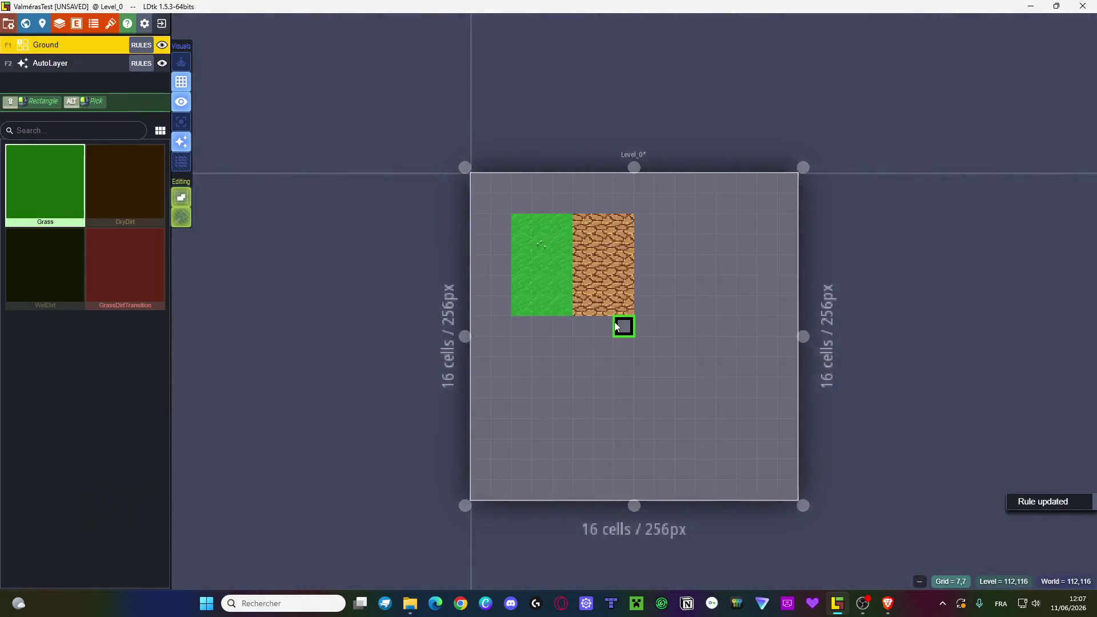
- Clear those three GrassDirt requirements from the Grass rule pattern and close the rules list
click(140, 44)
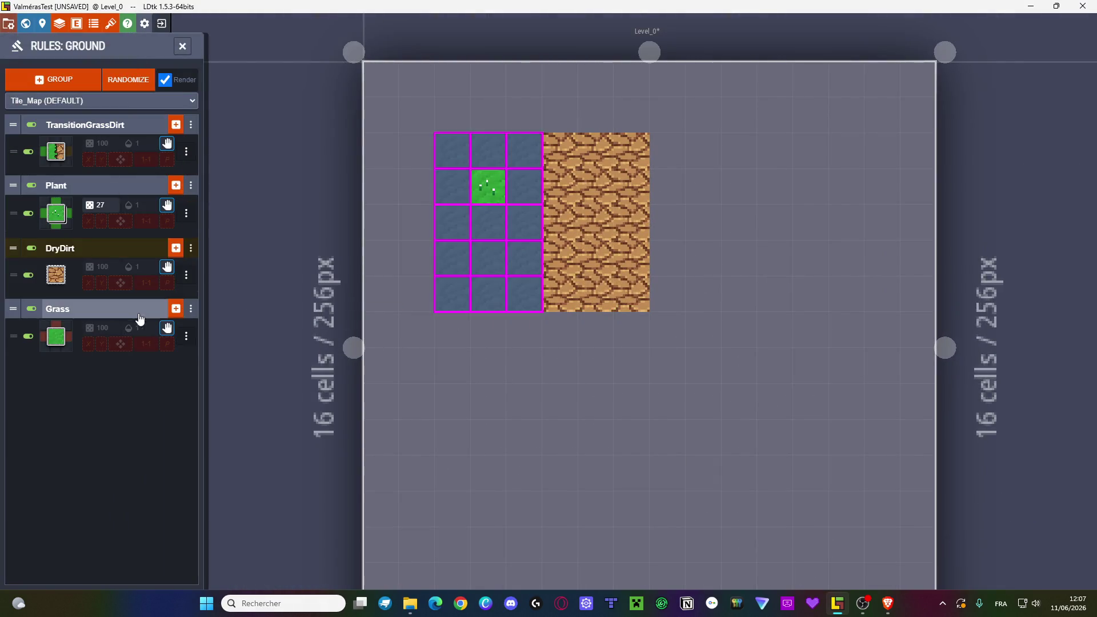
click(51, 348)
click(329, 277)
click(311, 297)
click(349, 296)
click(486, 268)
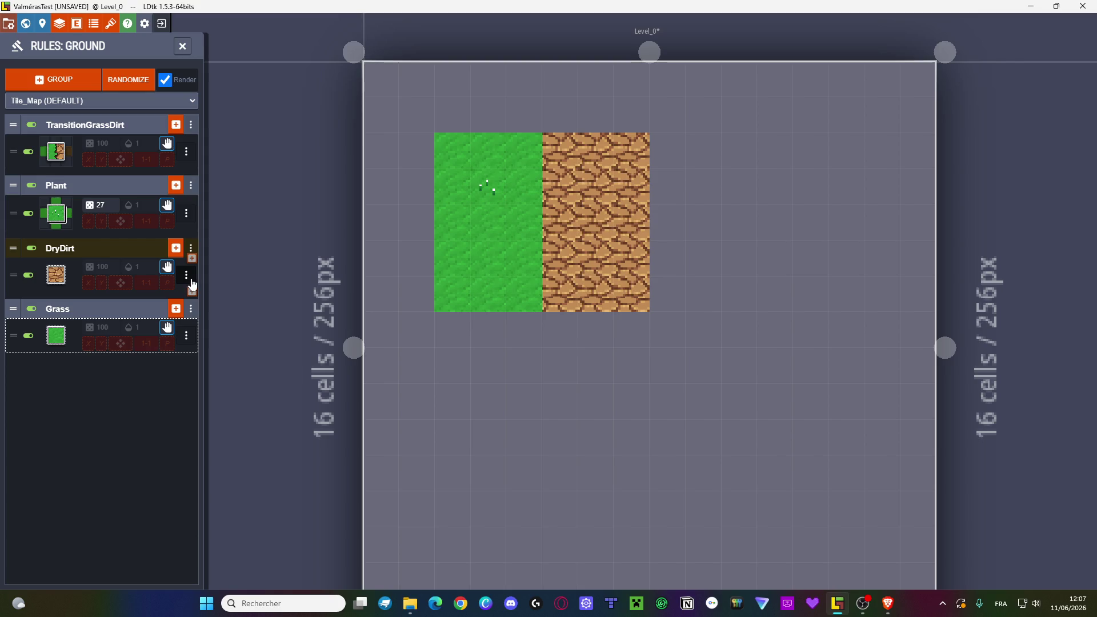
click(187, 152)
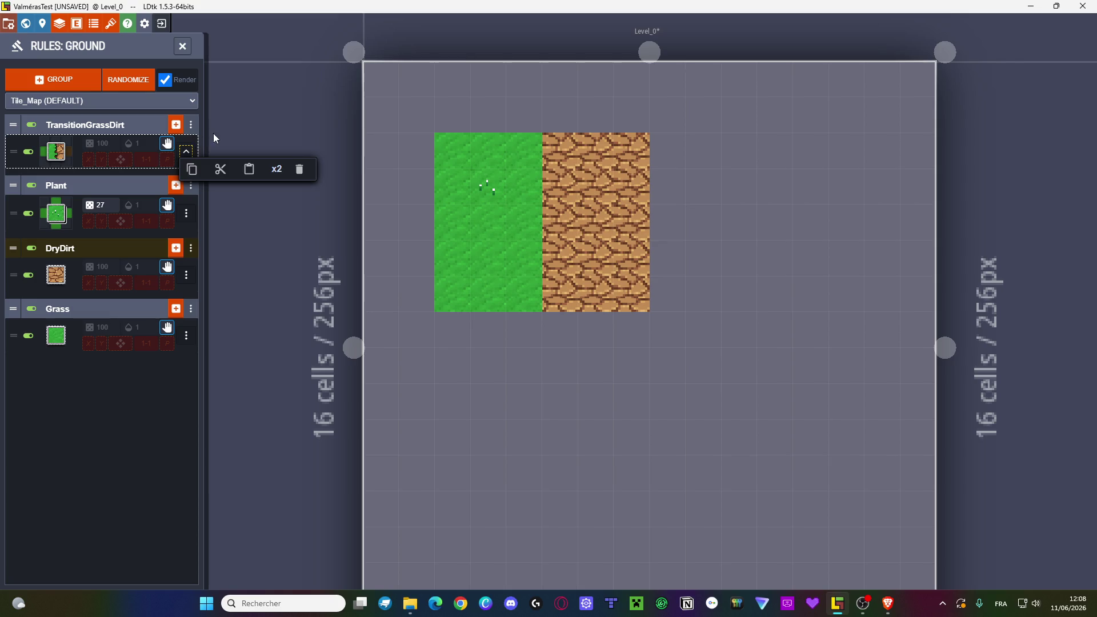
click(188, 43)
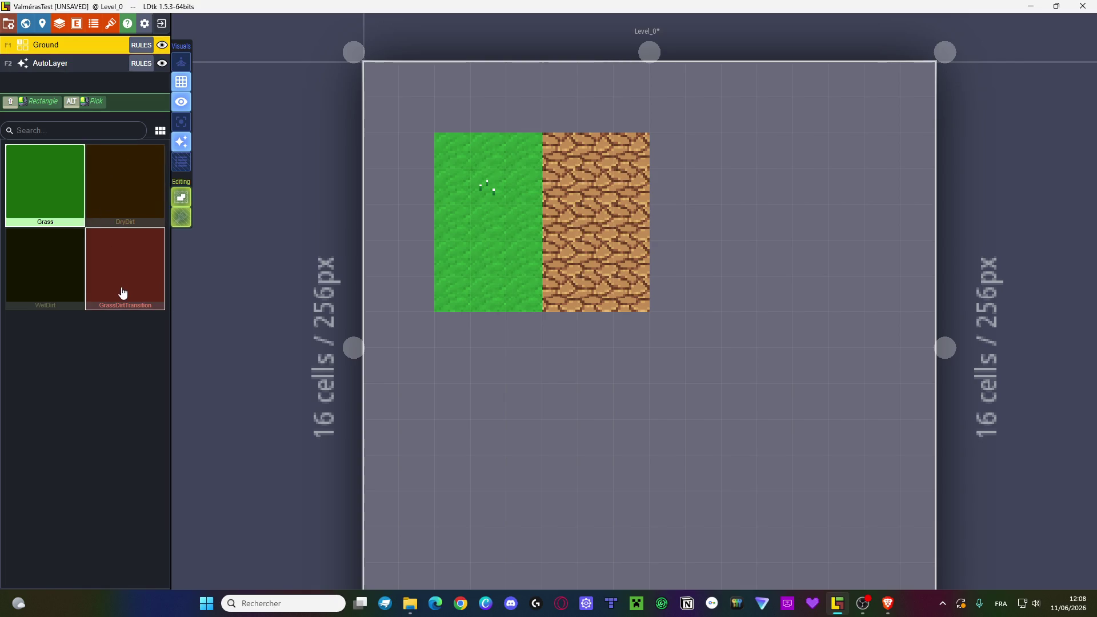
- Paint a GrassDirtTransition strip on the border, fill gaps with DryDirt, and turn the protruding cell into transition
click(122, 294)
mouse_move(526, 150)
mouse_down()
mouse_move(526, 289)
mouse_move(560, 300)
mouse_move(553, 240)
mouse_move(566, 160)
mouse_up()
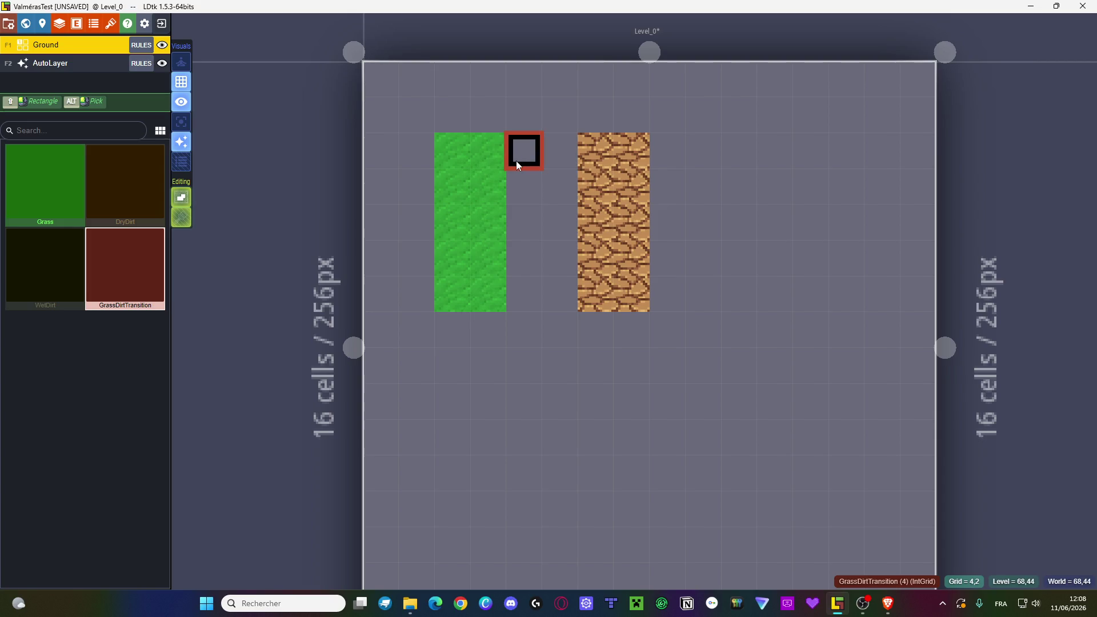
click(128, 200)
mouse_move(557, 243)
mouse_down()
mouse_move(540, 227)
mouse_move(556, 159)
mouse_up()
right_click(516, 221)
click(523, 221)
click(162, 288)
click(523, 223)
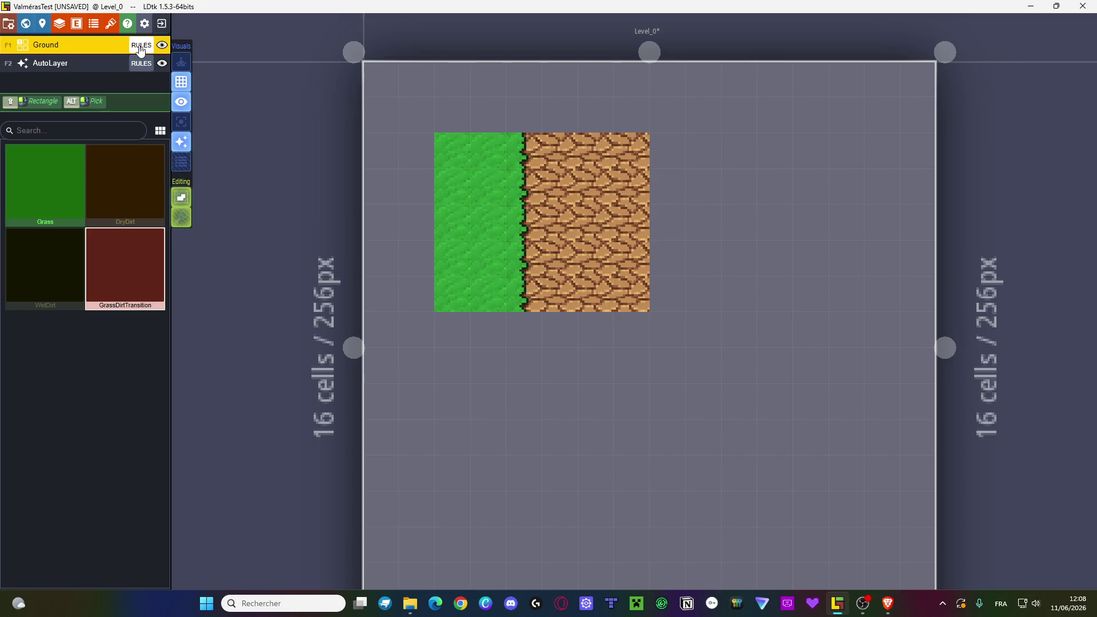
- Review the Ground layer's rules list
click(140, 47)
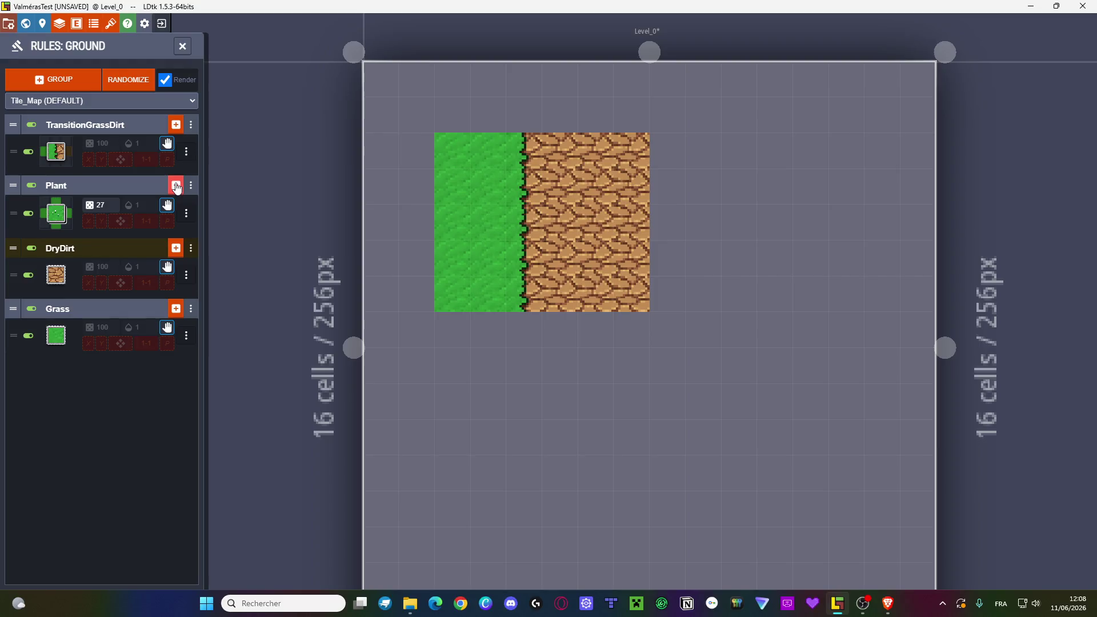
click(177, 187)
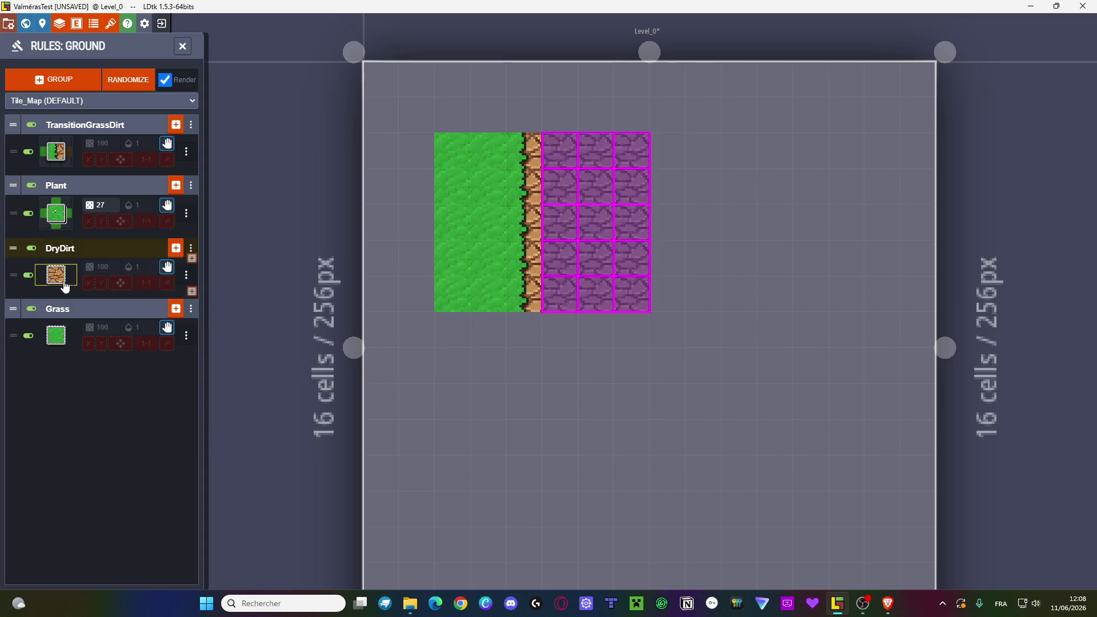
click(183, 47)
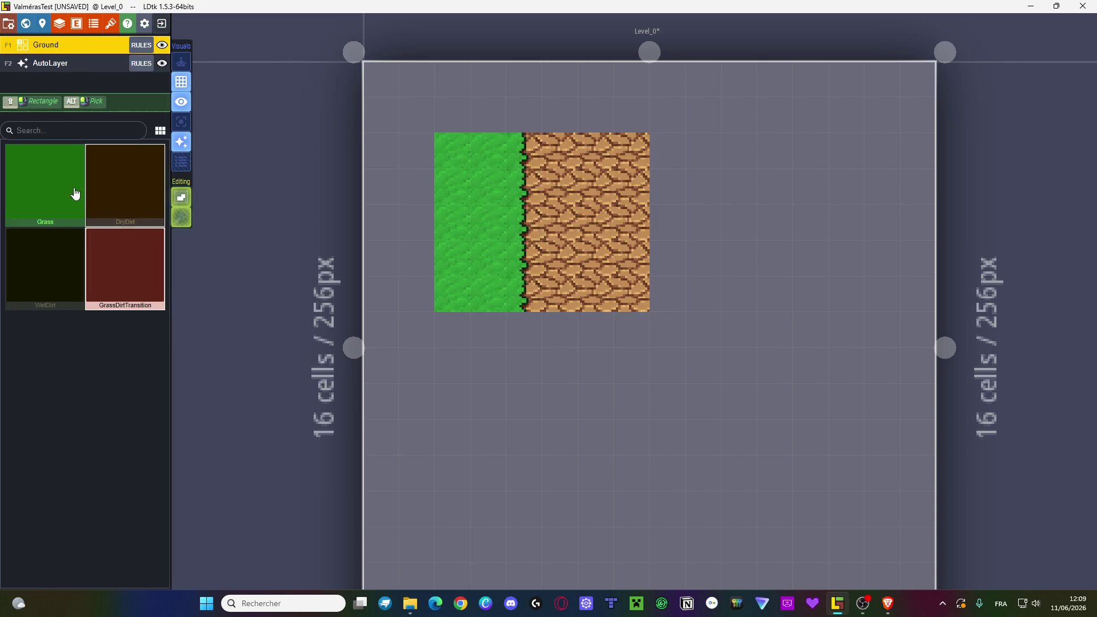
- Paint a four-cell DryDirt strip below the dirt, with Grass on both sides of it
click(137, 202)
drag(564, 345, 562, 446)
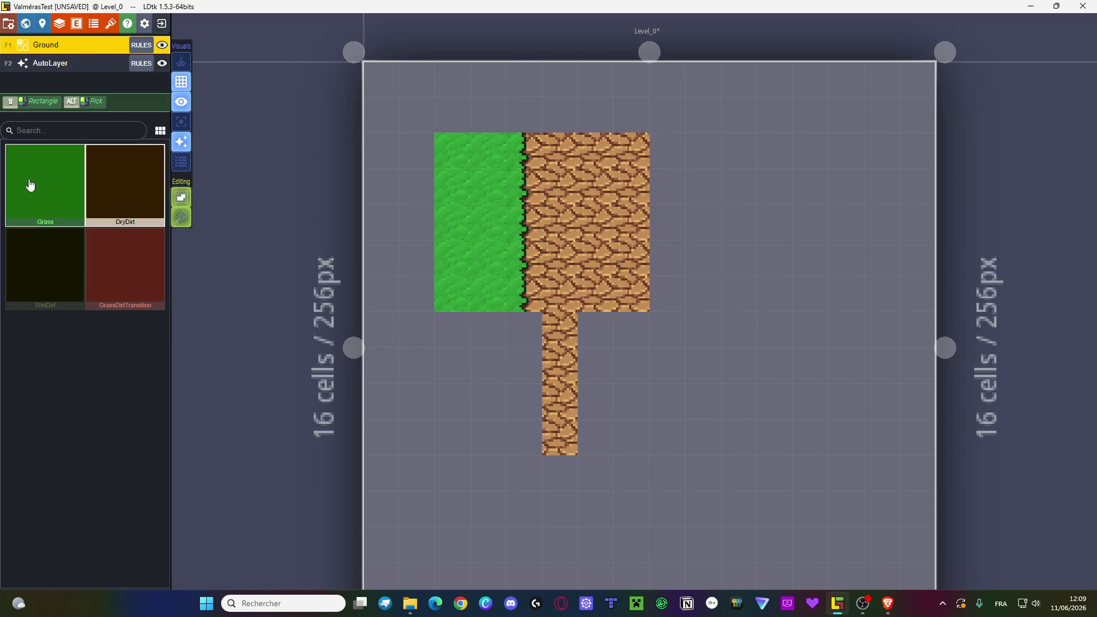
click(32, 185)
mouse_move(466, 334)
mouse_down()
mouse_move(487, 435)
mouse_move(471, 341)
mouse_move(574, 337)
mouse_up()
mouse_move(616, 378)
mouse_down()
mouse_move(616, 438)
mouse_move(589, 451)
mouse_up()
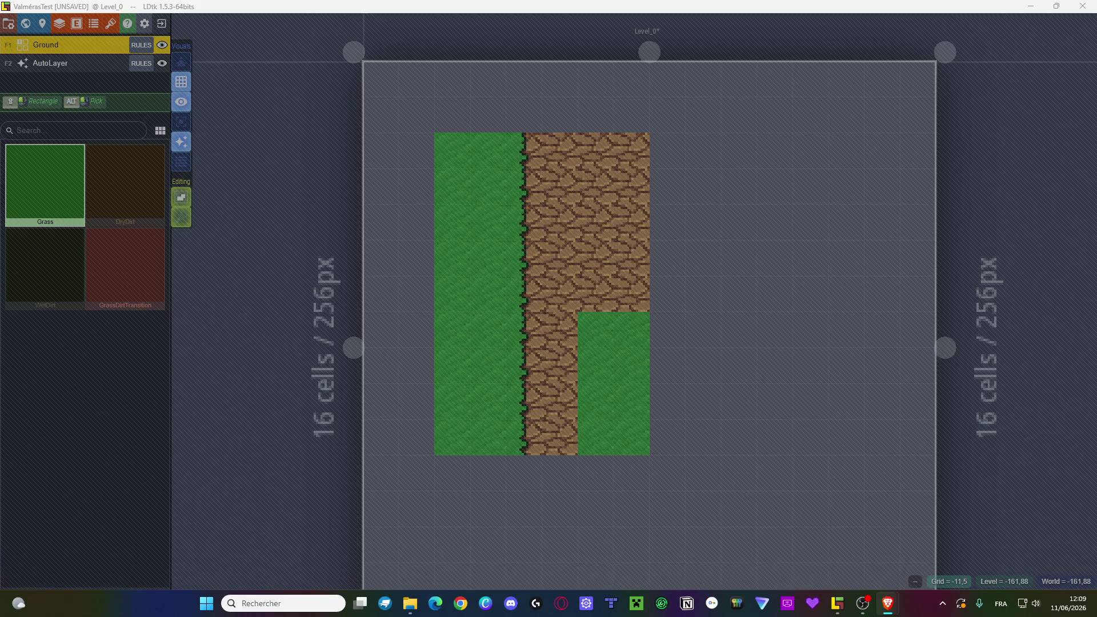
click(93, 367)
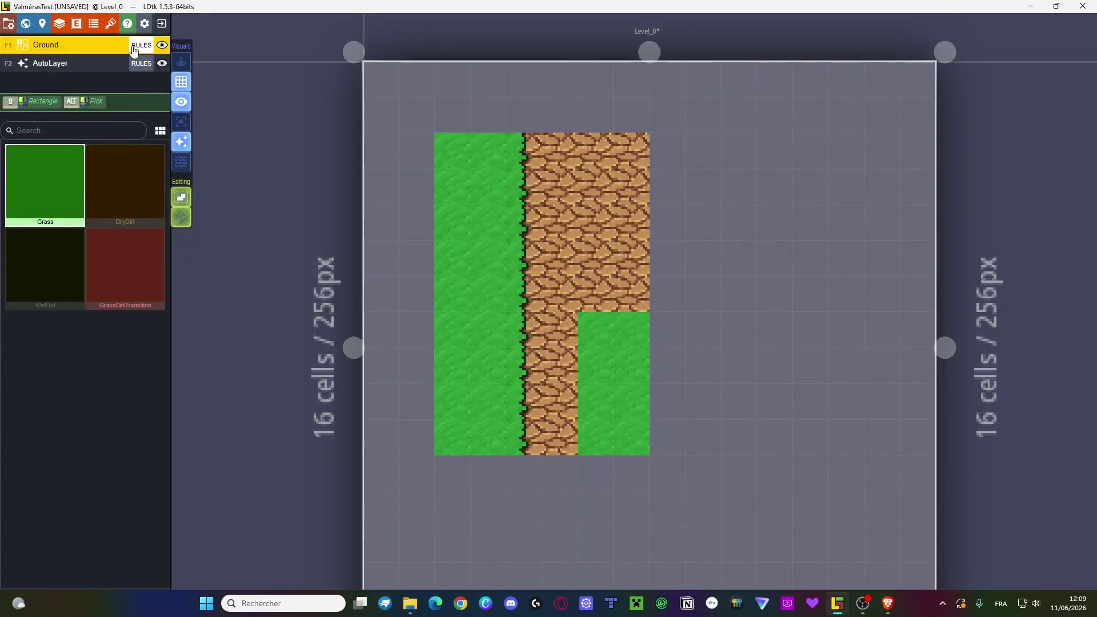
- Set the TransitionGrassDirt rule's centre pattern cell to Any value and view the out-of-bounds policies
click(141, 45)
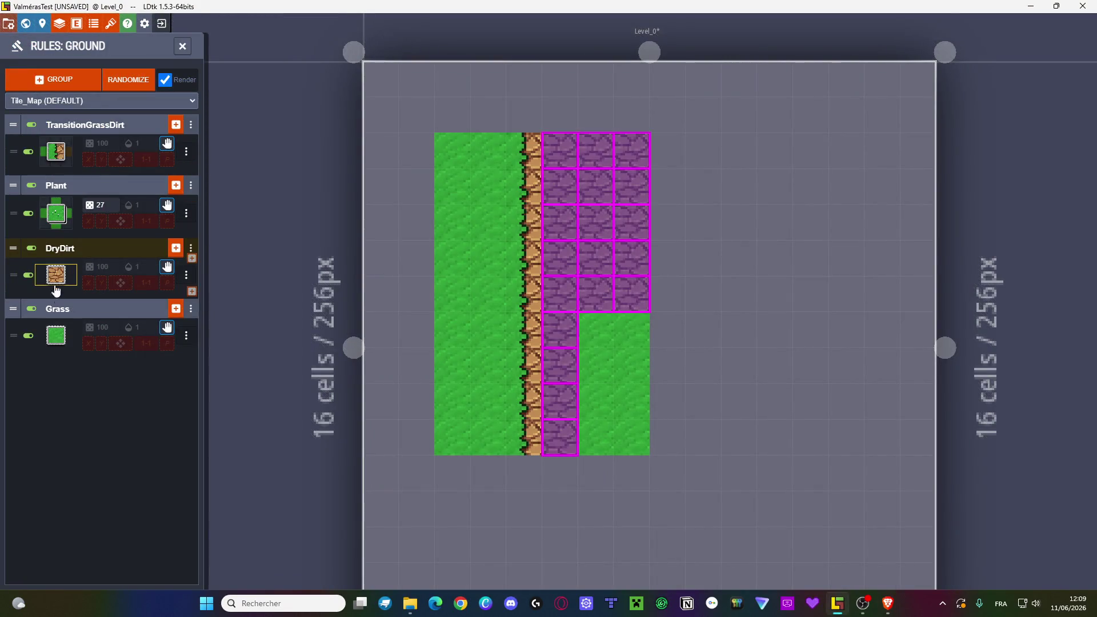
click(63, 145)
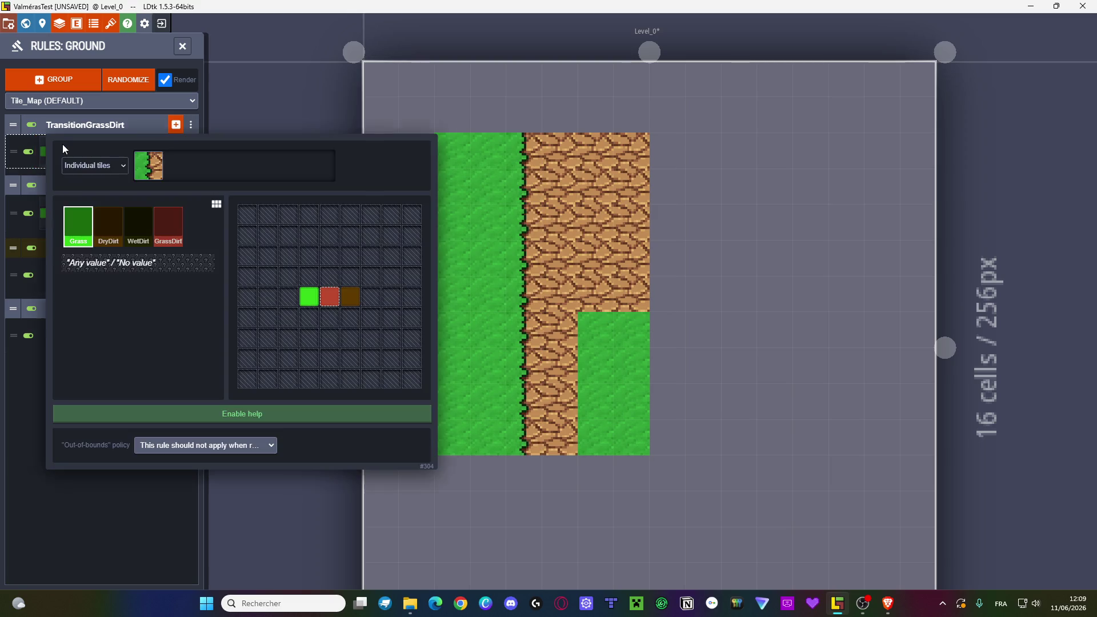
click(137, 263)
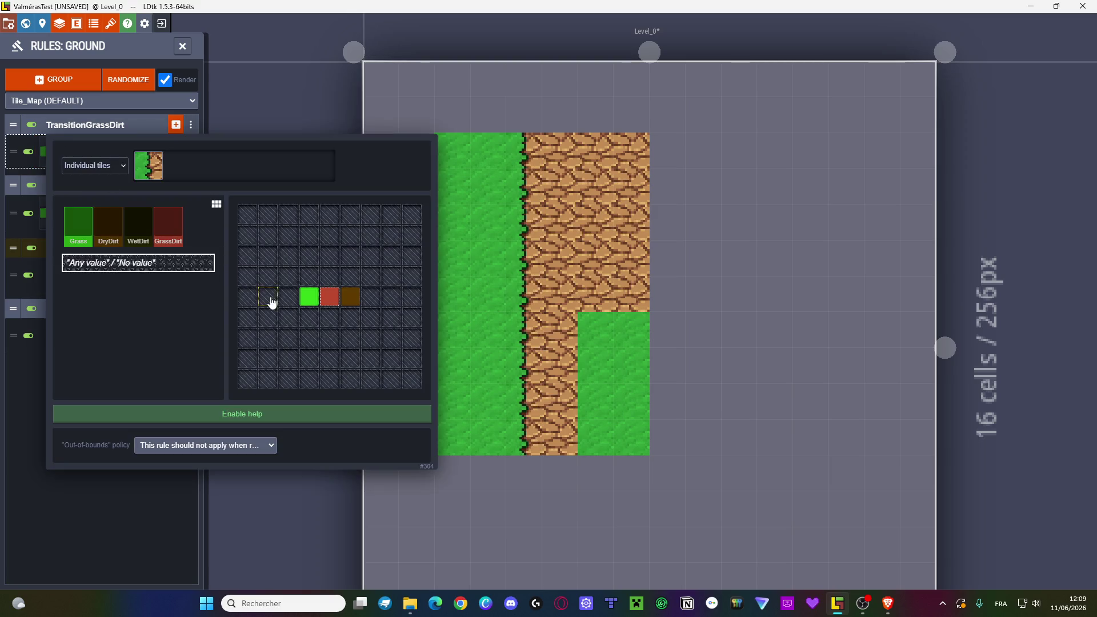
click(329, 297)
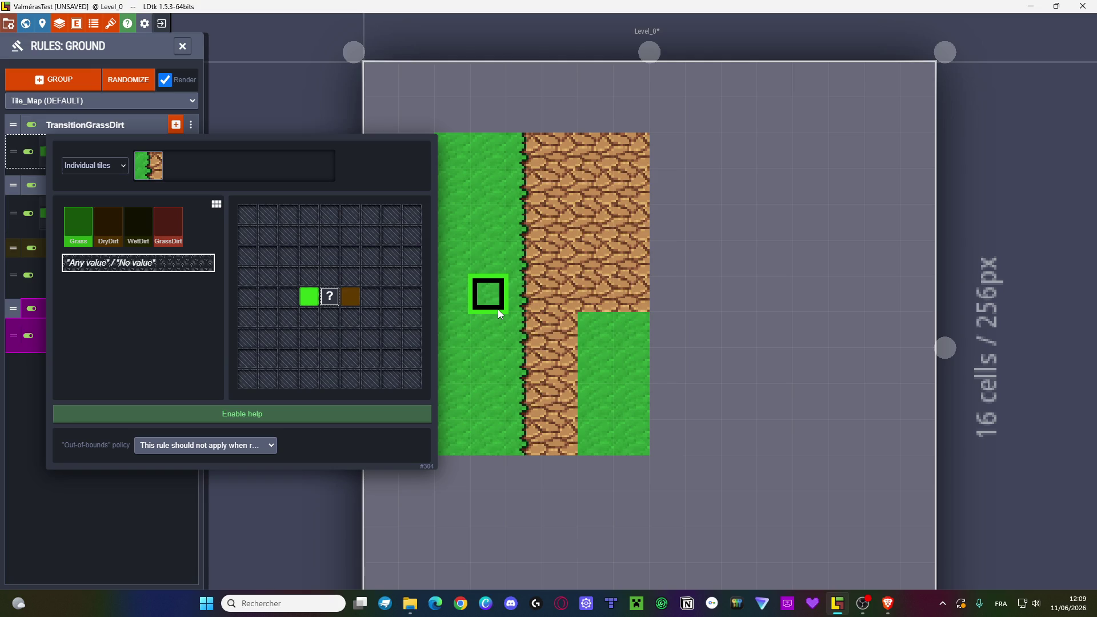
click(228, 446)
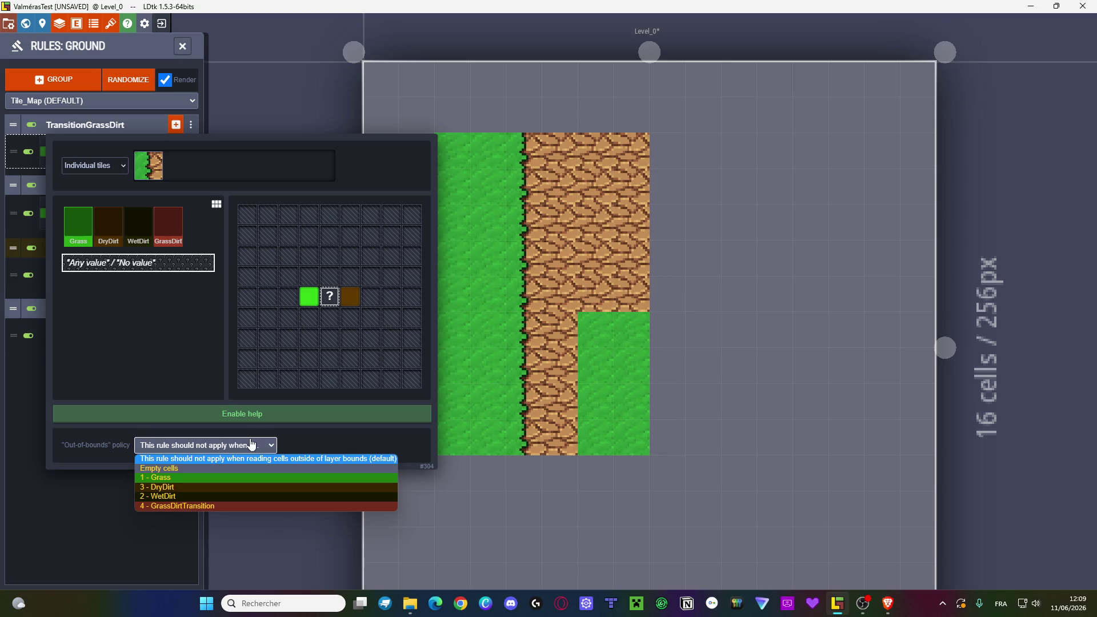
- Try the Empty cells out-of-bounds policy, then restore the default policy
click(264, 445)
click(264, 445)
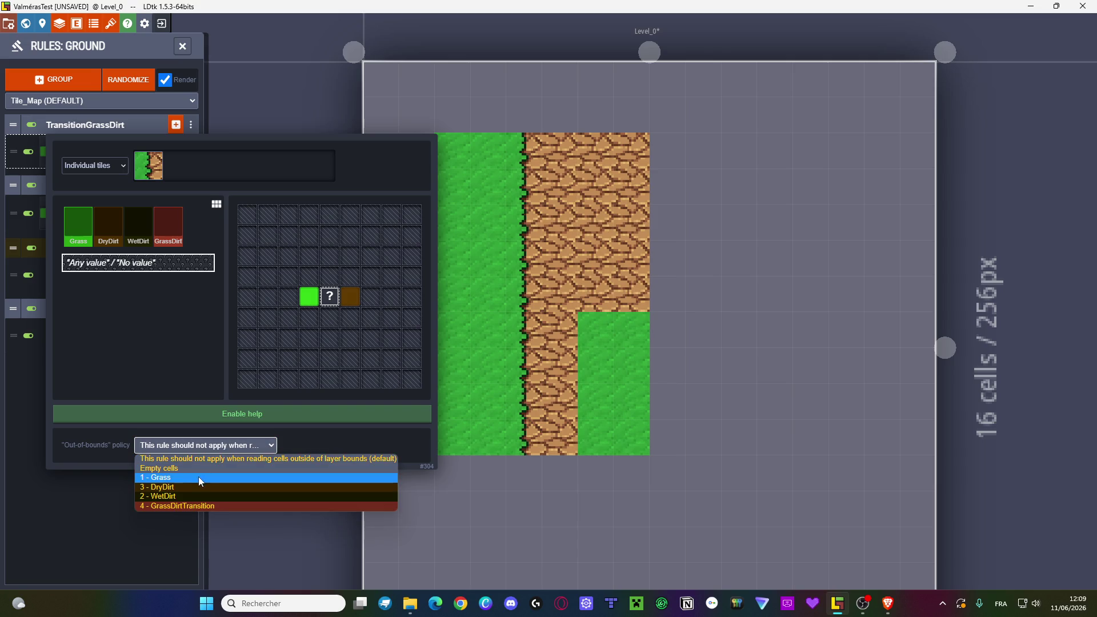
click(187, 470)
click(198, 447)
click(266, 457)
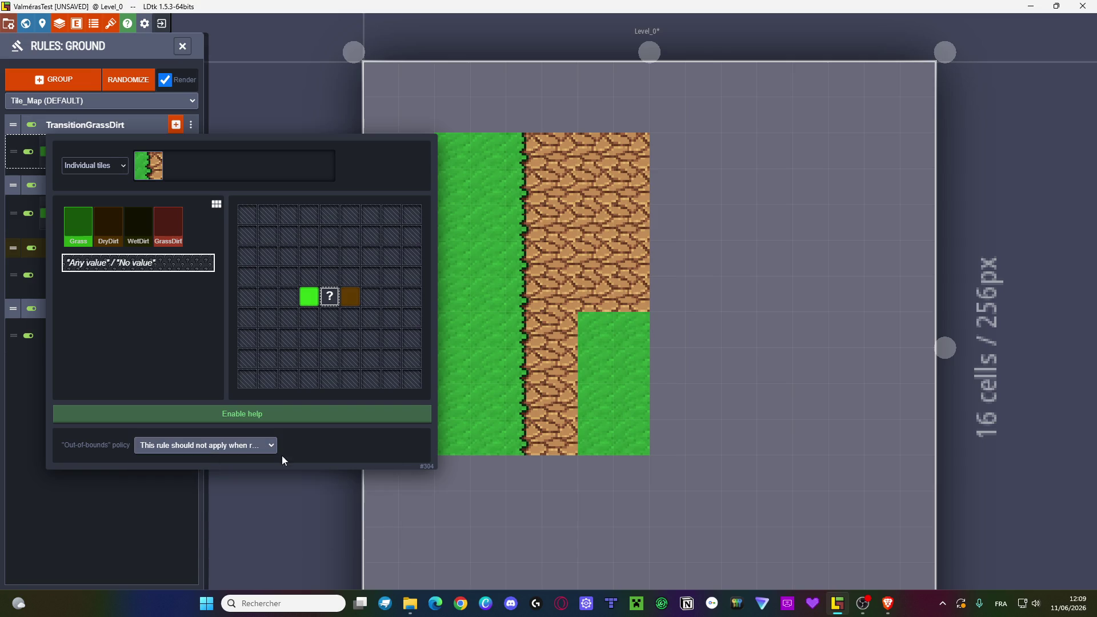
- Try rectangles-of-tiles placement mode, then keep individual tiles mode
click(217, 207)
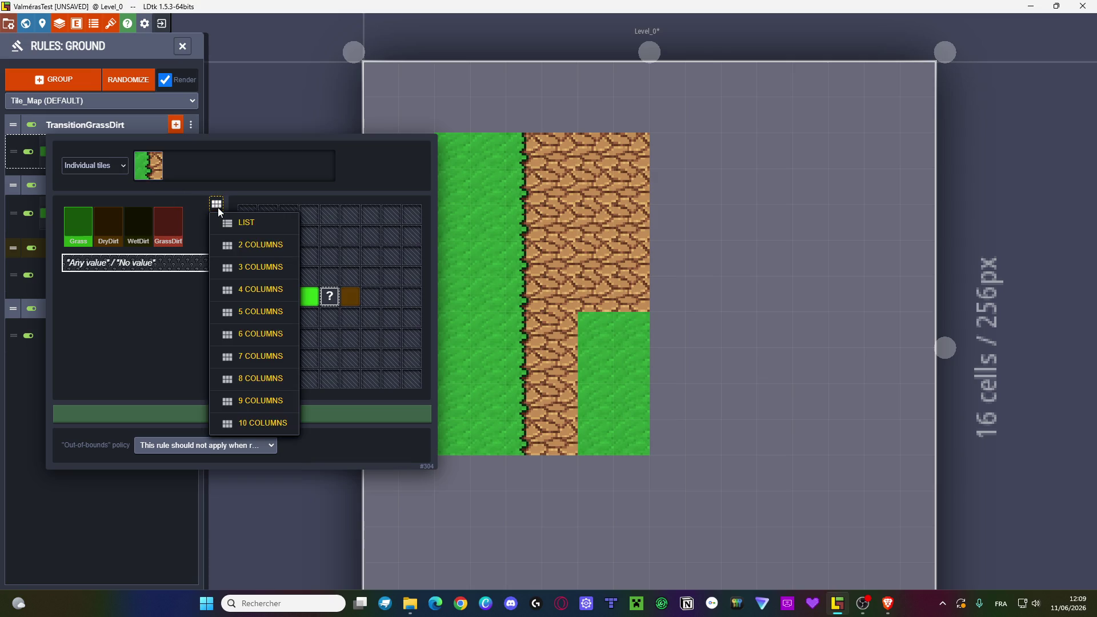
click(170, 306)
click(95, 165)
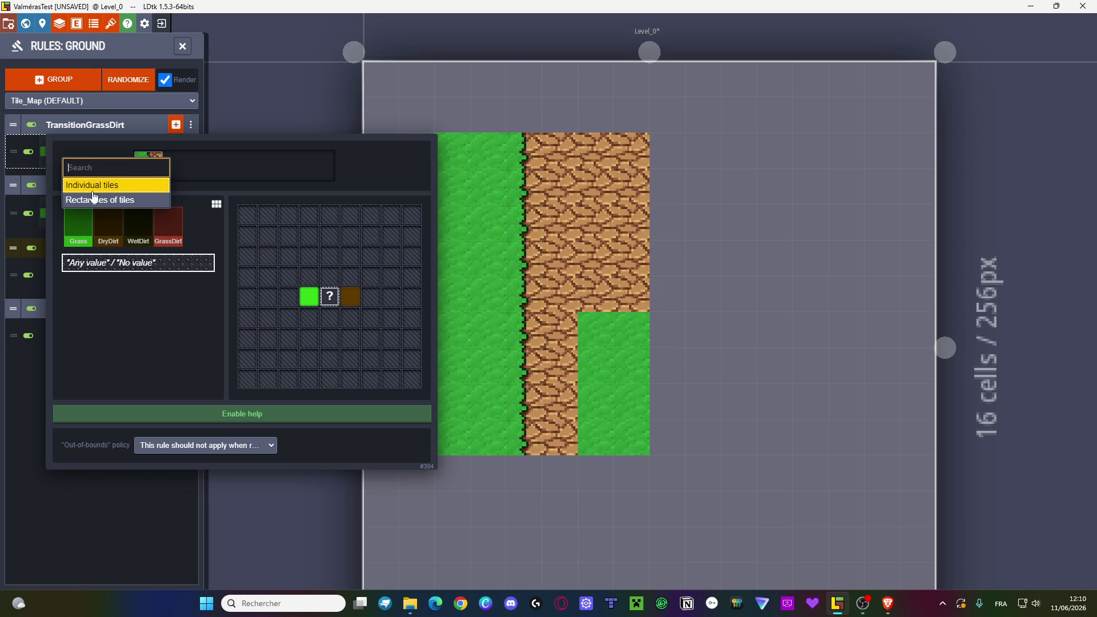
click(101, 200)
click(112, 168)
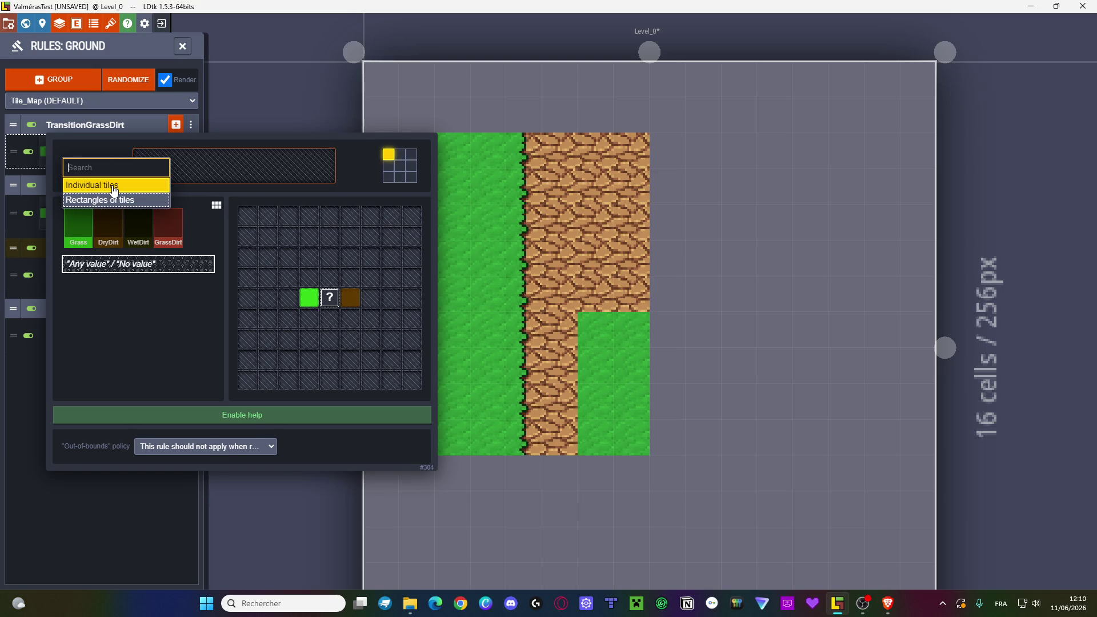
click(114, 189)
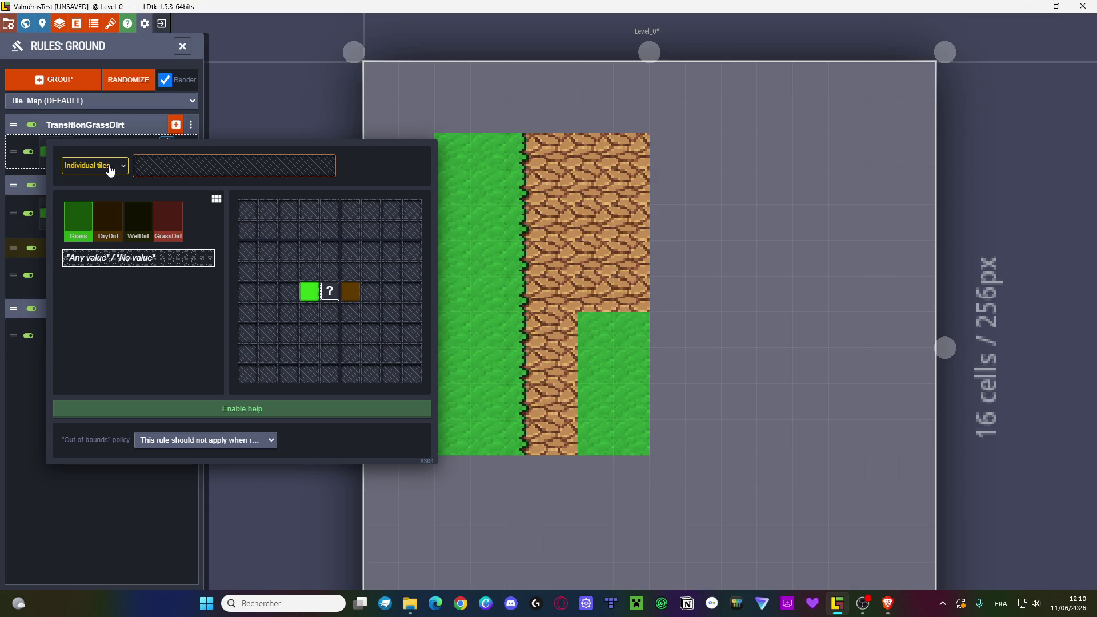
click(110, 171)
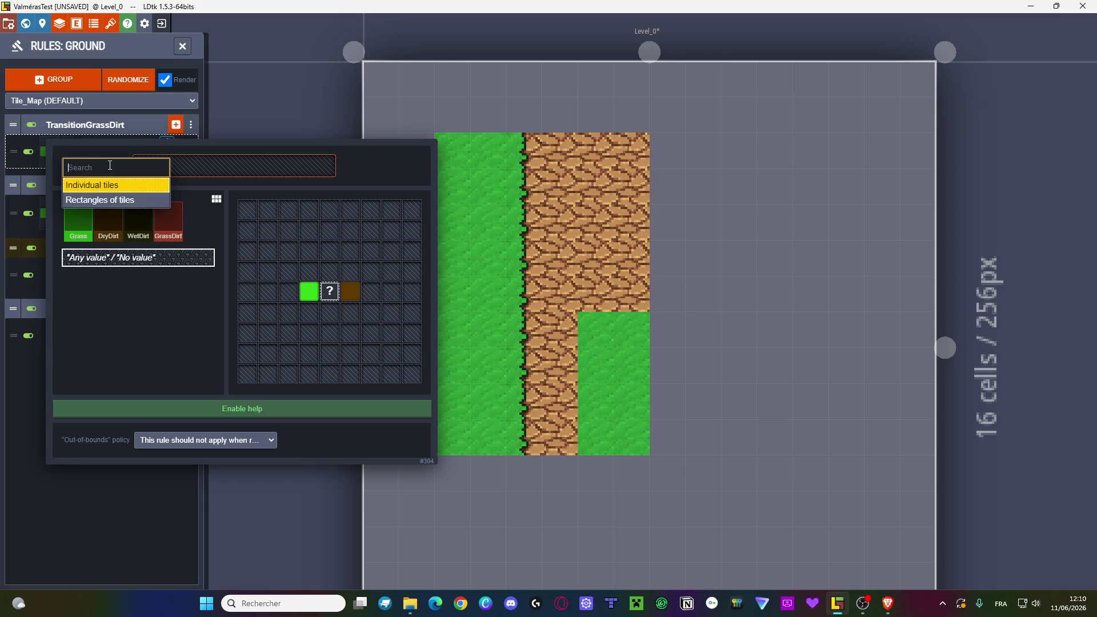
click(124, 185)
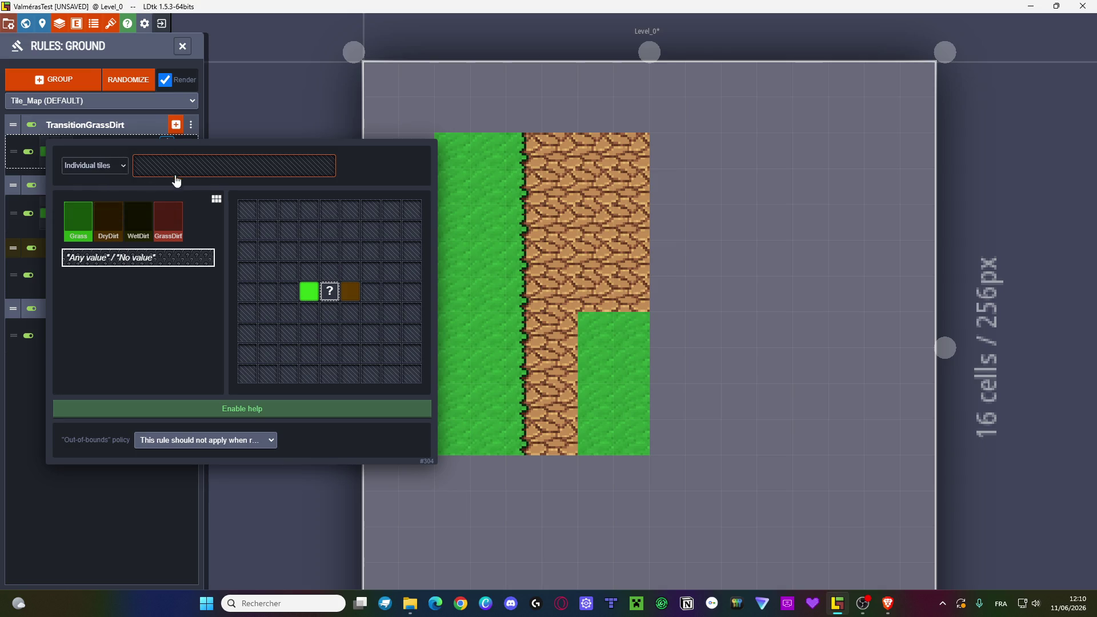
- Re-pick the grass/dirt edge tile from the tileset and enable the rule editor's help
click(166, 171)
click(105, 119)
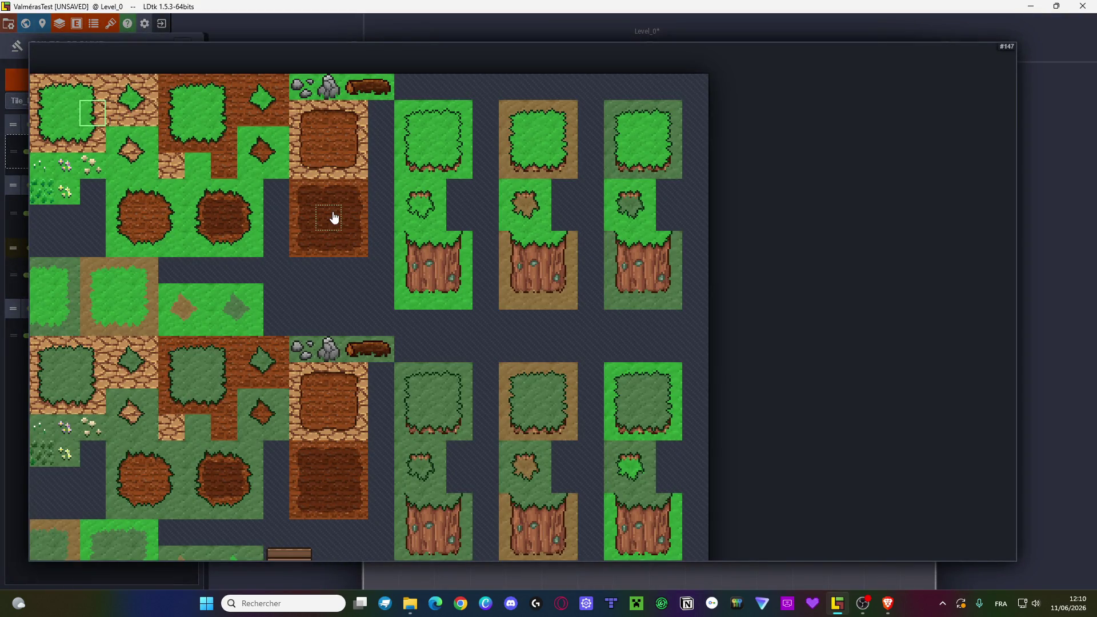
key(Escape)
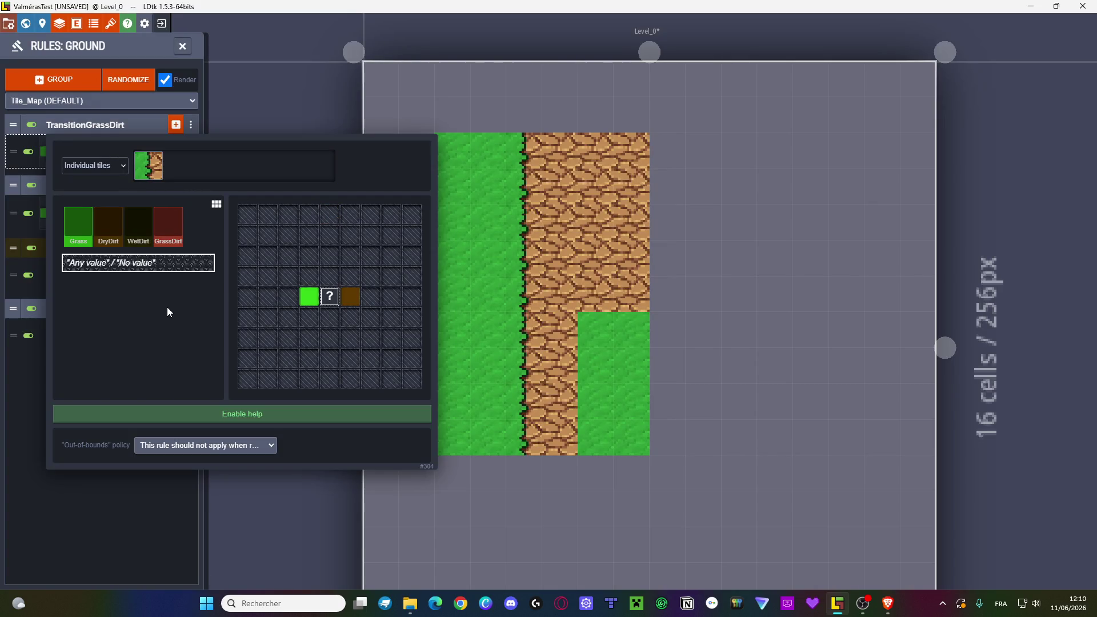
click(260, 414)
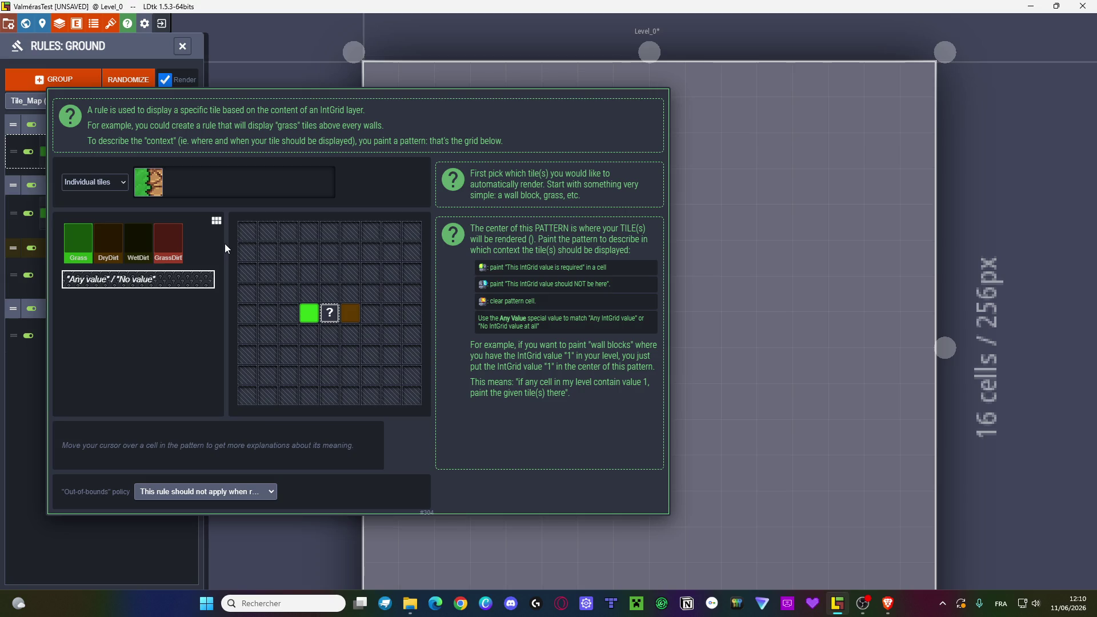
- Repaint the DryDirt cell right of centre, apply the rule, and reopen TransitionGrassDirt
click(357, 322)
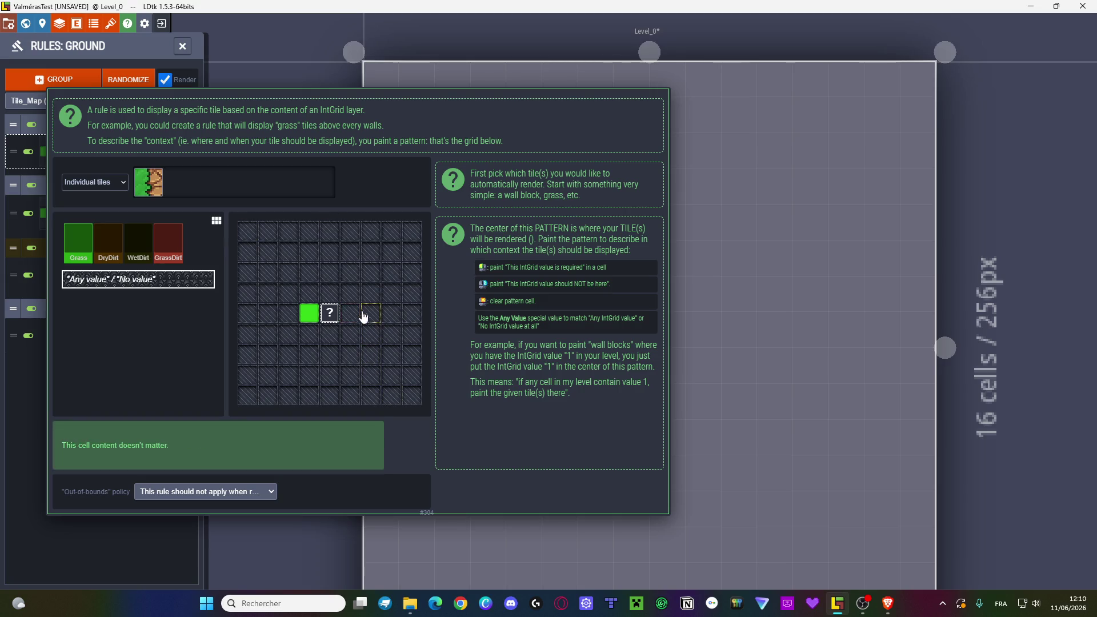
click(108, 242)
click(353, 315)
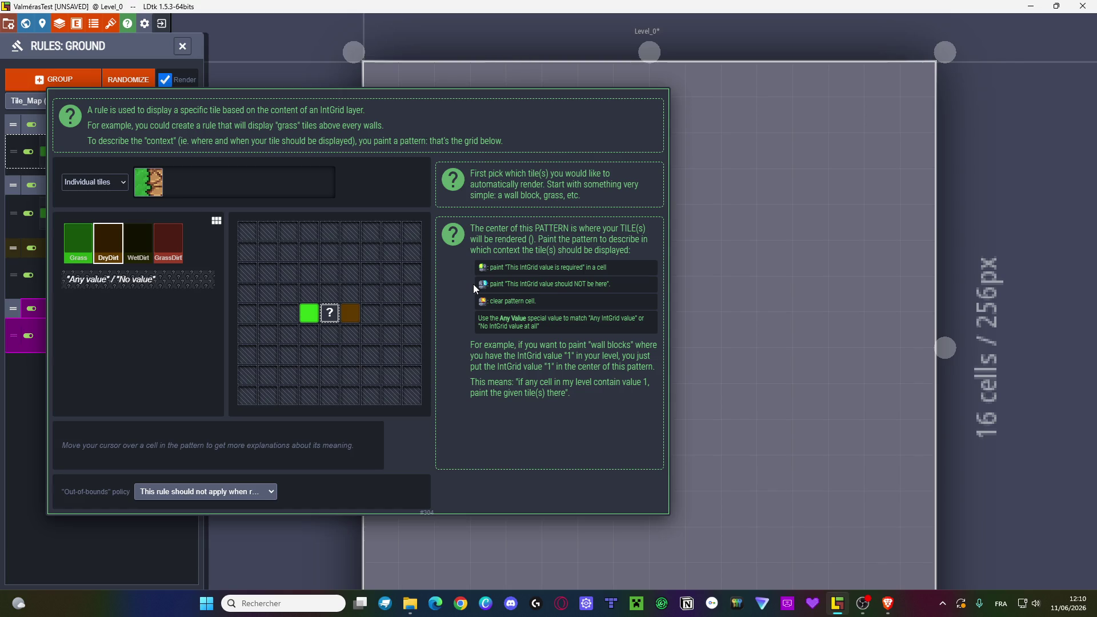
key(Escape)
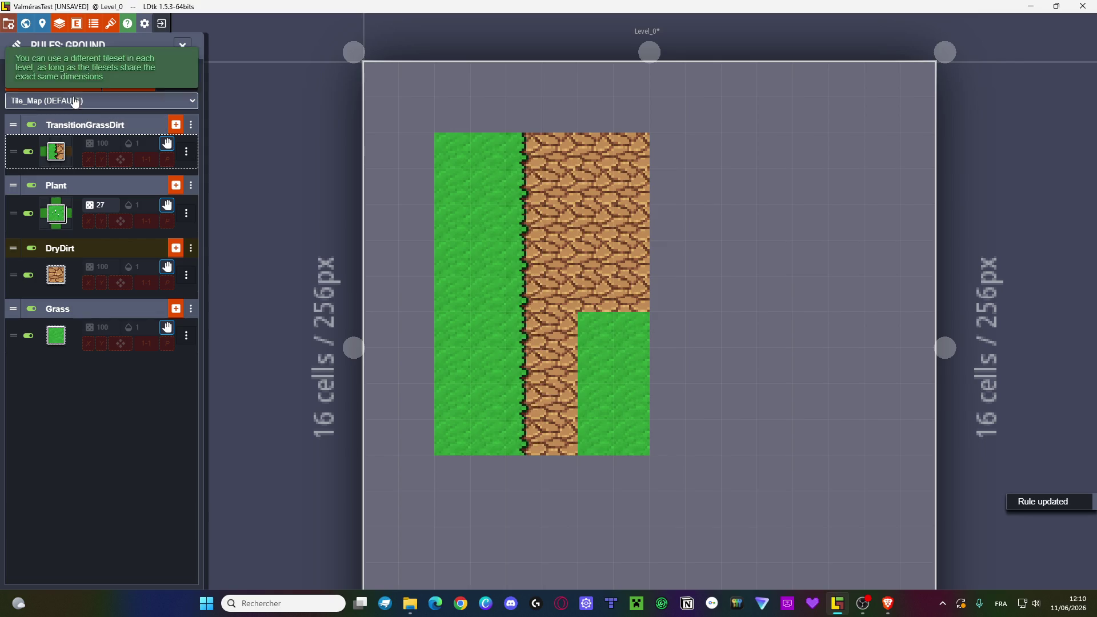
click(58, 152)
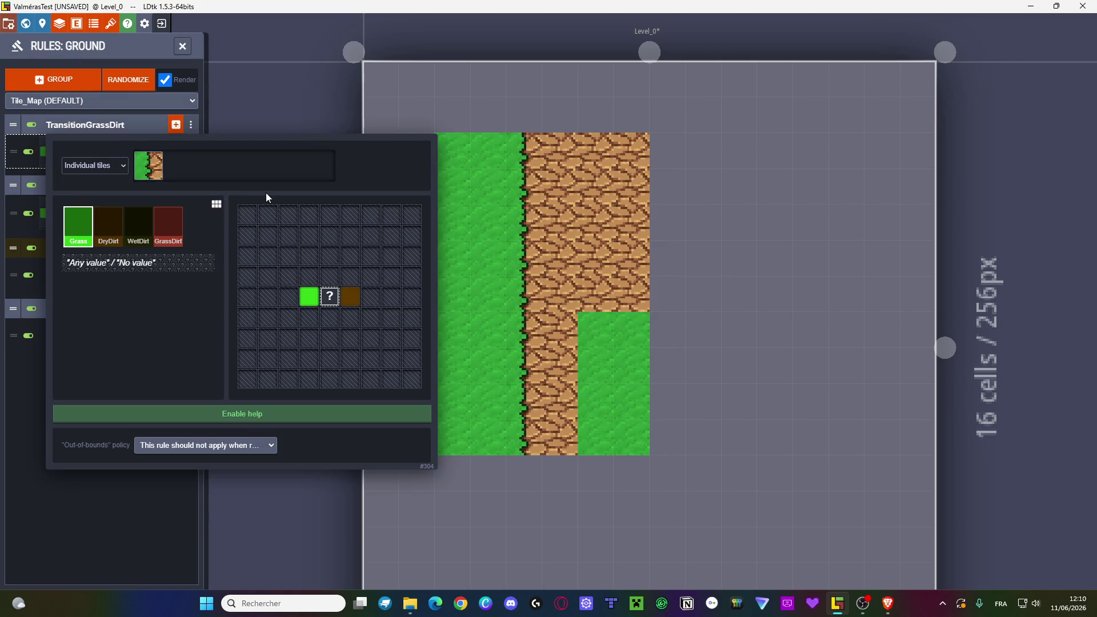
- Add a second DryDirt cell on the right and a second Grass cell on the left, then apply
click(109, 226)
click(371, 296)
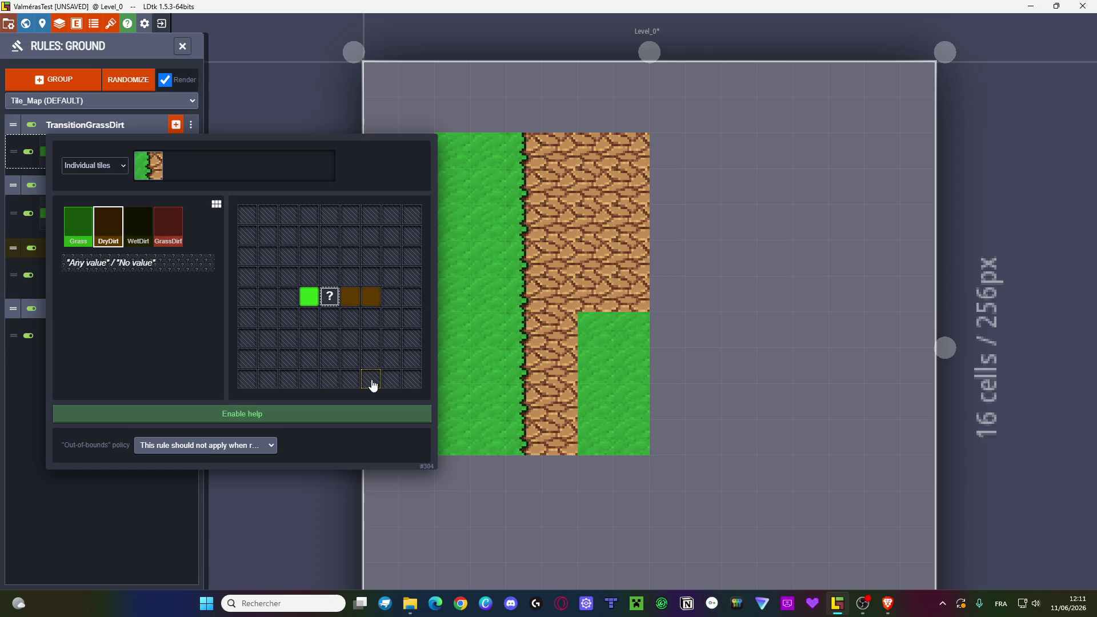
click(79, 226)
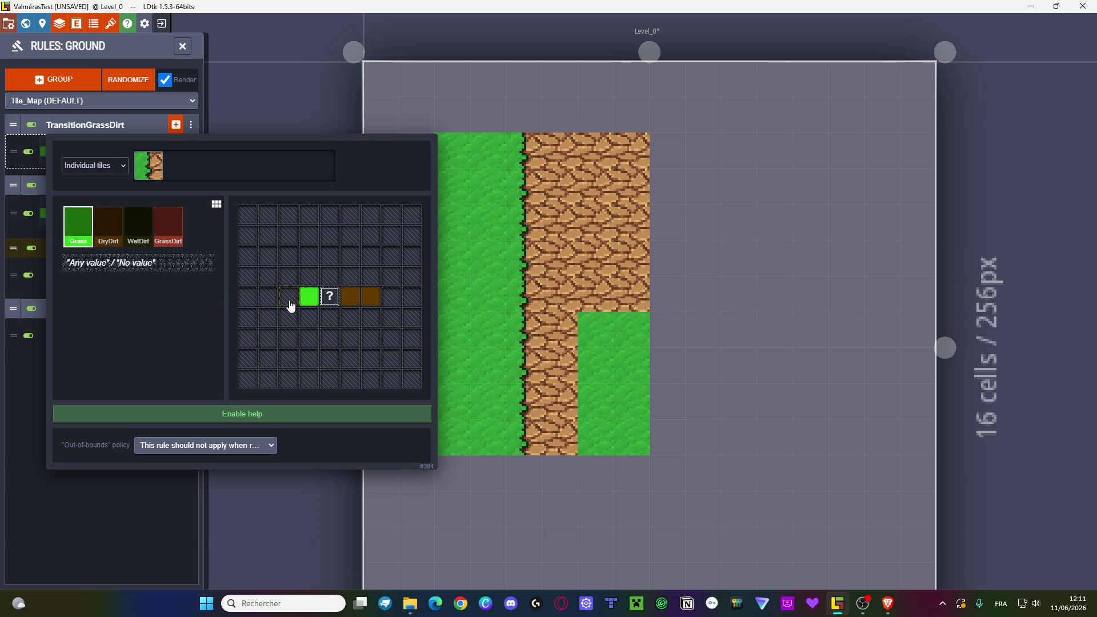
click(290, 297)
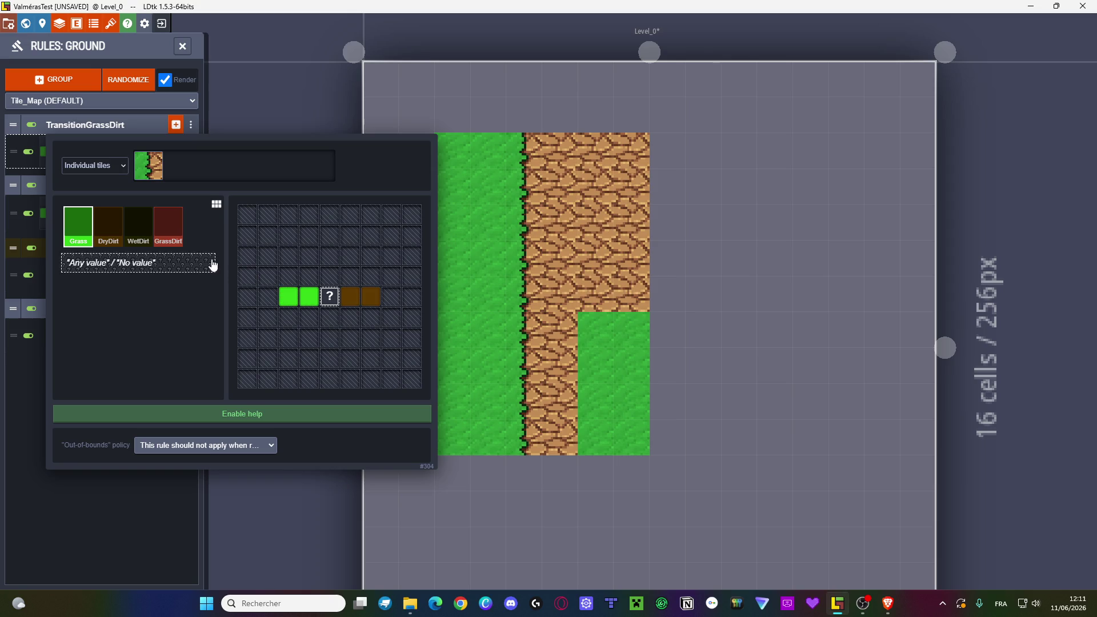
click(216, 204)
click(179, 355)
key(Escape)
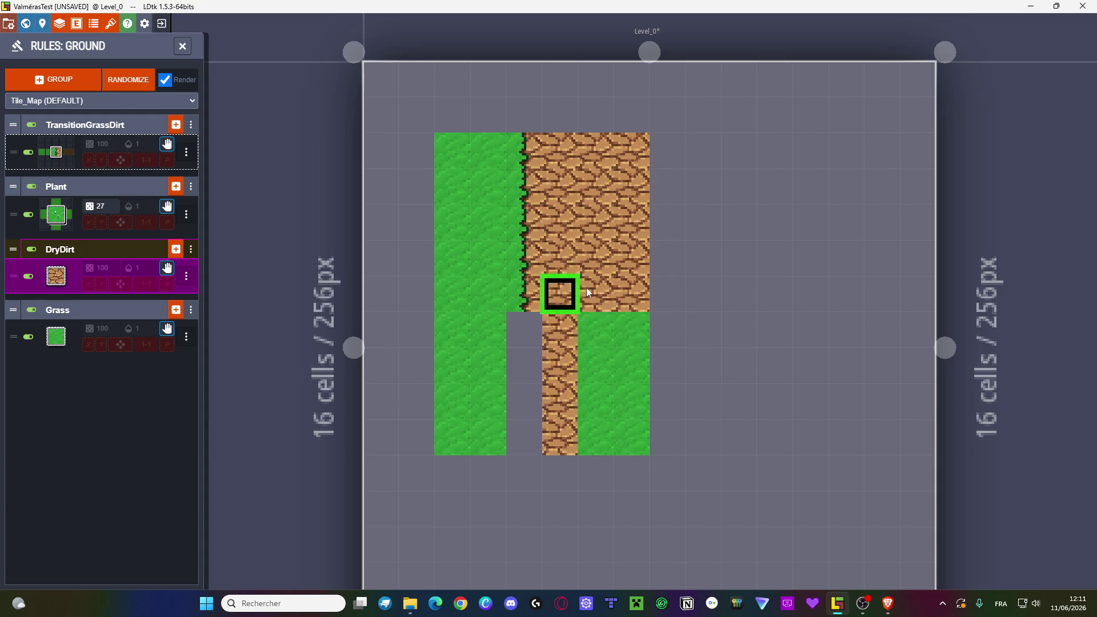
- Repaint the lower grass columns and bottom row as dirt, with grass at the bottom left
mouse_move(593, 329)
mouse_down()
mouse_move(595, 289)
mouse_move(594, 445)
mouse_up()
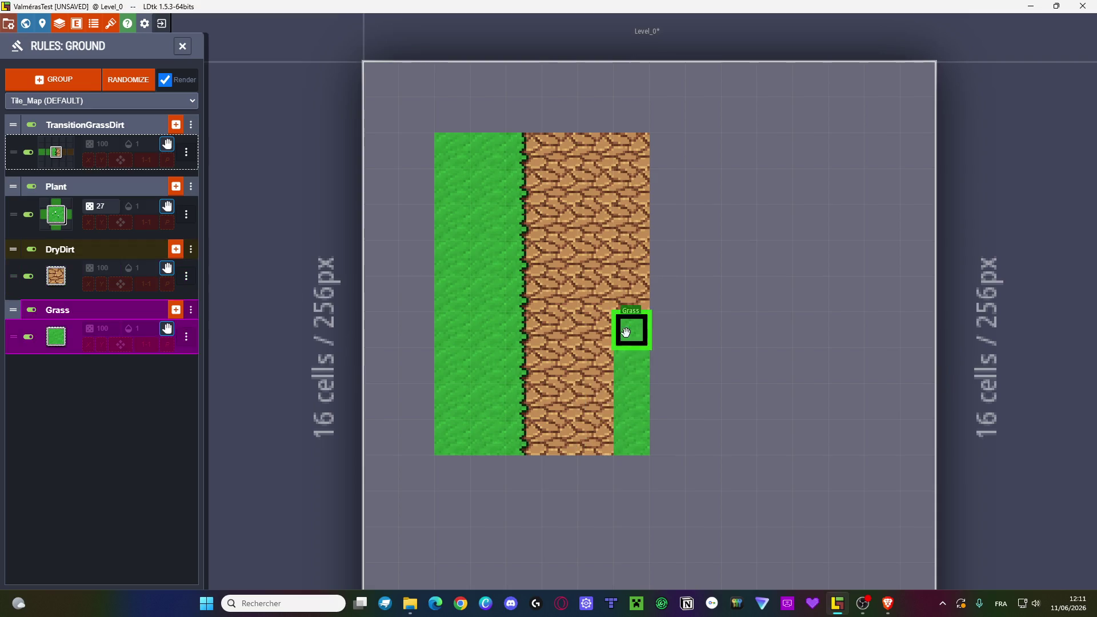
drag(627, 336, 632, 436)
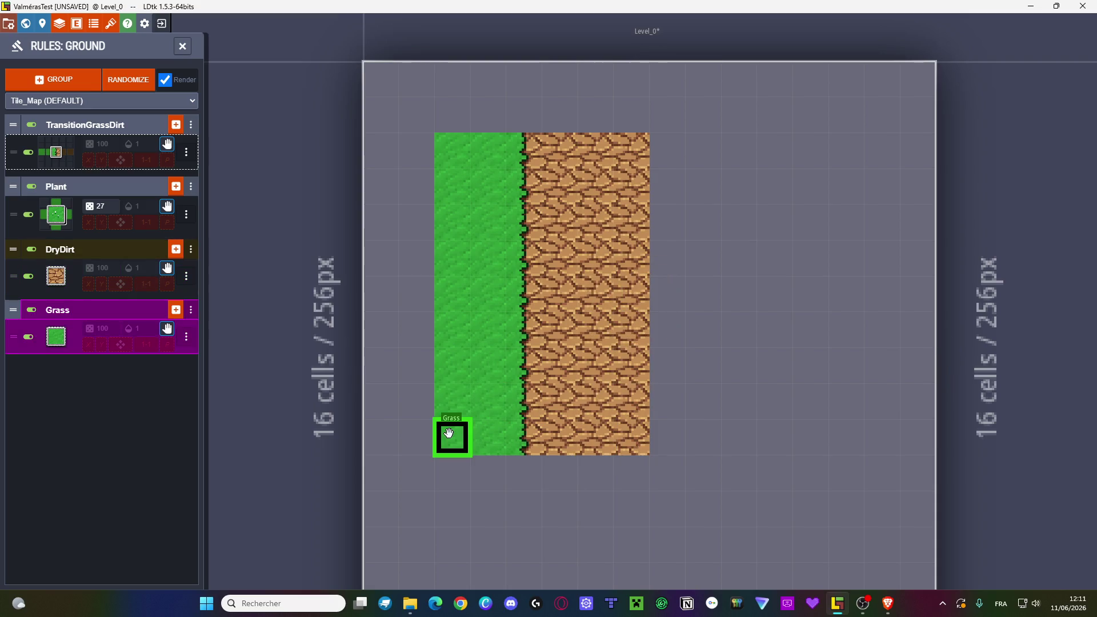
drag(554, 472, 624, 476)
click(581, 516)
mouse_move(451, 473)
mouse_down()
mouse_move(475, 469)
mouse_move(471, 502)
mouse_up()
click(565, 503)
drag(526, 478, 521, 506)
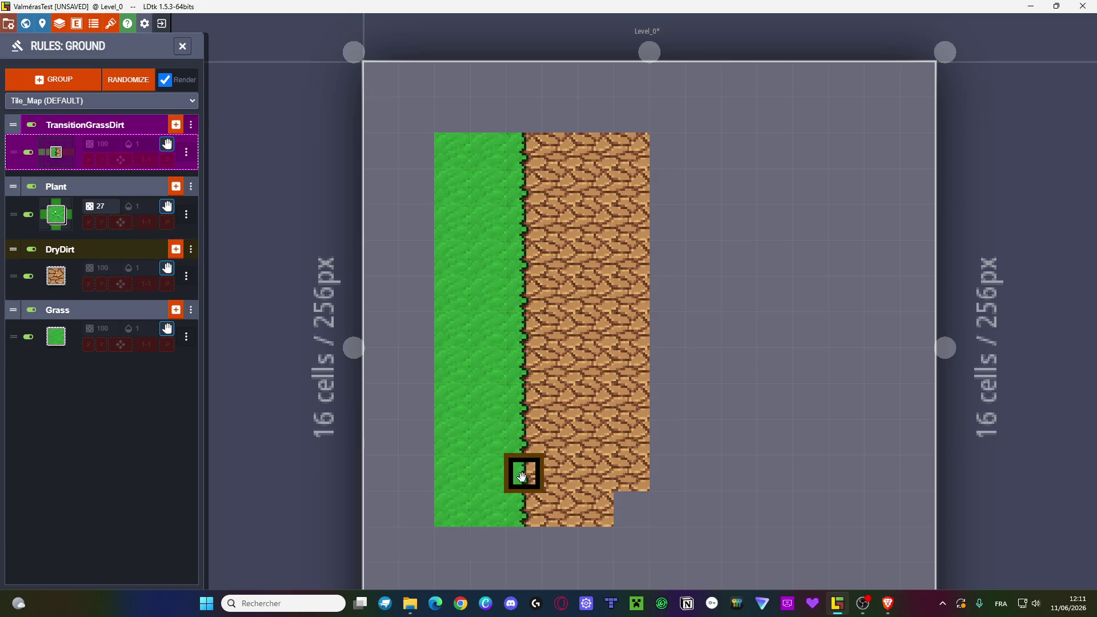
- Turn the column beside the edge into DryDirt and repaint the left strip as grass
scroll(537, 488, down, 3)
scroll(551, 460, up, 3)
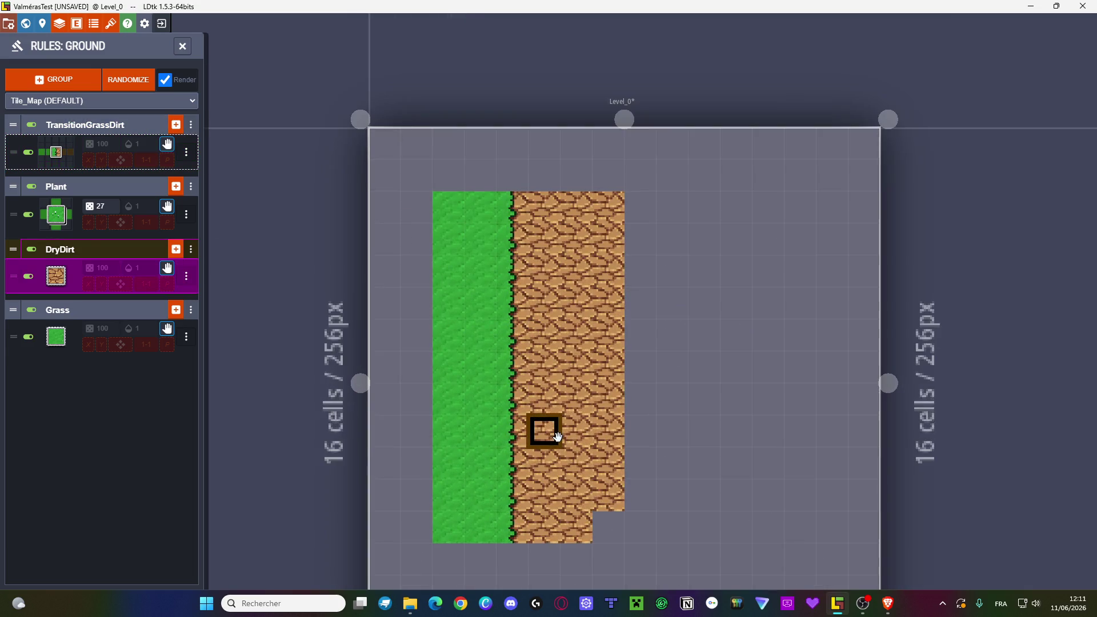
mouse_move(476, 213)
mouse_down()
mouse_move(465, 413)
mouse_move(506, 434)
mouse_move(529, 297)
mouse_up()
drag(509, 238, 509, 304)
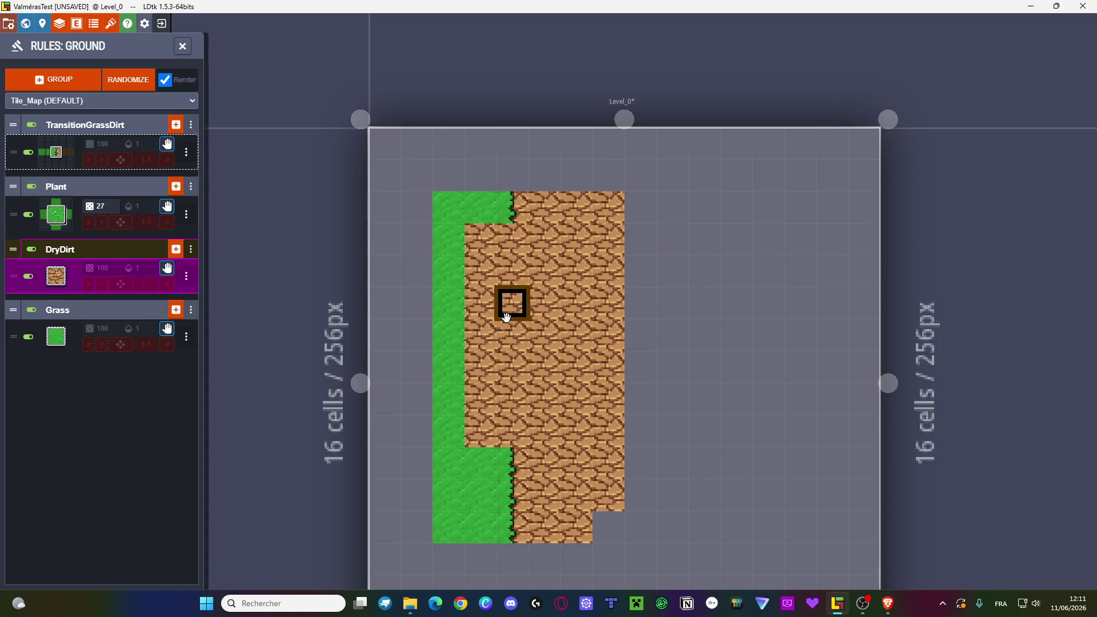
mouse_move(448, 237)
mouse_down()
mouse_move(477, 333)
mouse_move(480, 431)
mouse_up()
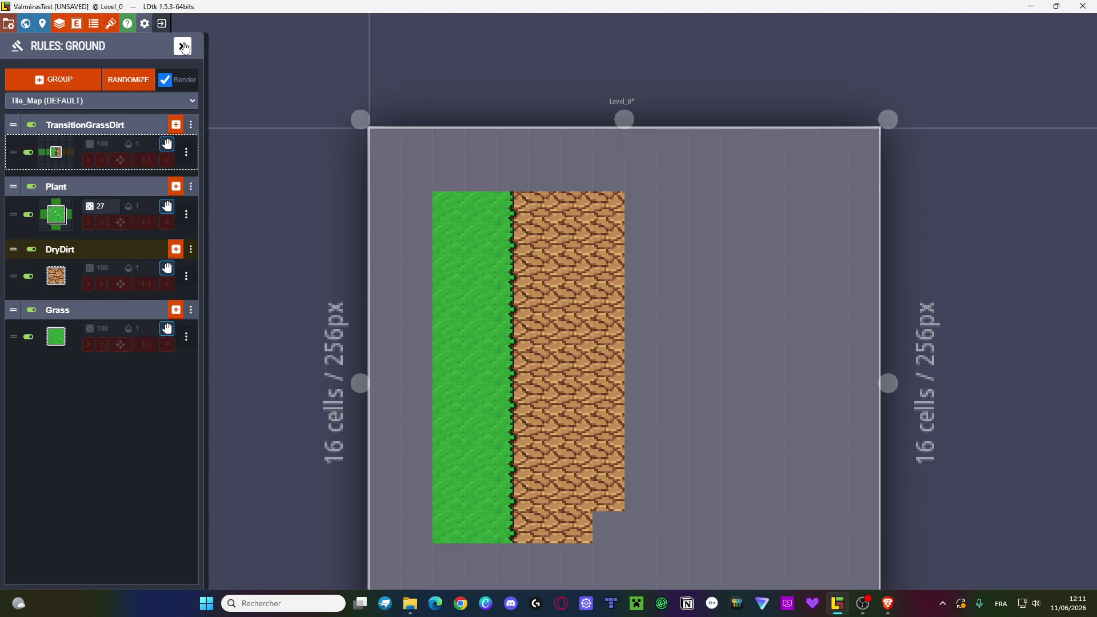
- Inspect the Plant rule and the TransitionGrassDirt rule pattern
click(65, 207)
click(375, 73)
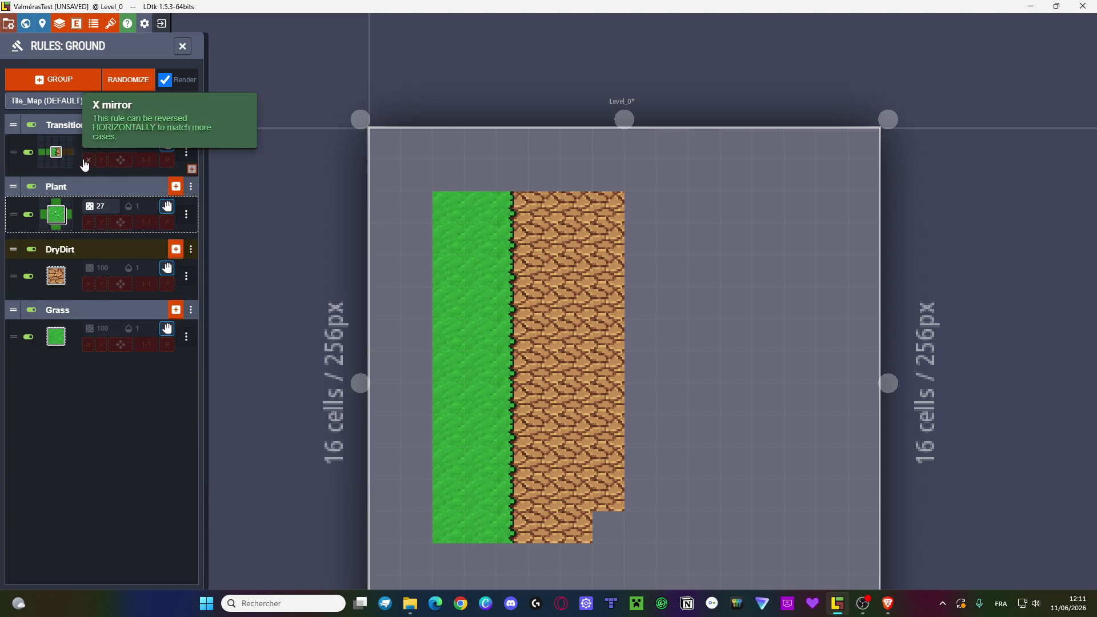
click(88, 165)
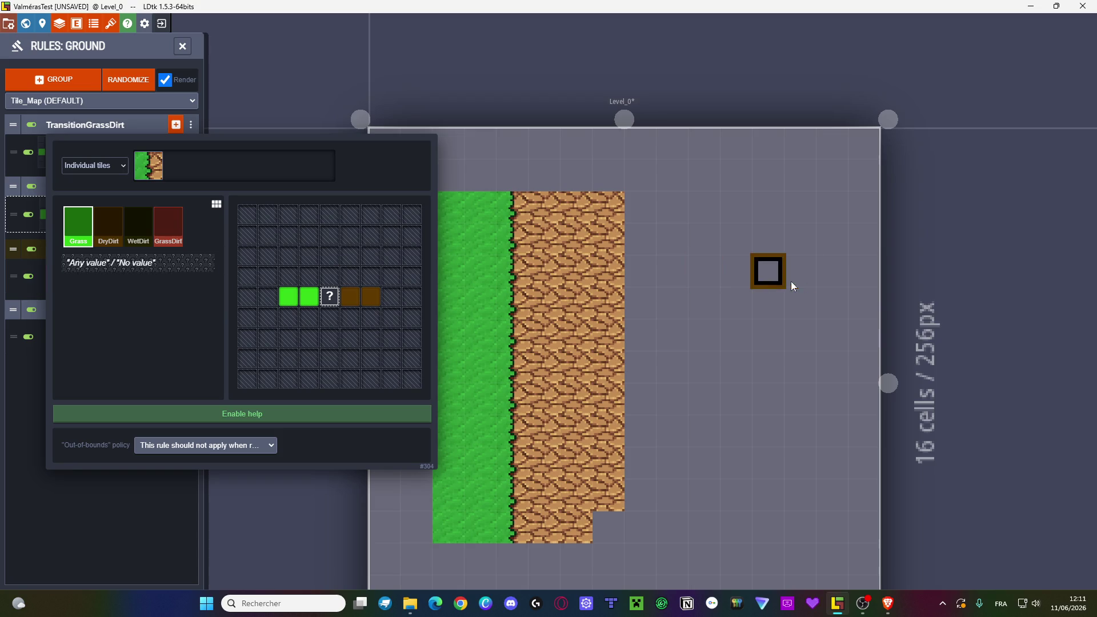
click(626, 228)
- Paint a grass rectangle down the left side and a large DryDirt rectangle on the right
scroll(388, 197, down, 2)
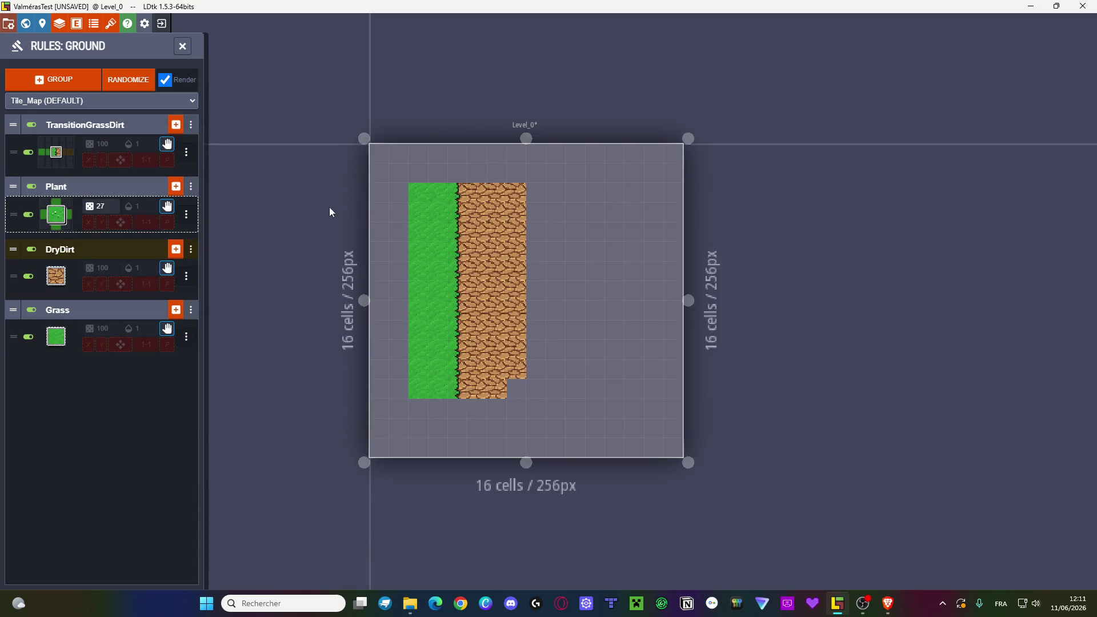
mouse_move(423, 194)
mouse_down()
mouse_move(465, 327)
mouse_move(465, 396)
mouse_up()
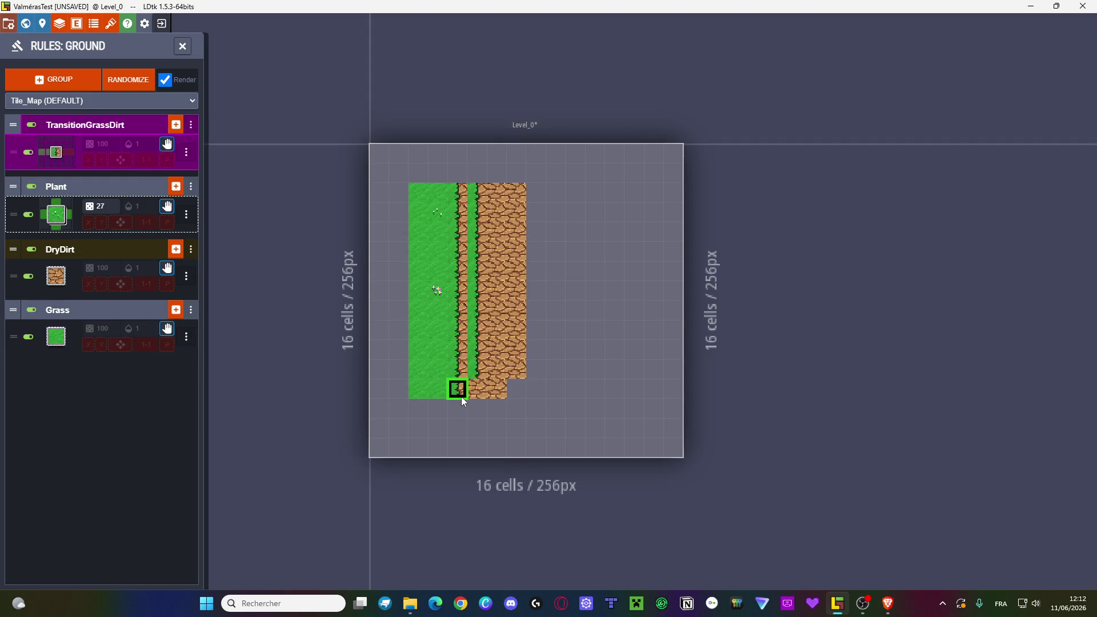
mouse_move(595, 172)
mouse_down()
mouse_move(502, 360)
mouse_move(502, 406)
mouse_up()
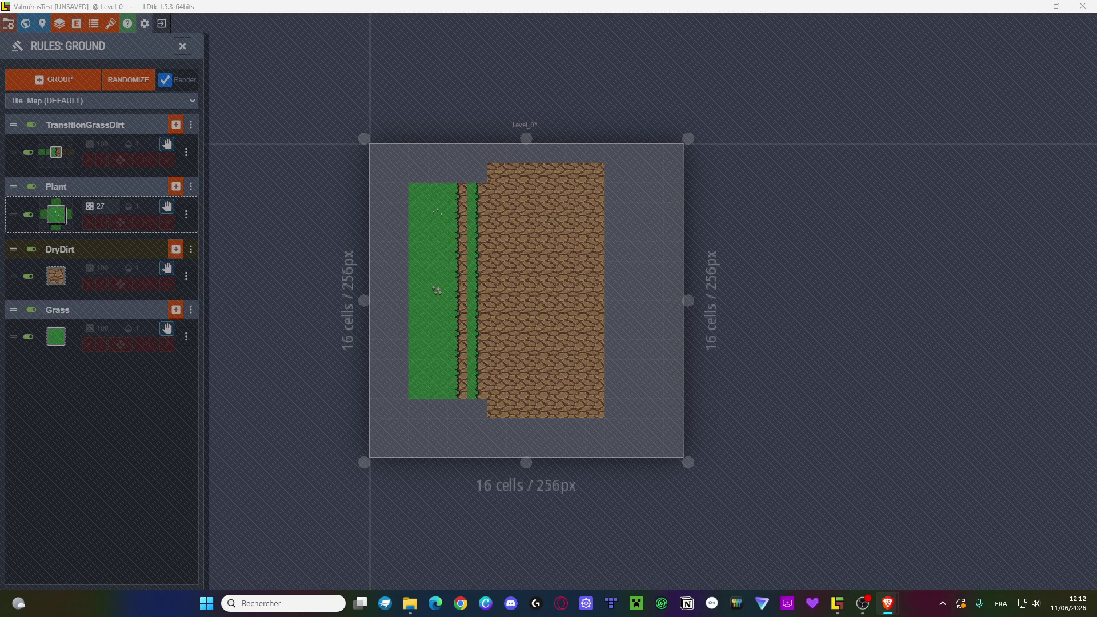
click(326, 421)
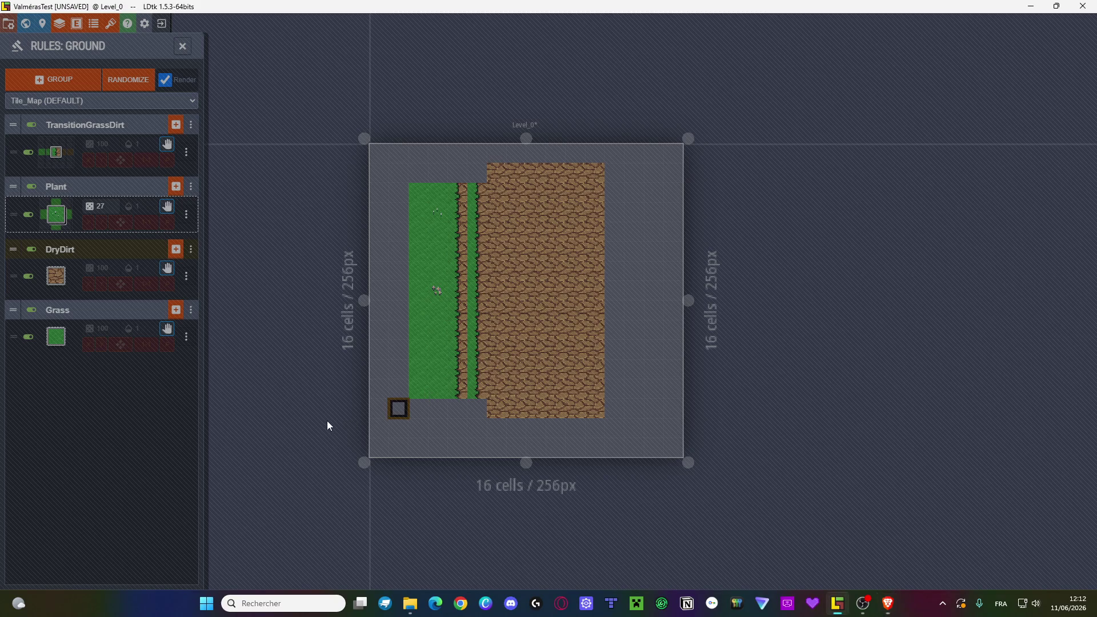
- Open a Chrome window with a chosen profile, move it to the second monitor, and restore LDtk
click(460, 603)
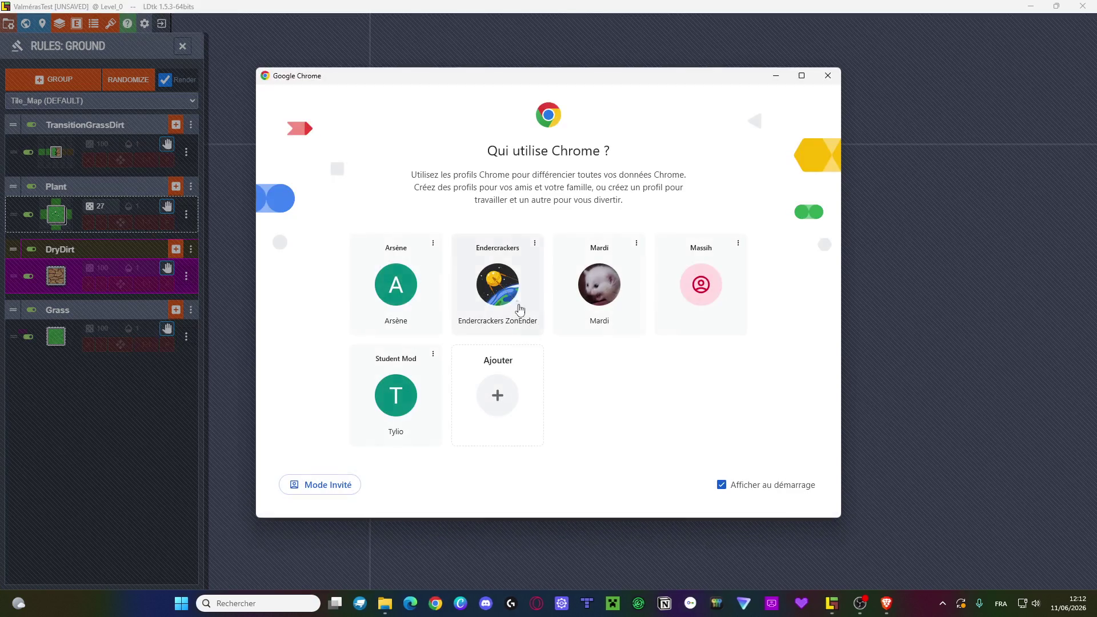
click(519, 309)
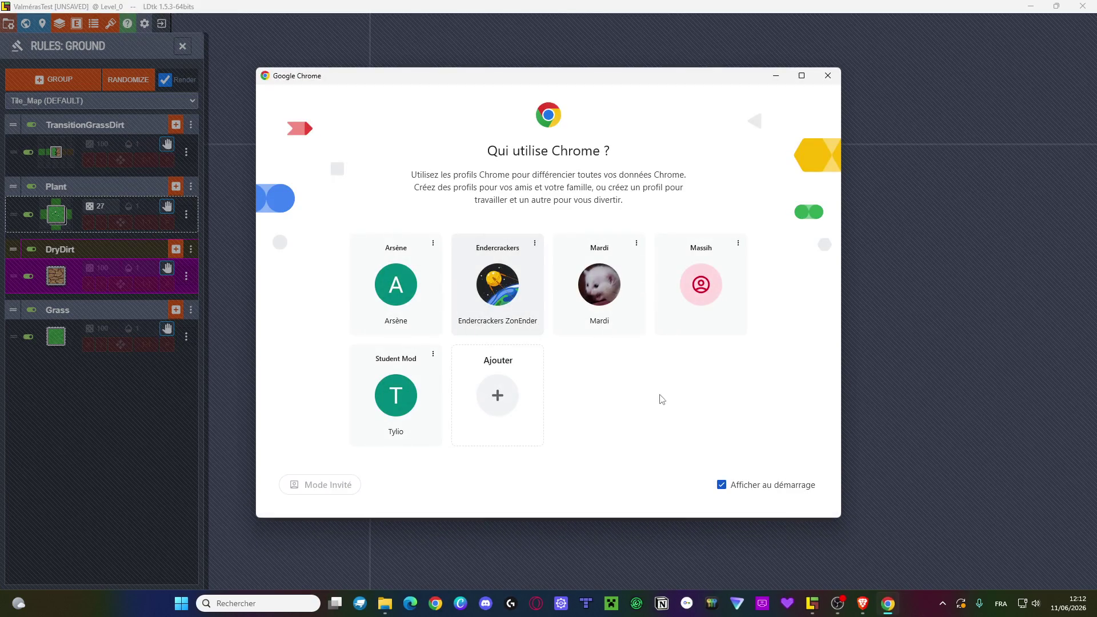
mouse_move(817, 320)
mouse_down()
mouse_move(1096, 198)
mouse_move(1096, 18)
mouse_up()
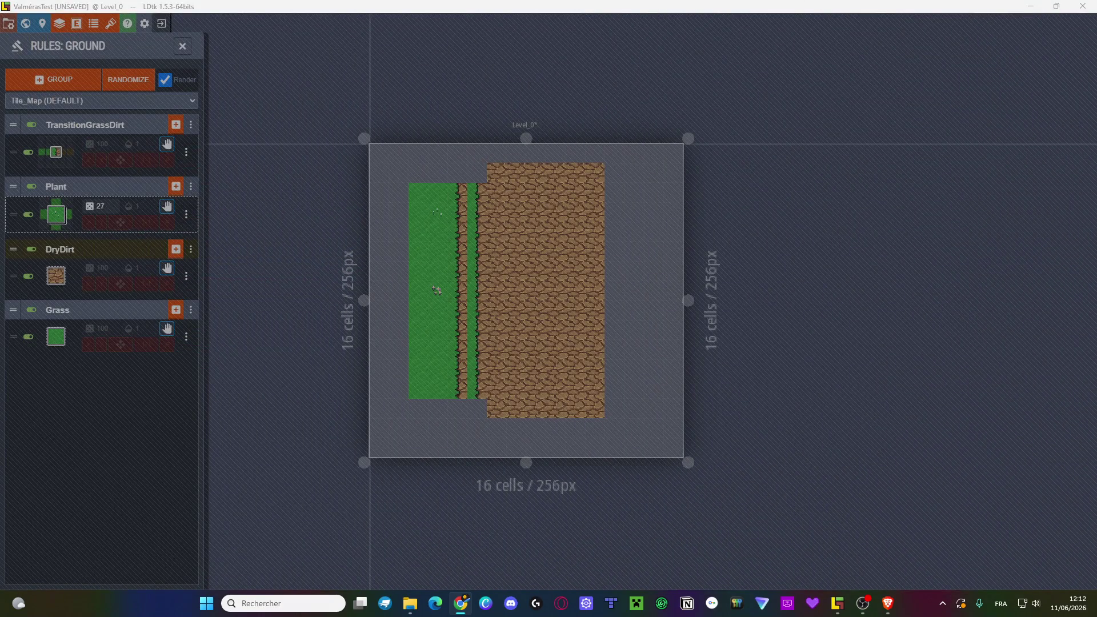
key(super+d)
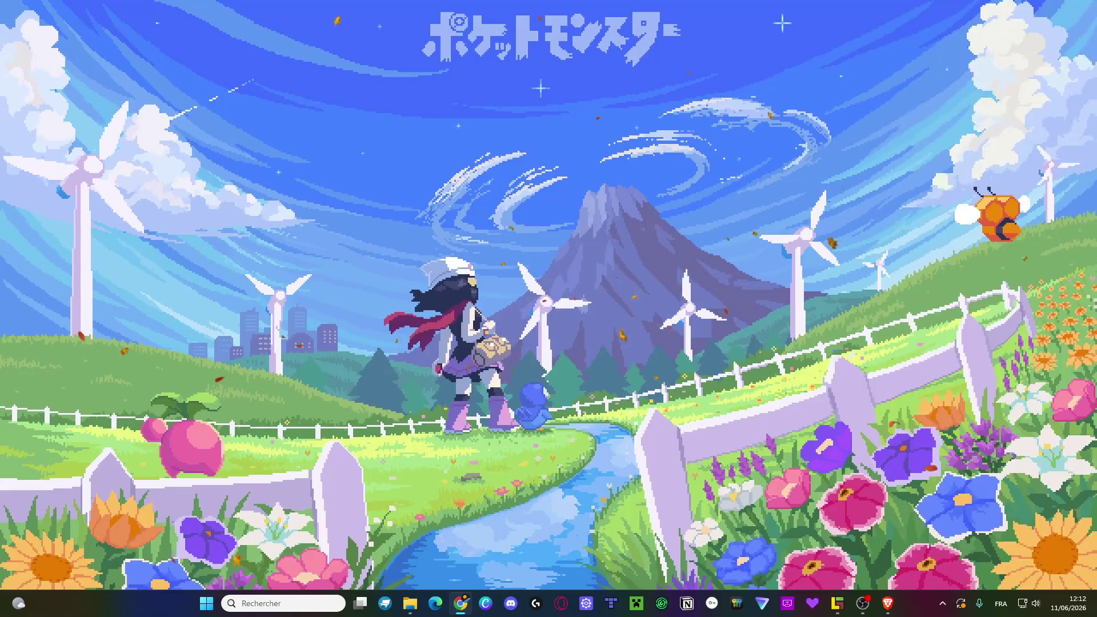
key(super+d)
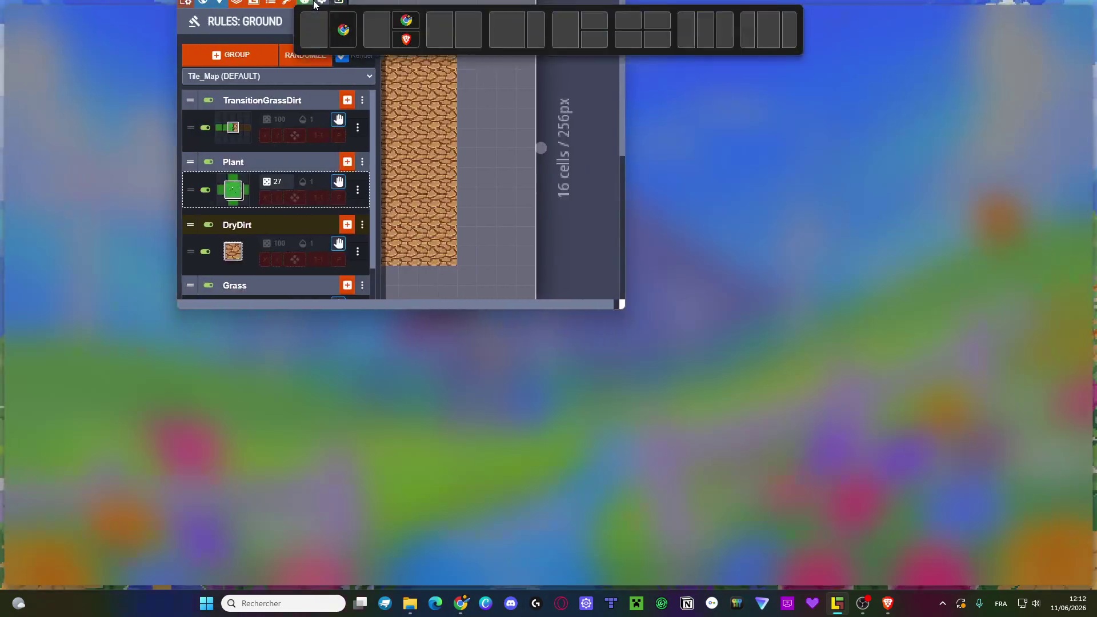
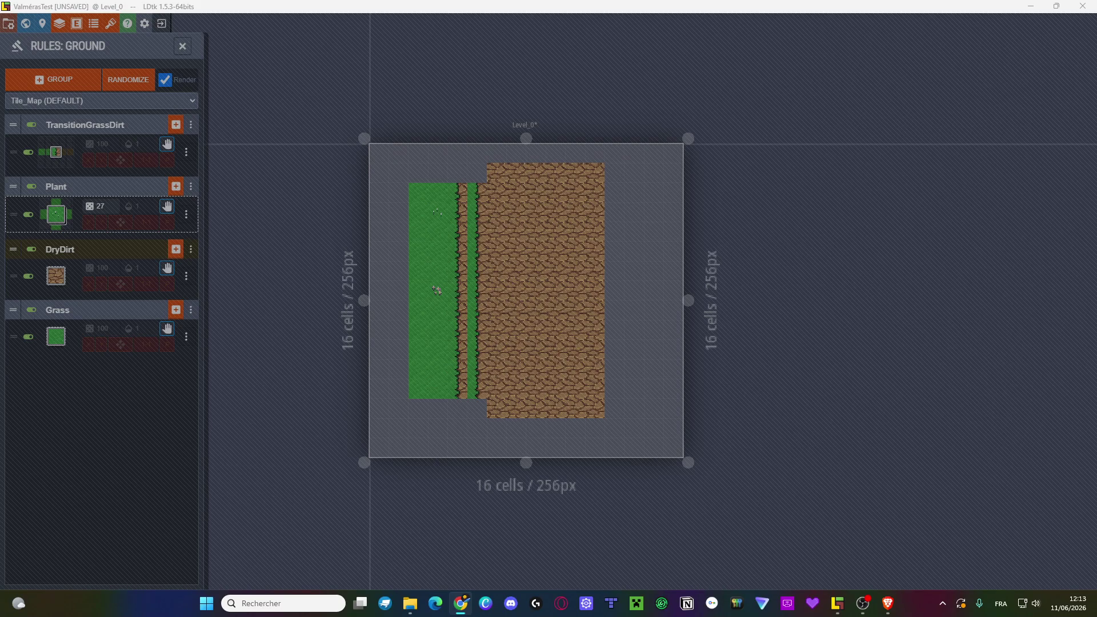
- Clear the TransitionGrassDirt pattern and rebuild it as a DryDirt centre with Grass on its left
click(797, 287)
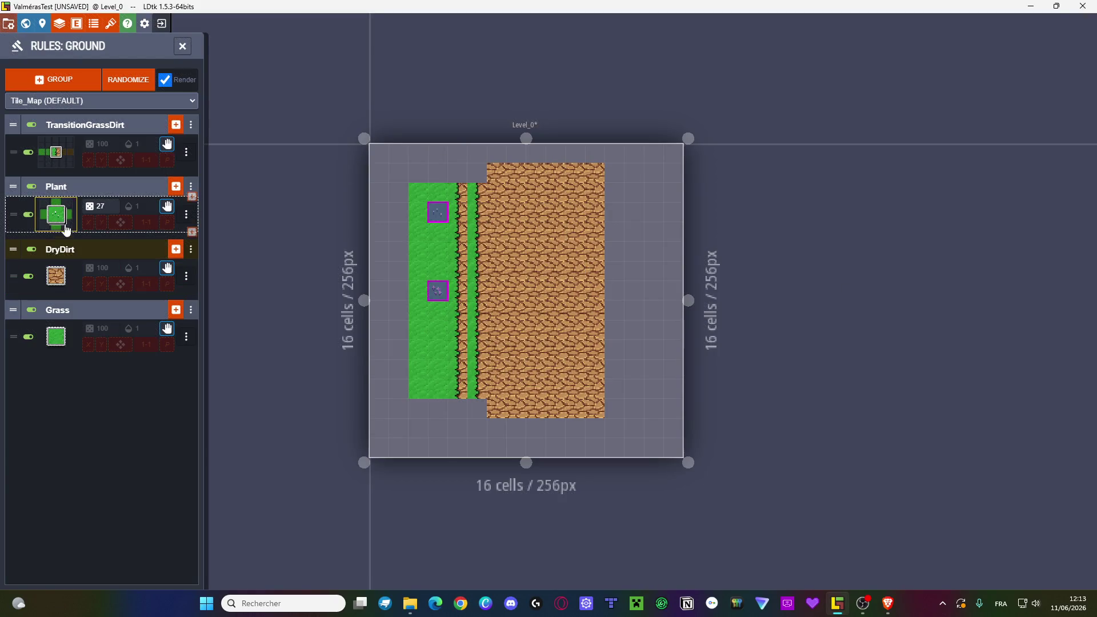
click(49, 161)
click(329, 298)
click(350, 296)
click(368, 295)
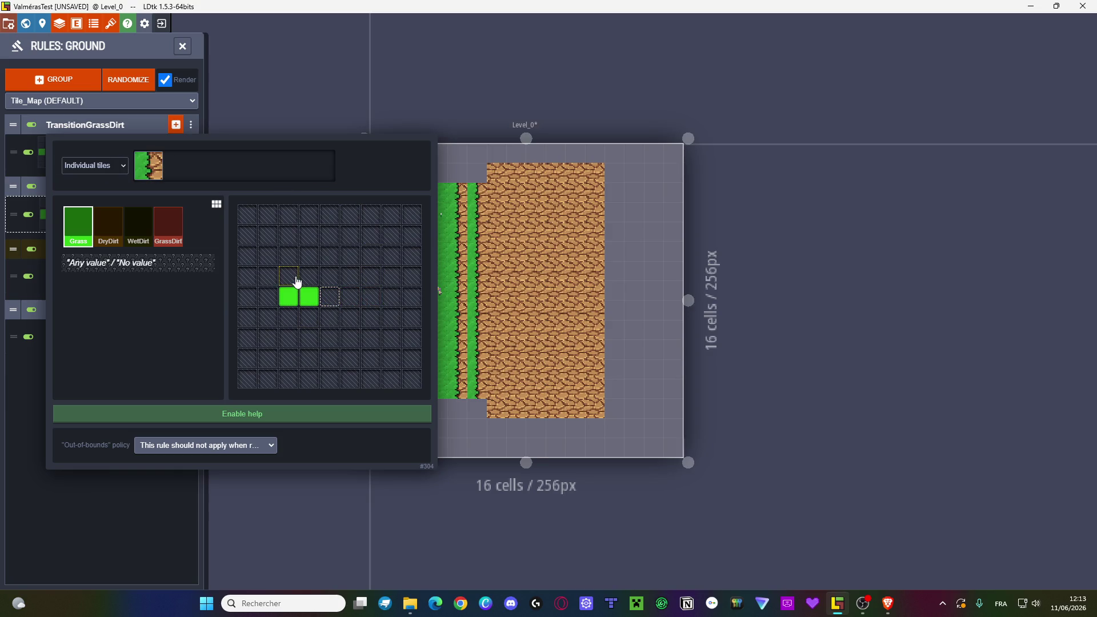
click(292, 299)
click(308, 303)
click(309, 298)
scroll(314, 301, down, 1)
click(327, 297)
- Apply the rule and paint test dry-dirt cells at the top and bottom of the border
click(536, 270)
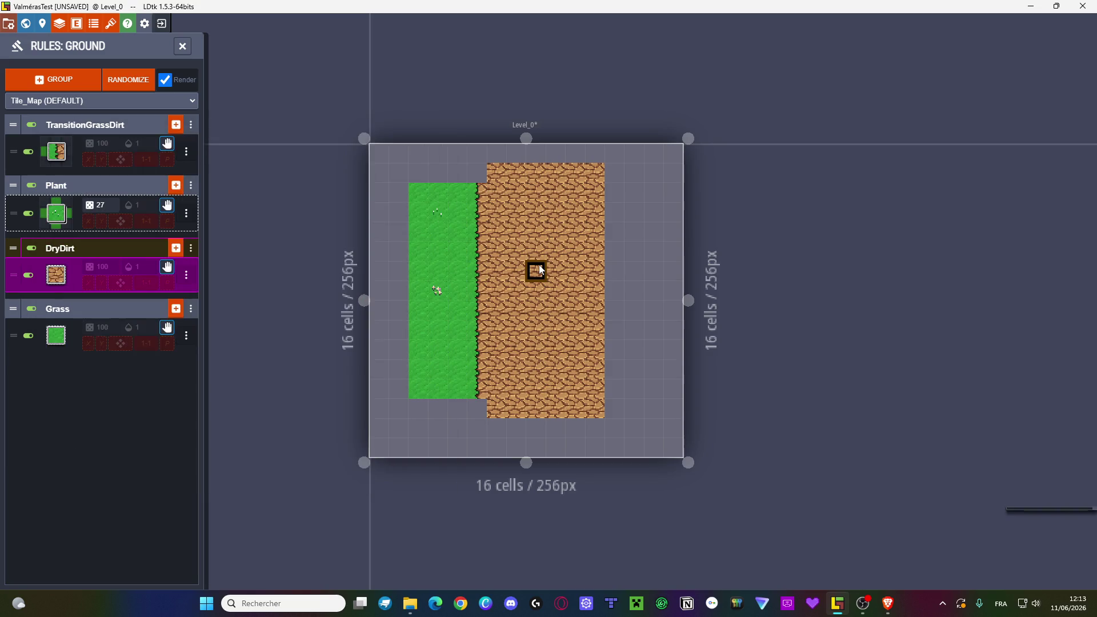
click(477, 173)
click(477, 408)
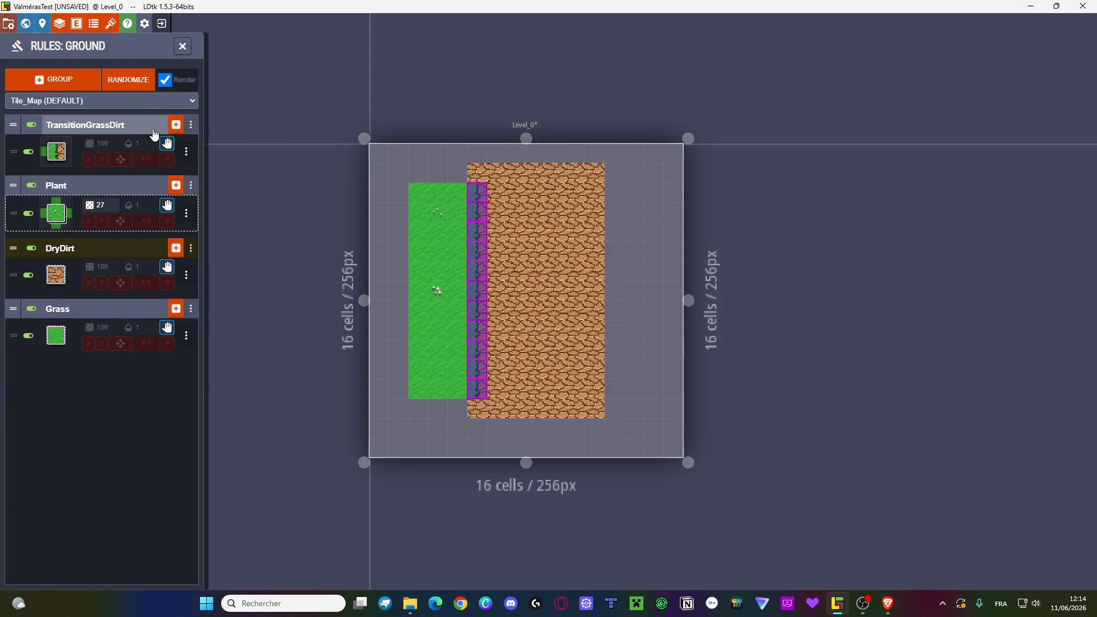
- Fill the grass area's top row, bottom row and left column with Grass
click(182, 47)
drag(473, 169, 407, 171)
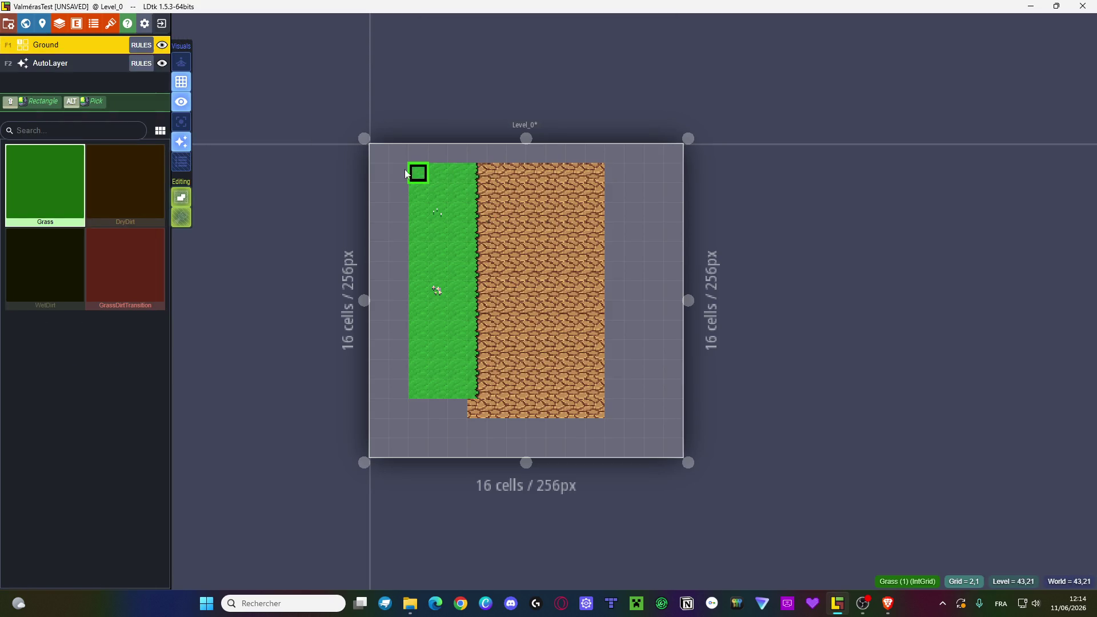
click(398, 173)
drag(457, 413, 427, 413)
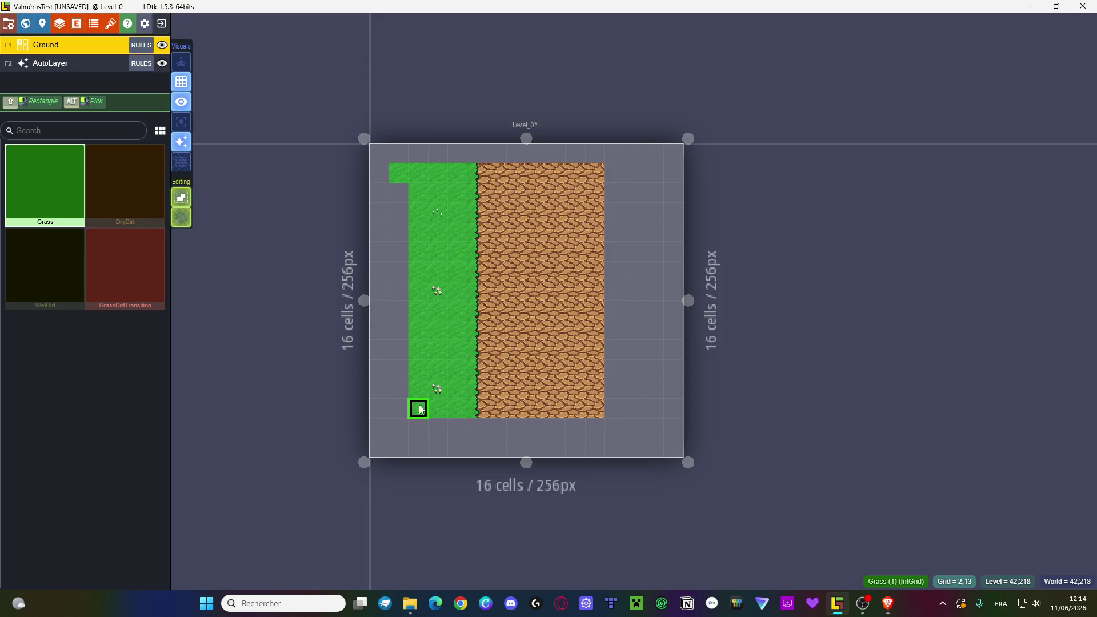
drag(398, 173, 392, 409)
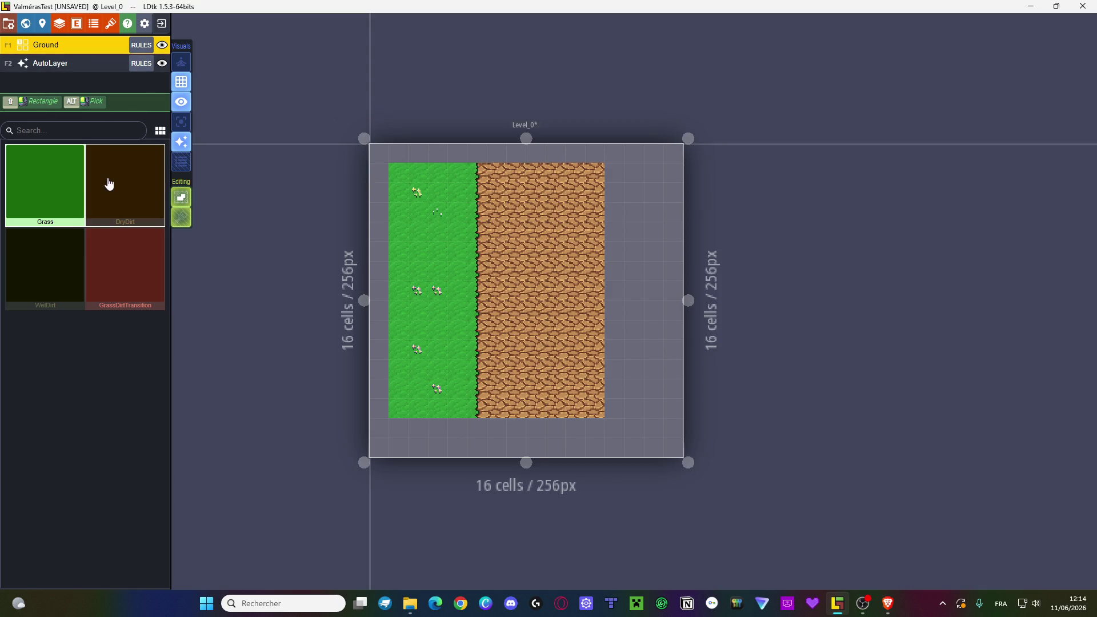
- Copy the TransitionGrassDirt rule in the Ground rules and paste several copies below it
click(141, 44)
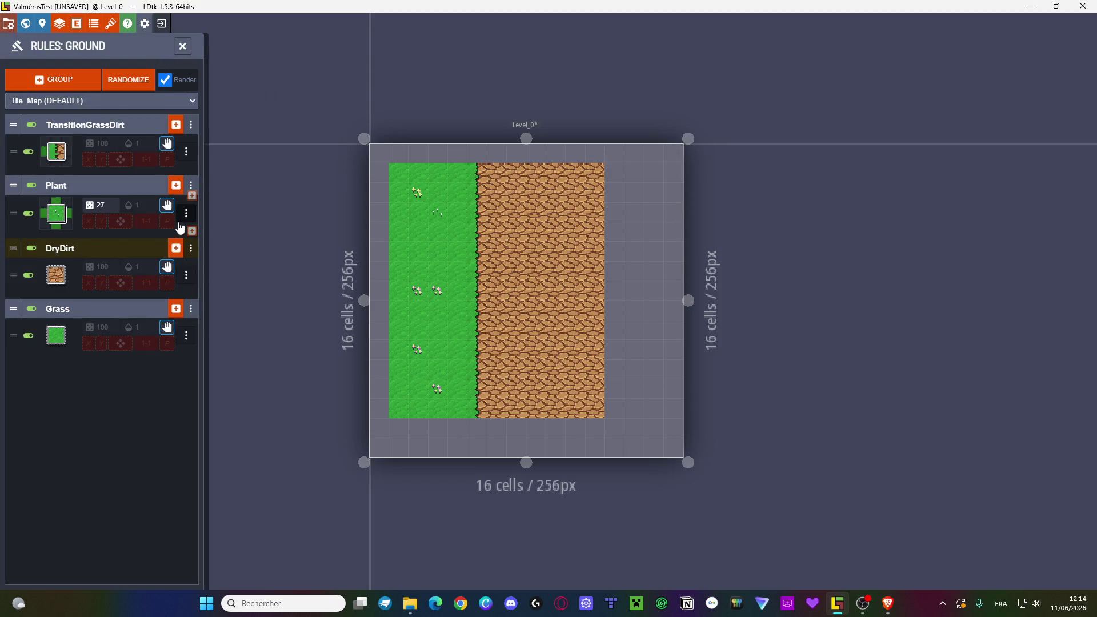
click(187, 151)
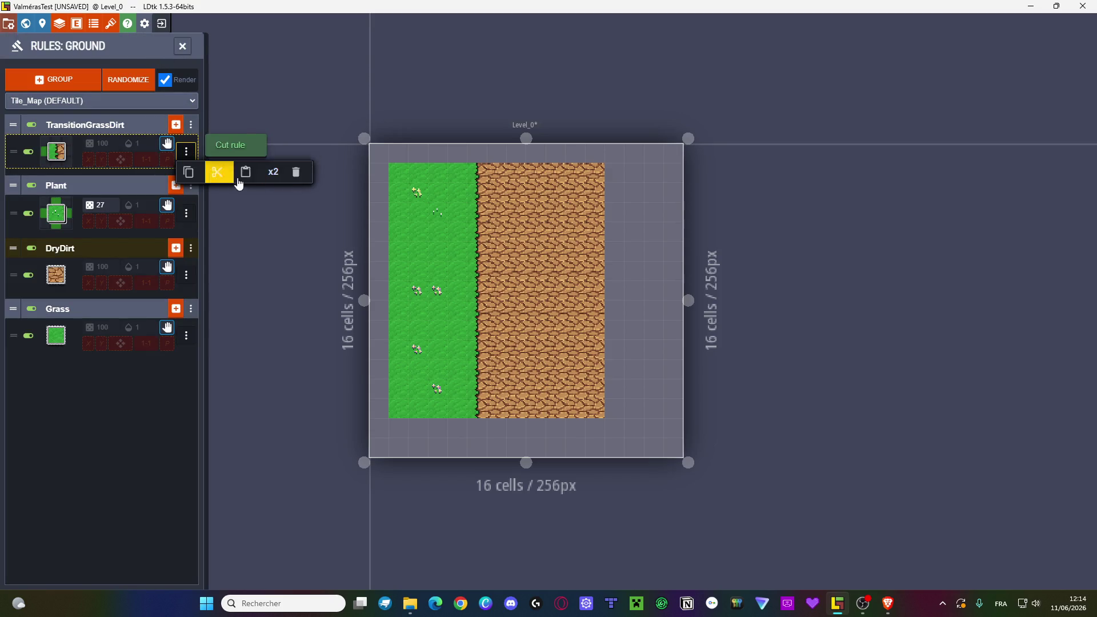
click(273, 172)
click(186, 186)
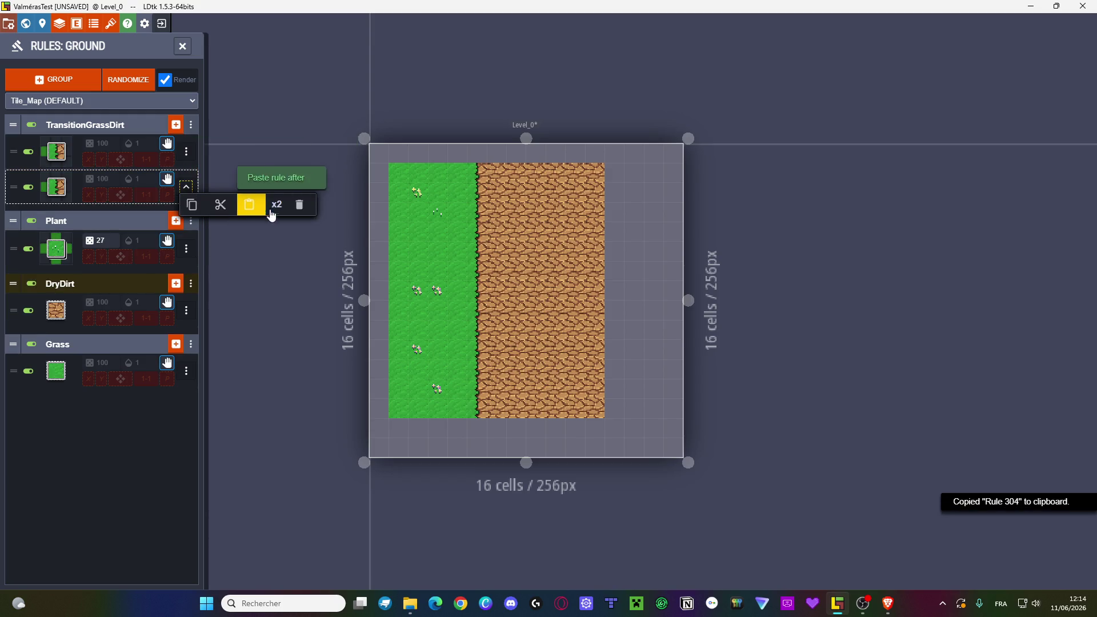
click(269, 215)
click(186, 223)
click(270, 240)
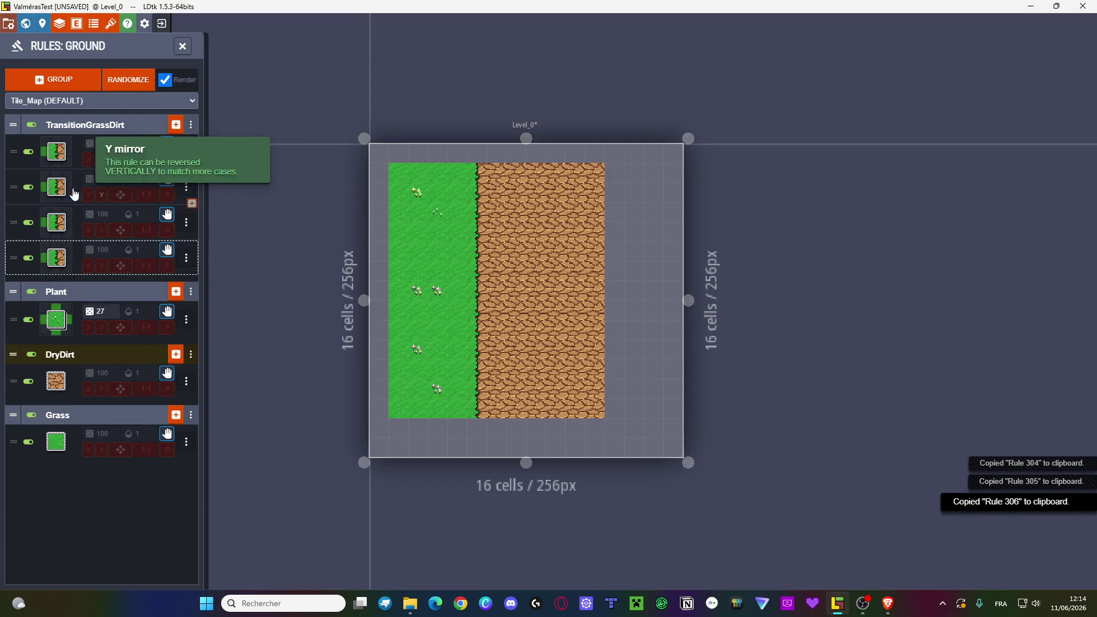
- Change the second rule to need Grass right of the DryDirt centre, with a matching grass-edge tile
click(56, 186)
click(309, 297)
click(105, 243)
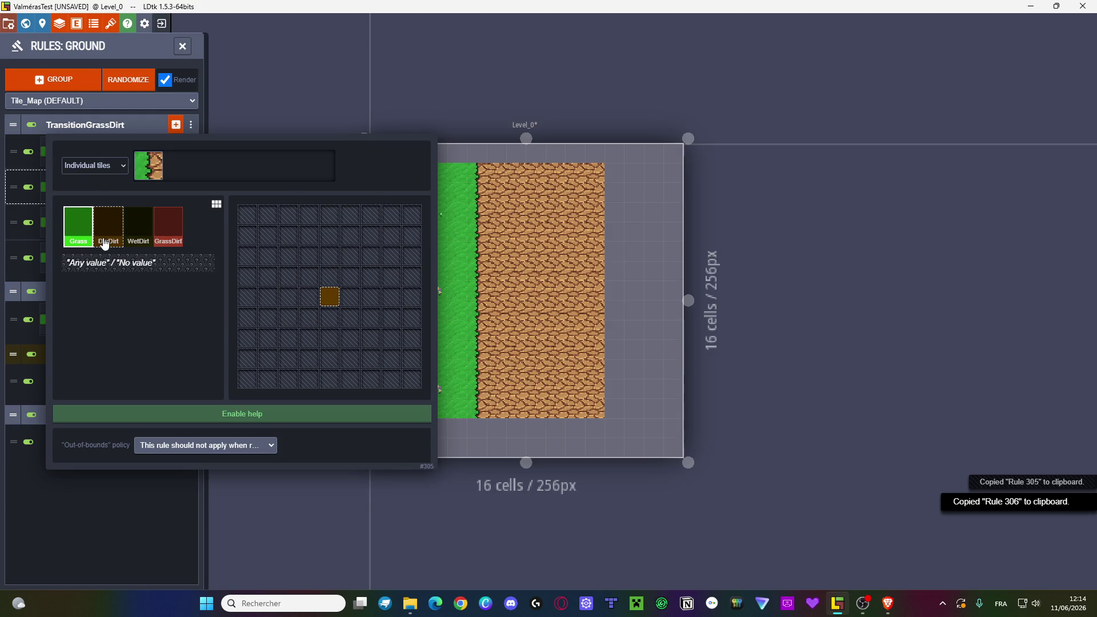
click(350, 296)
click(148, 171)
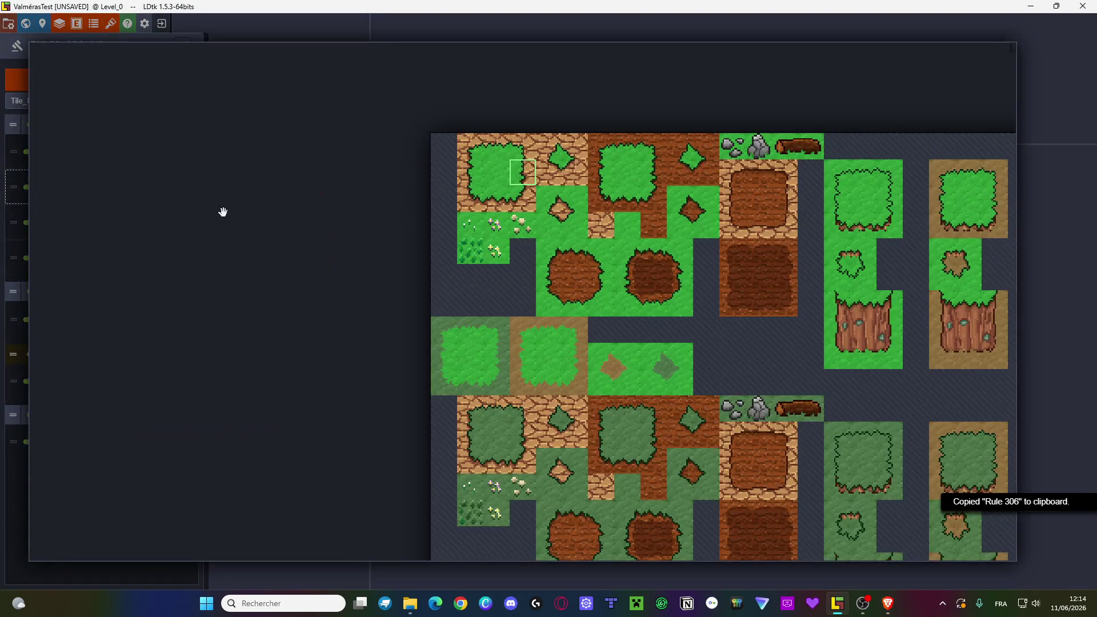
click(469, 173)
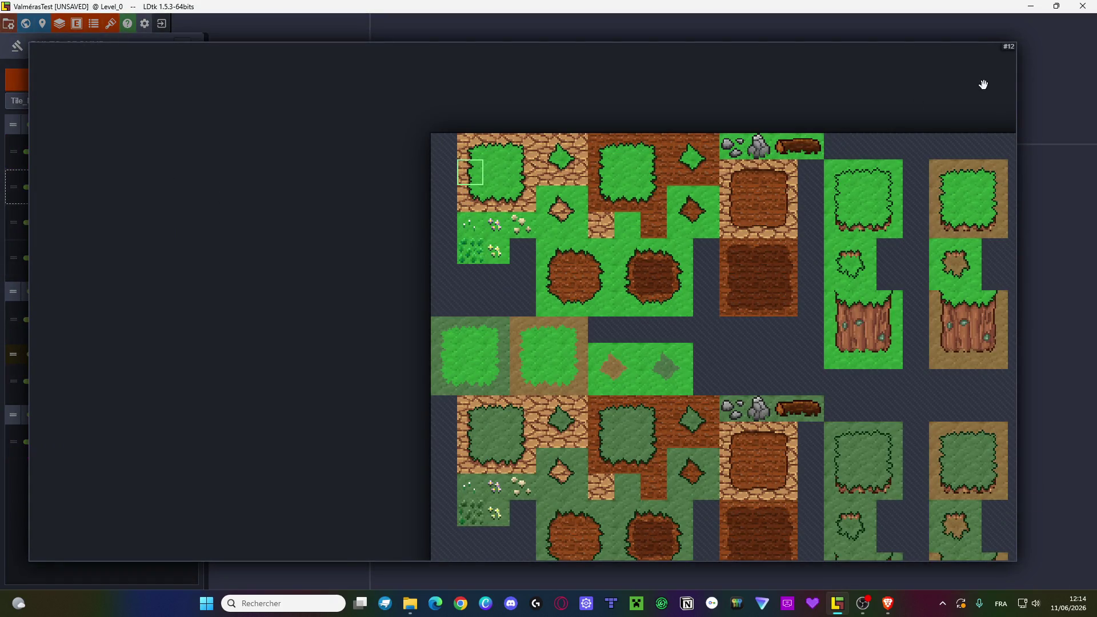
click(409, 171)
key(Escape)
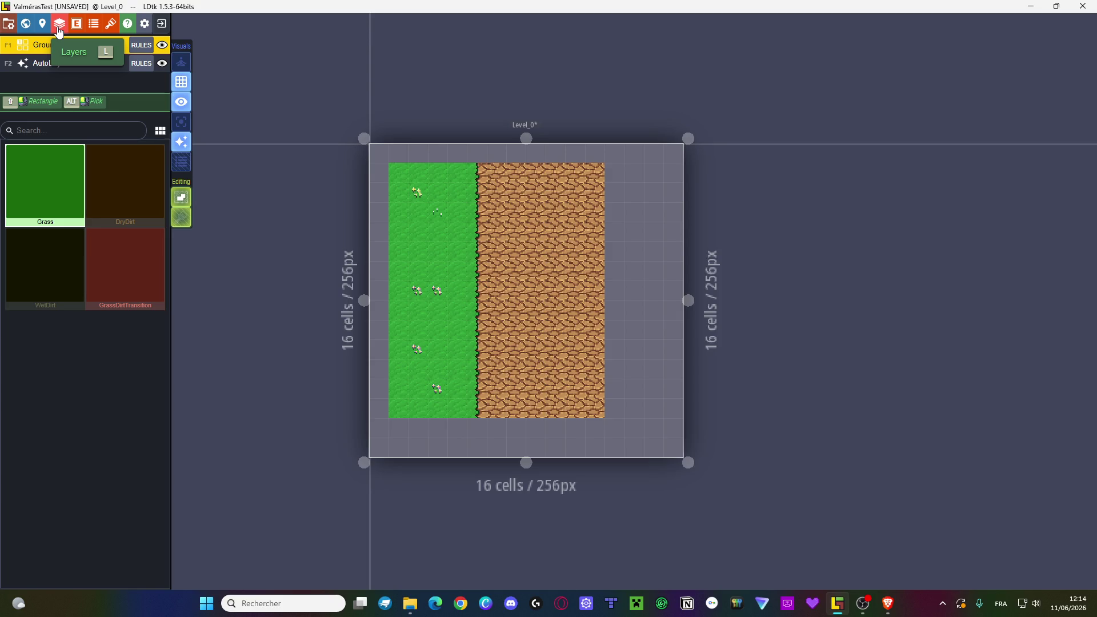
- Change the third rule to need Grass on another side of the dirt, with its grass-edge tile
click(141, 45)
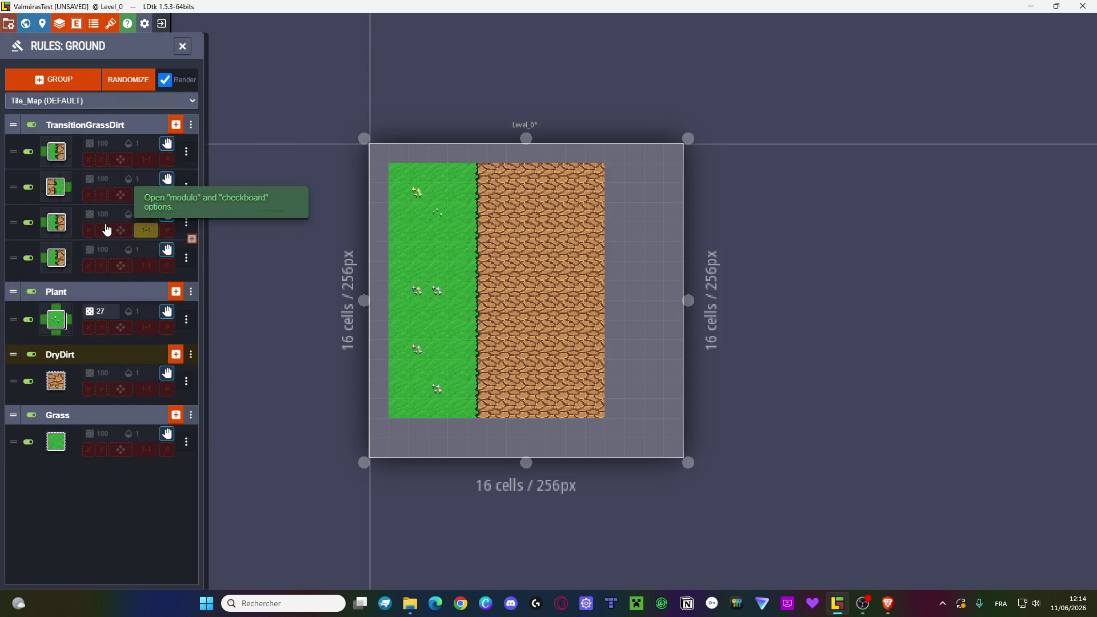
click(56, 224)
click(315, 298)
click(328, 321)
click(152, 171)
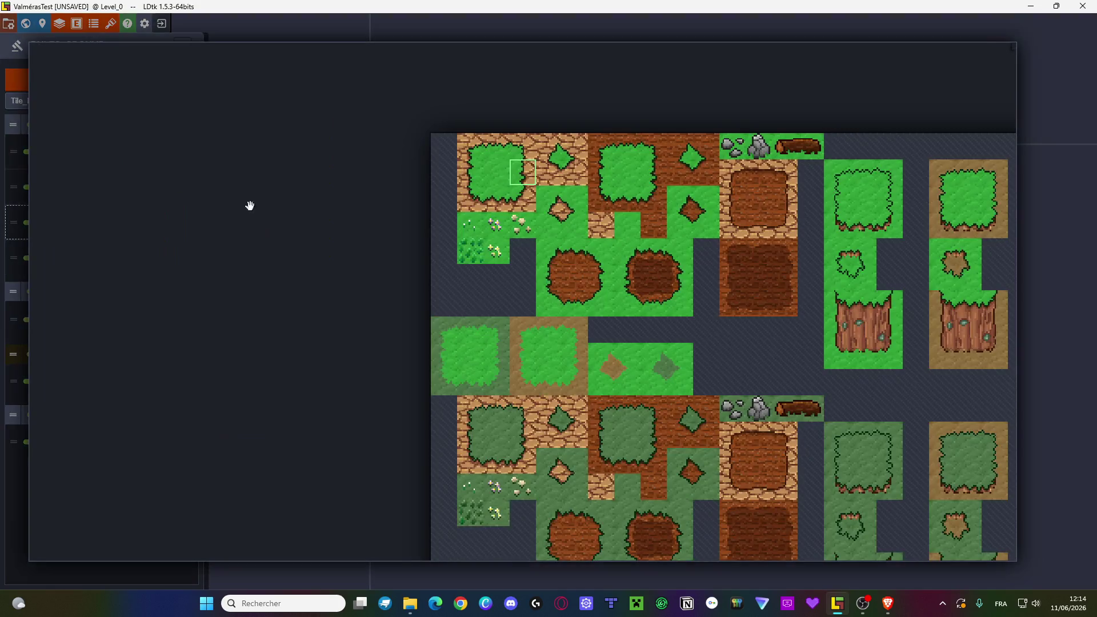
click(500, 153)
key(Escape)
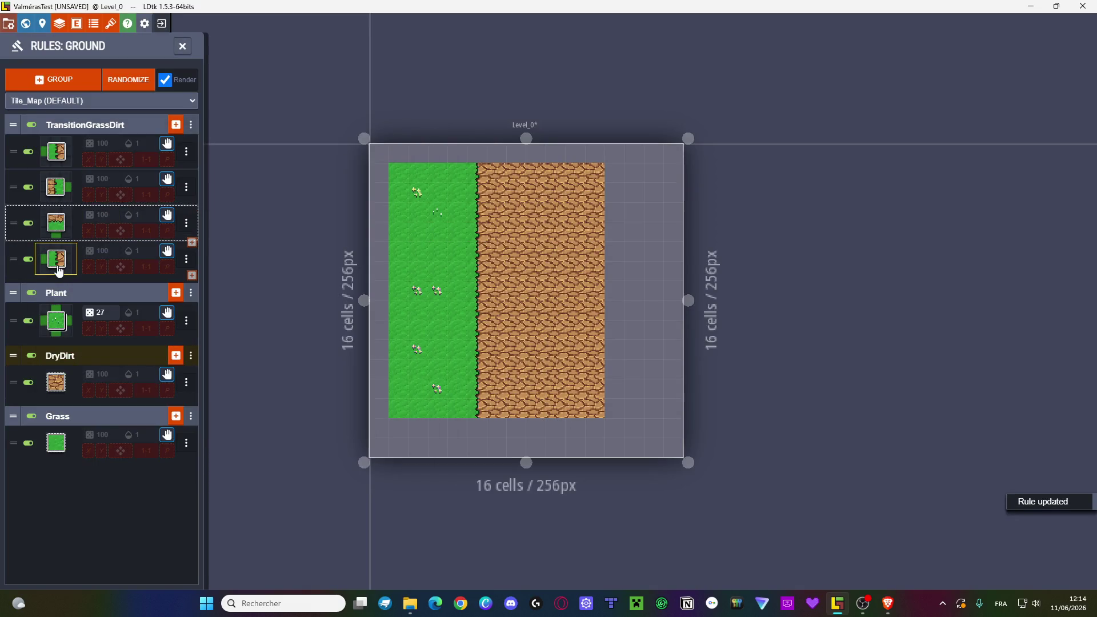
- Change the fourth rule to need Grass above the DryDirt centre, with the grass-above-dirt tile
click(53, 257)
click(308, 296)
click(329, 276)
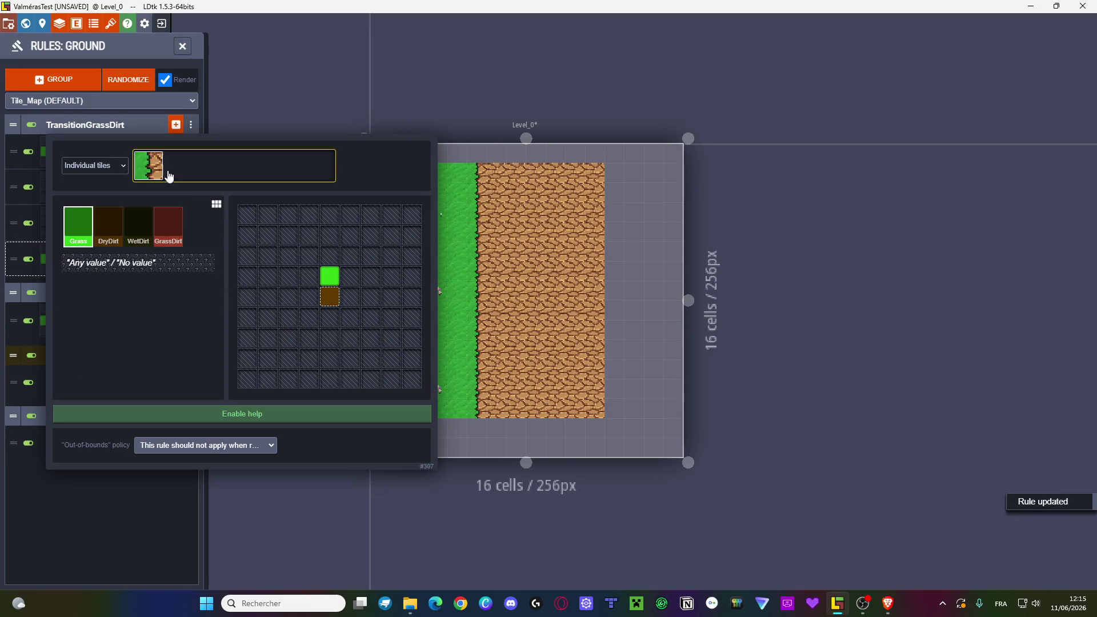
click(149, 167)
click(492, 201)
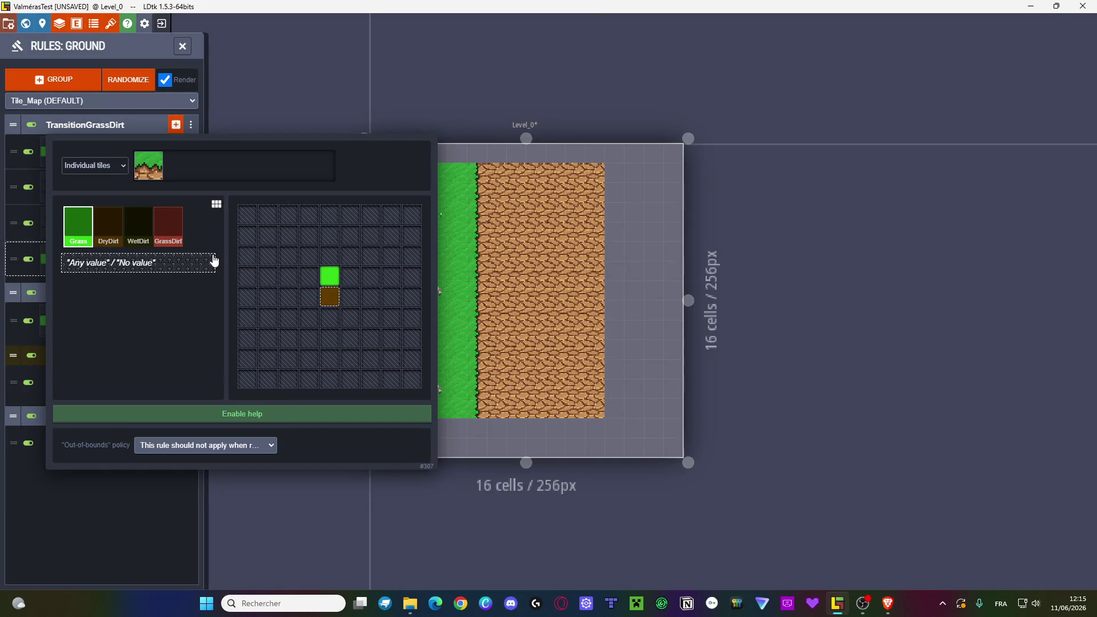
key(Escape)
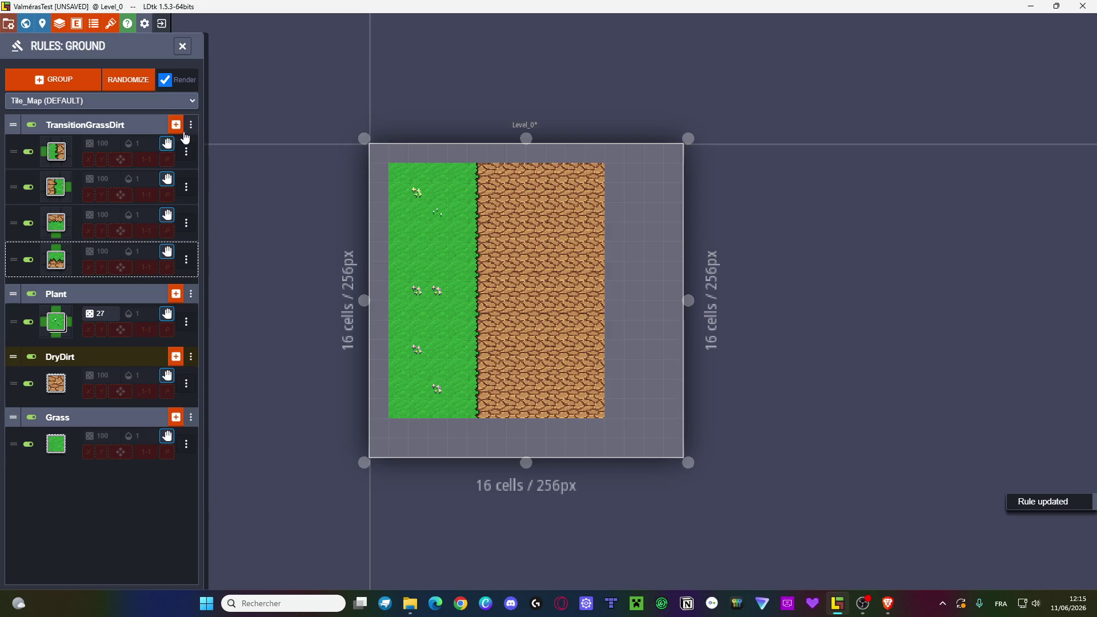
- Add a corner rule: DryDirt centre, above and left, Grass diagonally up-left, using the grass corner tile
click(176, 132)
key(Escape)
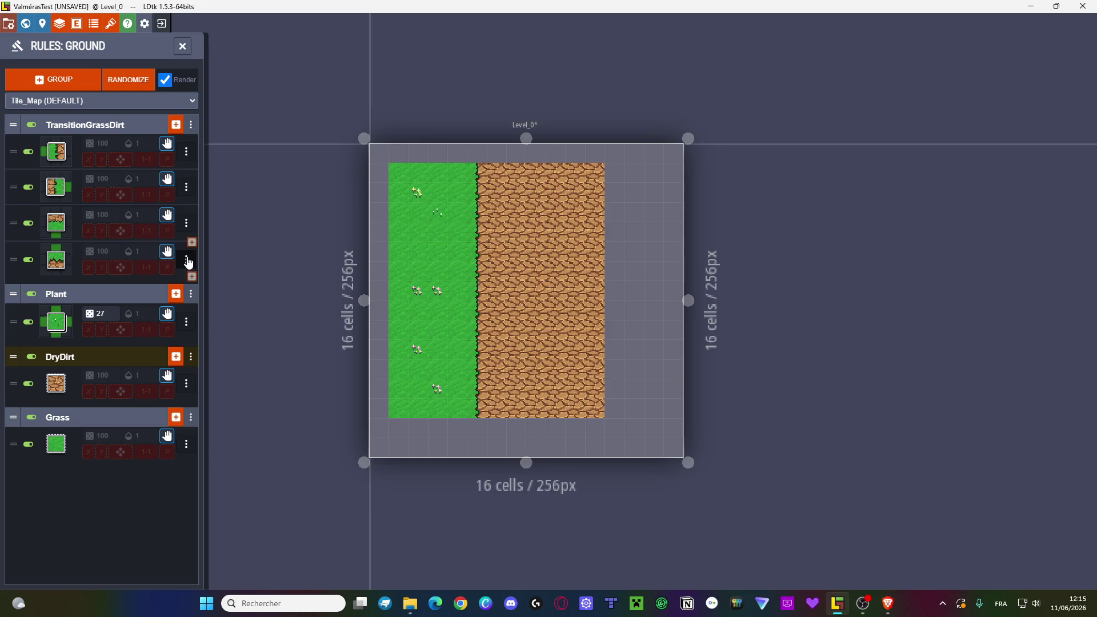
click(176, 125)
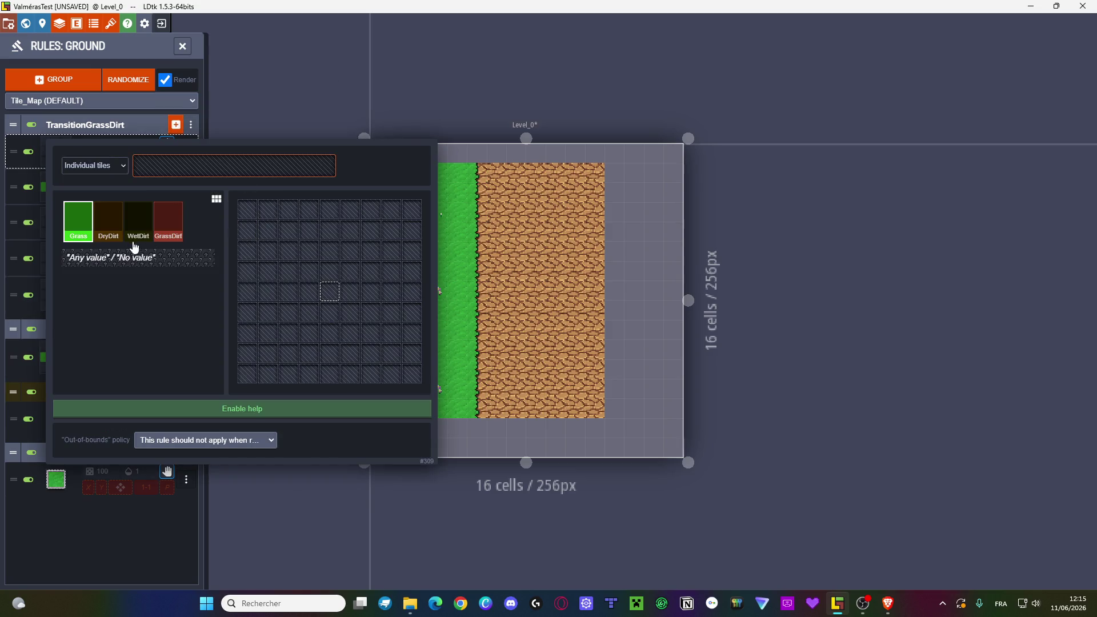
click(317, 294)
scroll(289, 270, up, 1)
click(299, 272)
click(233, 170)
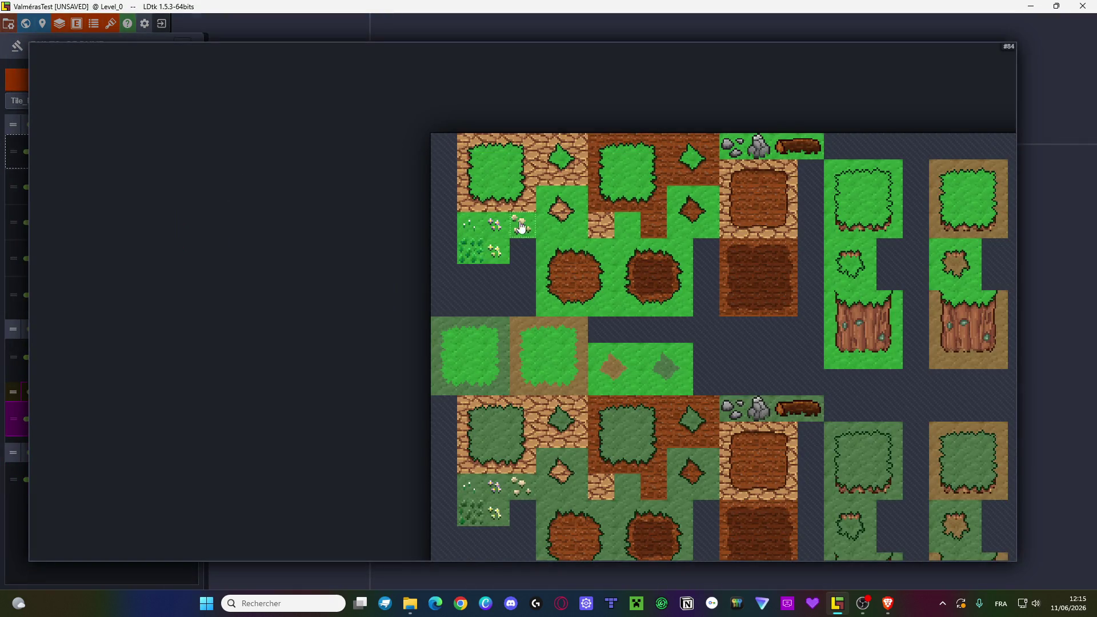
click(522, 208)
key(Escape)
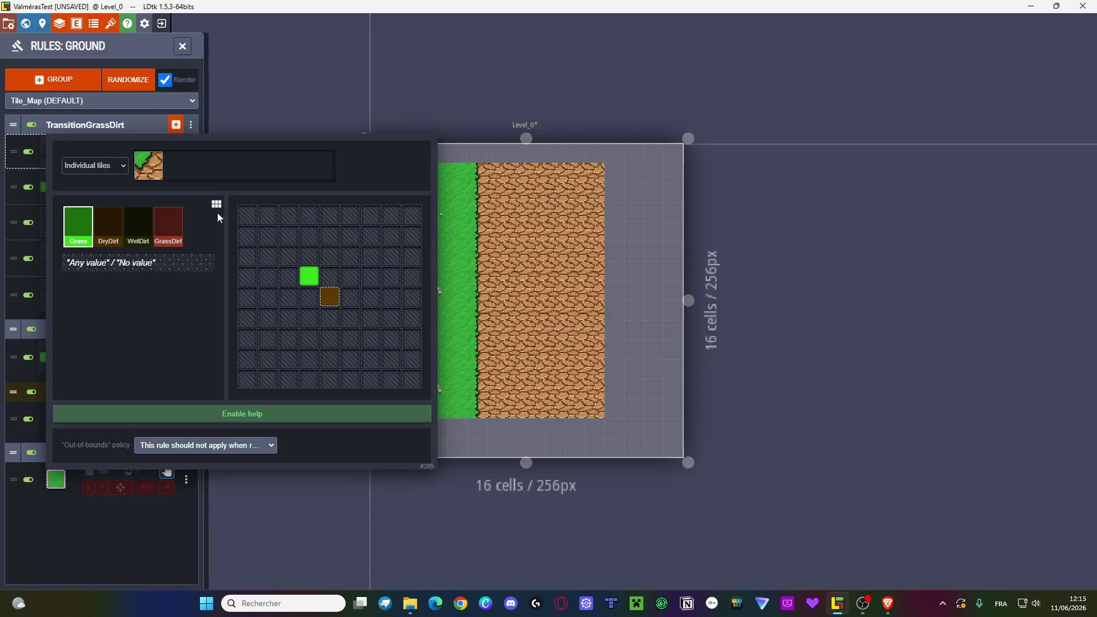
scroll(306, 274, down, 1)
click(330, 276)
click(309, 296)
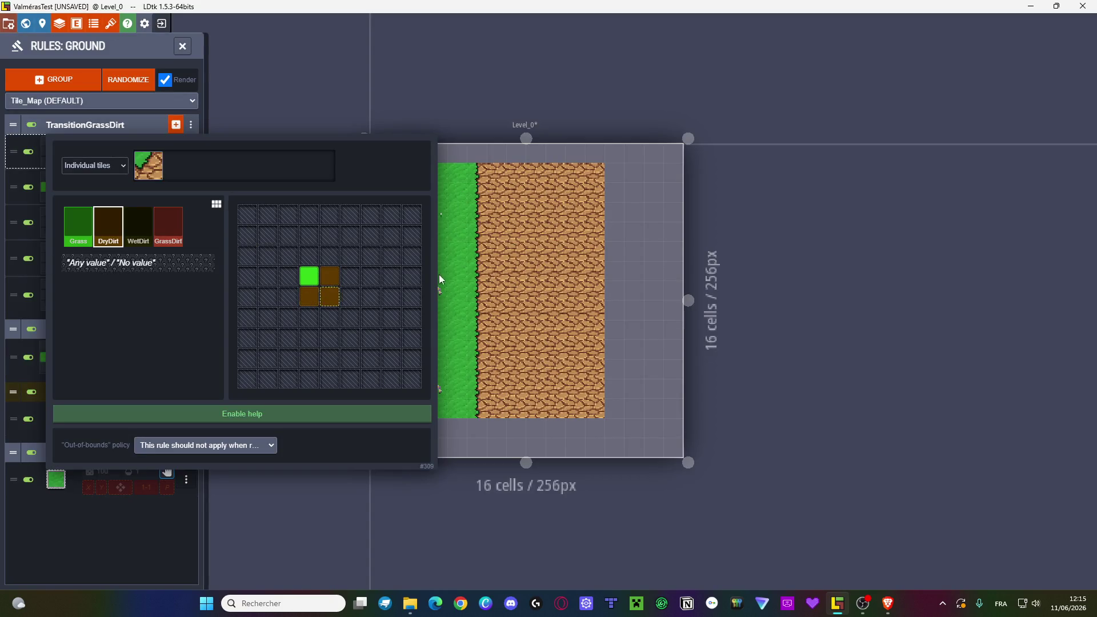
click(435, 274)
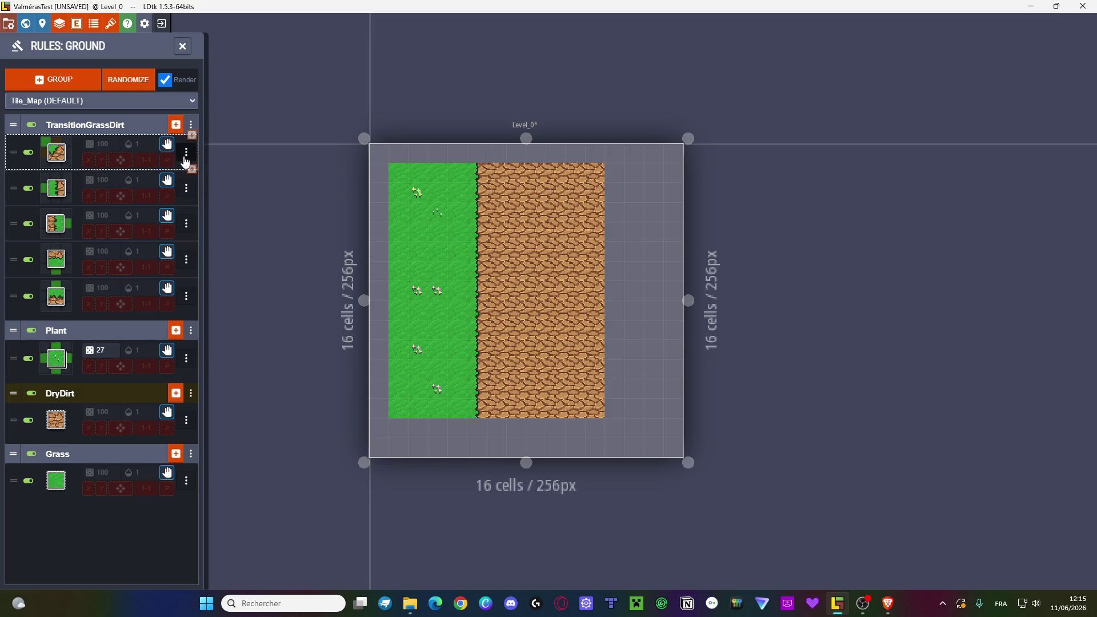
- Paint a horizontal DryDirt band from the border across the grass area
click(182, 46)
click(119, 204)
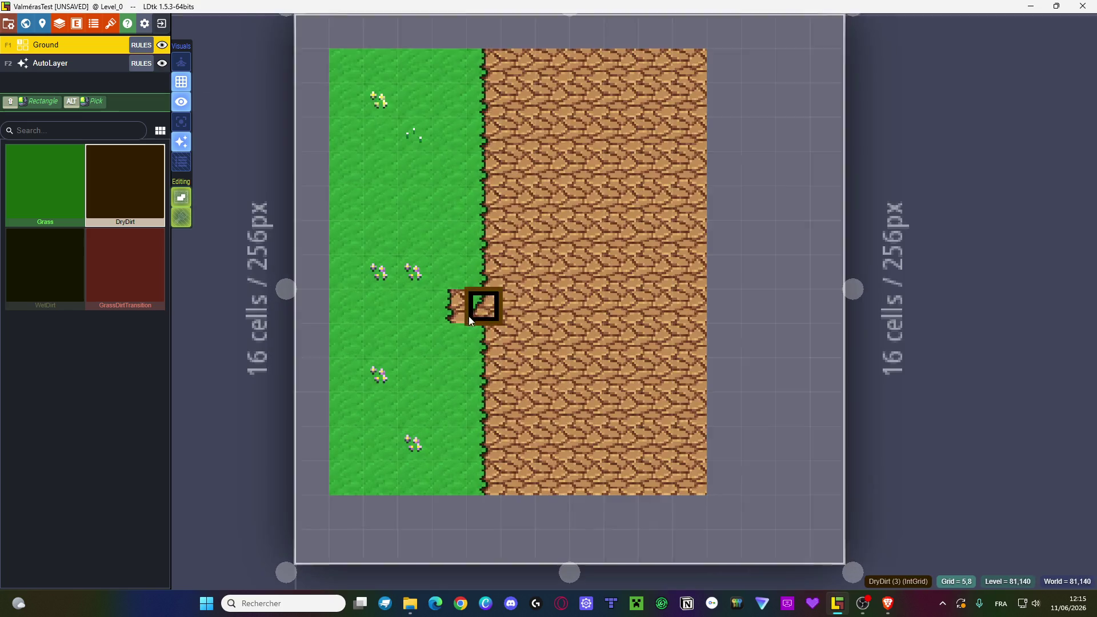
scroll(469, 315, up, 2)
mouse_move(490, 362)
mouse_down()
mouse_move(480, 327)
mouse_move(434, 327)
mouse_move(485, 375)
mouse_move(403, 366)
mouse_up()
mouse_move(399, 361)
mouse_down()
mouse_move(423, 278)
mouse_move(417, 324)
mouse_move(390, 311)
mouse_move(379, 326)
mouse_move(344, 289)
mouse_move(323, 379)
mouse_move(293, 368)
mouse_move(280, 285)
mouse_up()
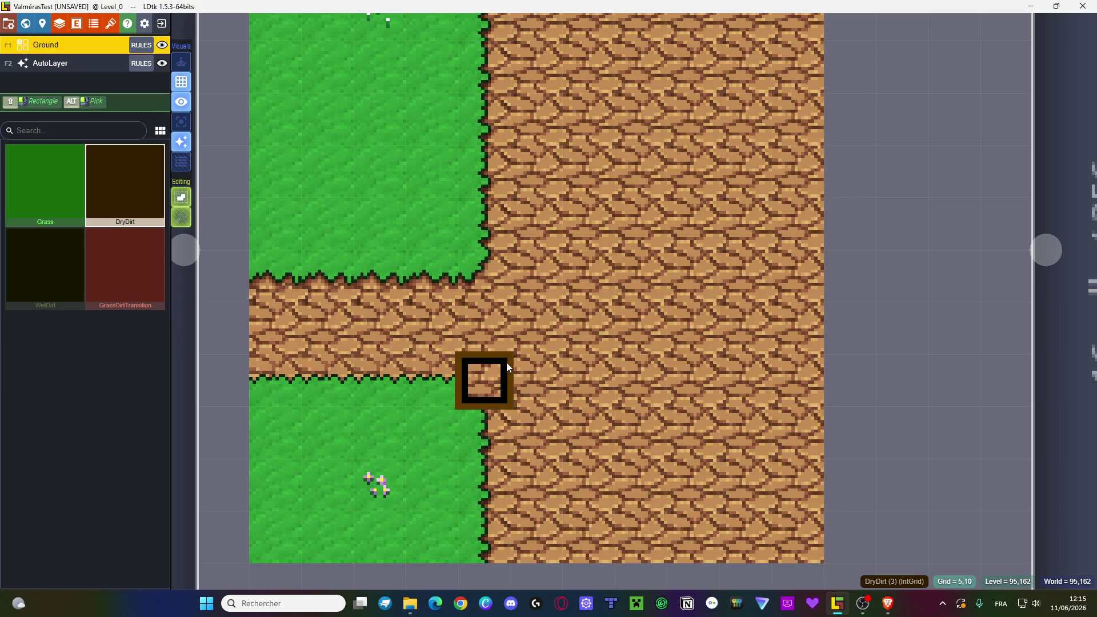
scroll(506, 362, down, 3)
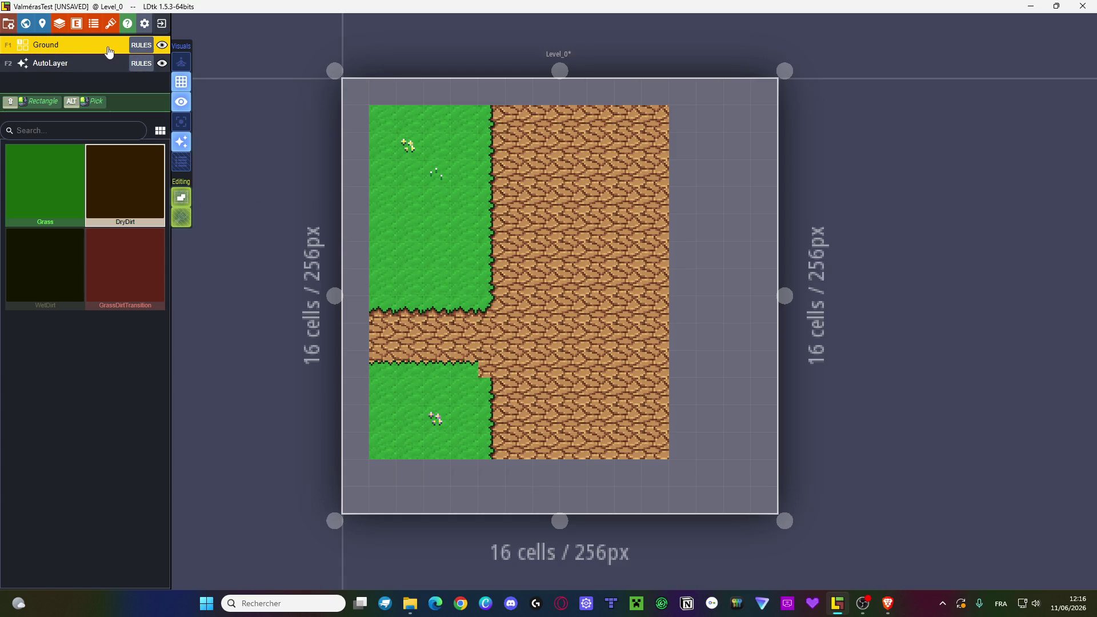
click(141, 45)
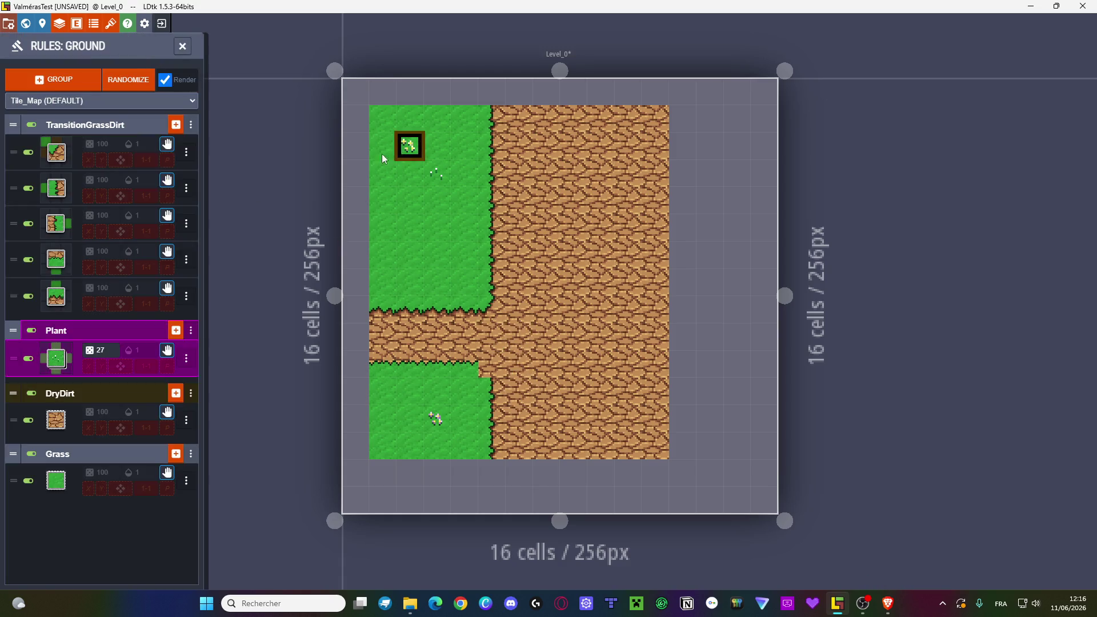
- Duplicate the first transition rule and replace its pattern with a new corner pattern
click(186, 152)
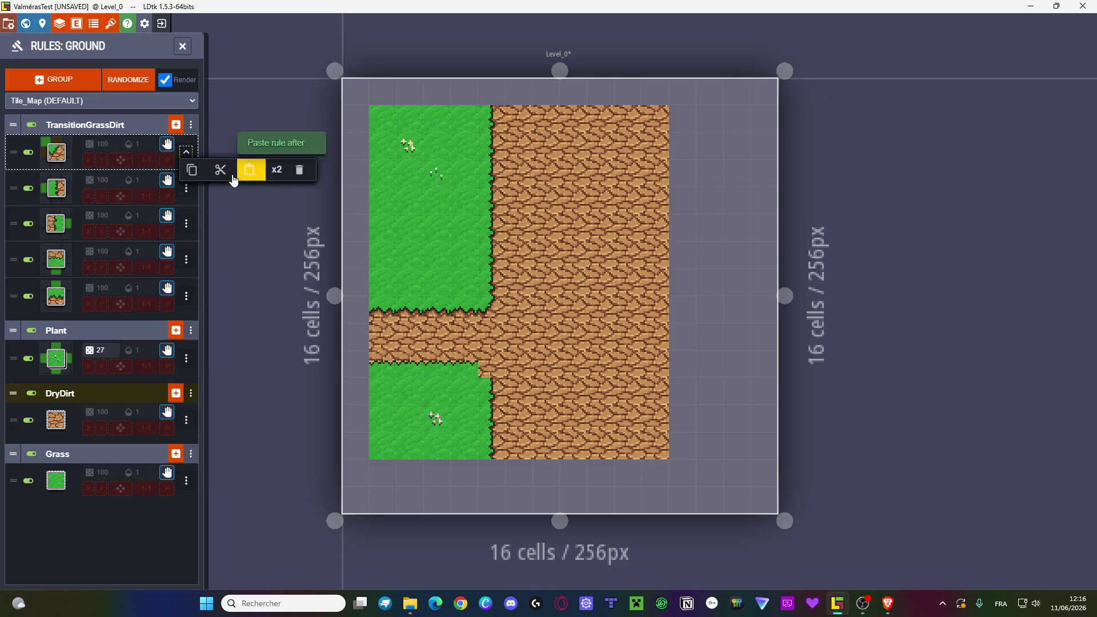
click(277, 170)
click(61, 192)
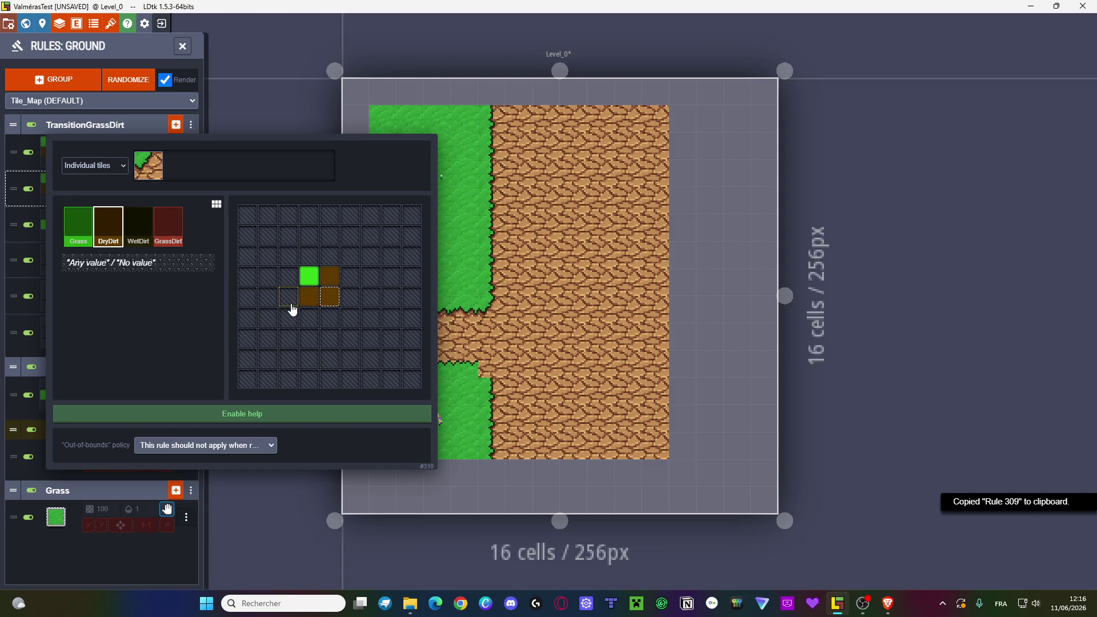
click(330, 276)
click(309, 276)
click(309, 297)
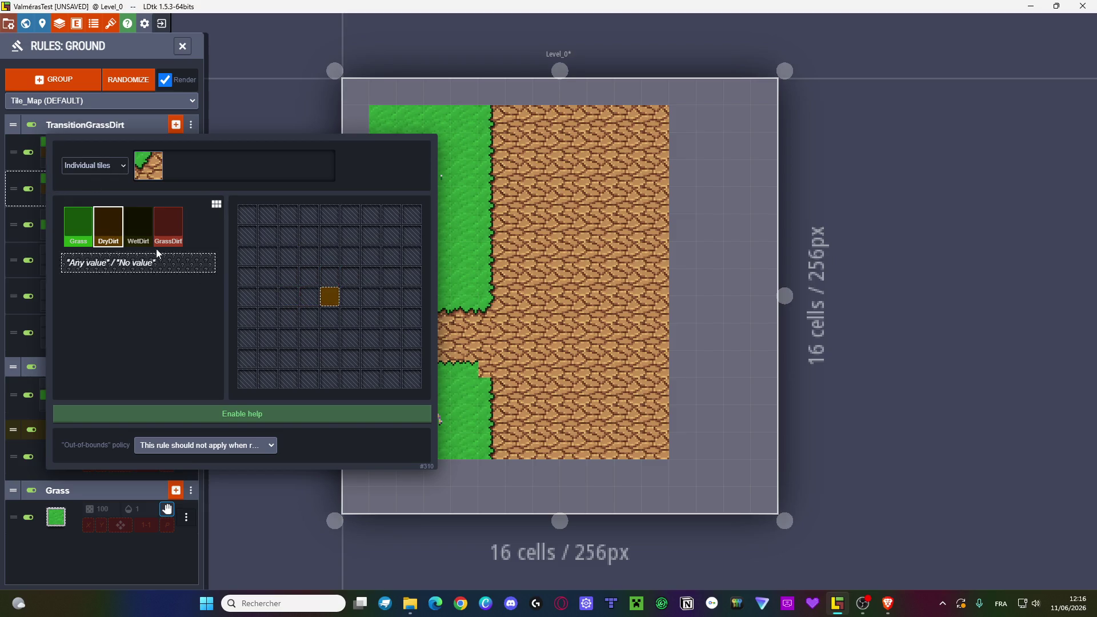
click(91, 243)
click(308, 317)
click(114, 240)
click(309, 296)
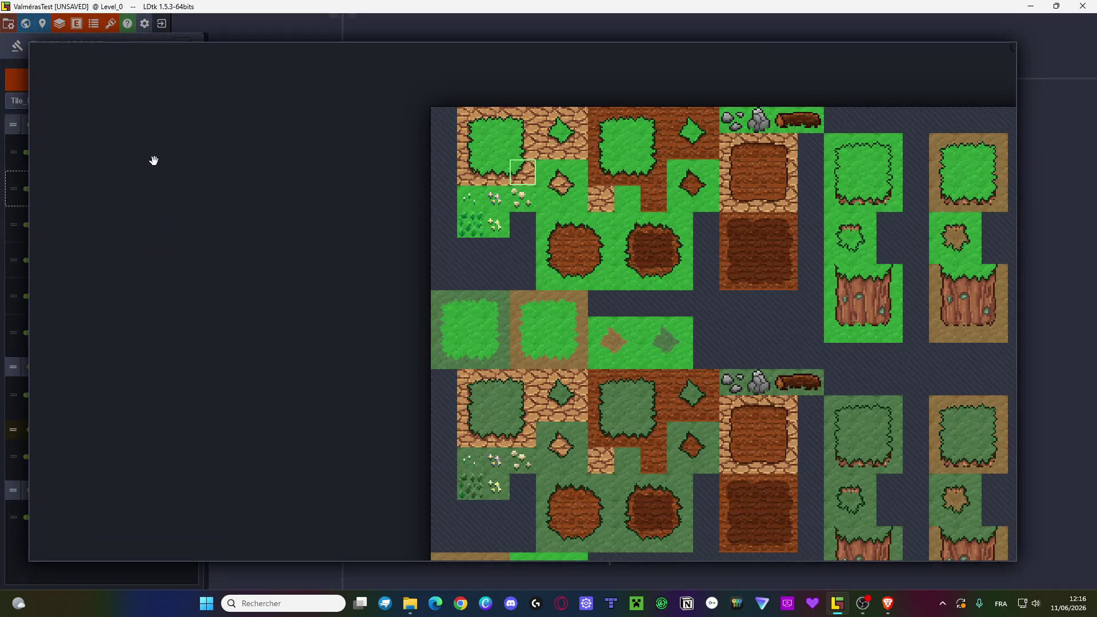
- Assign that rule the dirt tile with a grass corner and mark two more DryDirt neighbours
click(150, 165)
click(570, 123)
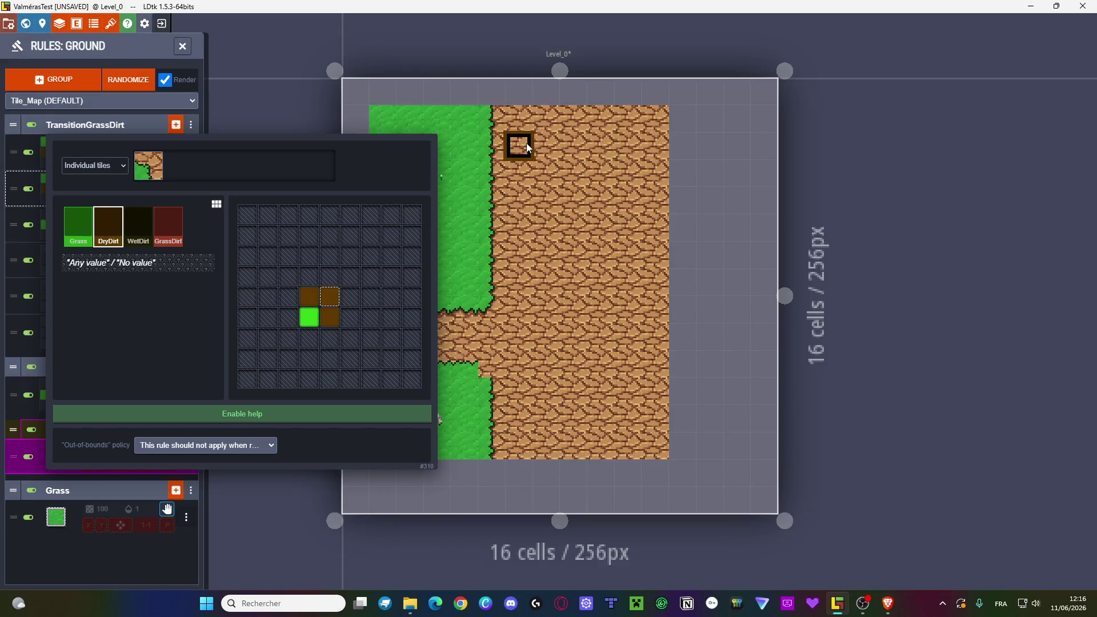
click(149, 165)
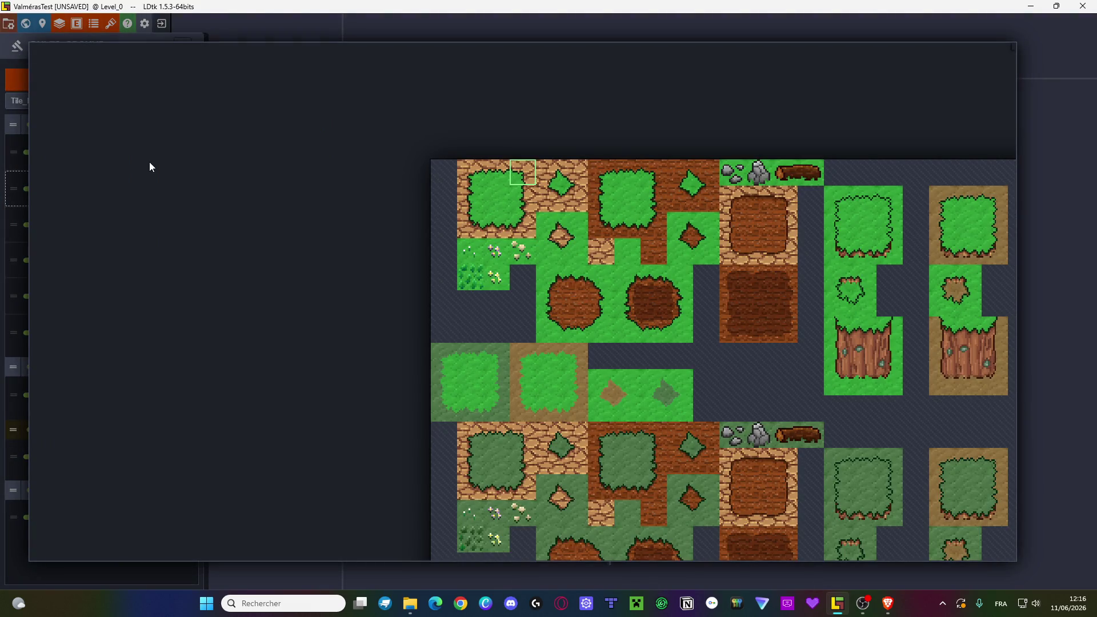
click(150, 167)
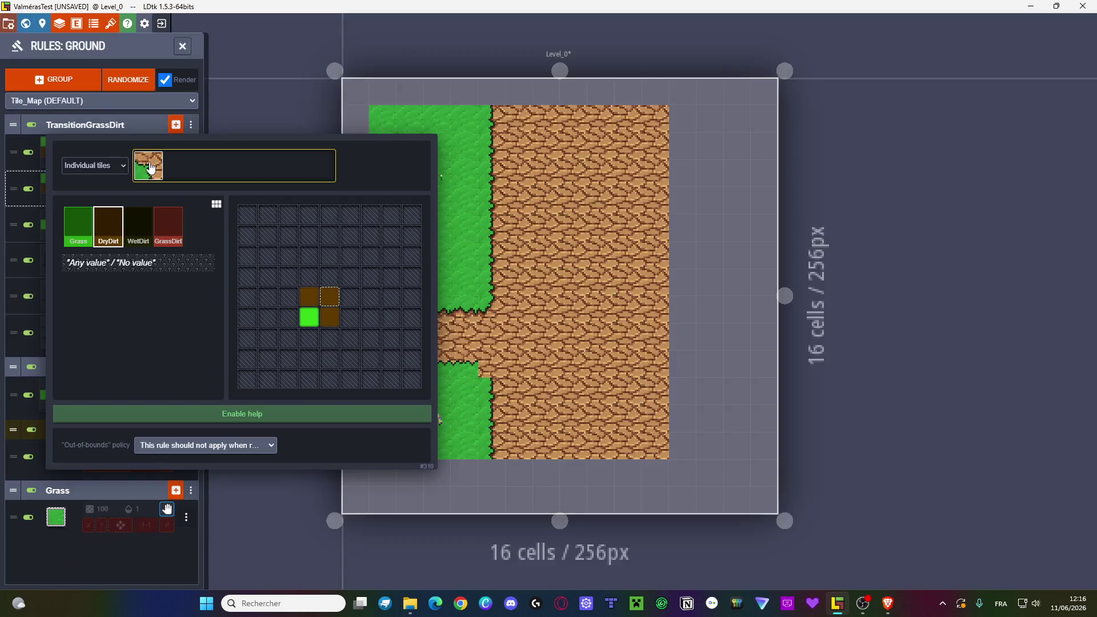
click(303, 281)
click(352, 316)
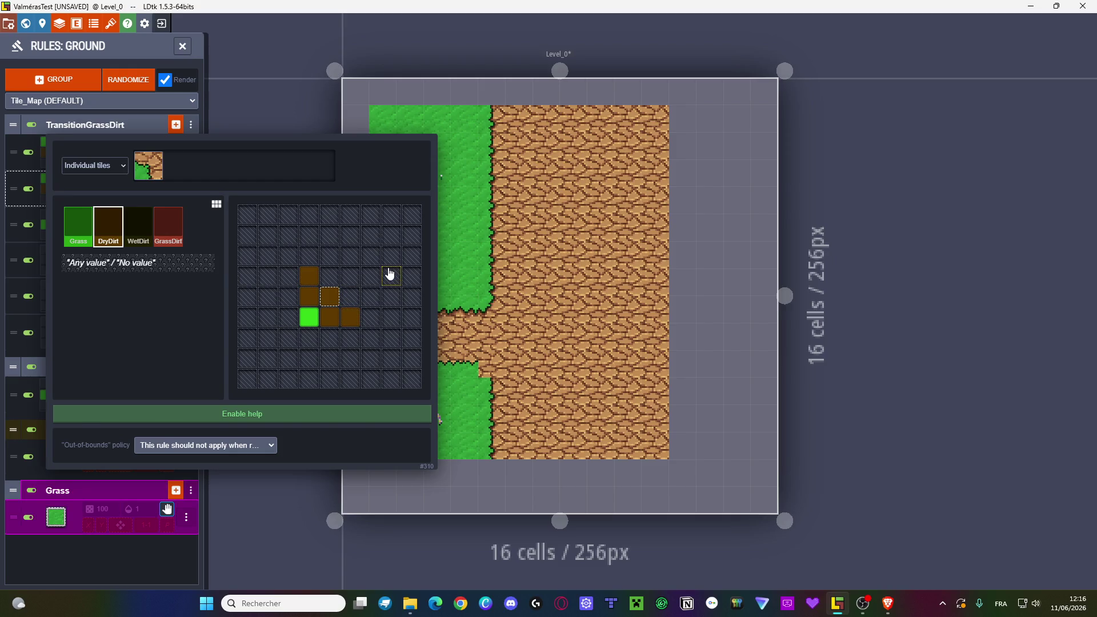
key(Escape)
key(Escape)
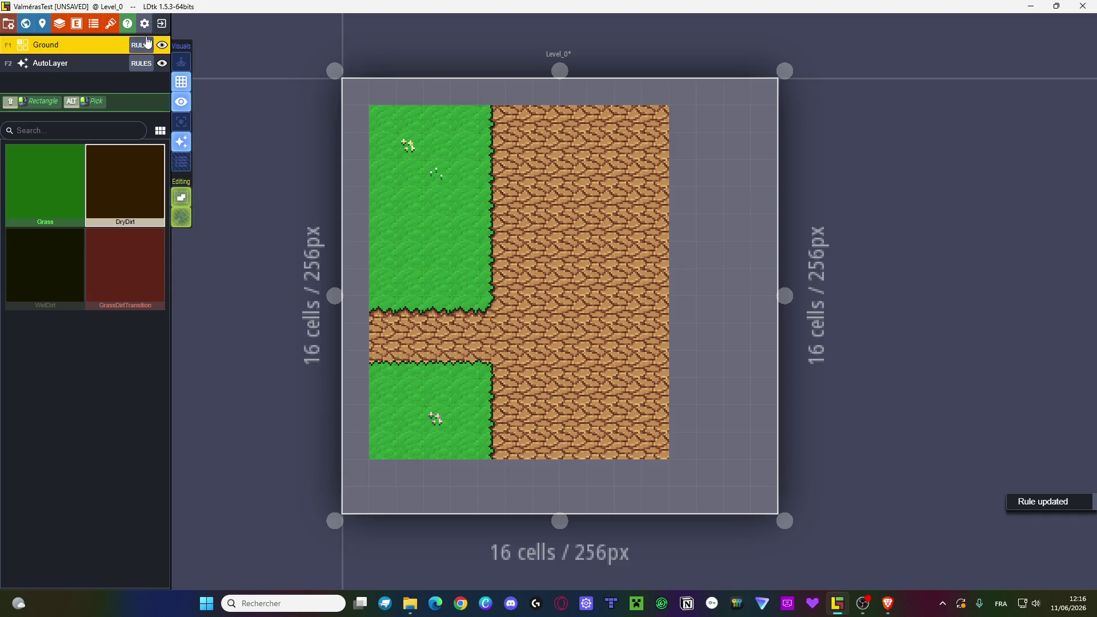
- Duplicate the second rule and rebuild its pattern as a 2x2 DryDirt block
click(145, 44)
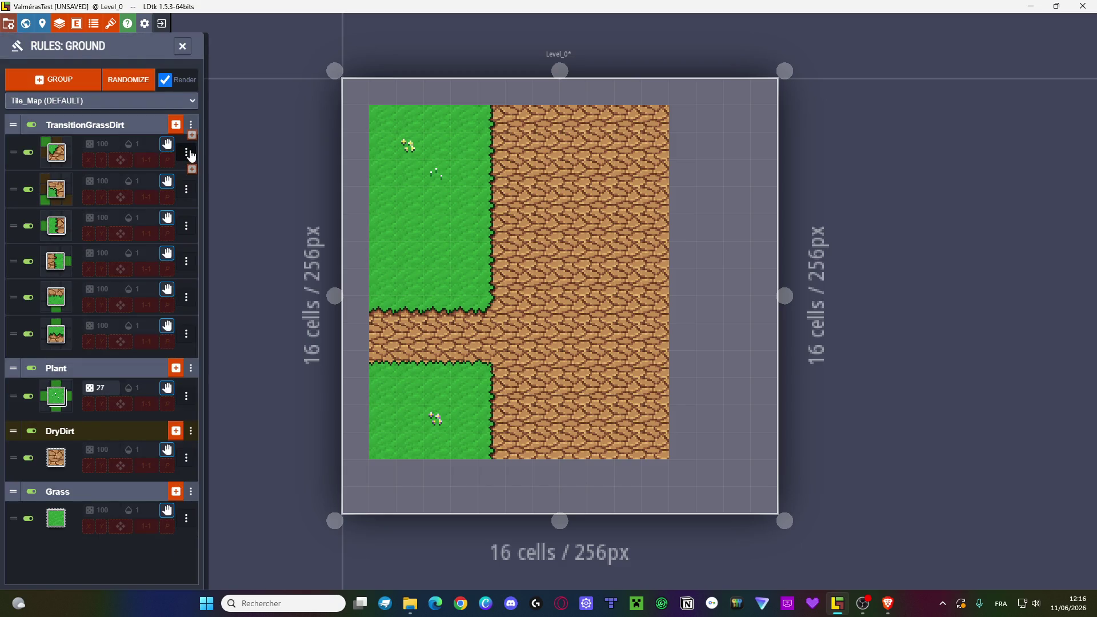
click(192, 189)
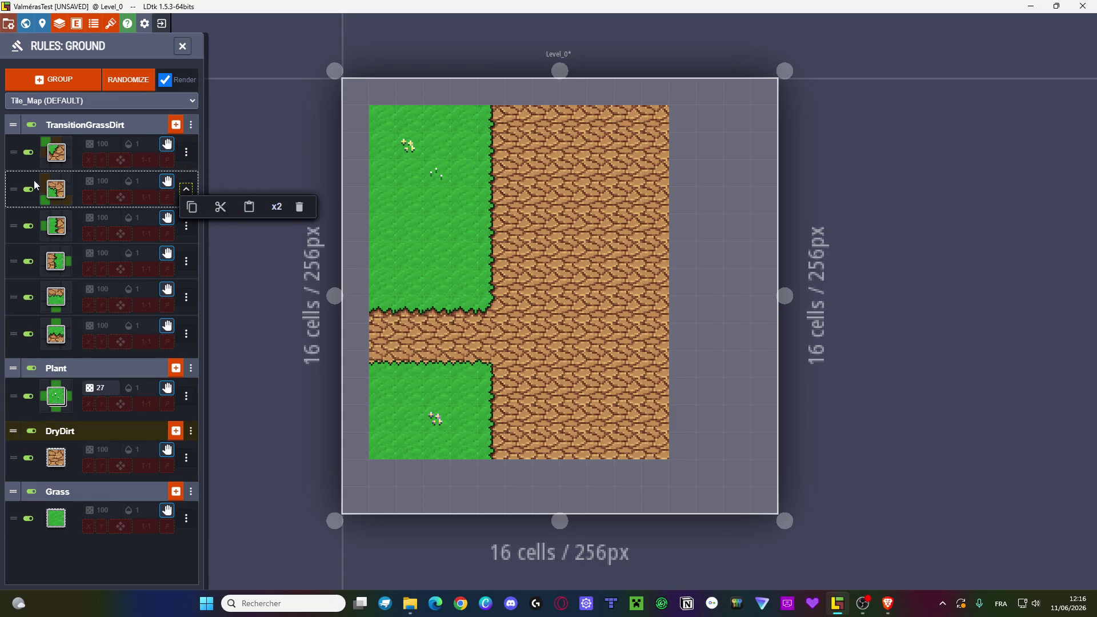
click(65, 195)
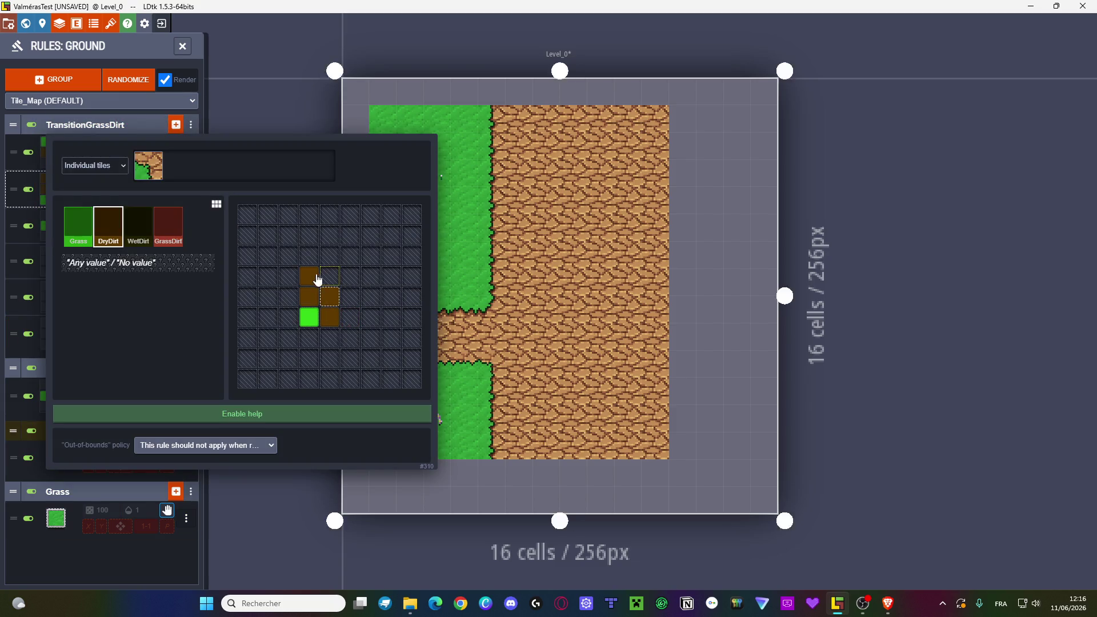
key(Escape)
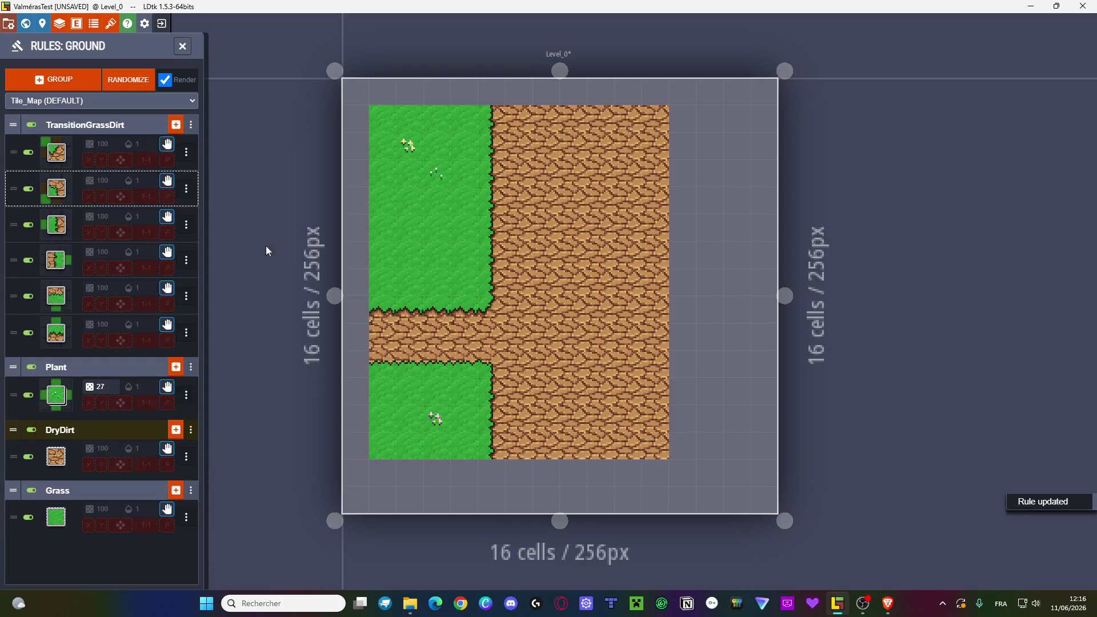
click(187, 190)
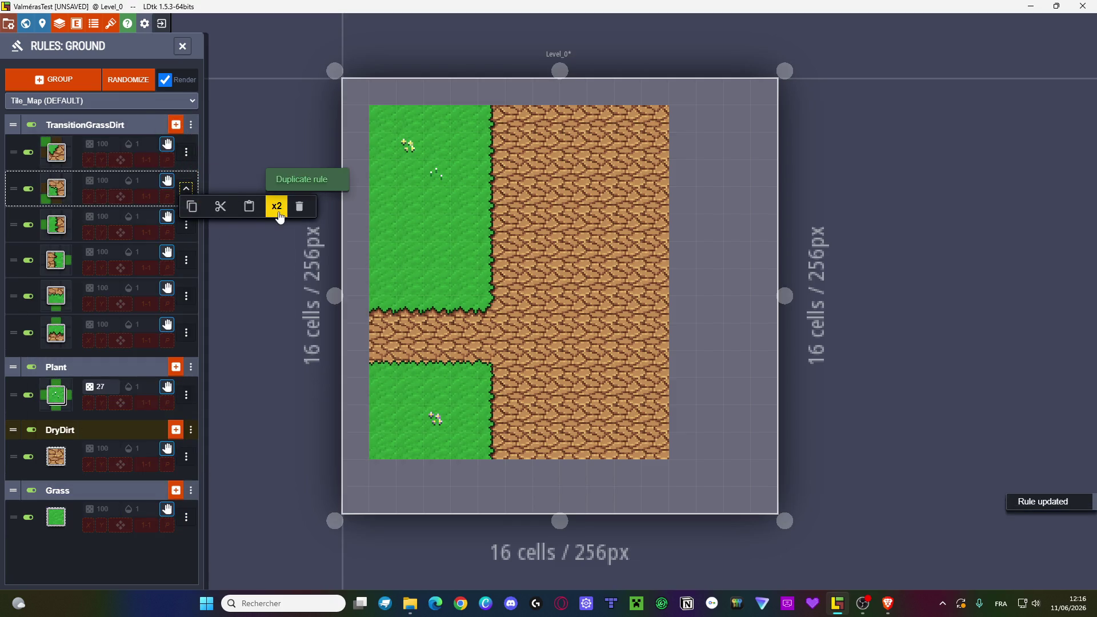
click(277, 213)
click(56, 224)
click(308, 317)
click(328, 317)
click(310, 298)
click(330, 317)
click(350, 296)
click(350, 317)
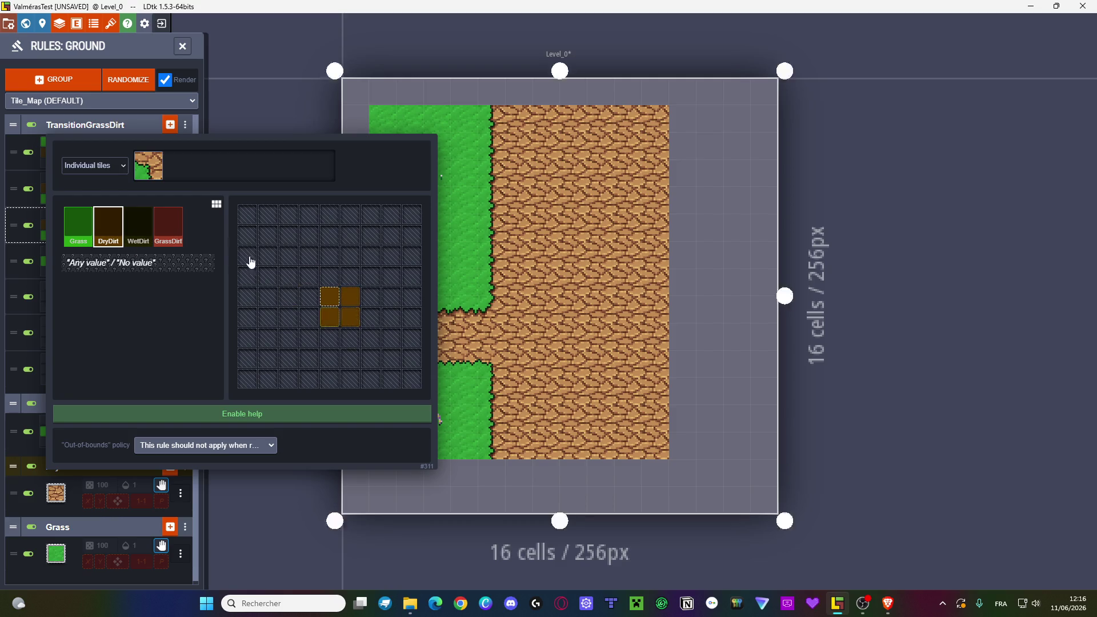
- Give that rule the grass-corner dirt tile and require Grass at the lower-right neighbour
click(148, 165)
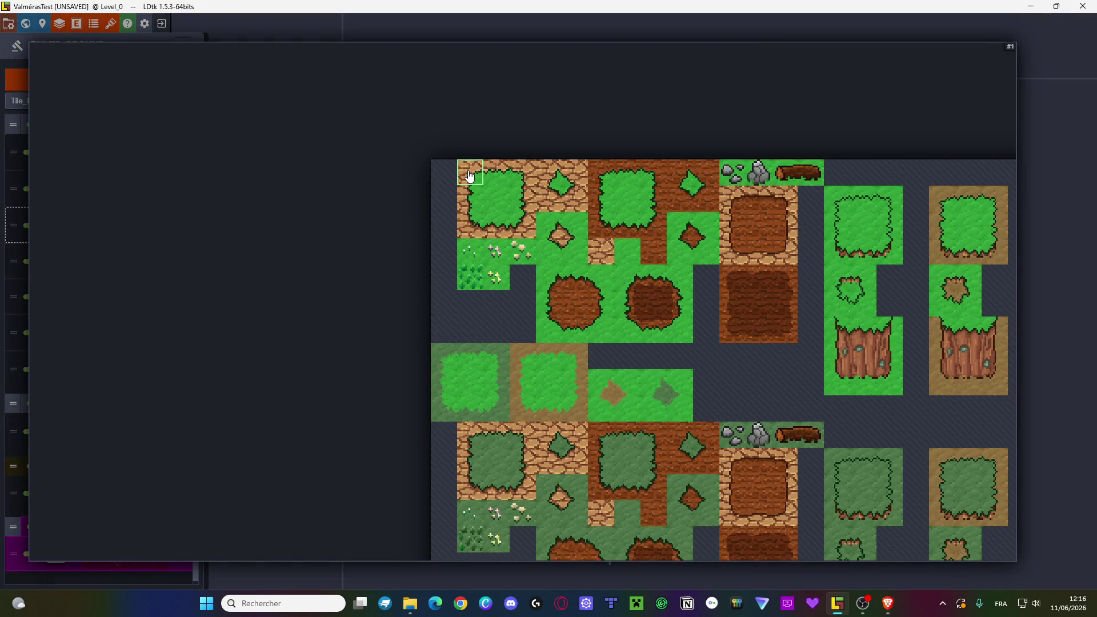
click(470, 173)
click(78, 226)
click(371, 317)
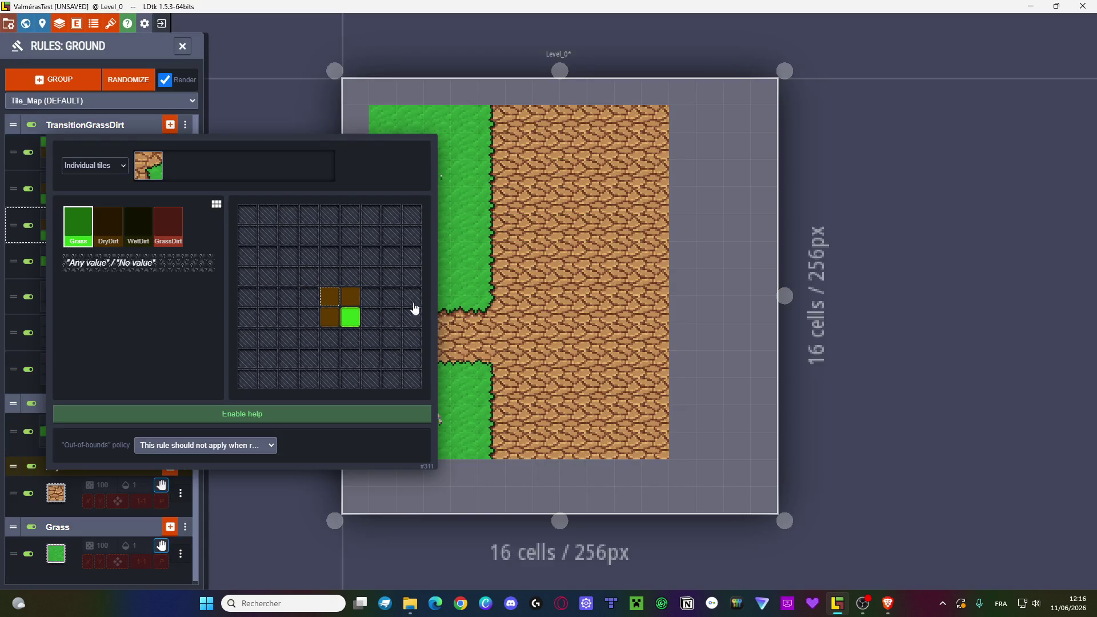
key(Escape)
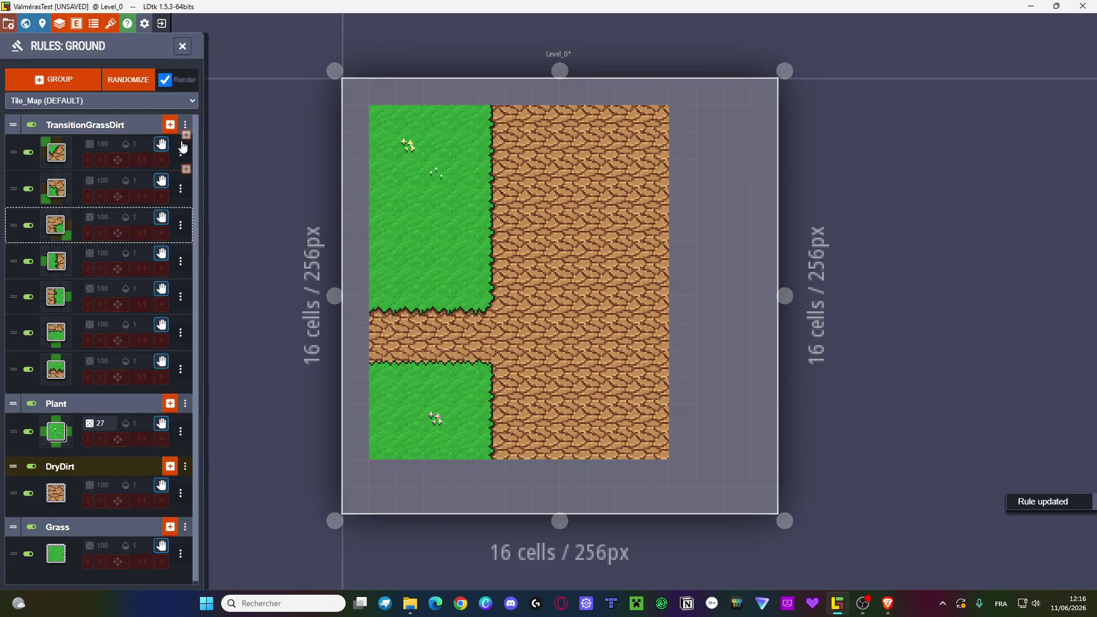
- Duplicate the third rule and repaint its pattern as a 2x2 DryDirt block
click(181, 225)
click(276, 257)
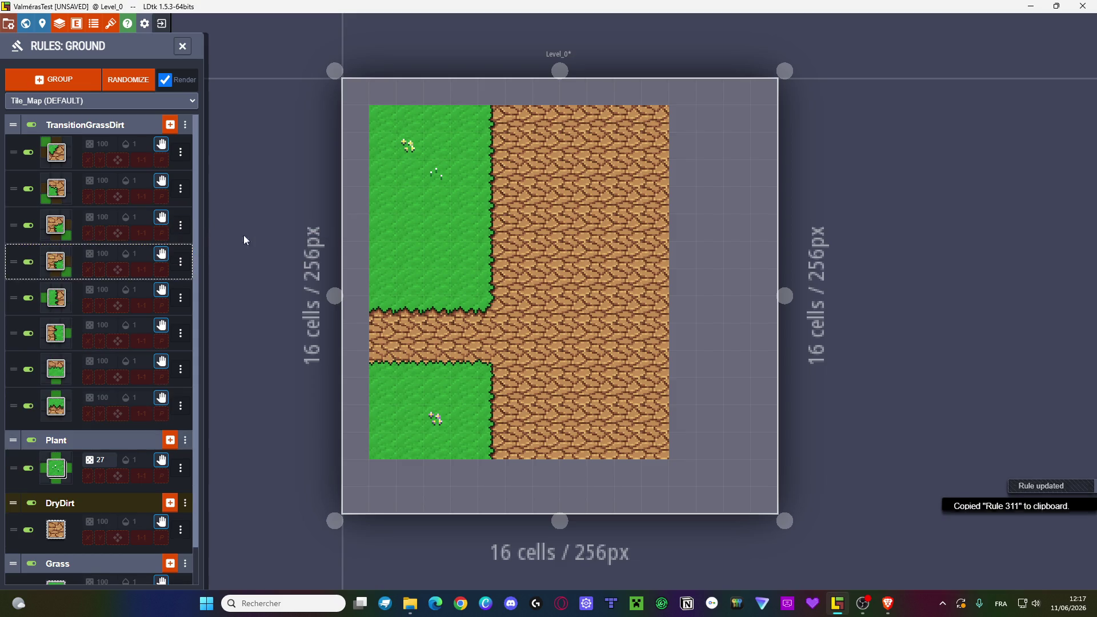
click(56, 261)
click(330, 317)
click(350, 297)
click(350, 317)
click(350, 276)
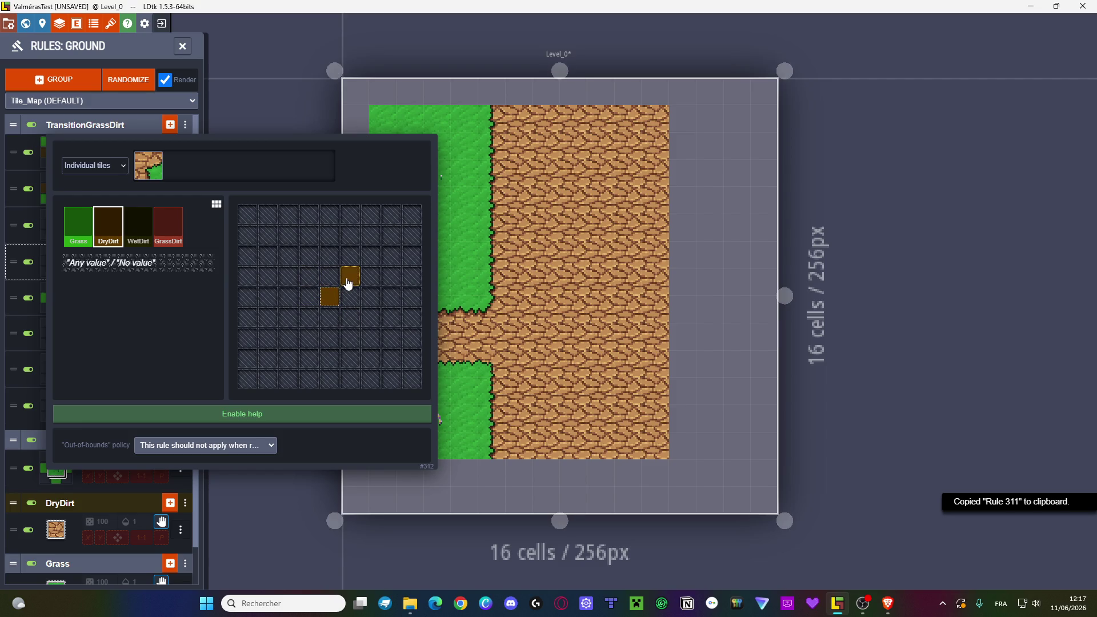
click(329, 276)
click(350, 296)
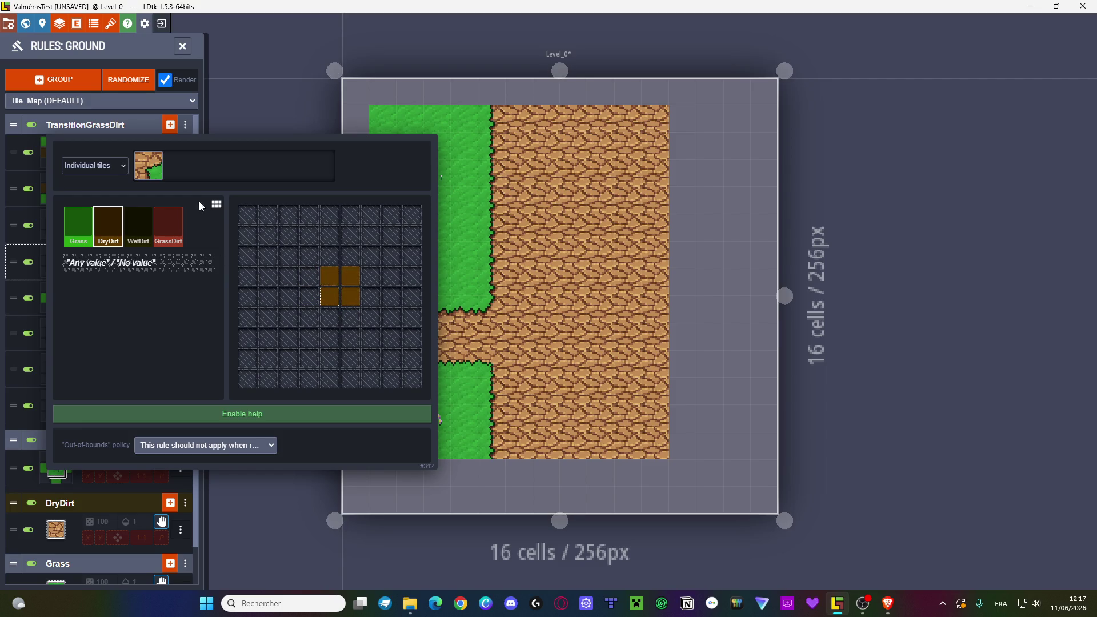
- Make that rule's upper-right cell Grass and assign the matching grass-dirt corner tile
click(78, 226)
click(350, 275)
click(148, 167)
click(523, 224)
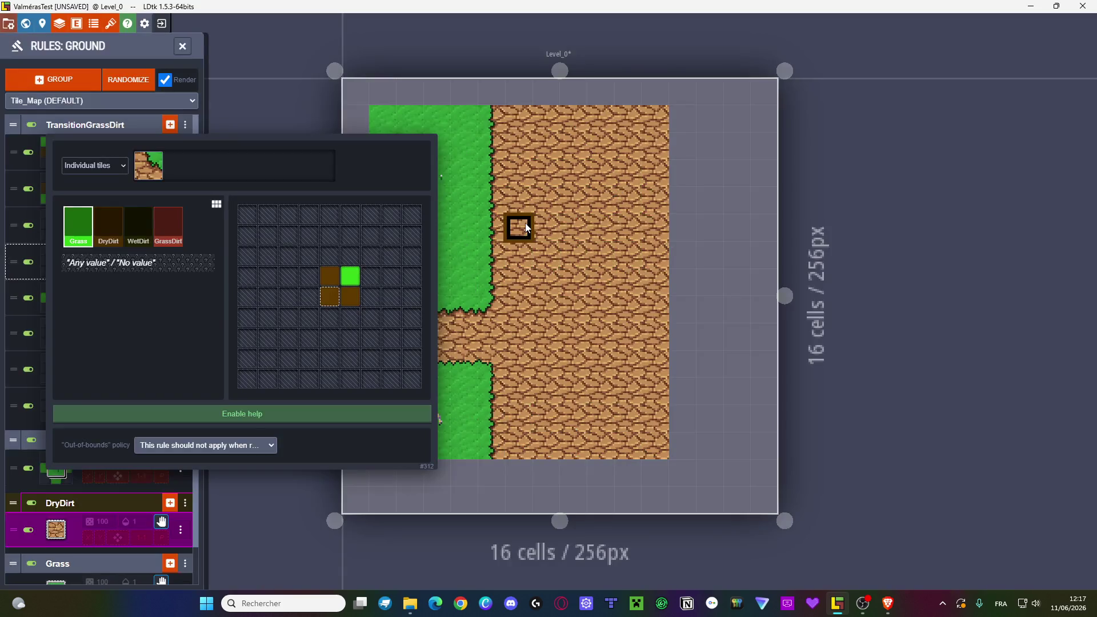
click(526, 227)
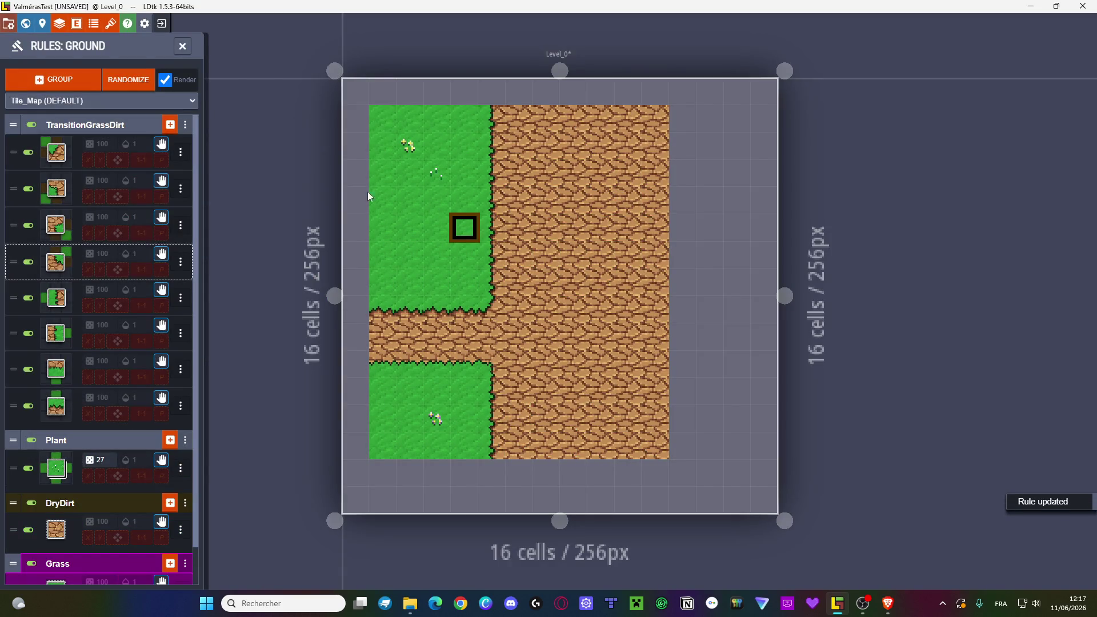
- Add a diagonal rule: DryDirt centre plus up-left and down-right cells, with Grass side neighbours
click(169, 124)
click(107, 226)
click(330, 291)
click(309, 270)
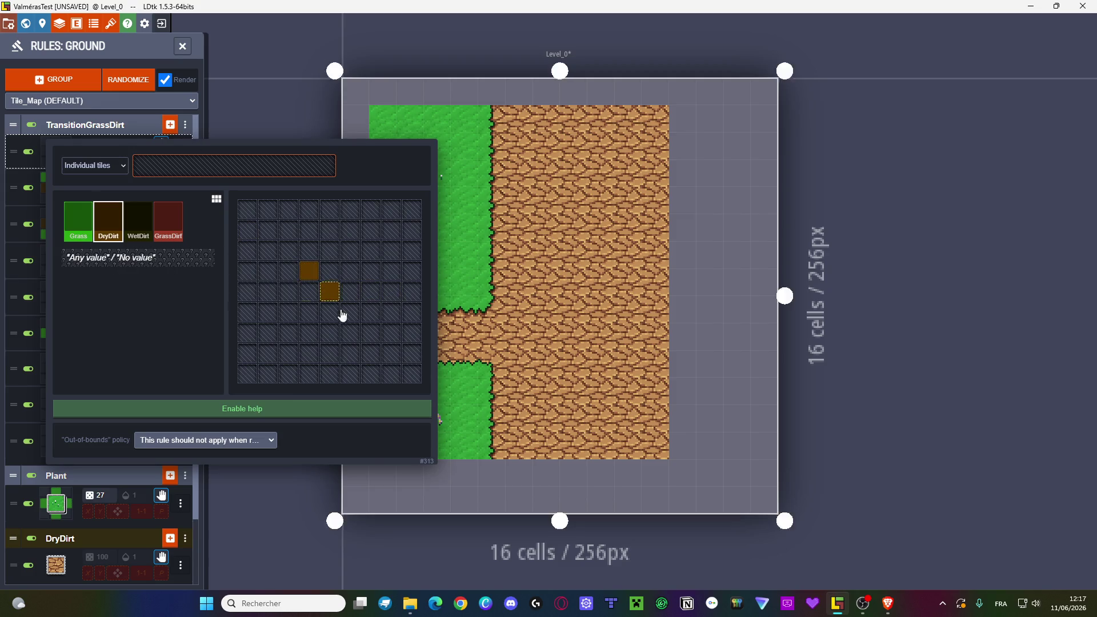
click(351, 312)
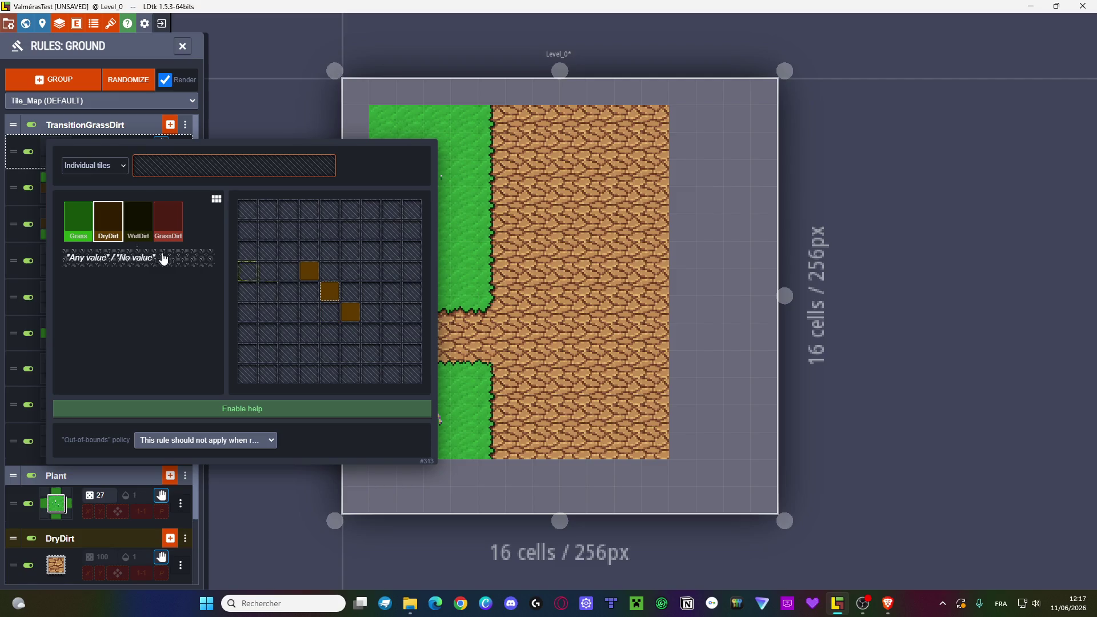
click(78, 222)
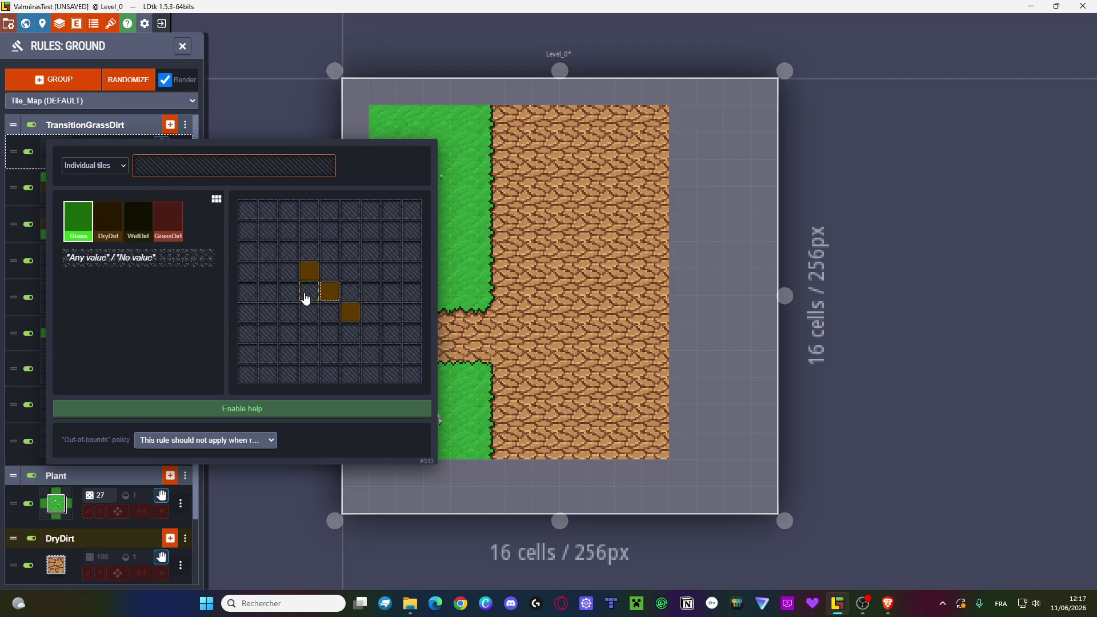
click(306, 292)
click(329, 311)
click(186, 163)
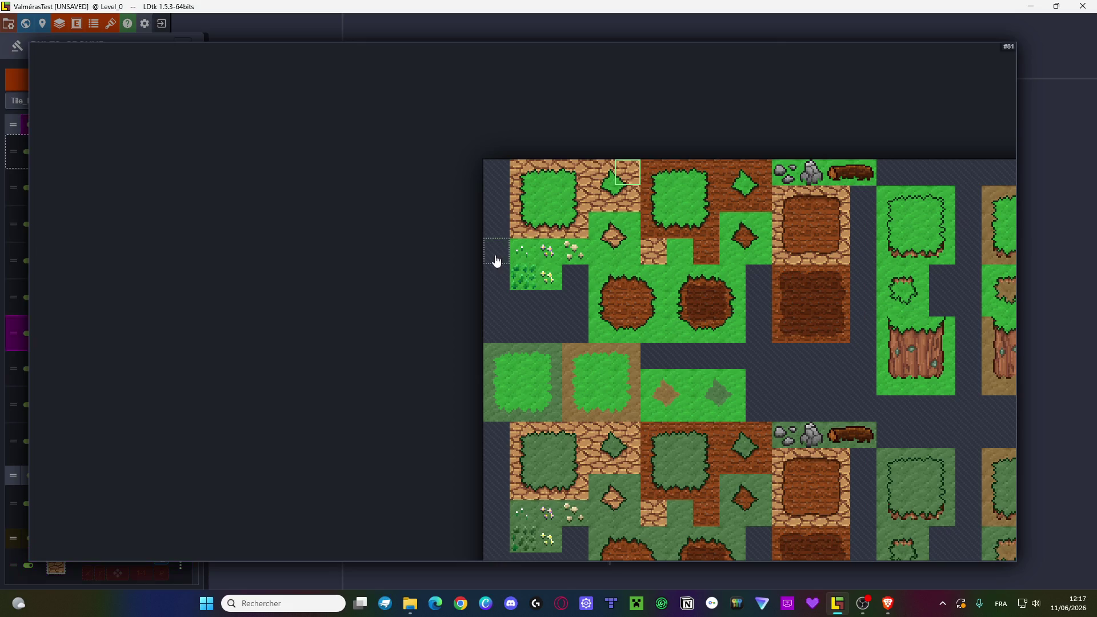
key(Escape)
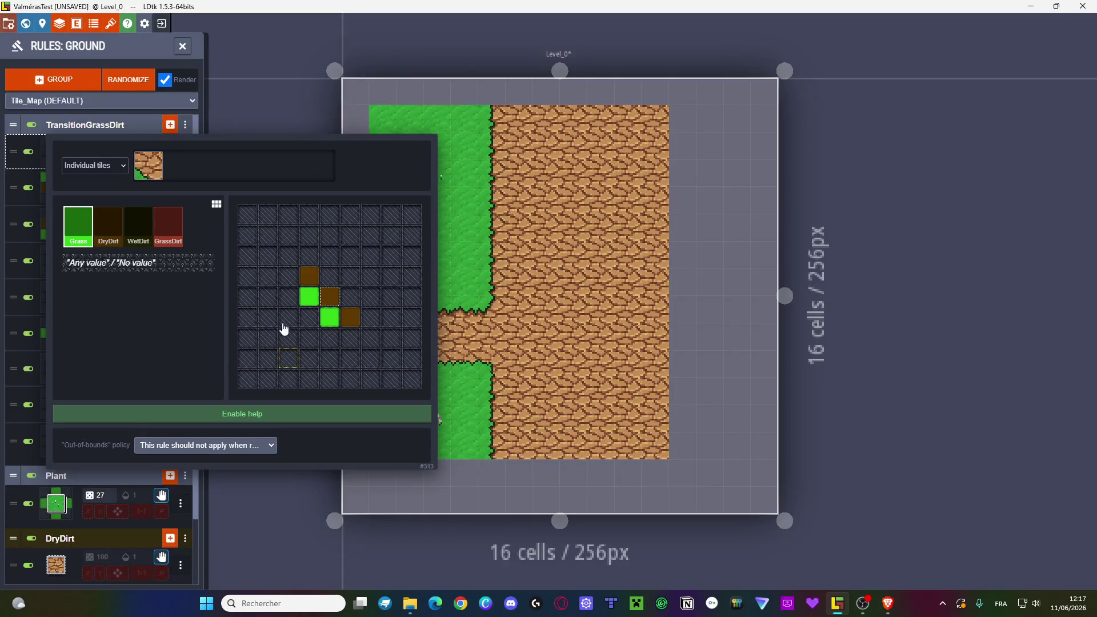
click(316, 311)
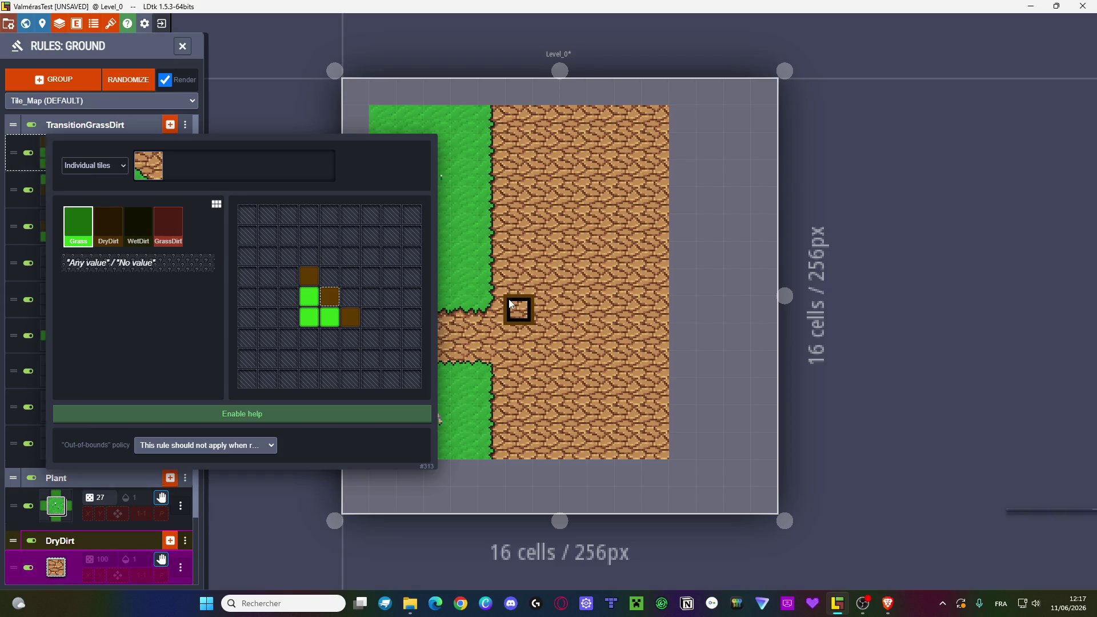
click(512, 305)
click(182, 47)
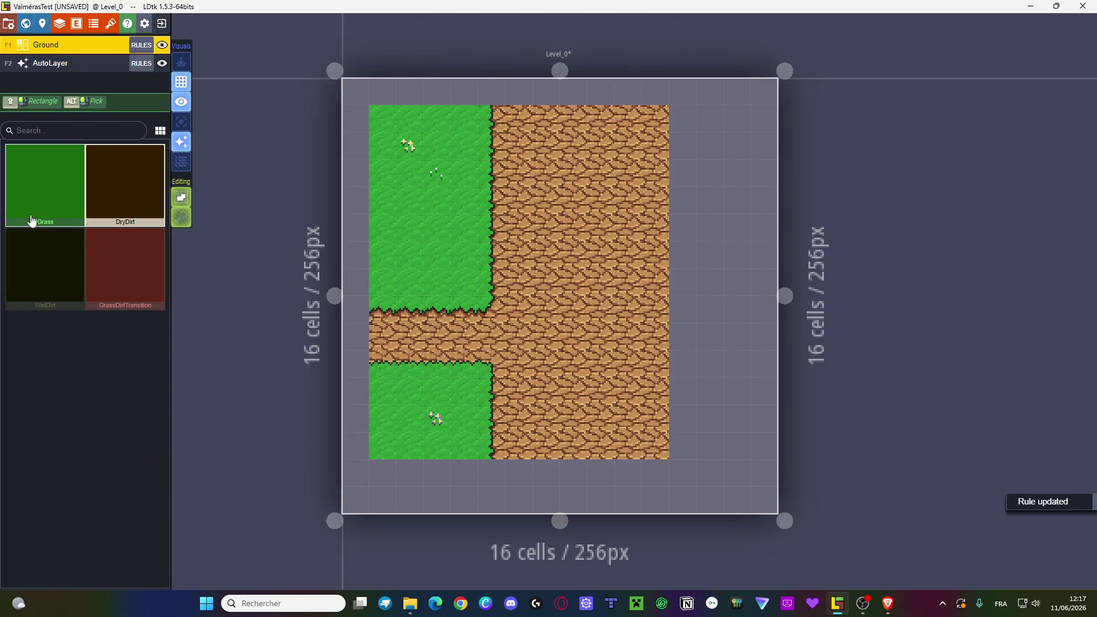
- Paint DryDirt cells notching into the top of the grass border
click(465, 173)
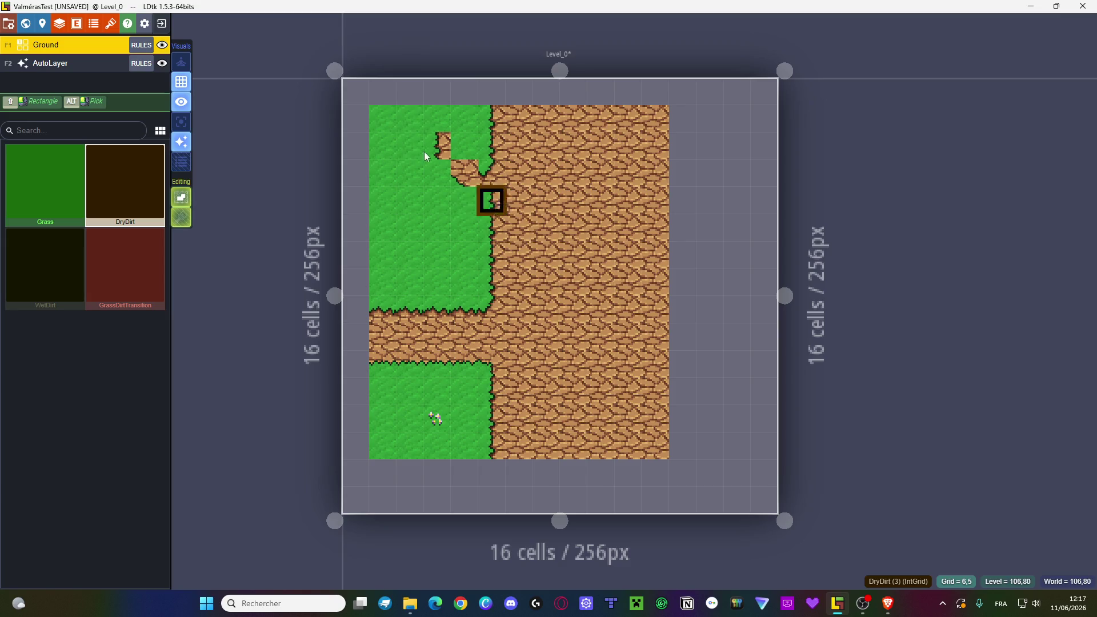
click(413, 122)
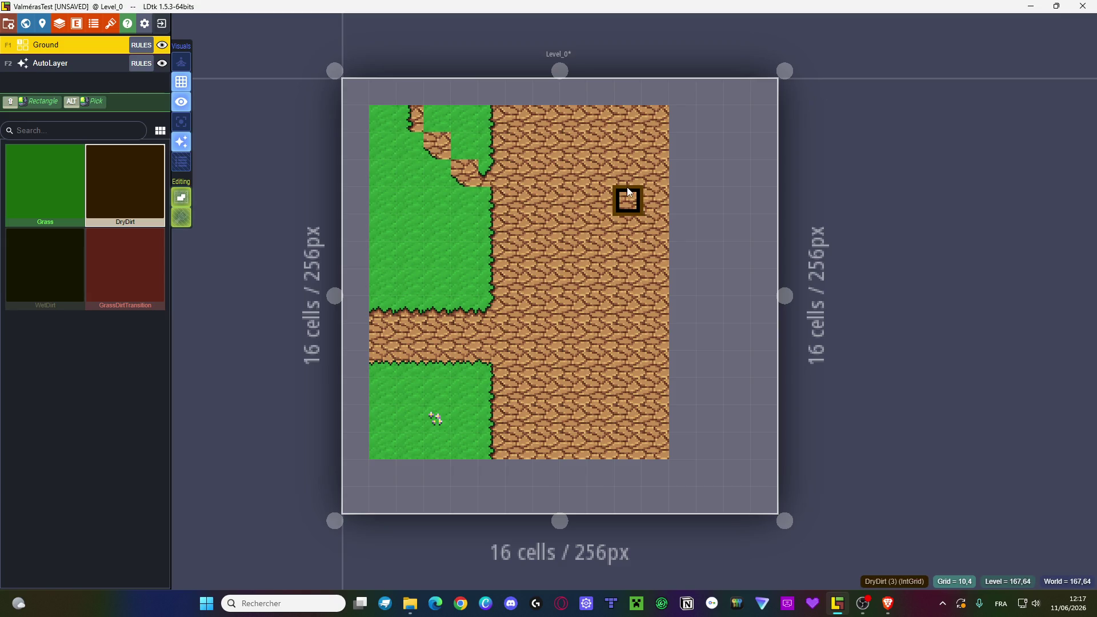
drag(462, 117, 467, 152)
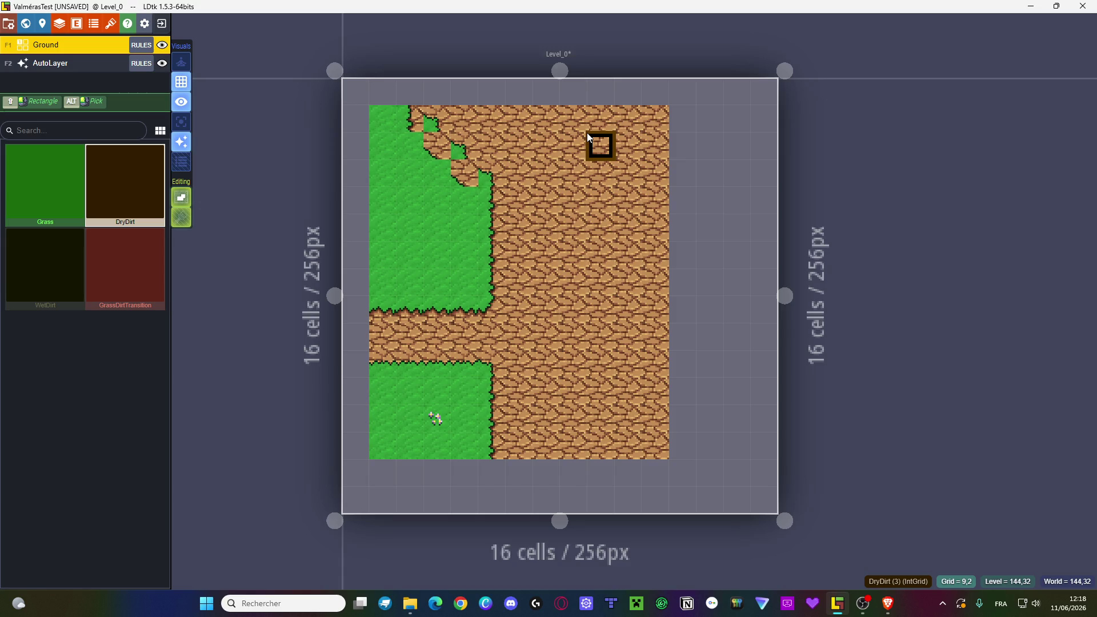
- Erase a grass cell beside the diagonal edge and repaint it with Grass
right_click(424, 175)
alt+click(405, 194)
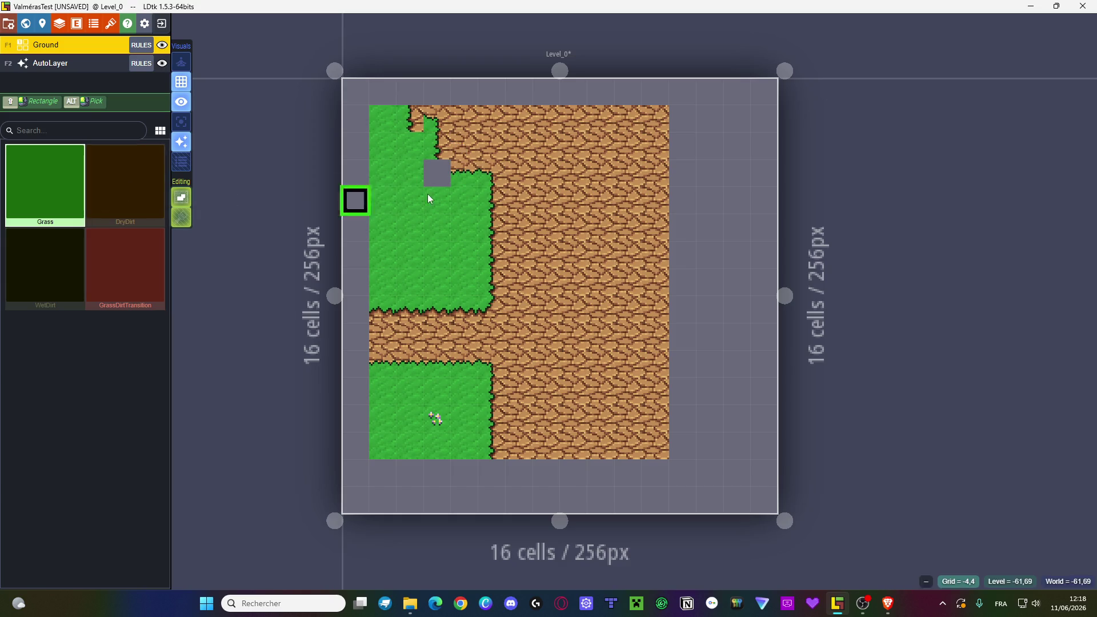
click(438, 174)
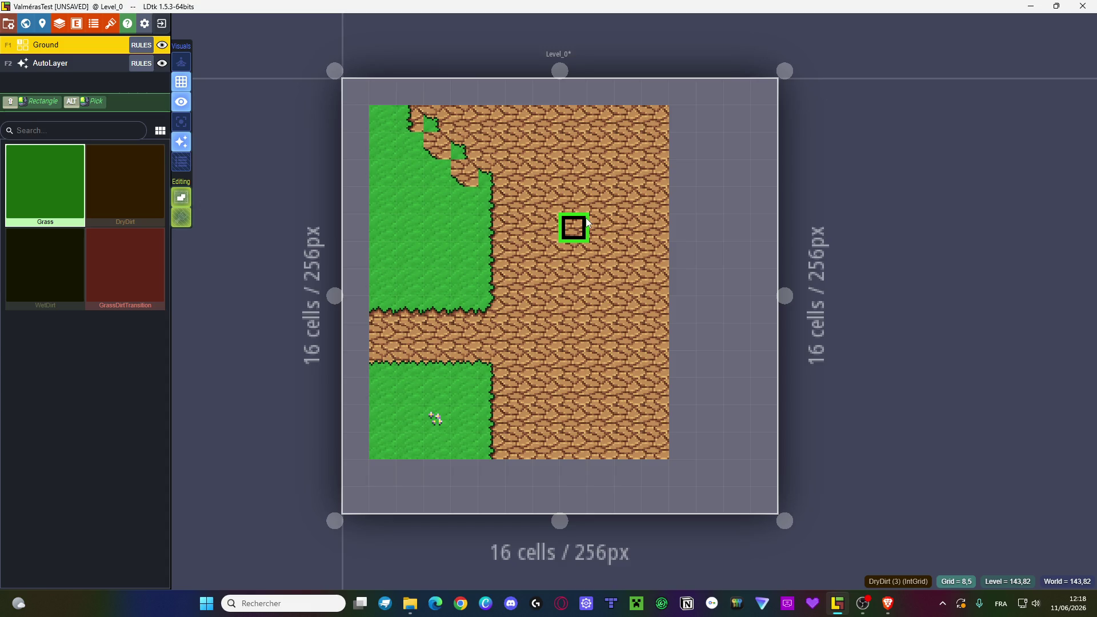
- Open the Ground layer's rules and inspect the TransitionGrassDirt group's out-of-bounds policy
click(147, 65)
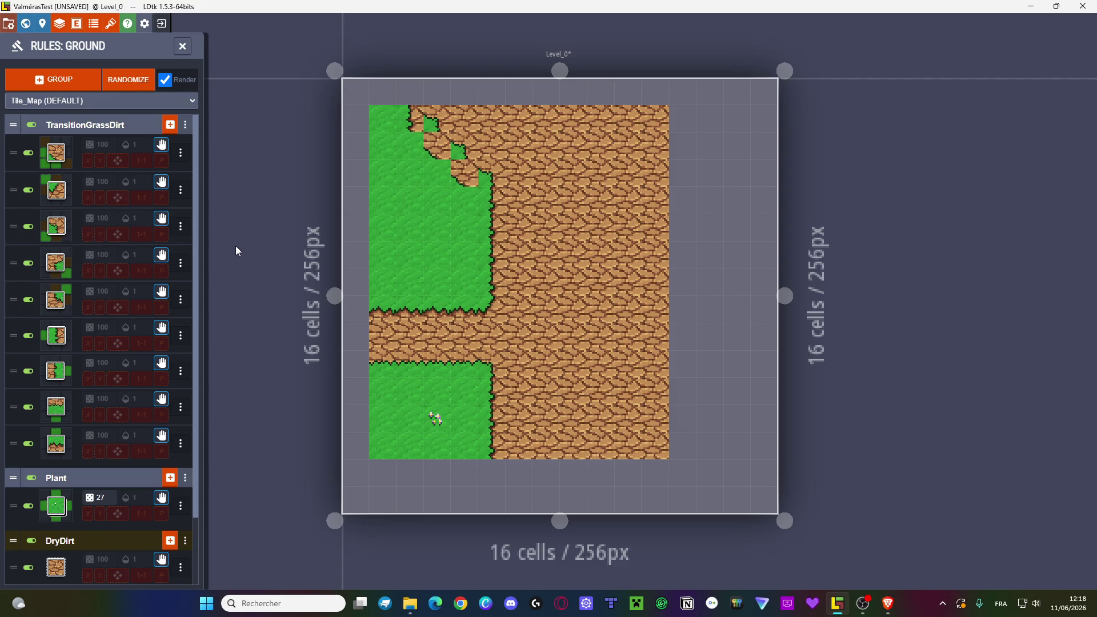
click(185, 123)
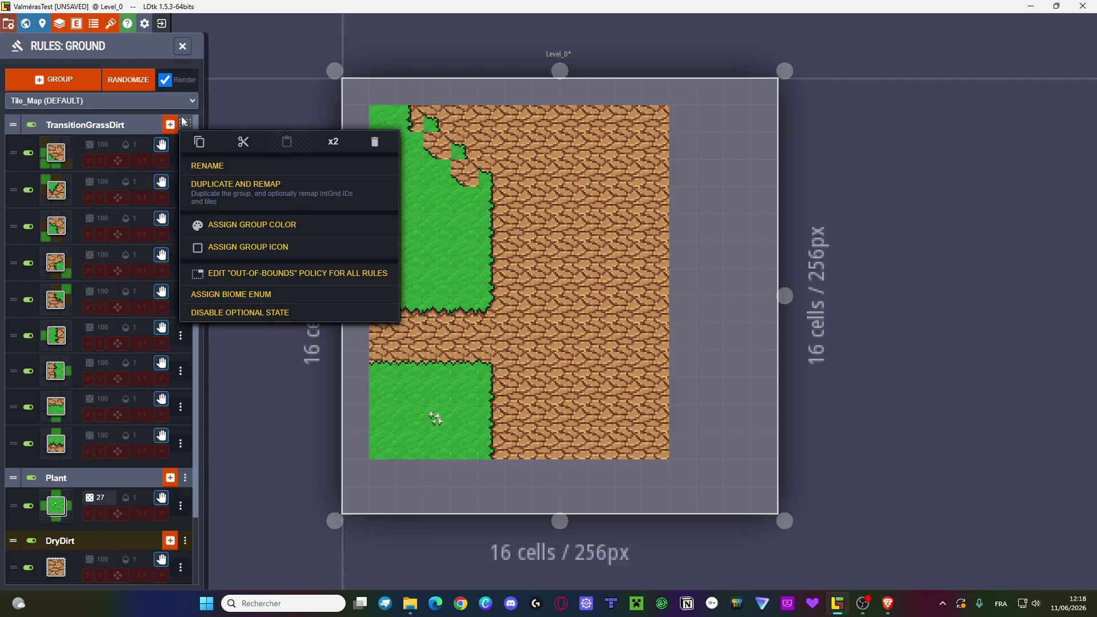
click(57, 128)
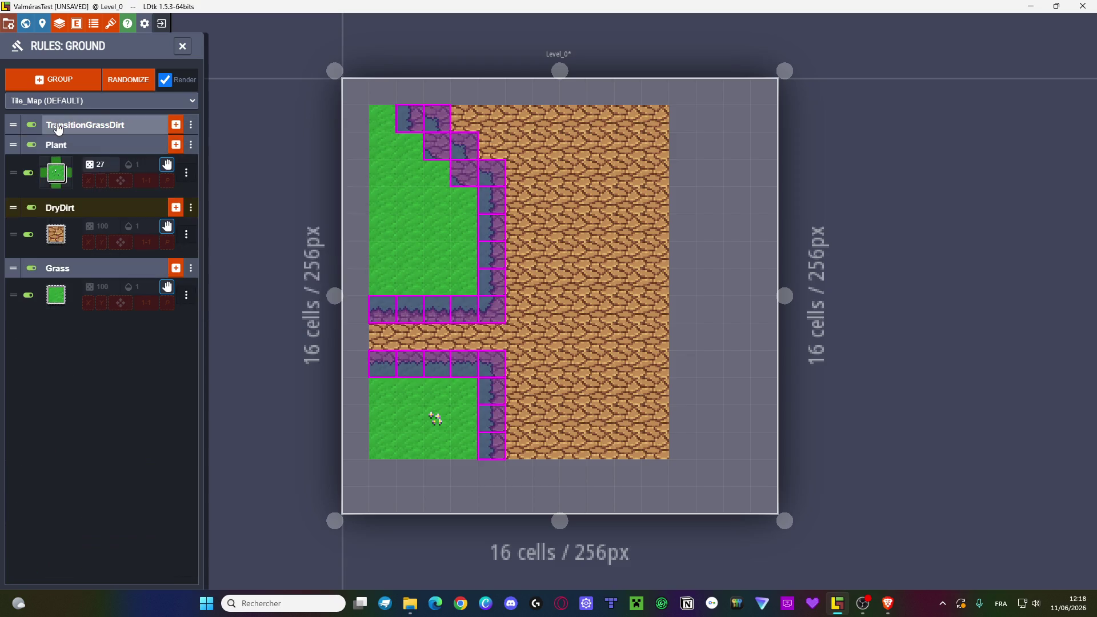
right_click(57, 127)
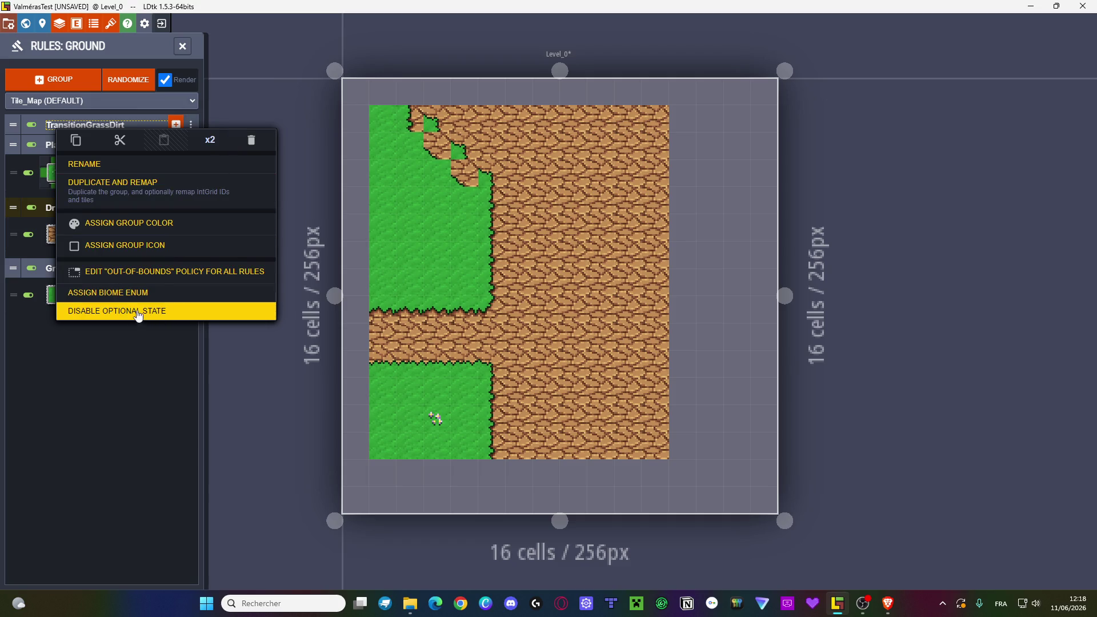
click(137, 292)
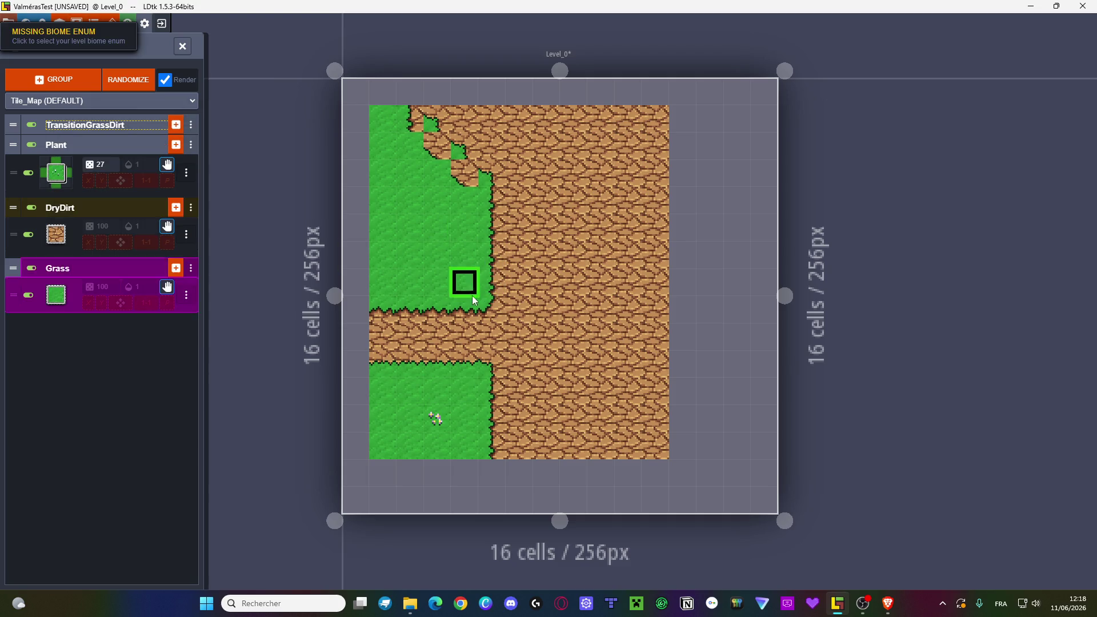
right_click(145, 126)
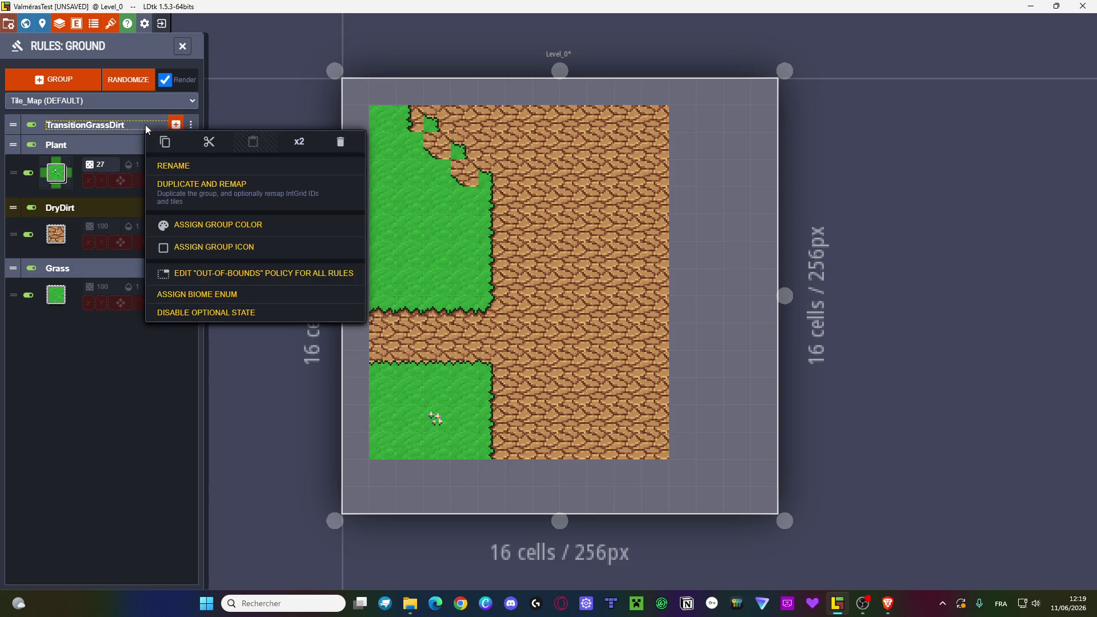
click(236, 276)
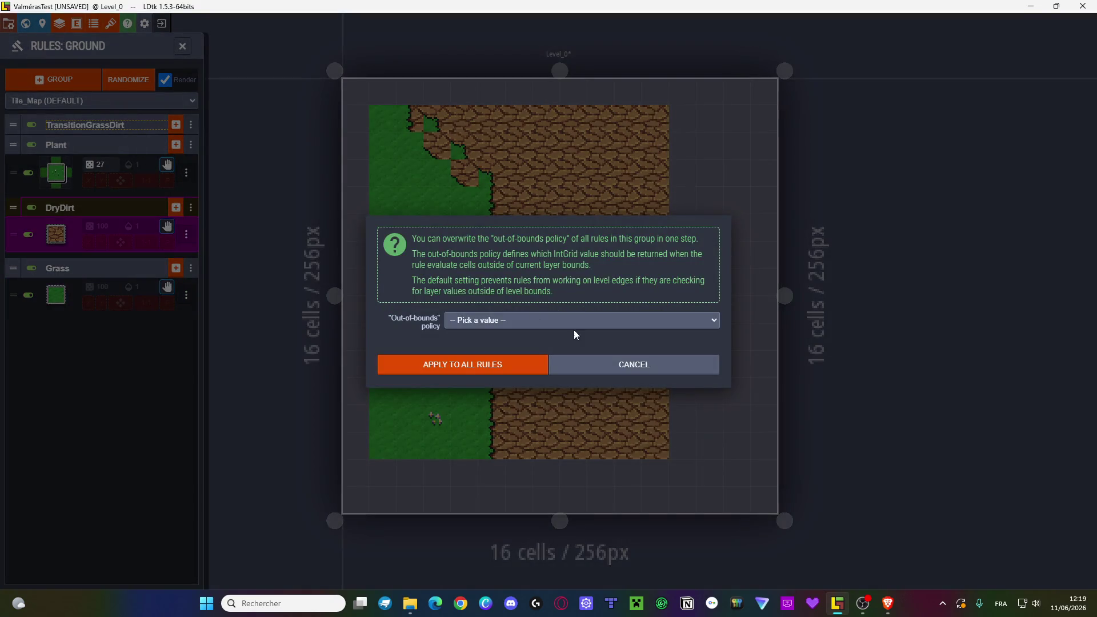
- Look at the group's biome enum option, cancel, and expand TransitionGrassDirt to show its nine rules
right_click(80, 125)
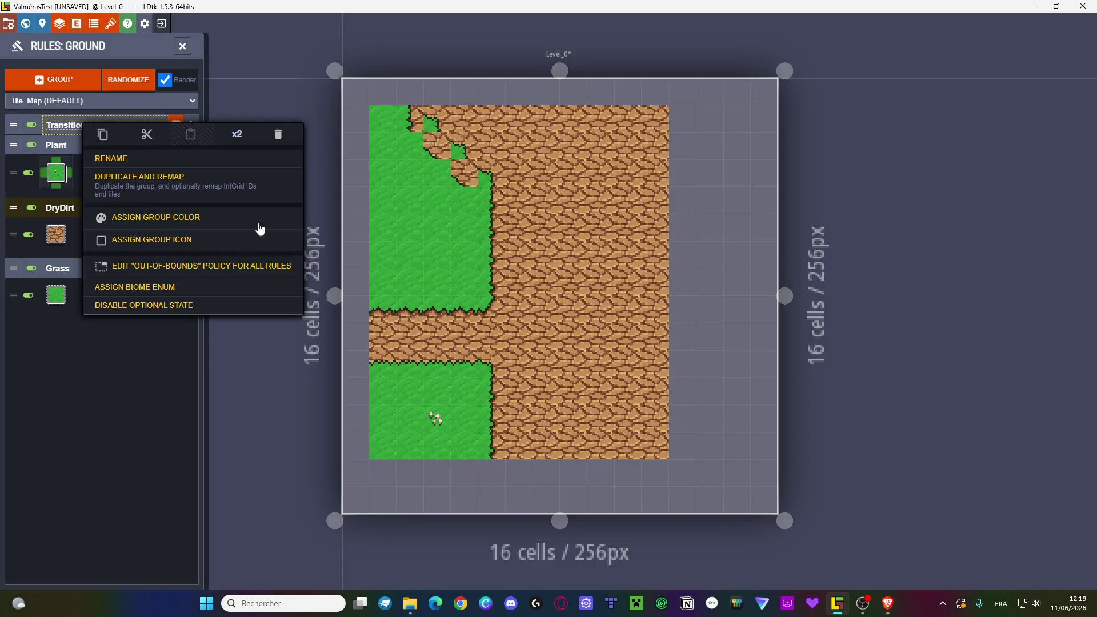
click(193, 280)
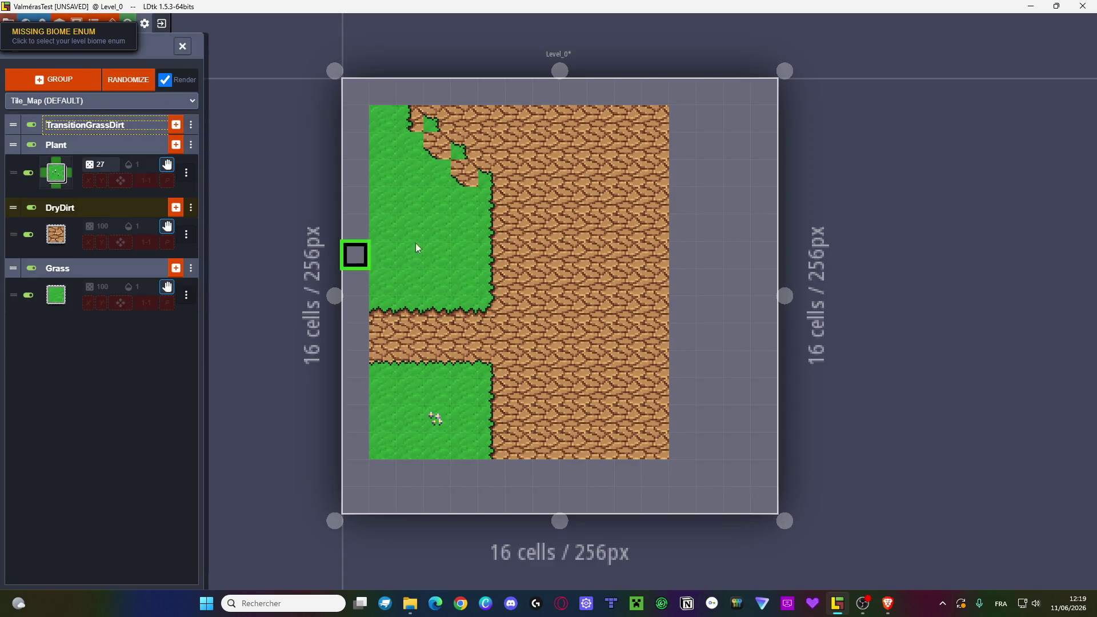
right_click(108, 127)
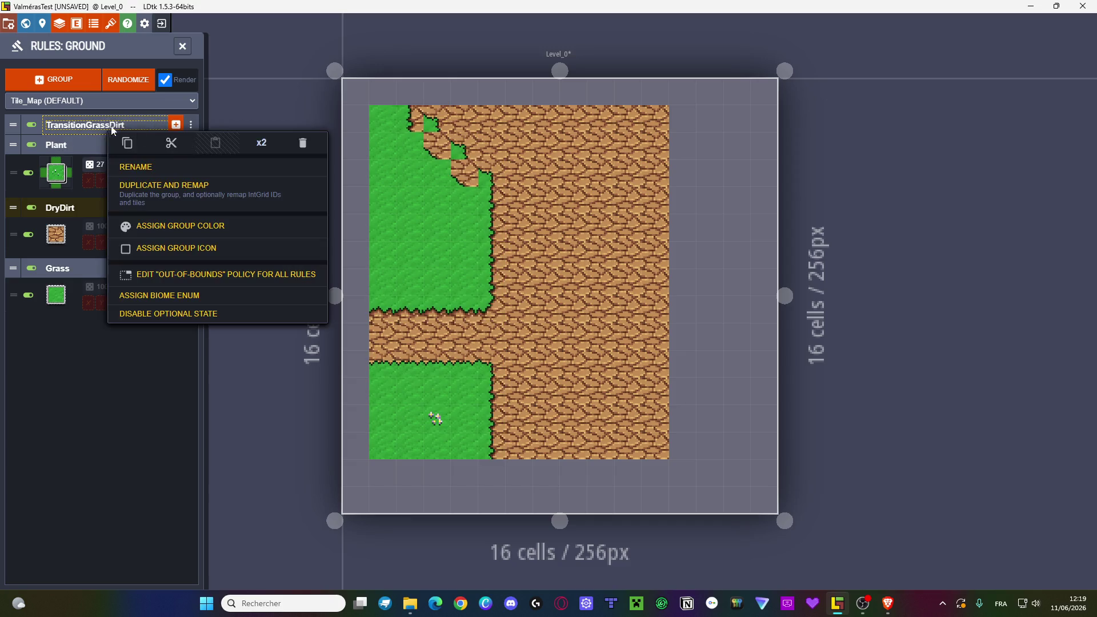
click(191, 125)
click(191, 124)
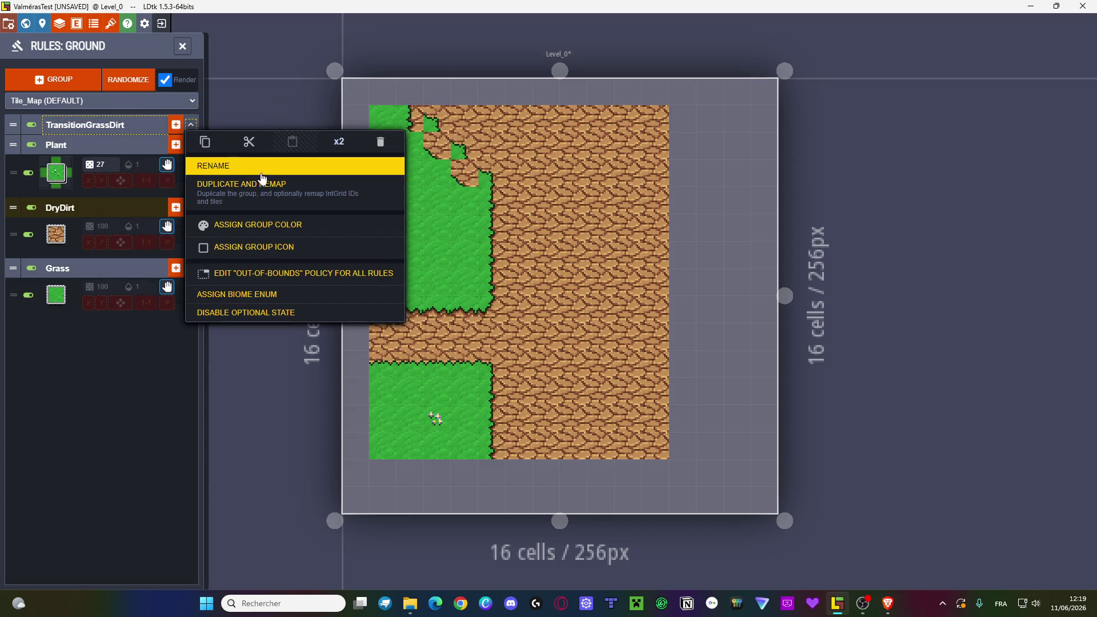
click(101, 379)
click(90, 131)
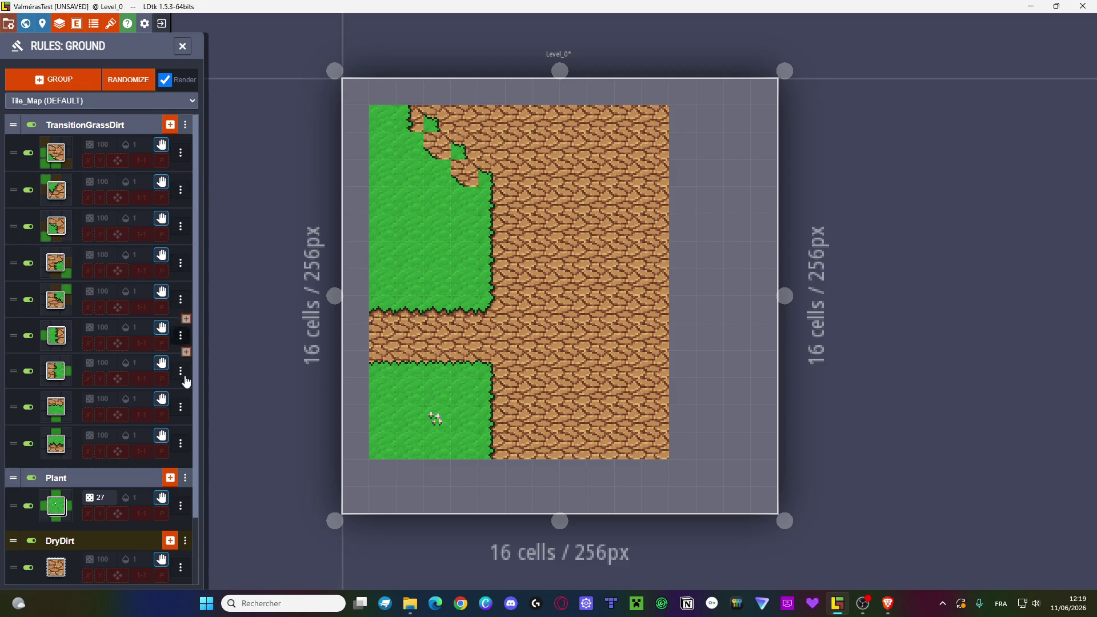
- Mark the second rule's upper-right and left pattern cells as any value
click(180, 190)
click(57, 189)
click(137, 263)
click(330, 276)
click(308, 297)
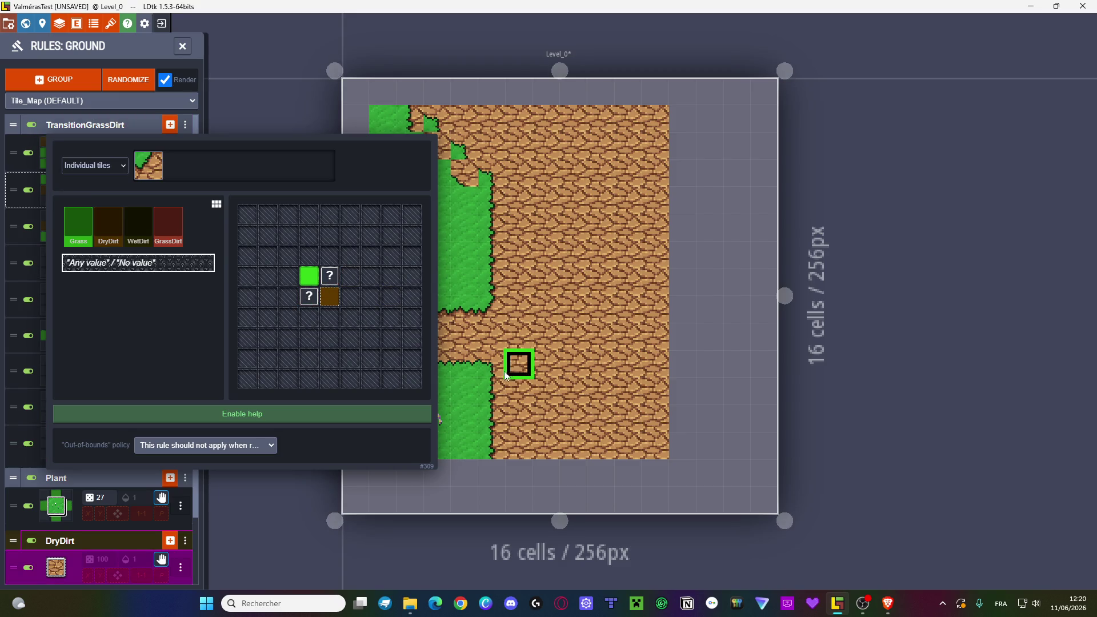
key(Escape)
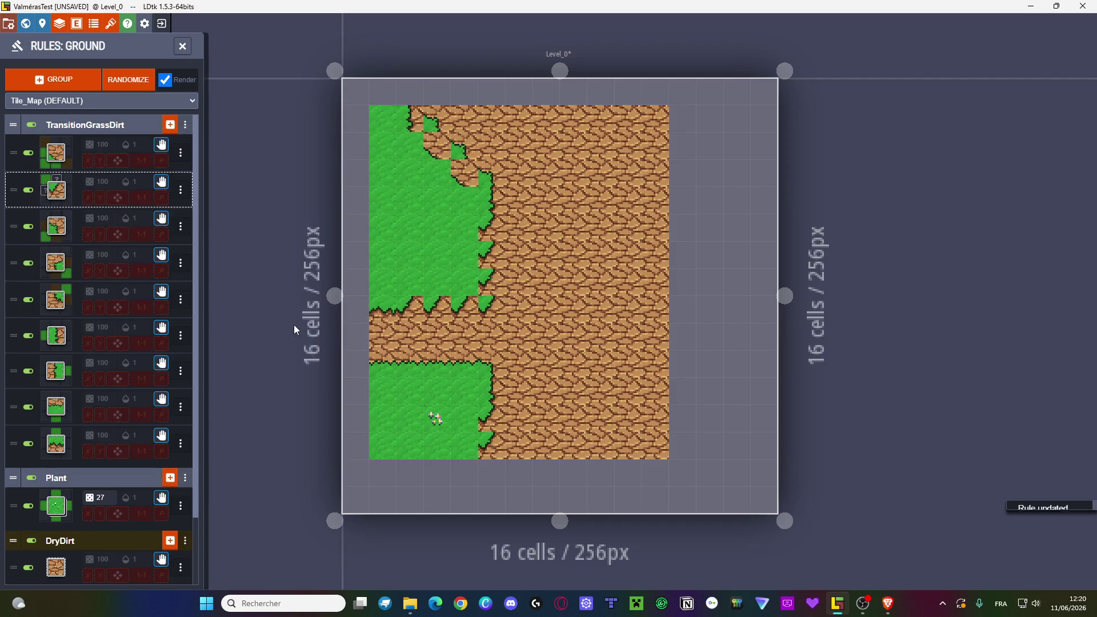
- Try requiring grass in the second rule's upper-right and left cells instead
click(54, 206)
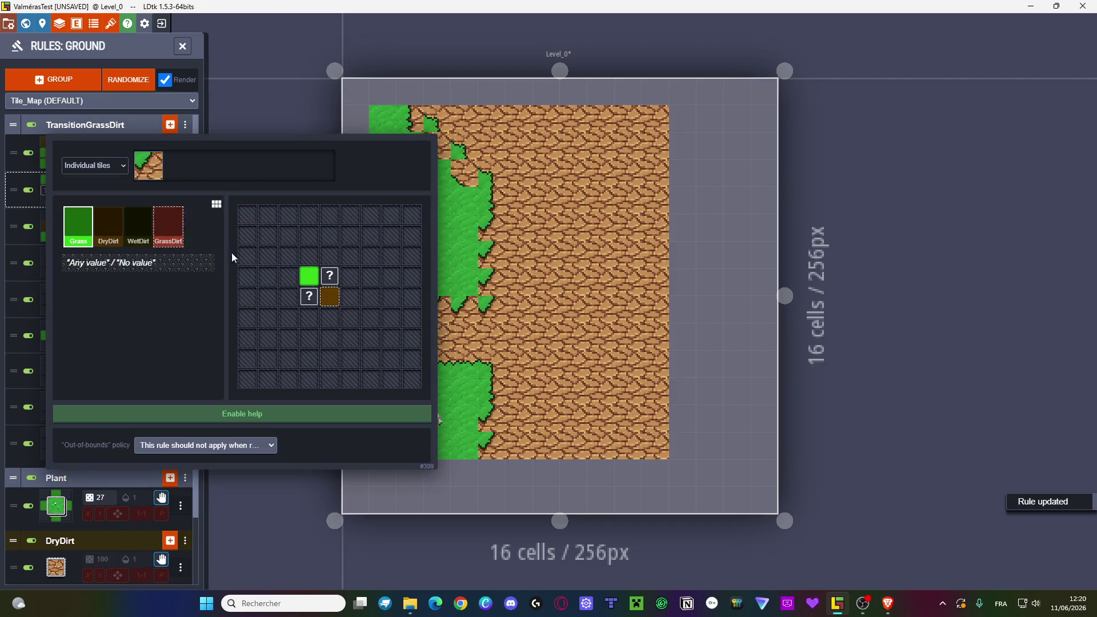
click(329, 276)
click(309, 296)
key(Escape)
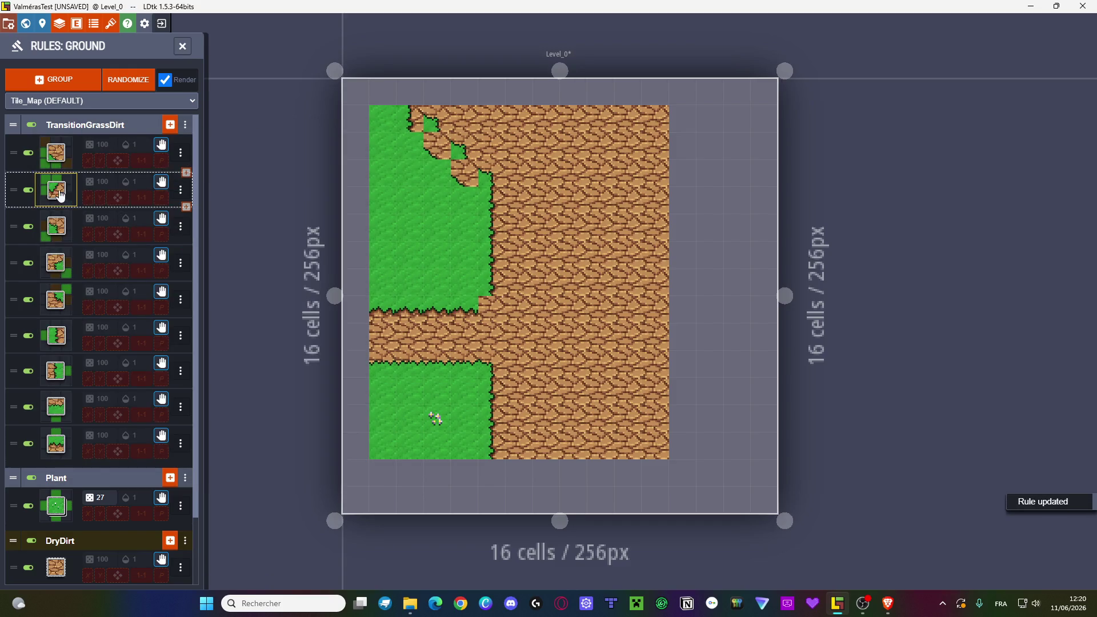
- Revise the second rule: grass in the upper-left cell, DryDirt above and left
click(56, 189)
click(308, 276)
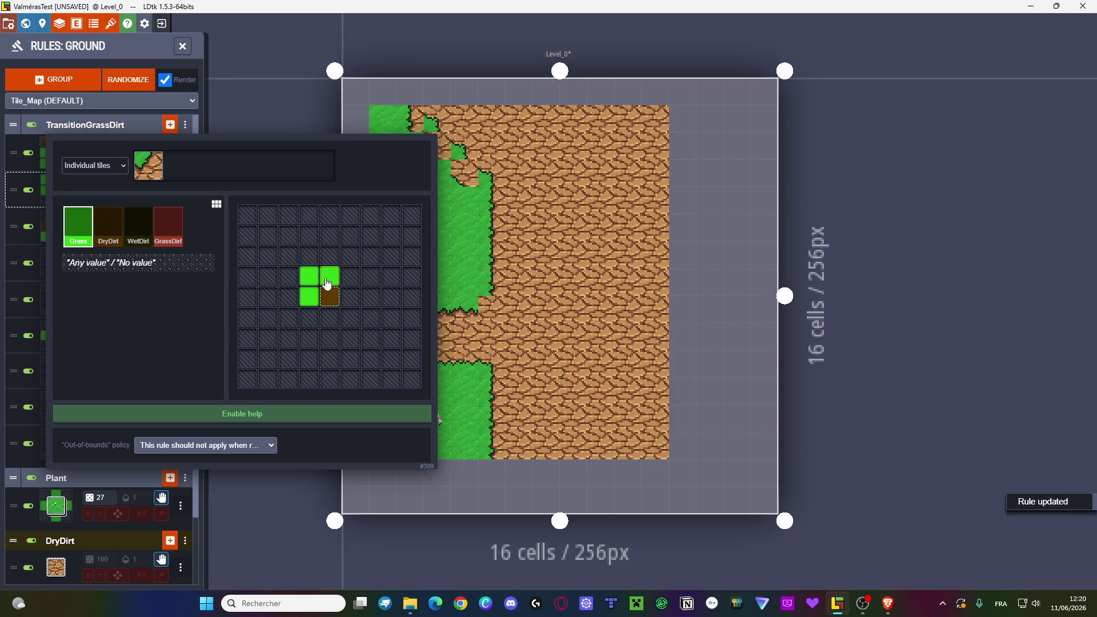
click(329, 280)
click(309, 300)
click(109, 225)
click(329, 275)
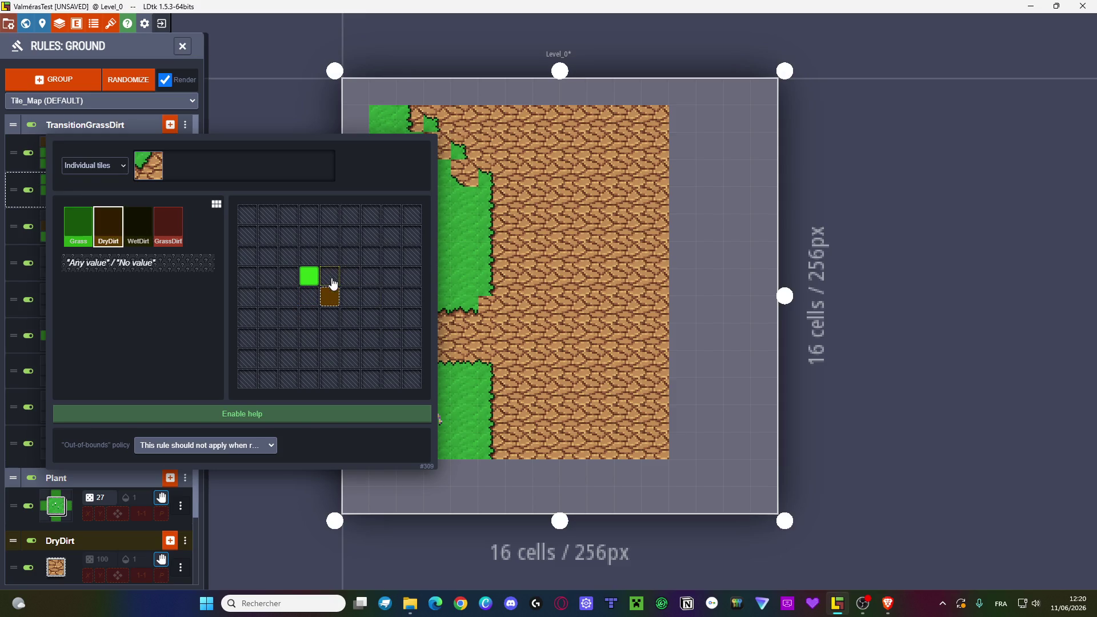
click(309, 297)
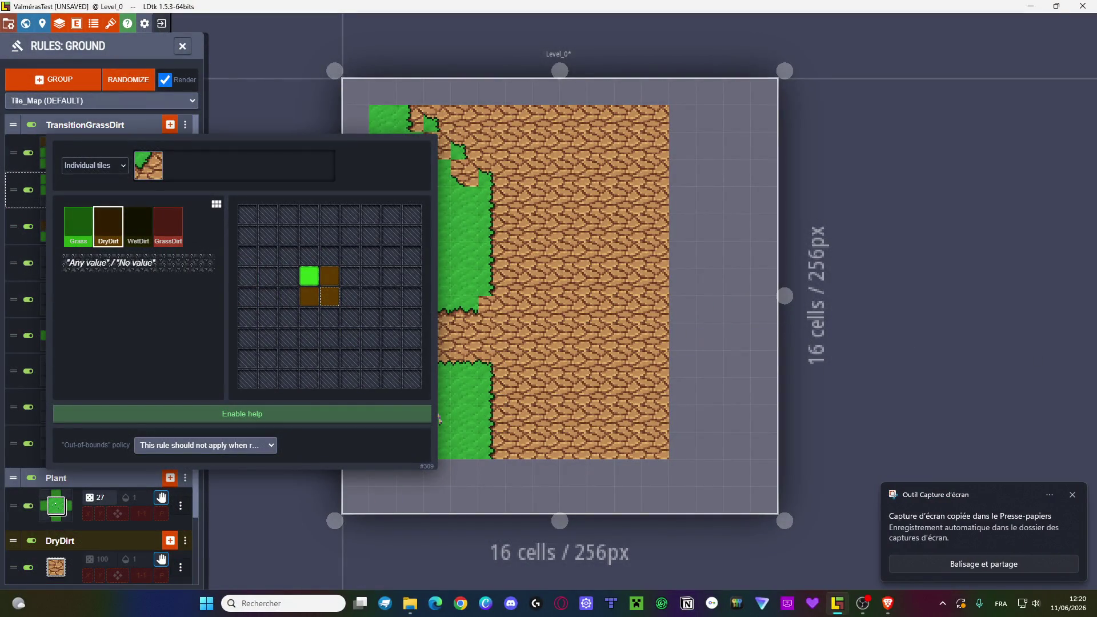
click(460, 603)
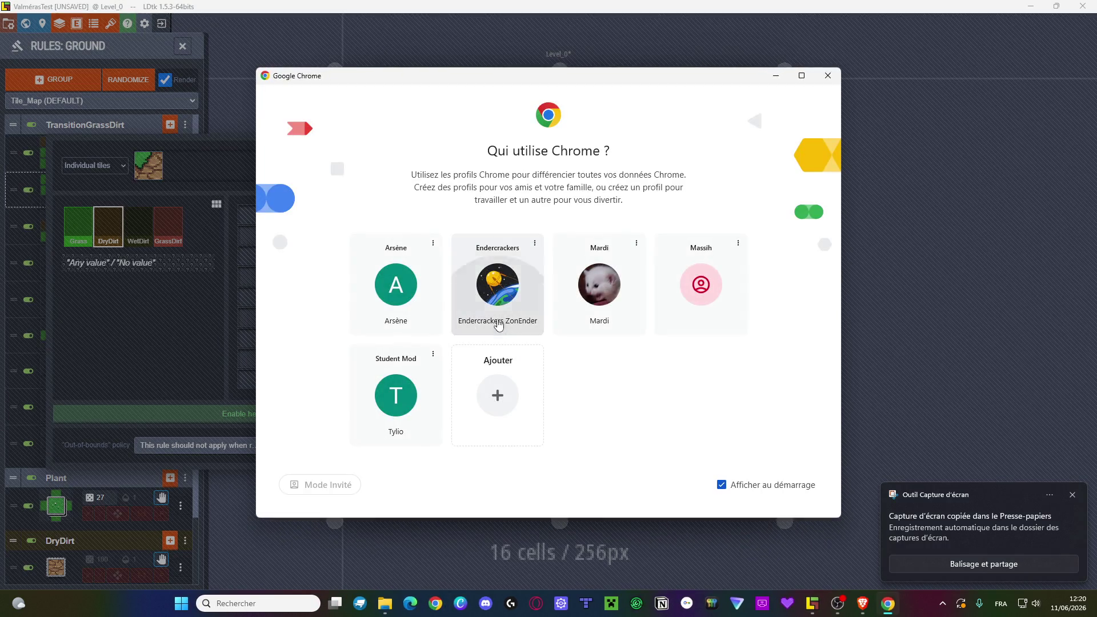
click(497, 292)
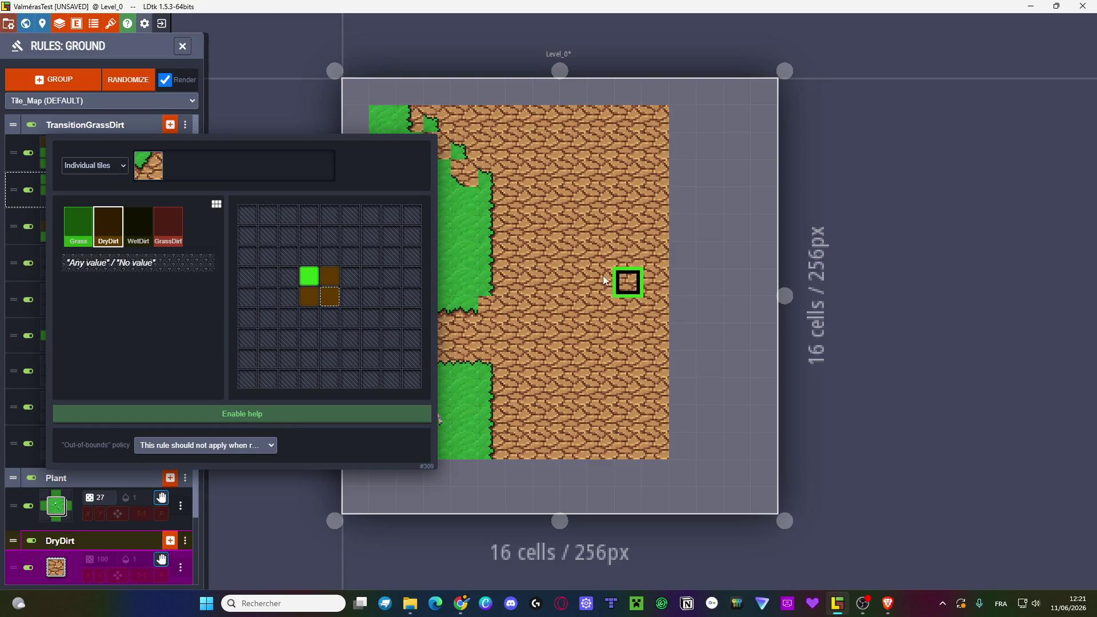
click(583, 260)
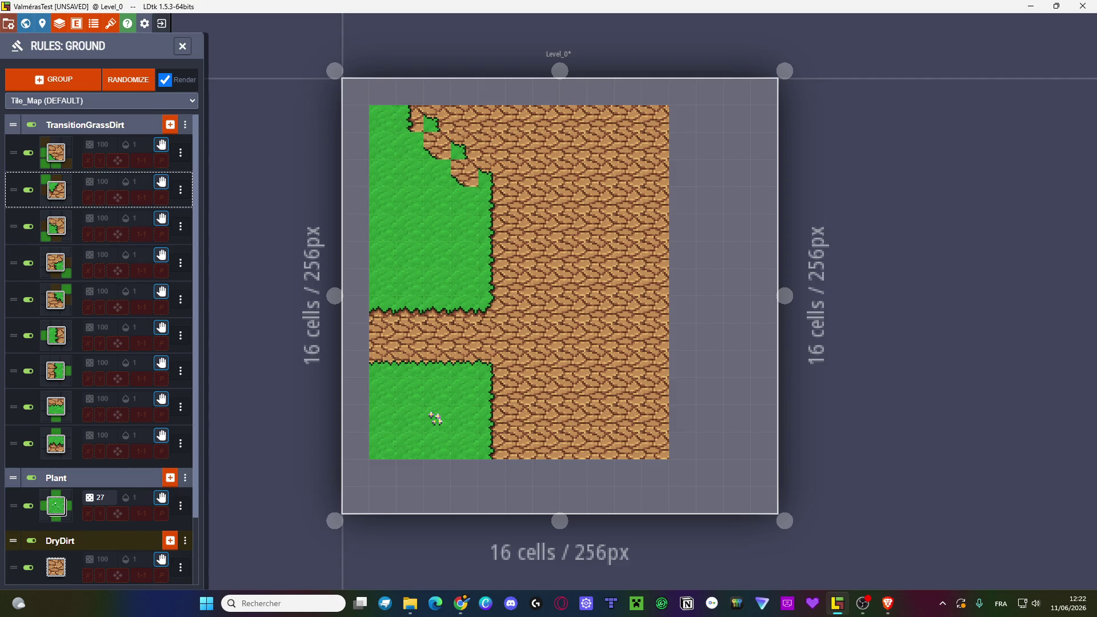
- Back in LDtk, collapse the TransitionGrassDirt, Plant, DryDirt and Grass rule groups
key(alt+Tab)
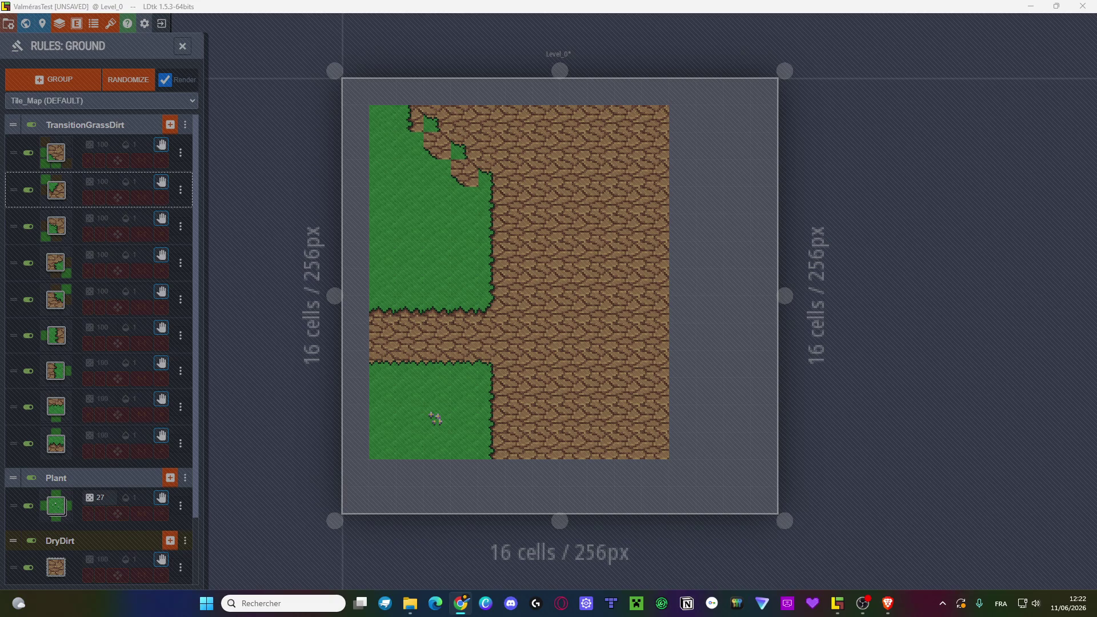
click(653, 255)
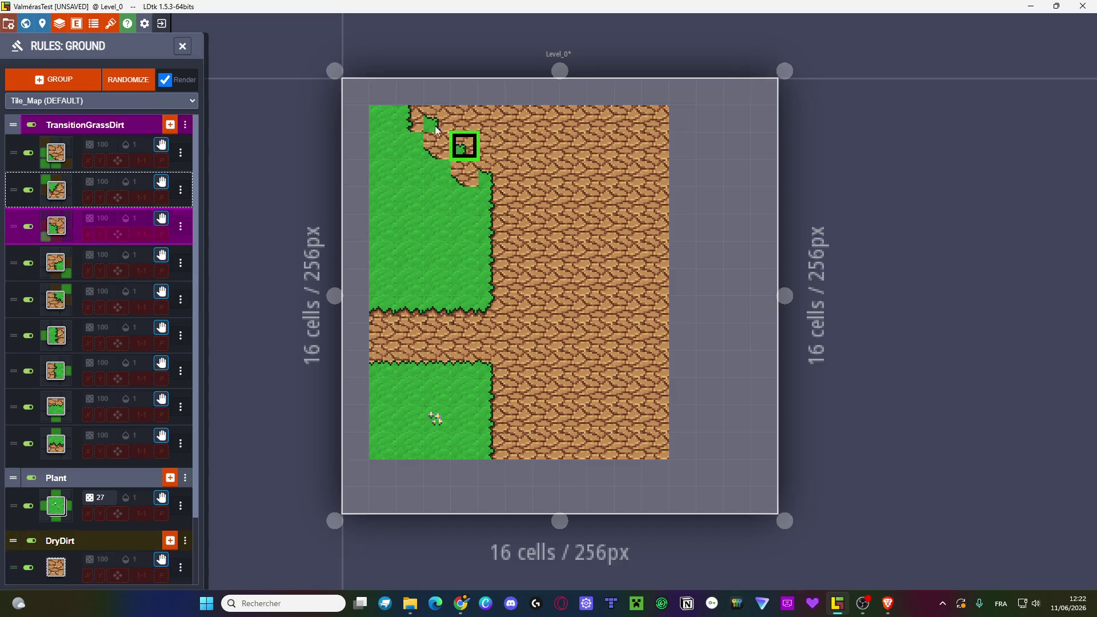
key(super+shift+s)
key(Escape)
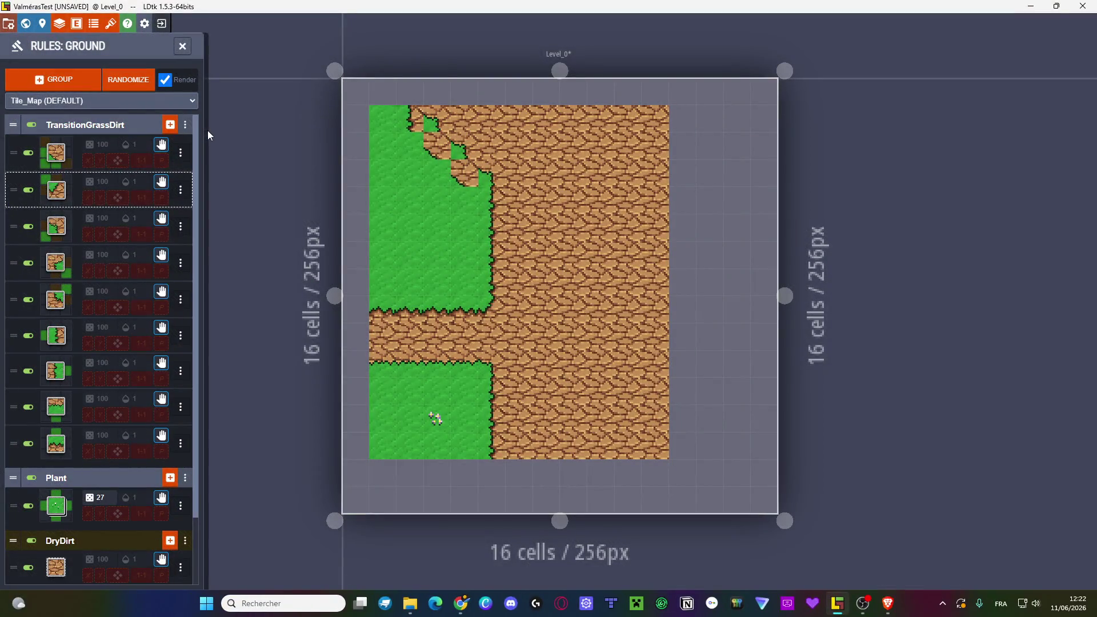
scroll(100, 131, down, 2)
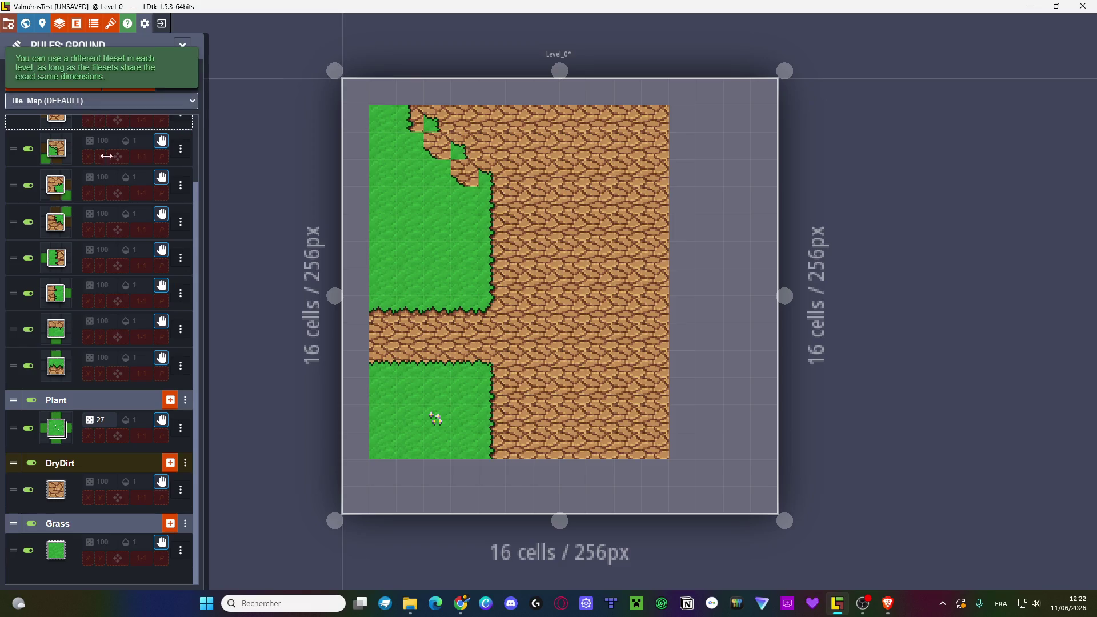
click(80, 125)
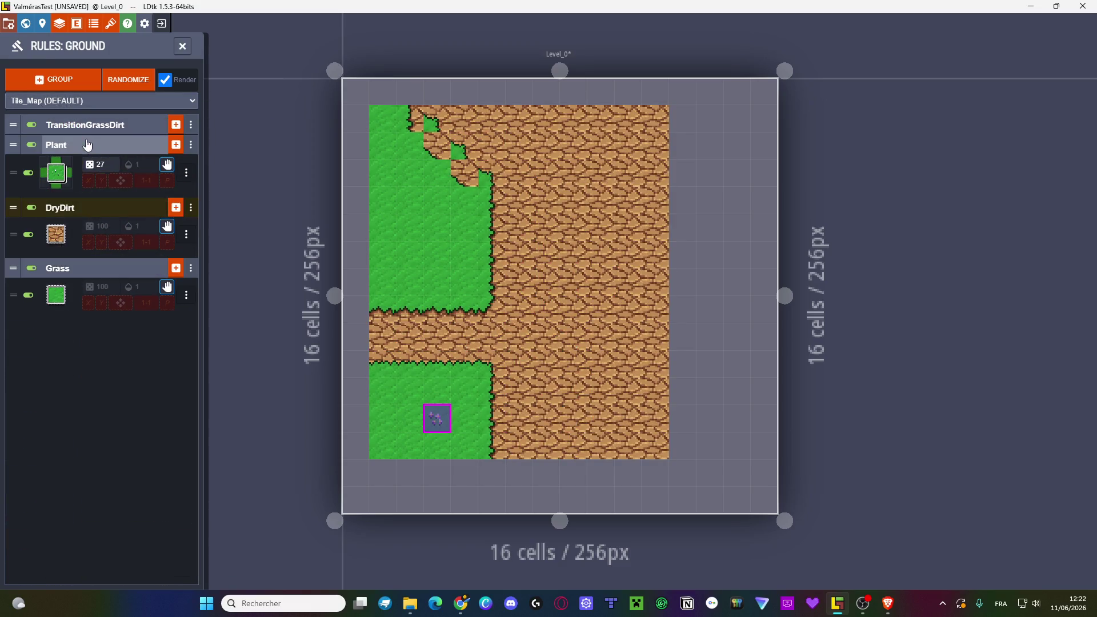
click(88, 145)
click(88, 167)
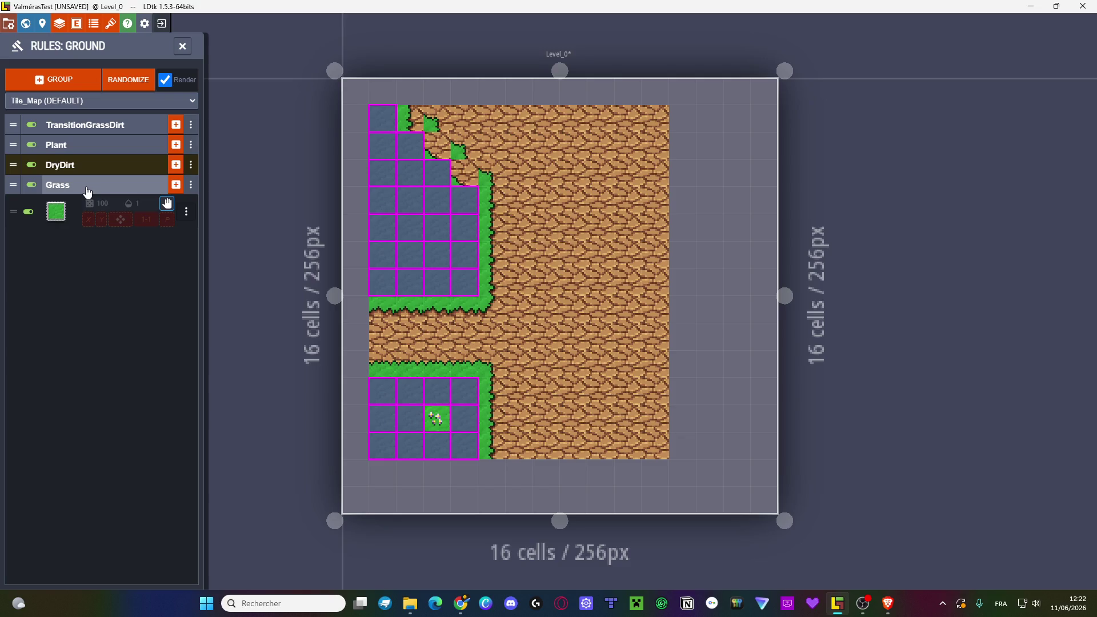
click(87, 187)
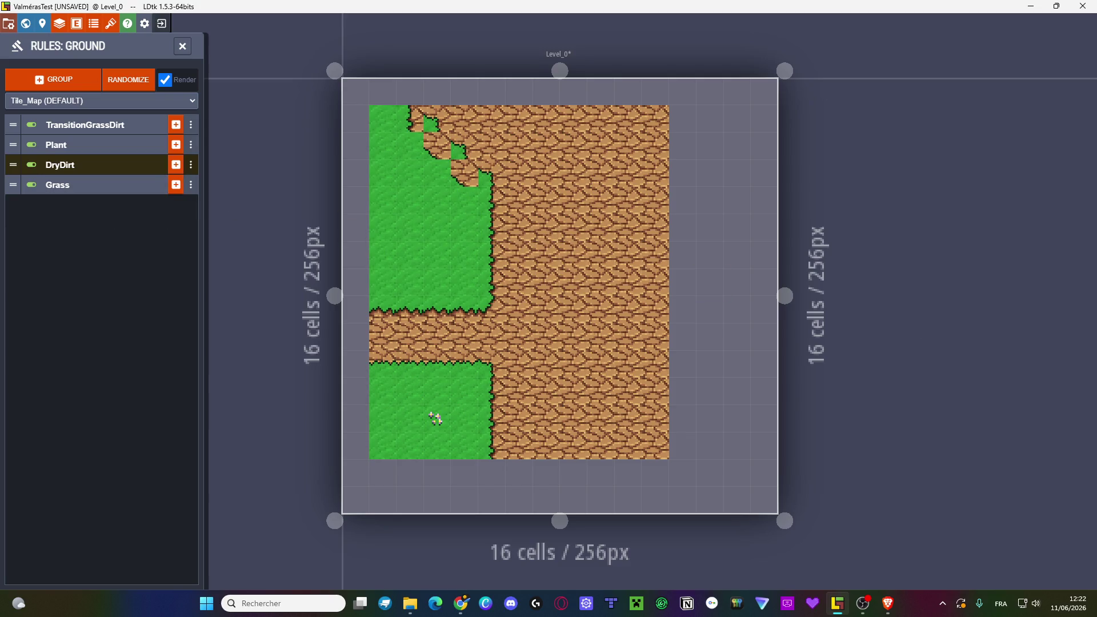